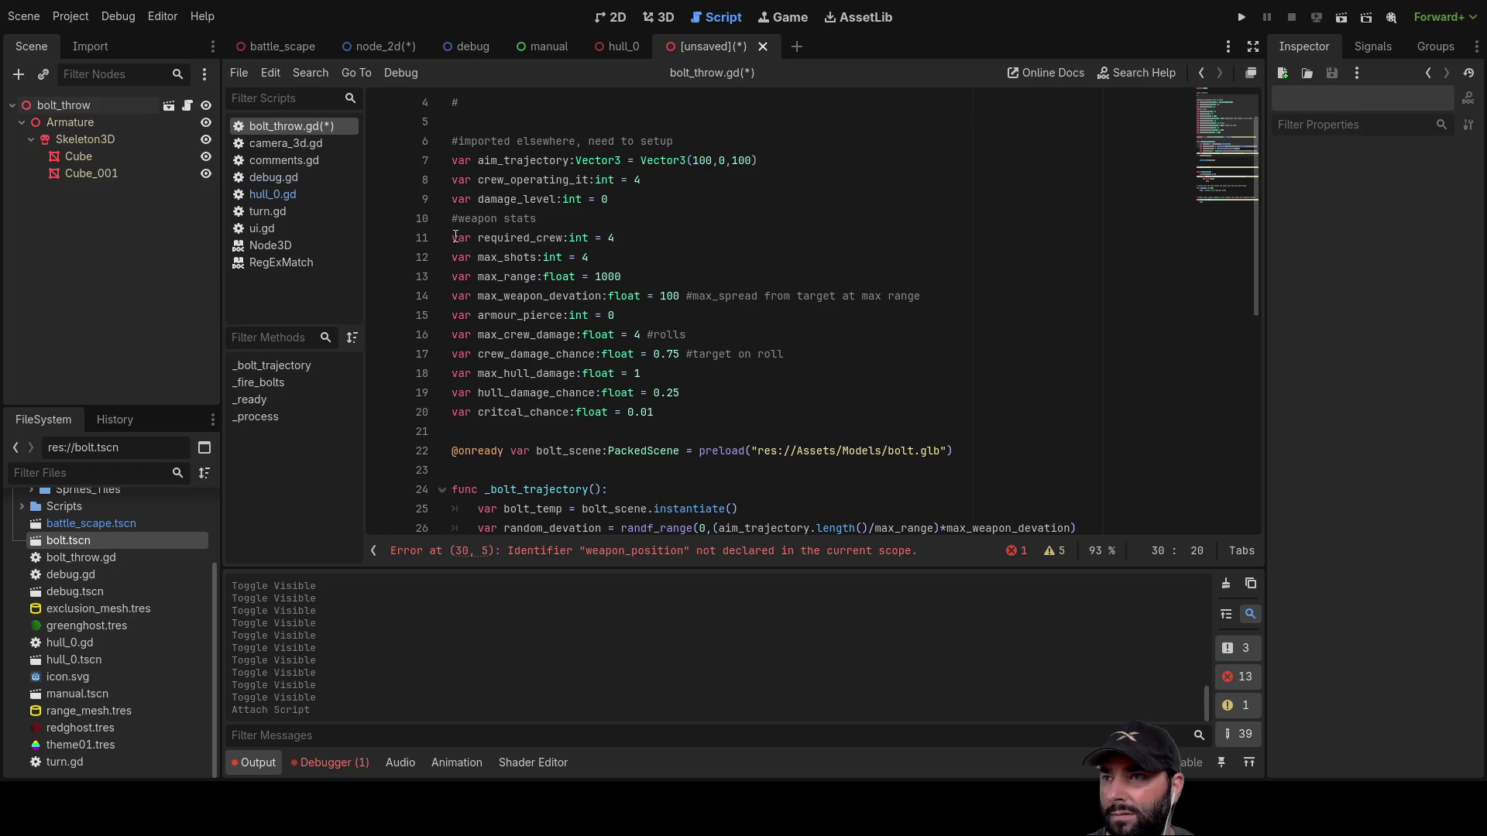
# Step: Declare var weapon_fire_arc:float = 0.5 on a new line below critcal_chance
pyautogui.click(458, 431)
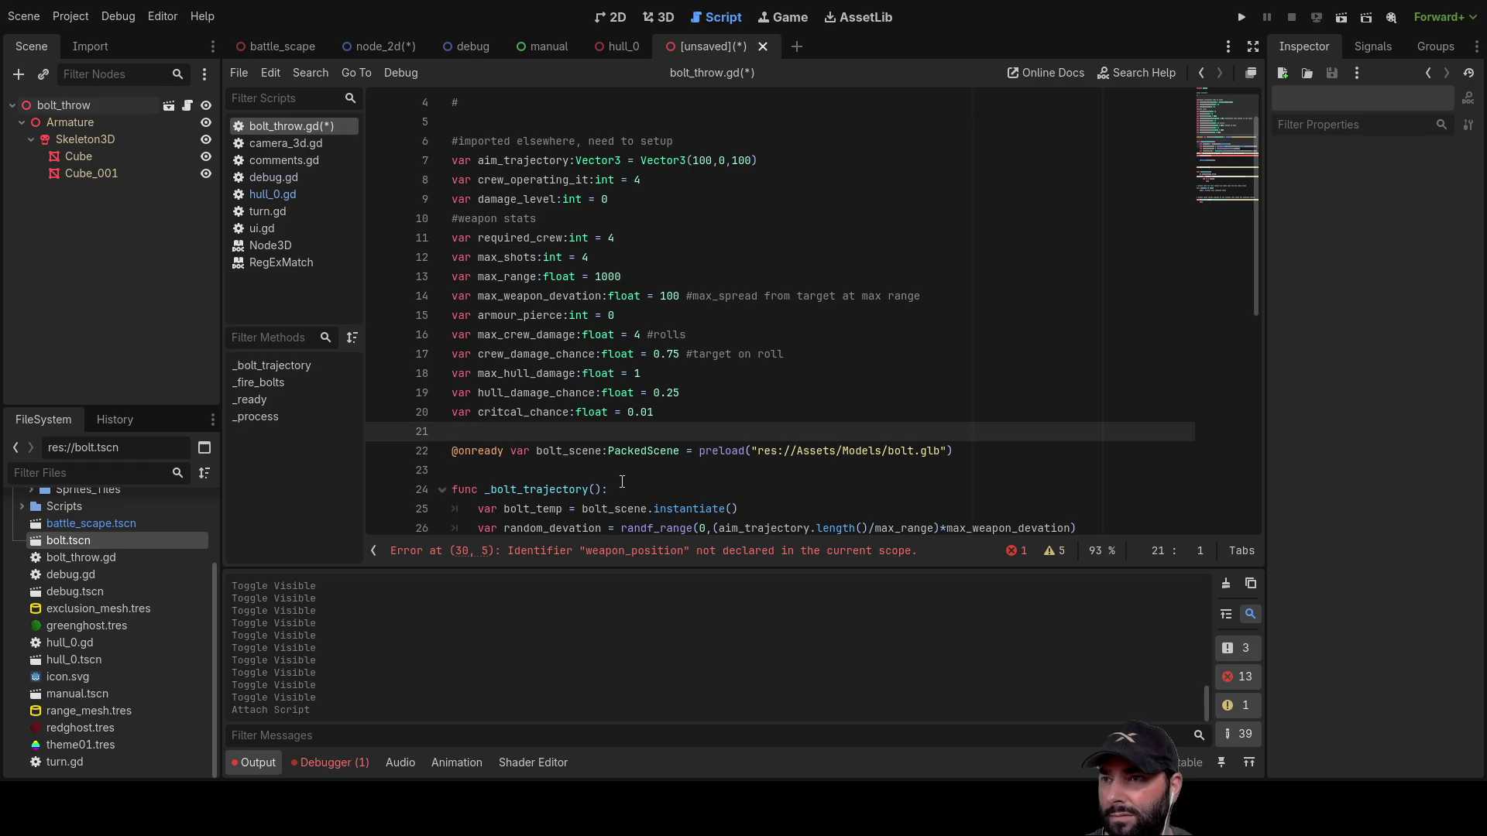
pyautogui.press('Return')
pyautogui.press('Up')
pyautogui.write('var we')
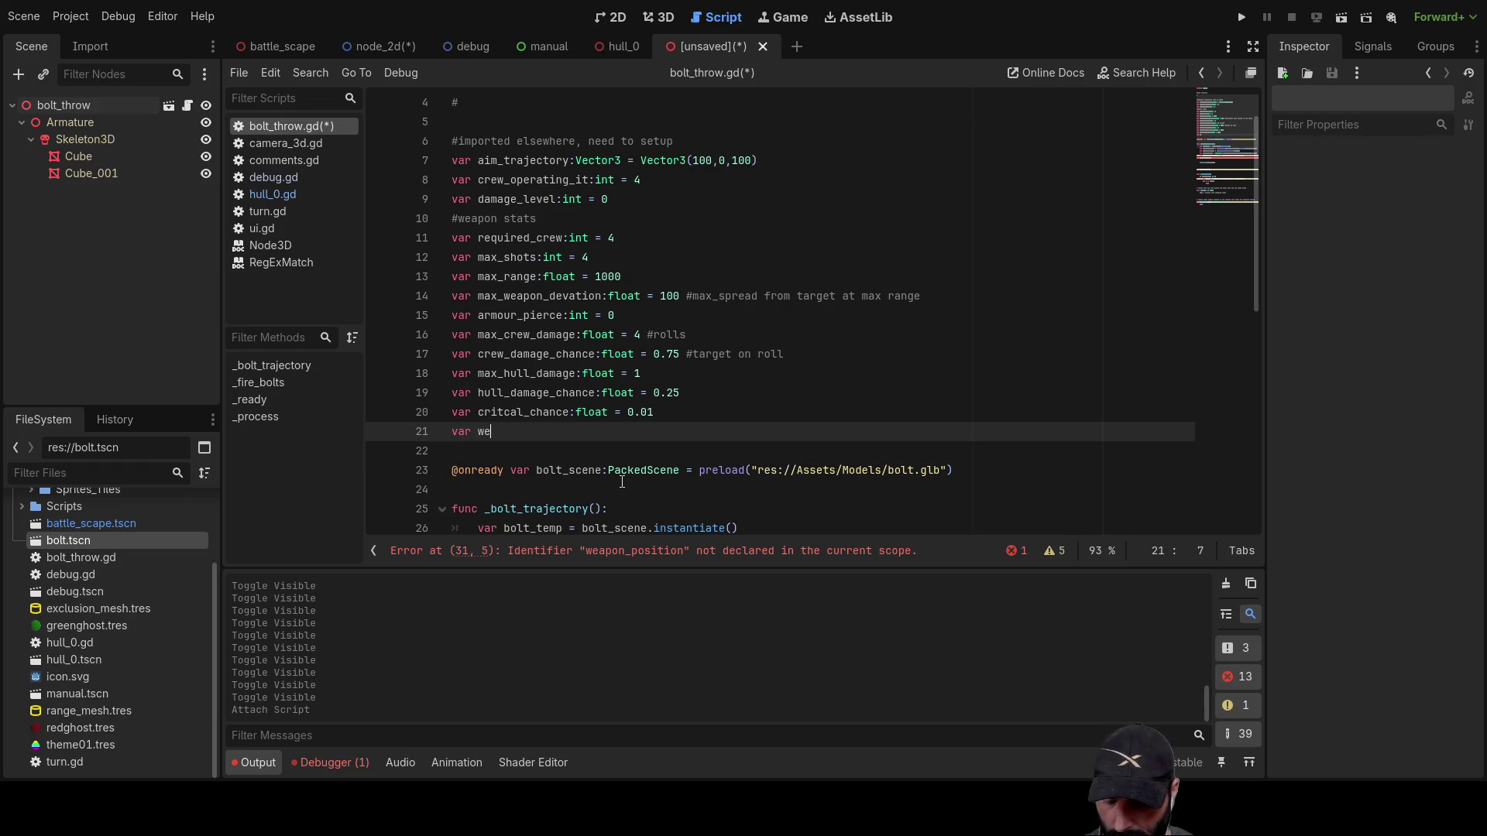
pyautogui.write('apon fire_arc')
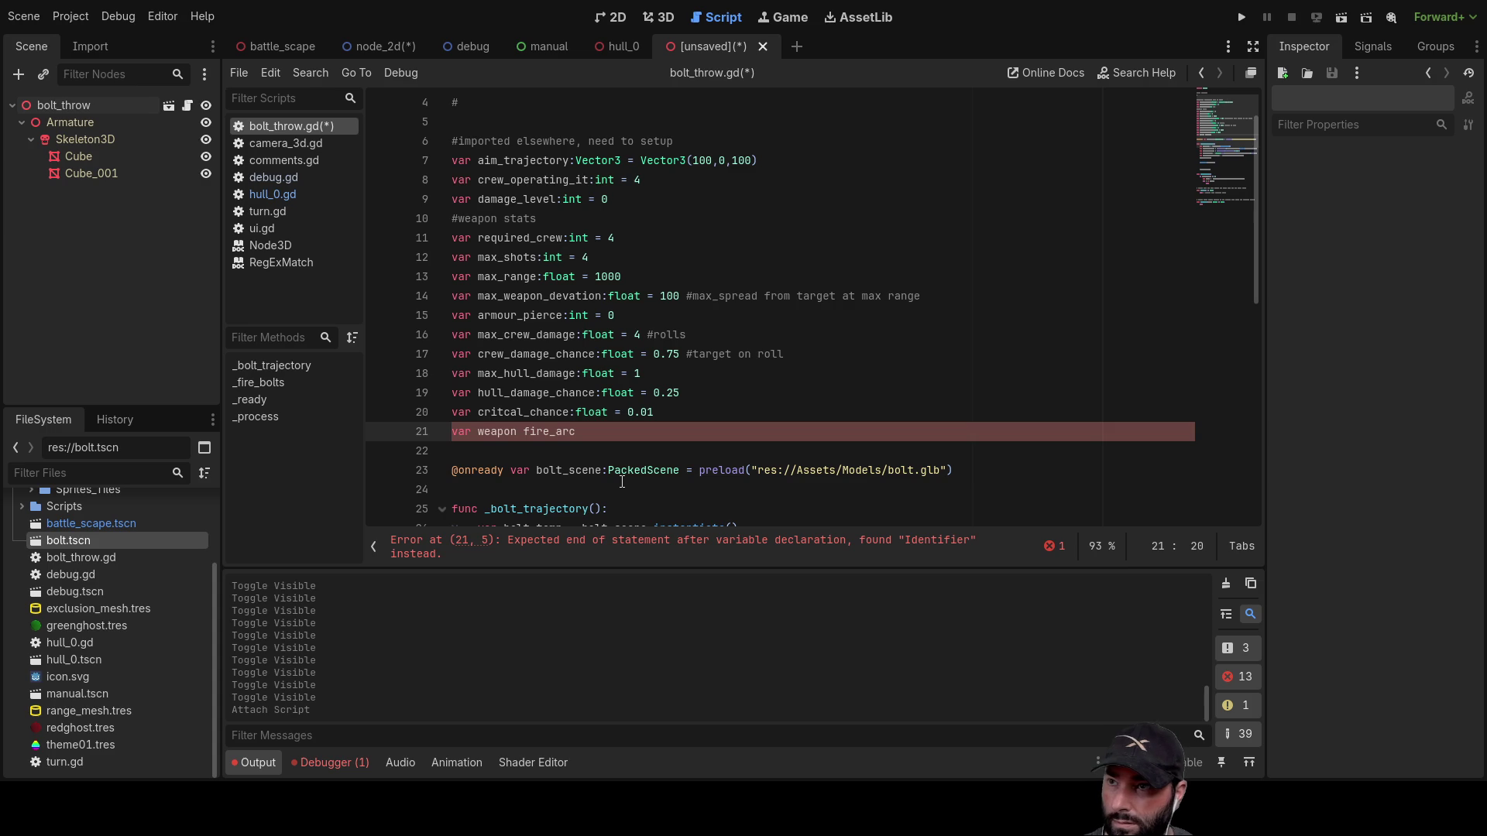
pyautogui.press('BackSpace')
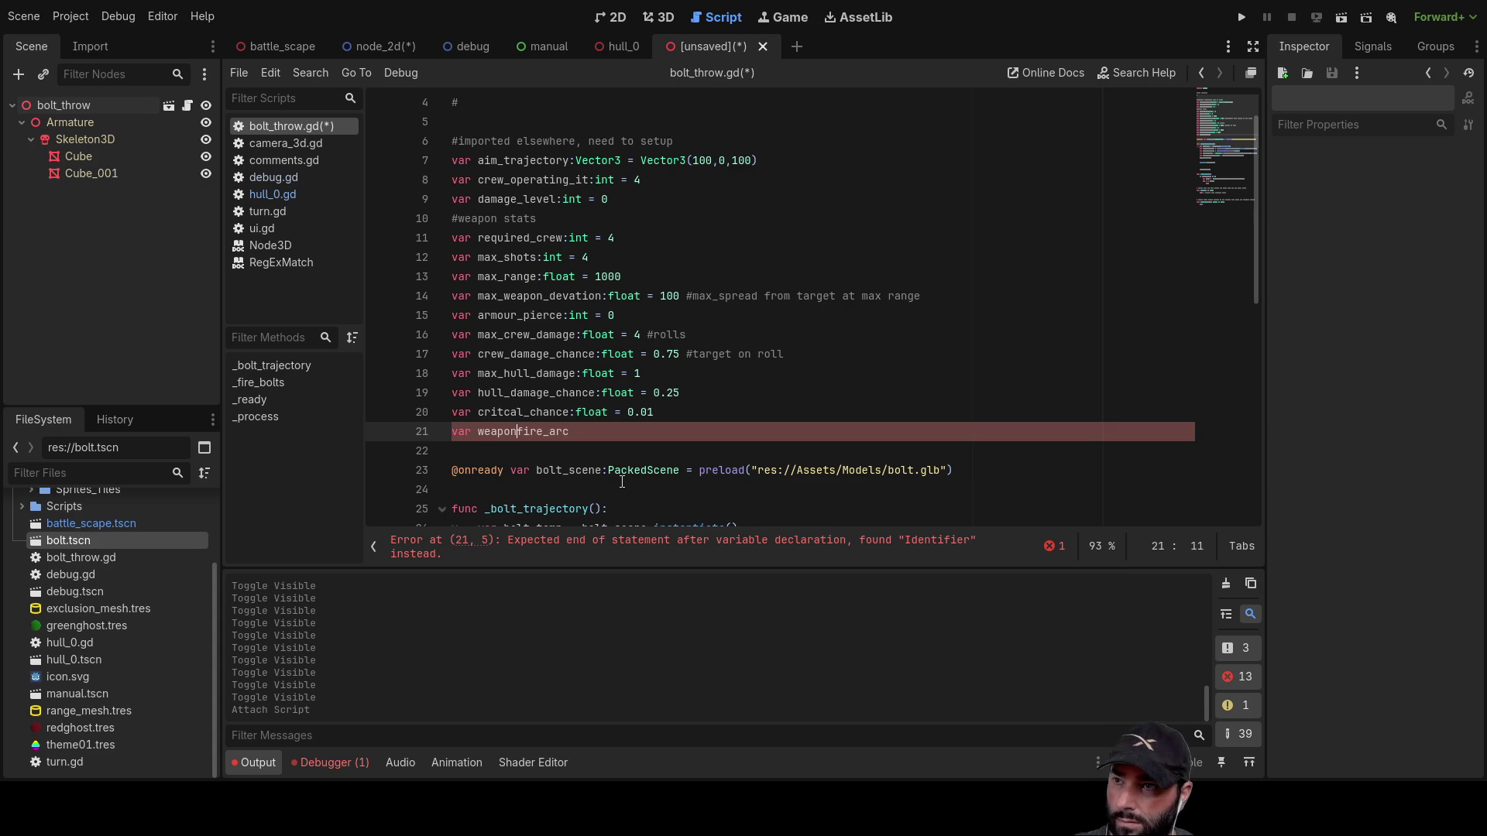
pyautogui.write('_')
pyautogui.press('End')
pyautogui.write(':float = ')
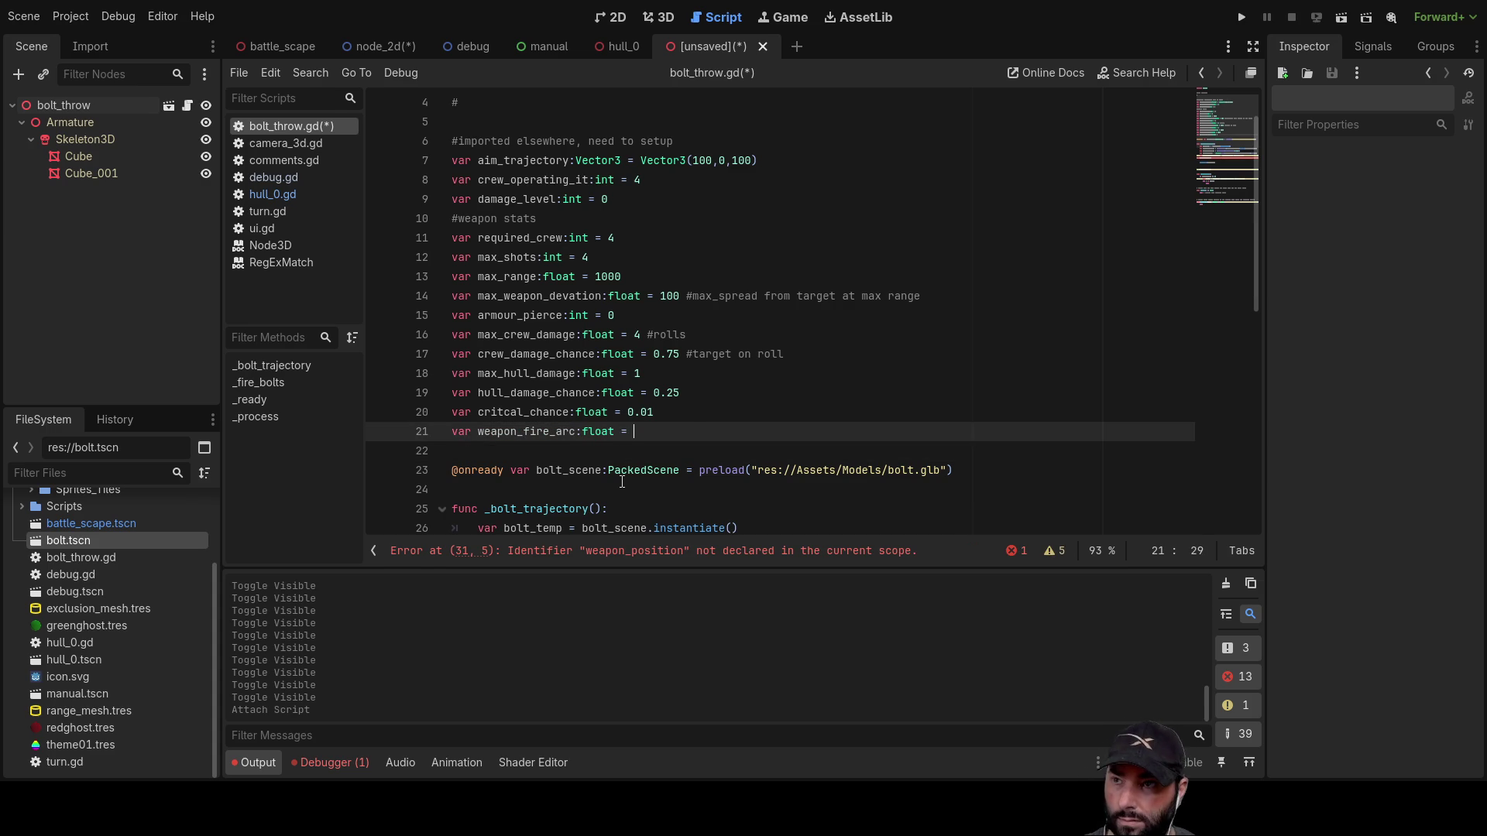
pyautogui.write('0.5')
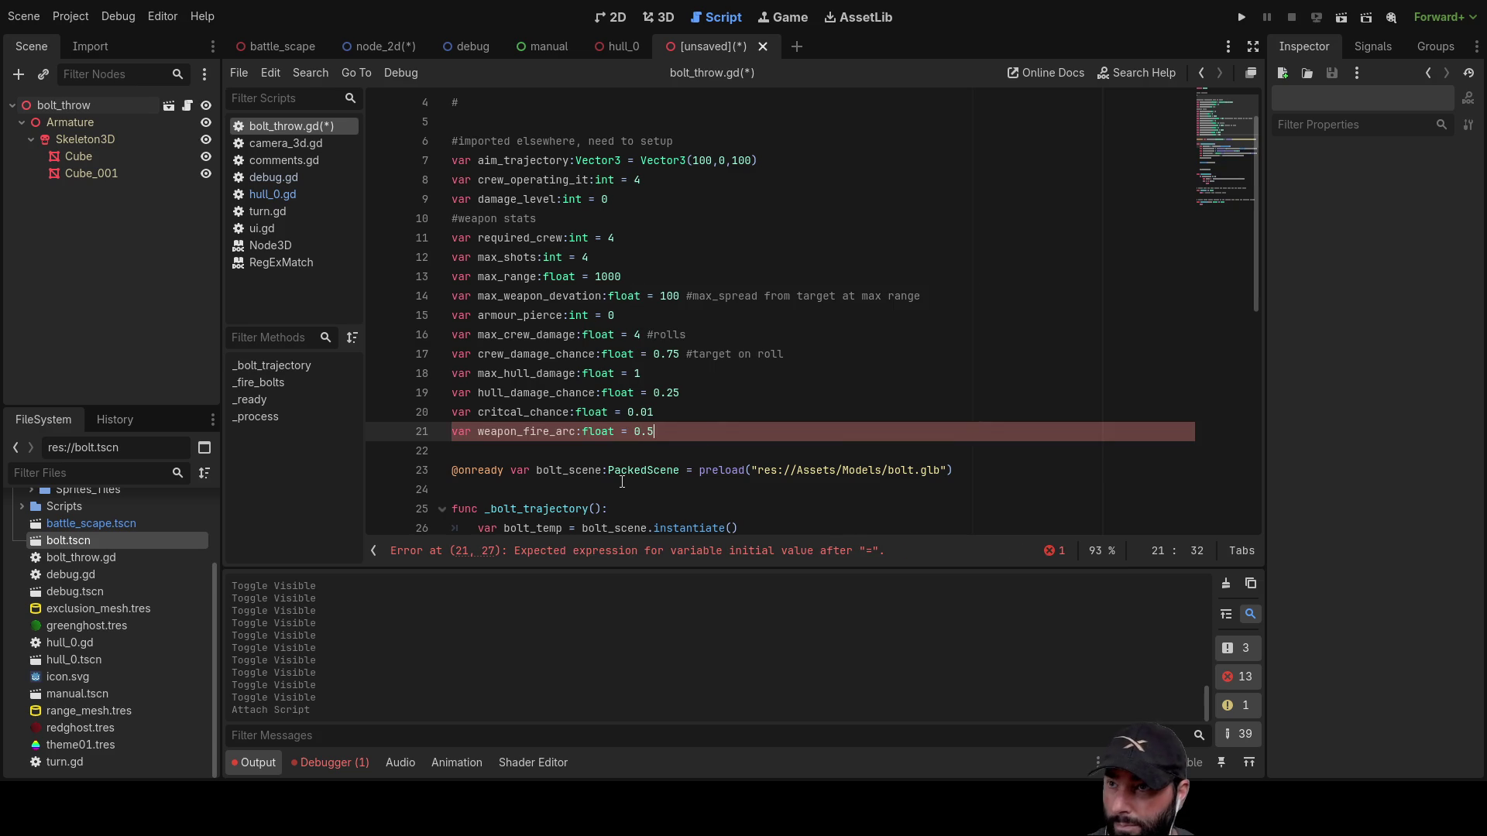
pyautogui.press('Return')
pyautogui.press('Return')
pyautogui.press('Up')
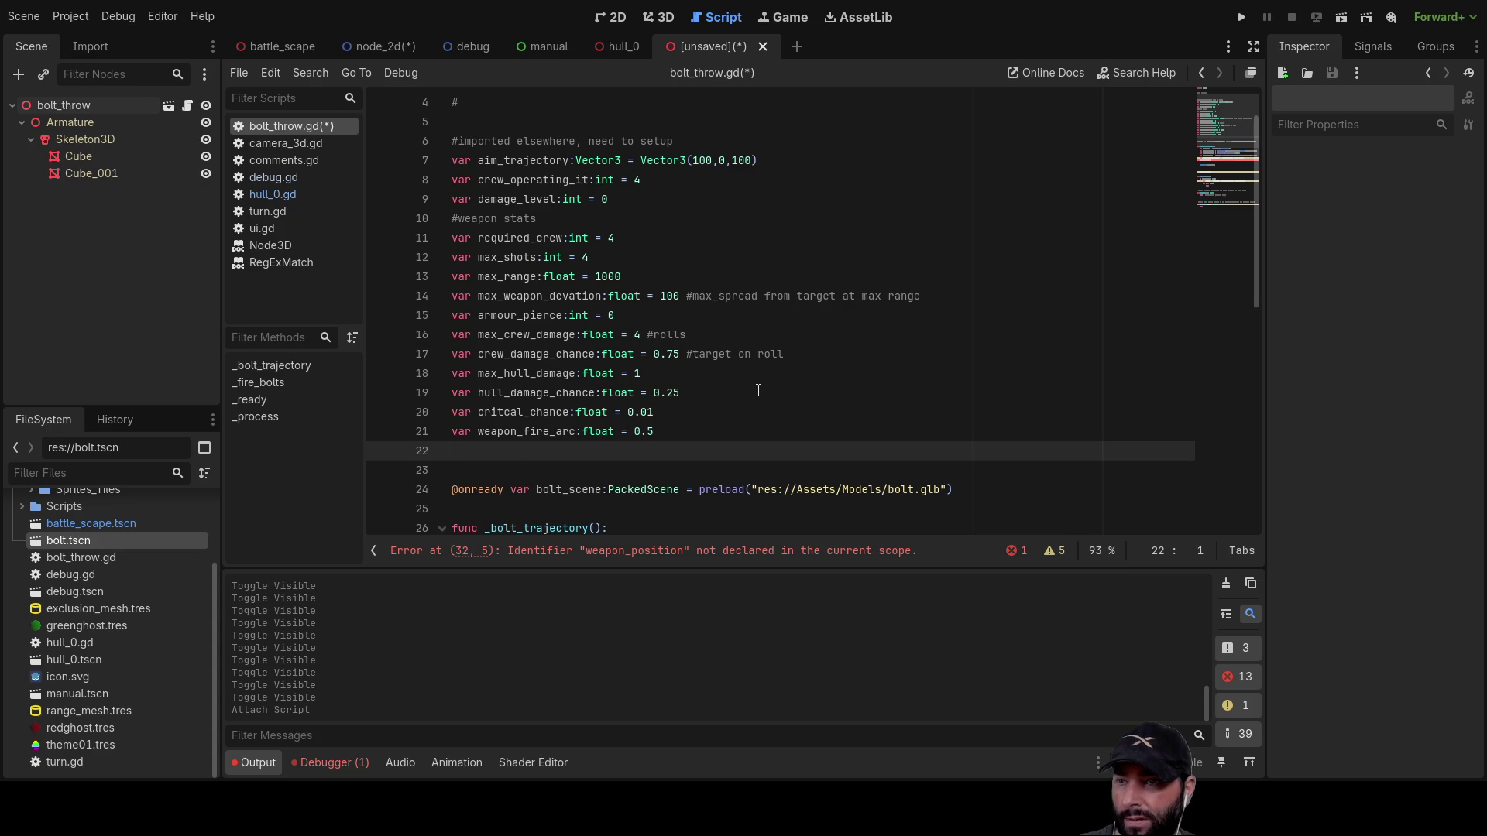
pyautogui.scroll(-4, 860, 343)
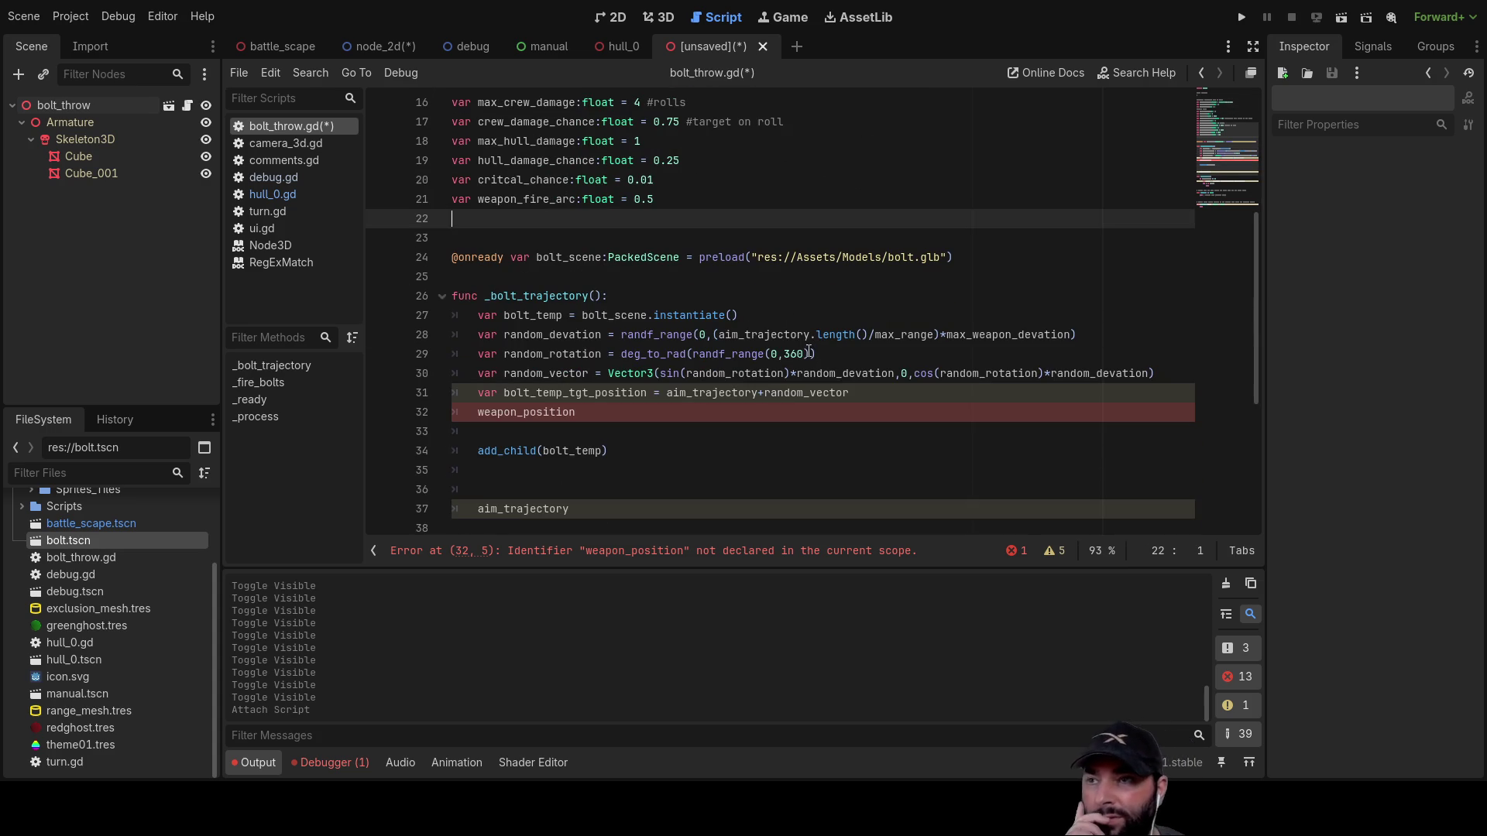
# Step: Delete the stray weapon_position text and the leftover blank lines below it on line 32
pyautogui.click(582, 415)
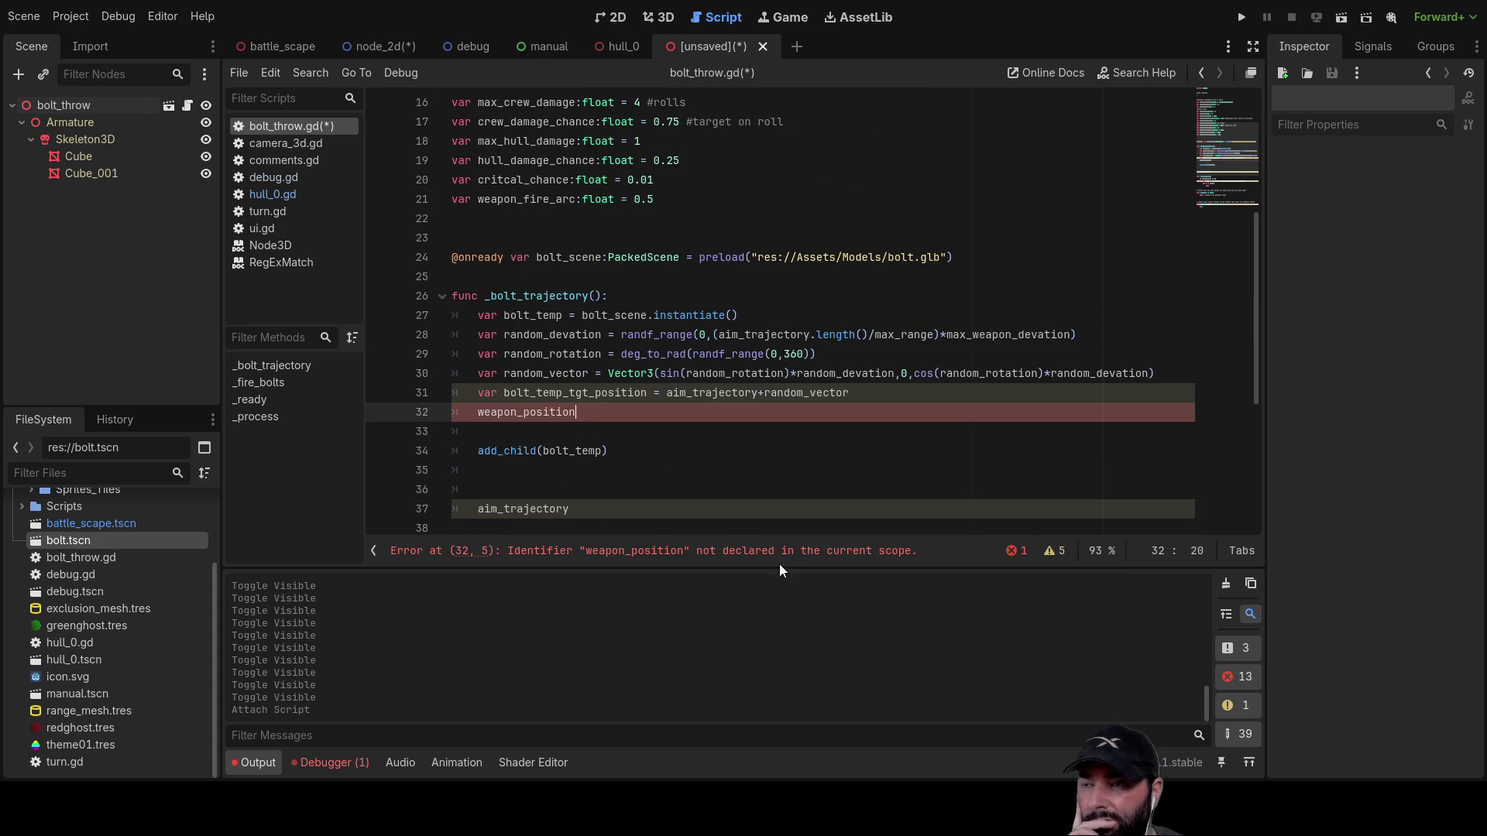
pyautogui.press('BackSpace')
pyautogui.press('BackSpace')
pyautogui.press('BackSpace')
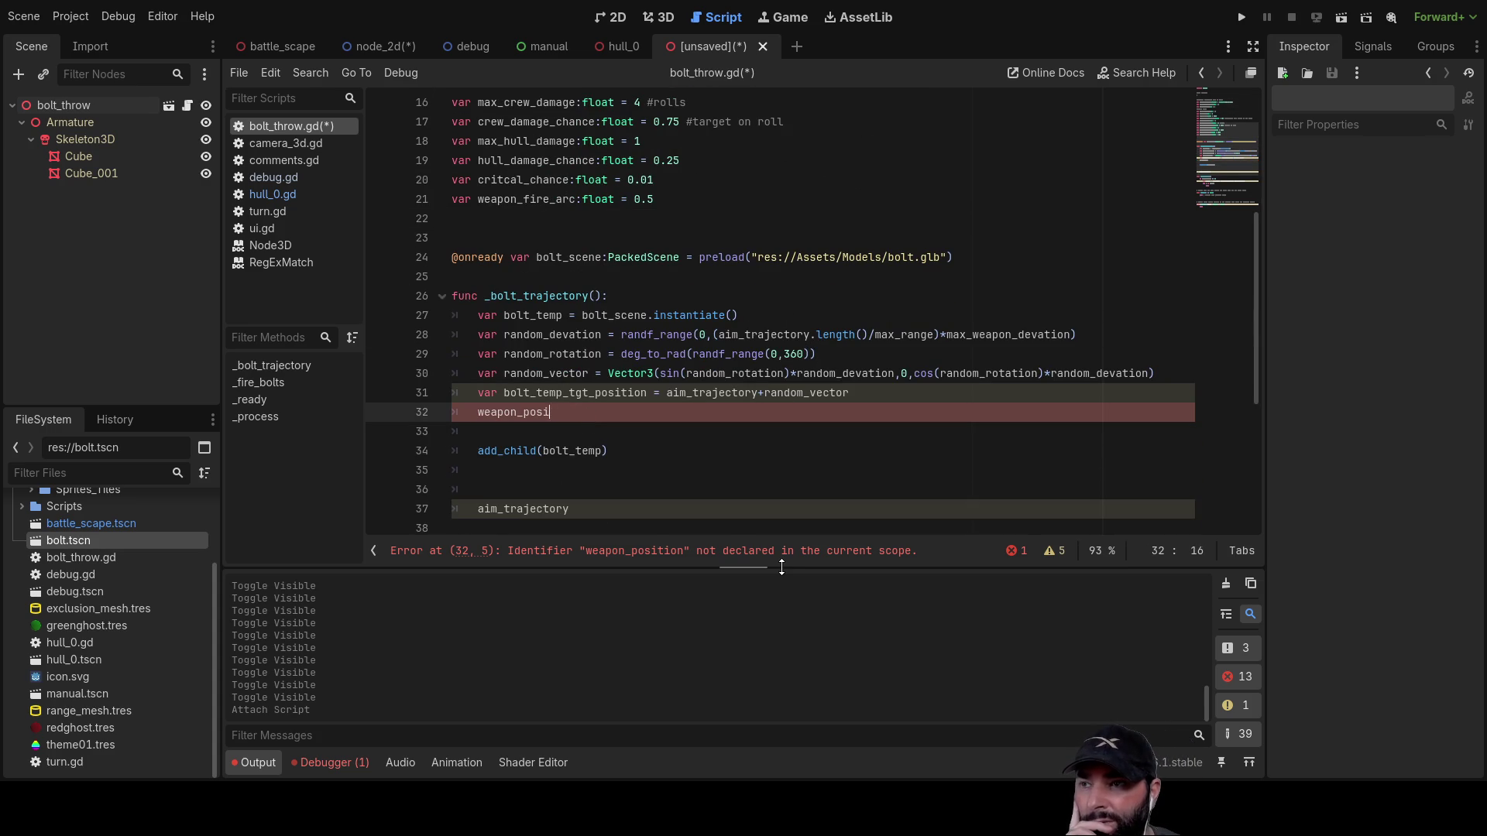
pyautogui.press('BackSpace')
pyautogui.press('BackSpace')
pyautogui.press('BackSpace')
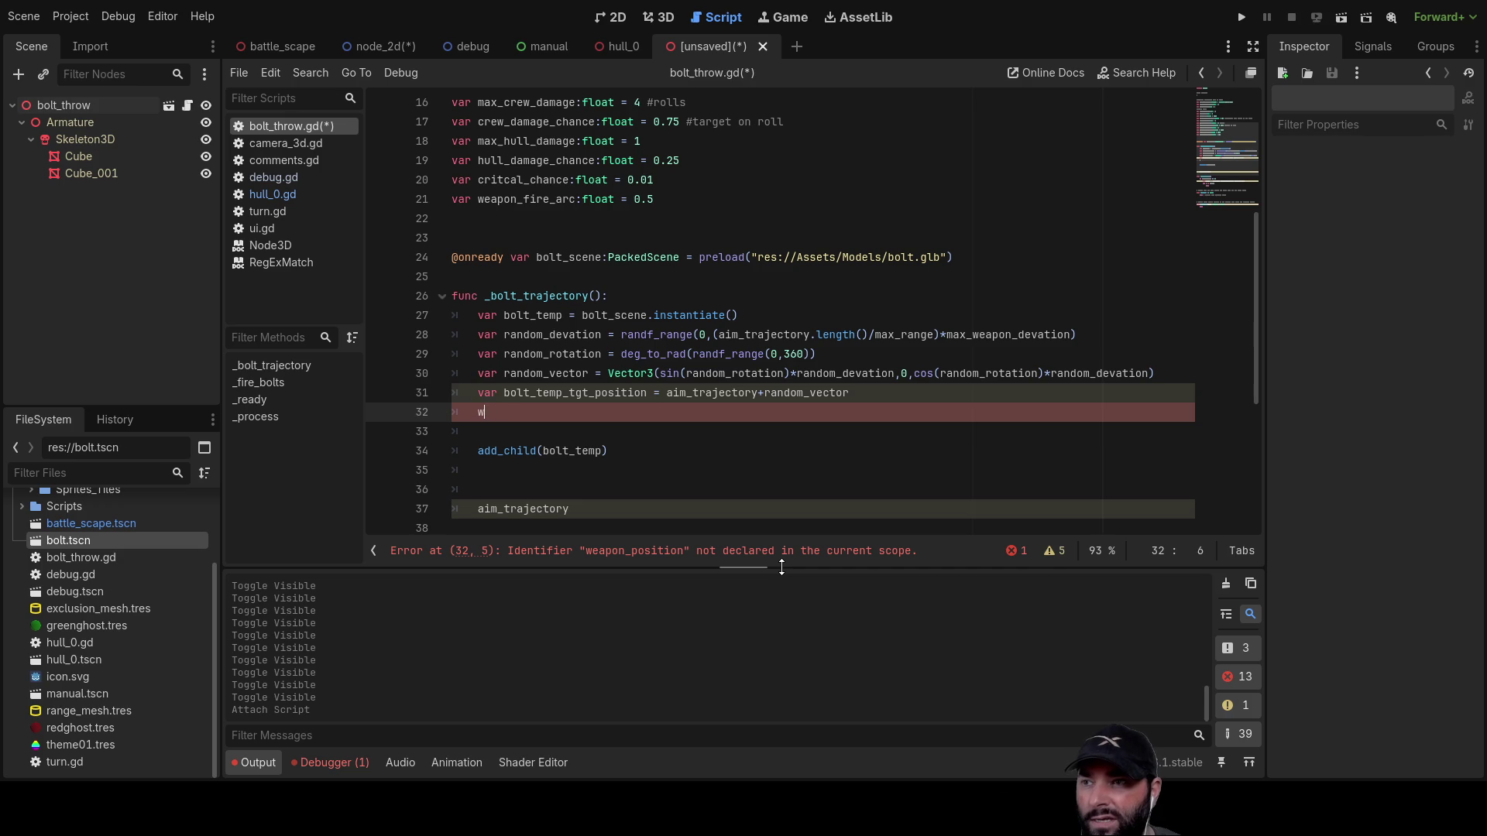
pyautogui.press('Delete')
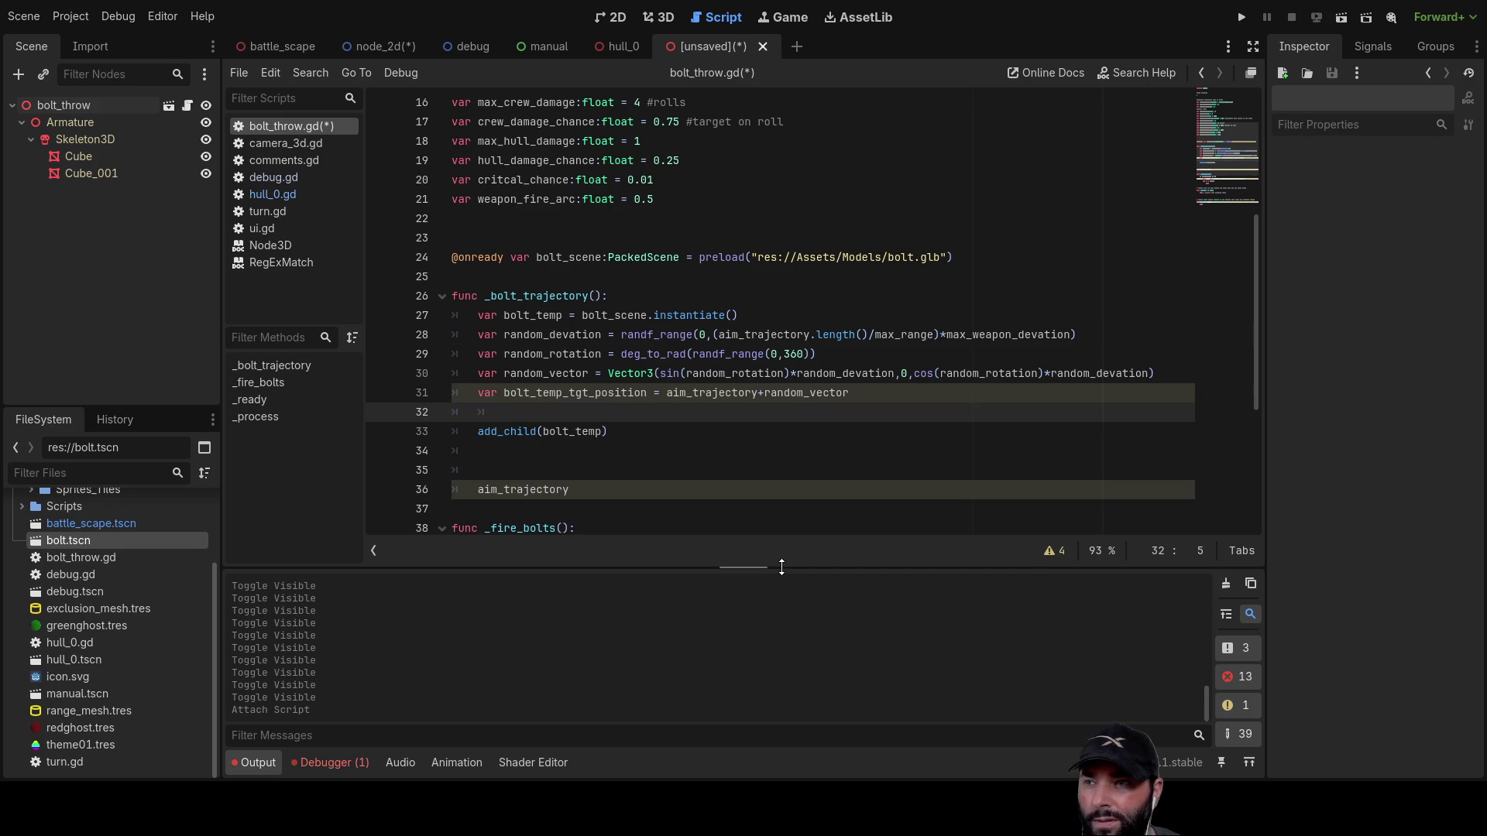
pyautogui.press('Delete')
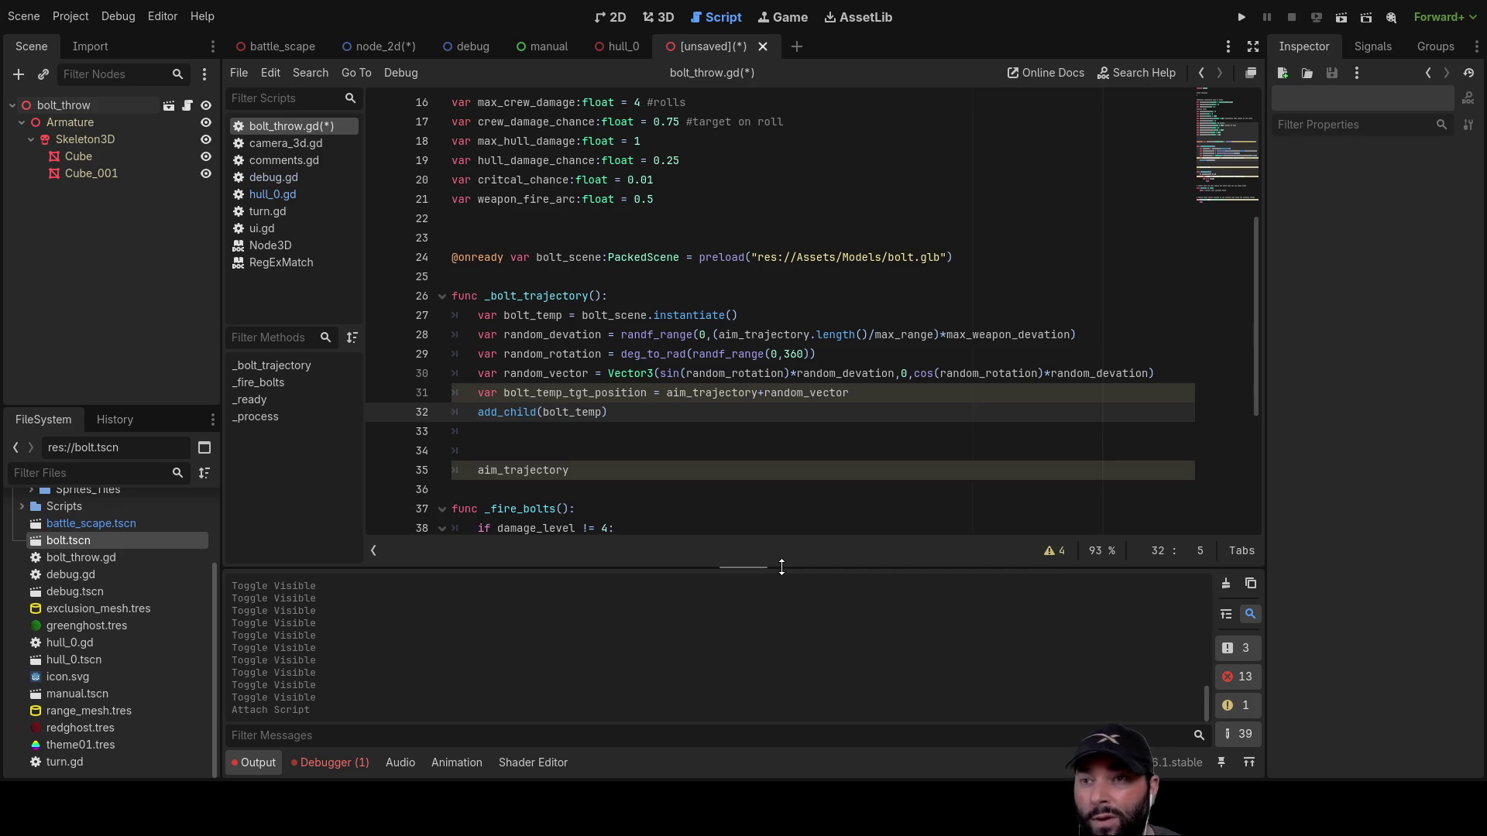
pyautogui.press('Down')
pyautogui.press('Up')
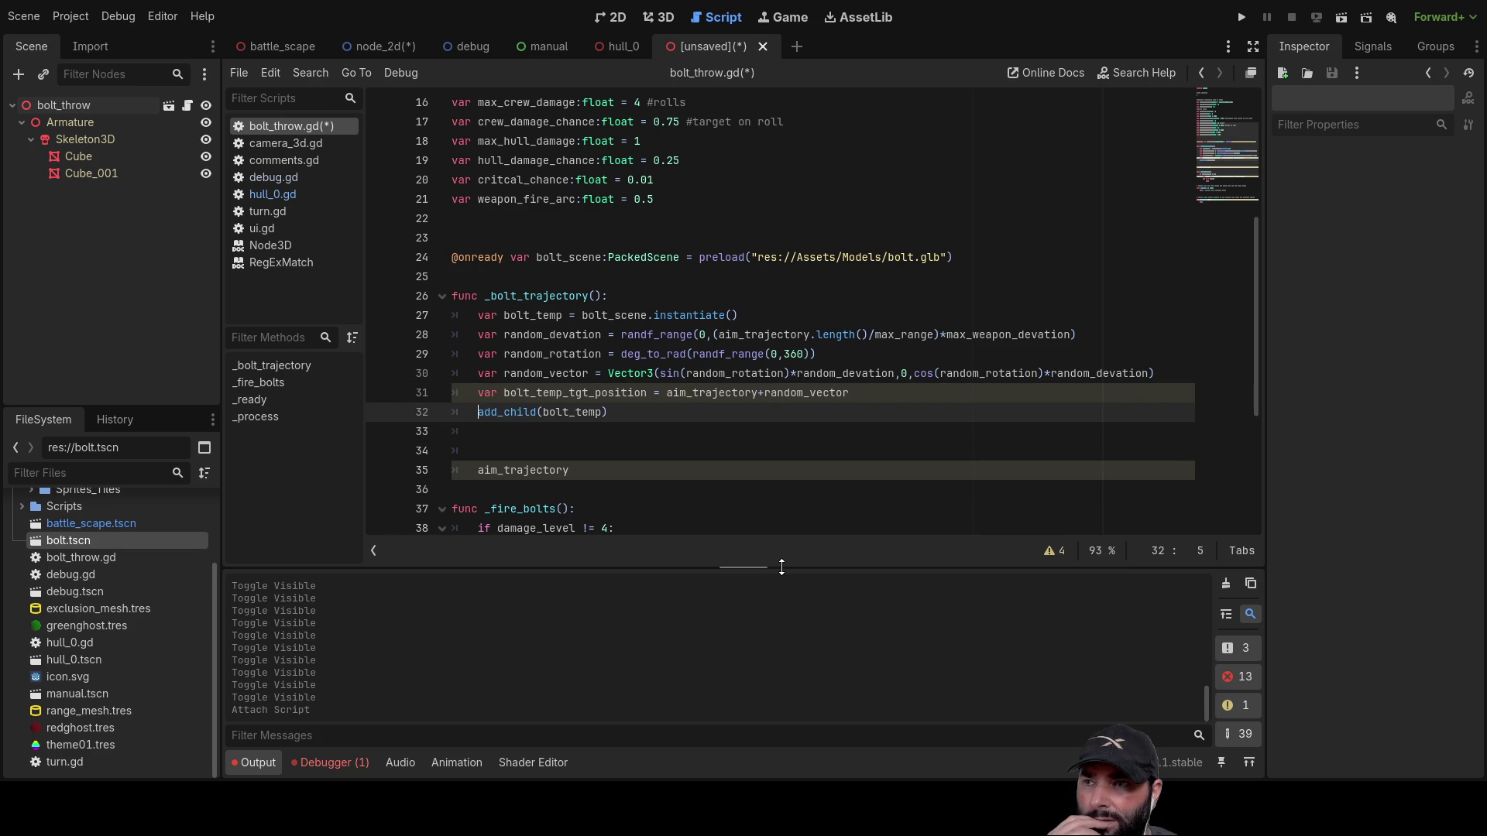
pyautogui.press('Up')
pyautogui.press('Down')
pyautogui.press('Down')
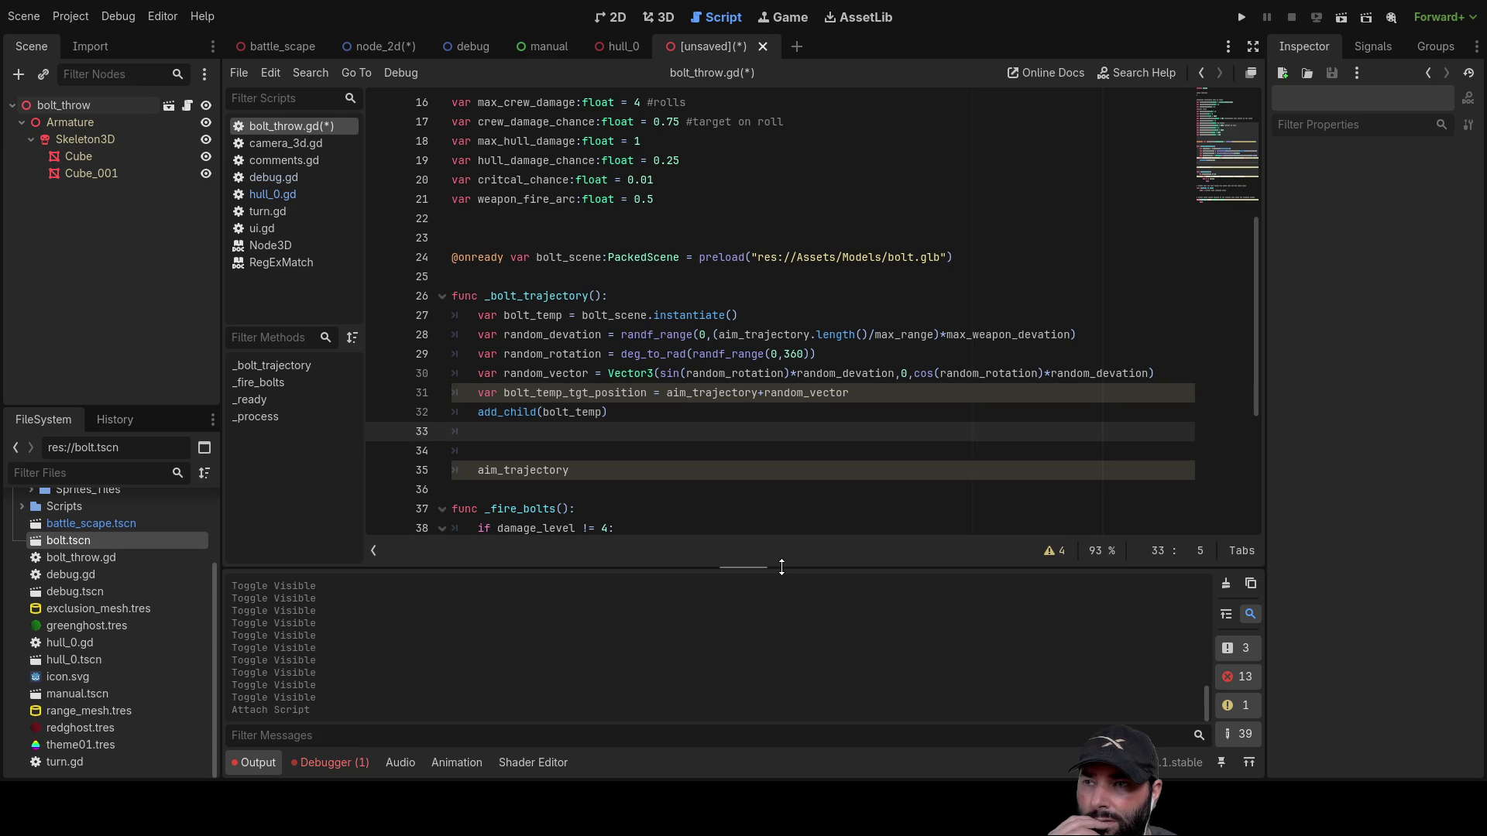
pyautogui.press('Up')
pyautogui.press('Down')
pyautogui.press('Up')
pyautogui.press('Down')
pyautogui.press('Up')
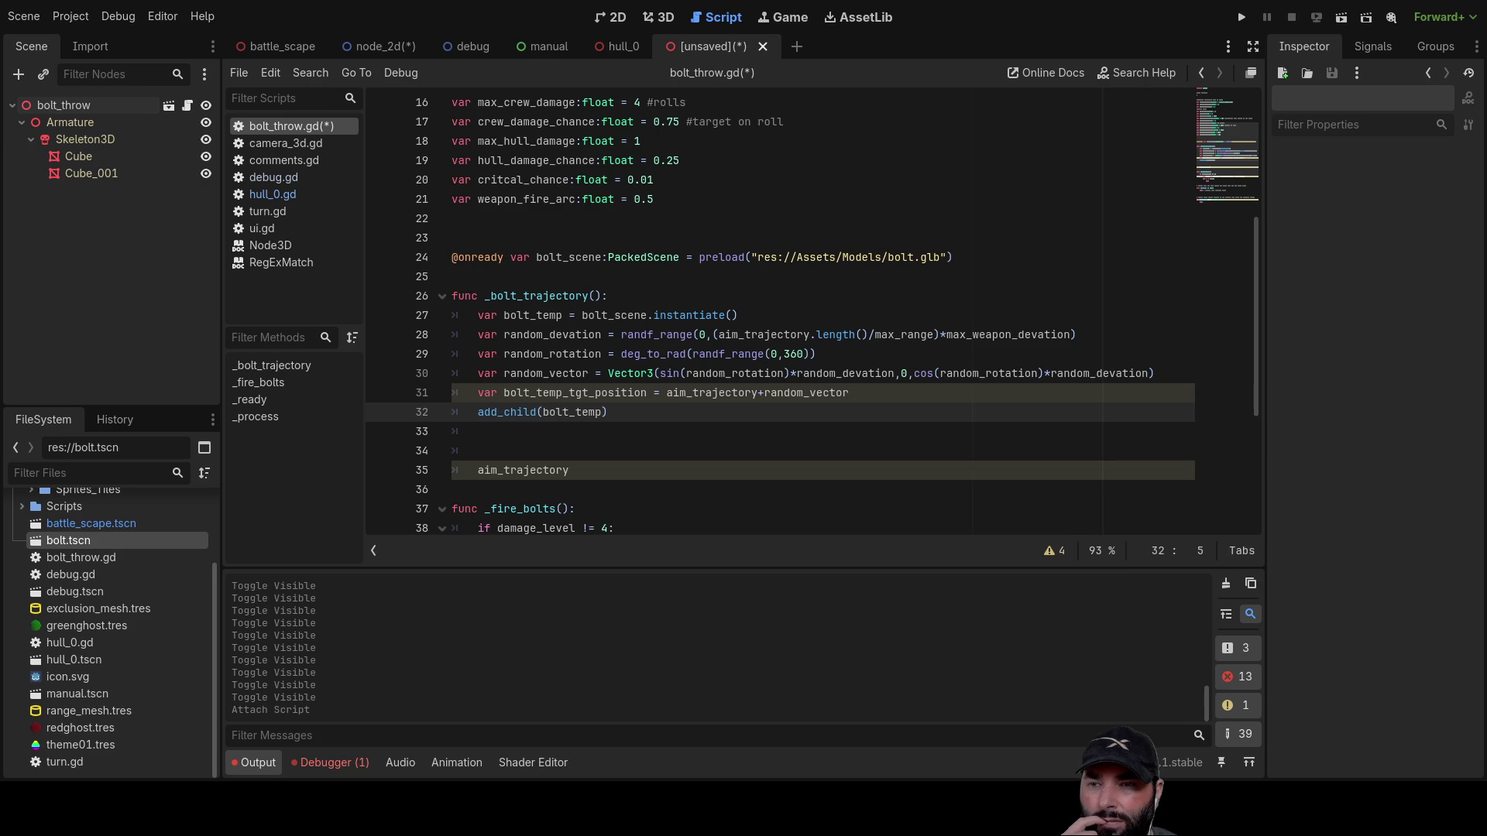
# Step: Step through the lines around add_child(bolt_temp) to review the trajectory code
pyautogui.press('Down')
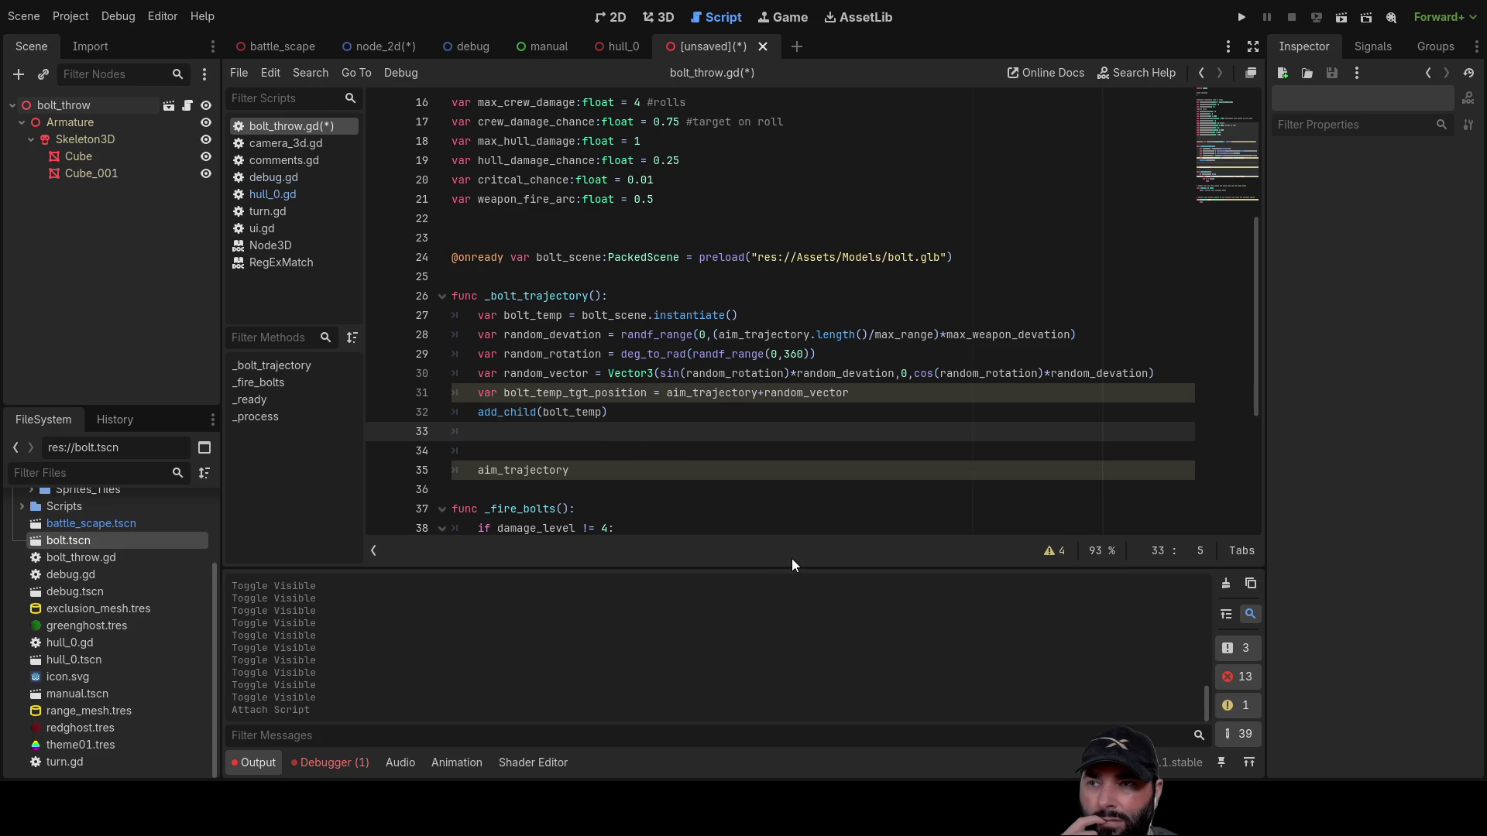
pyautogui.press('Up')
pyautogui.press('Up')
pyautogui.press('Down')
pyautogui.press('Down')
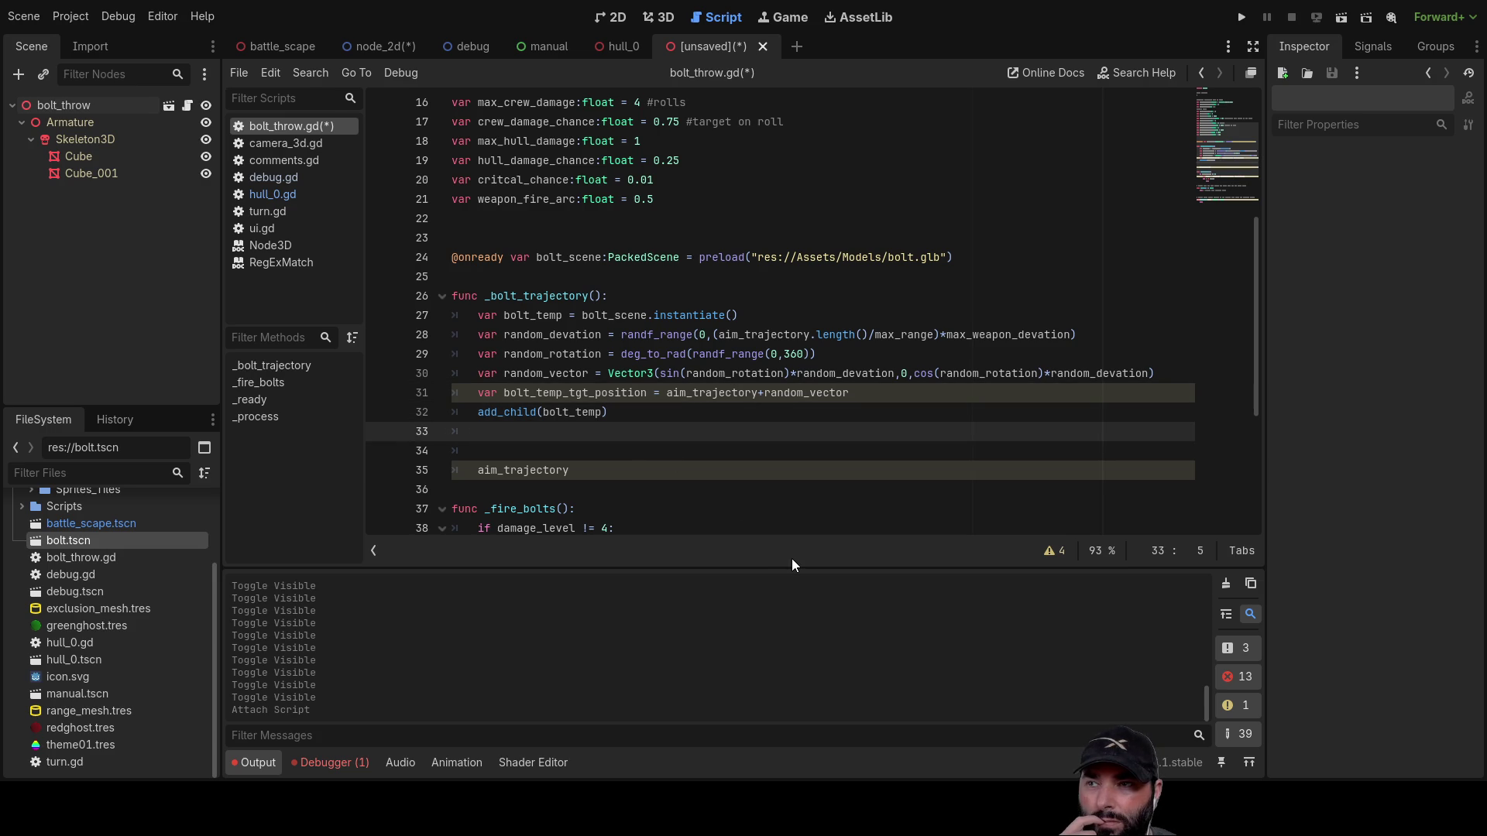
pyautogui.press('Up')
pyautogui.press('Up')
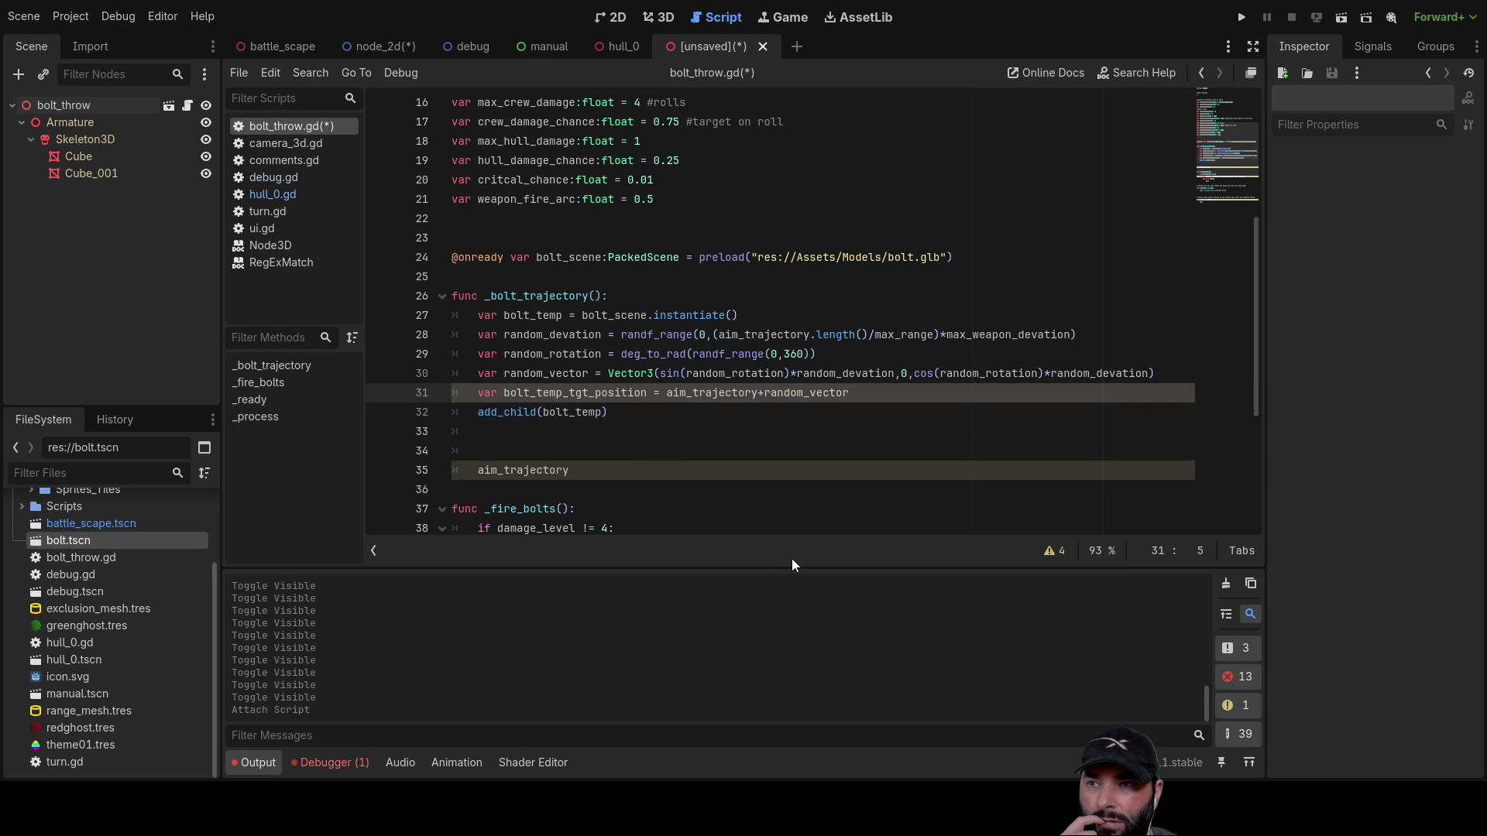
pyautogui.press('Down')
pyautogui.press('Down')
pyautogui.press('Up')
pyautogui.press('Right')
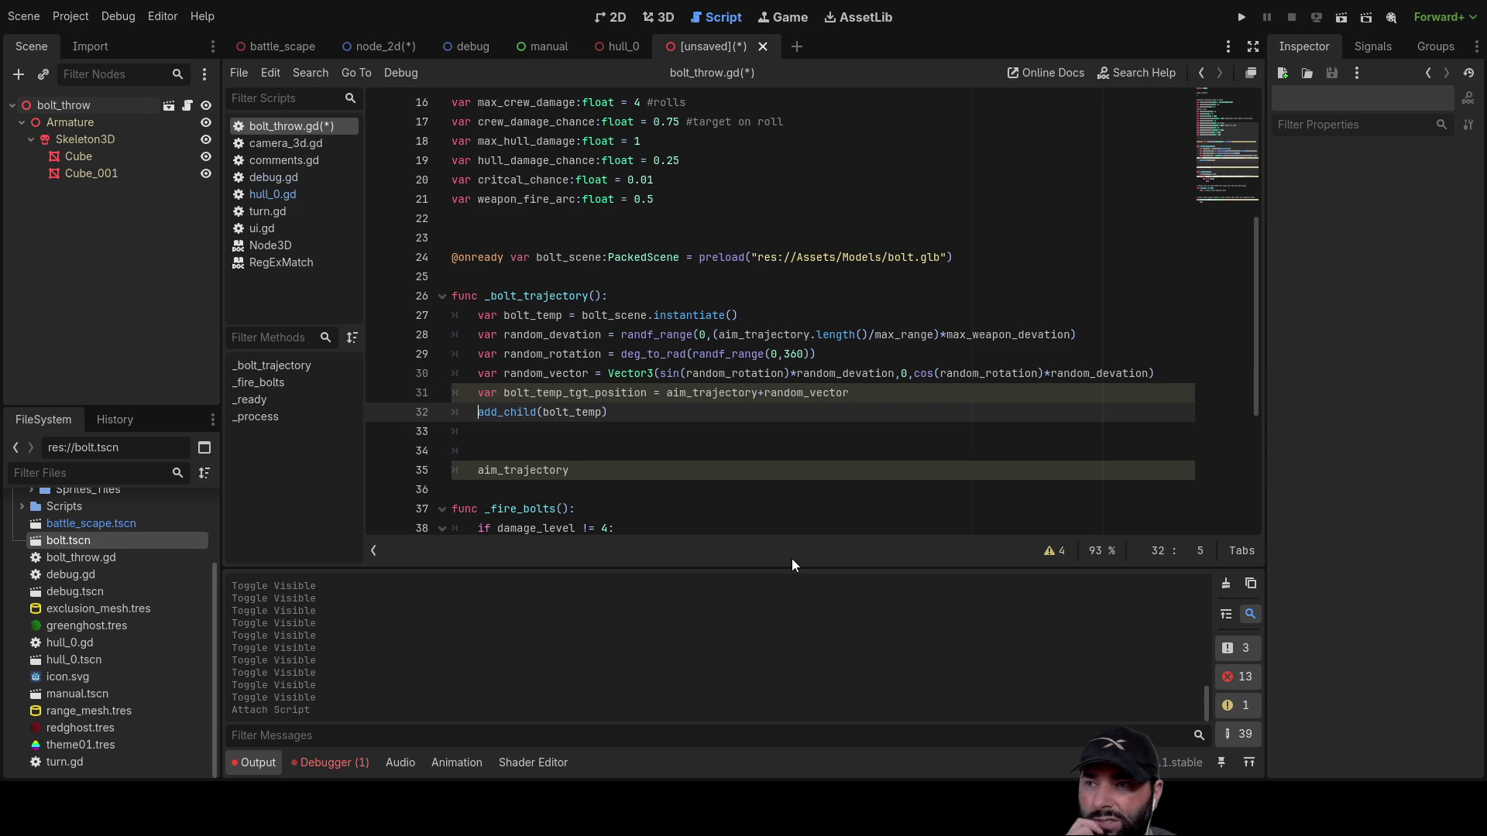
pyautogui.hotkey('ctrl', 'Right')
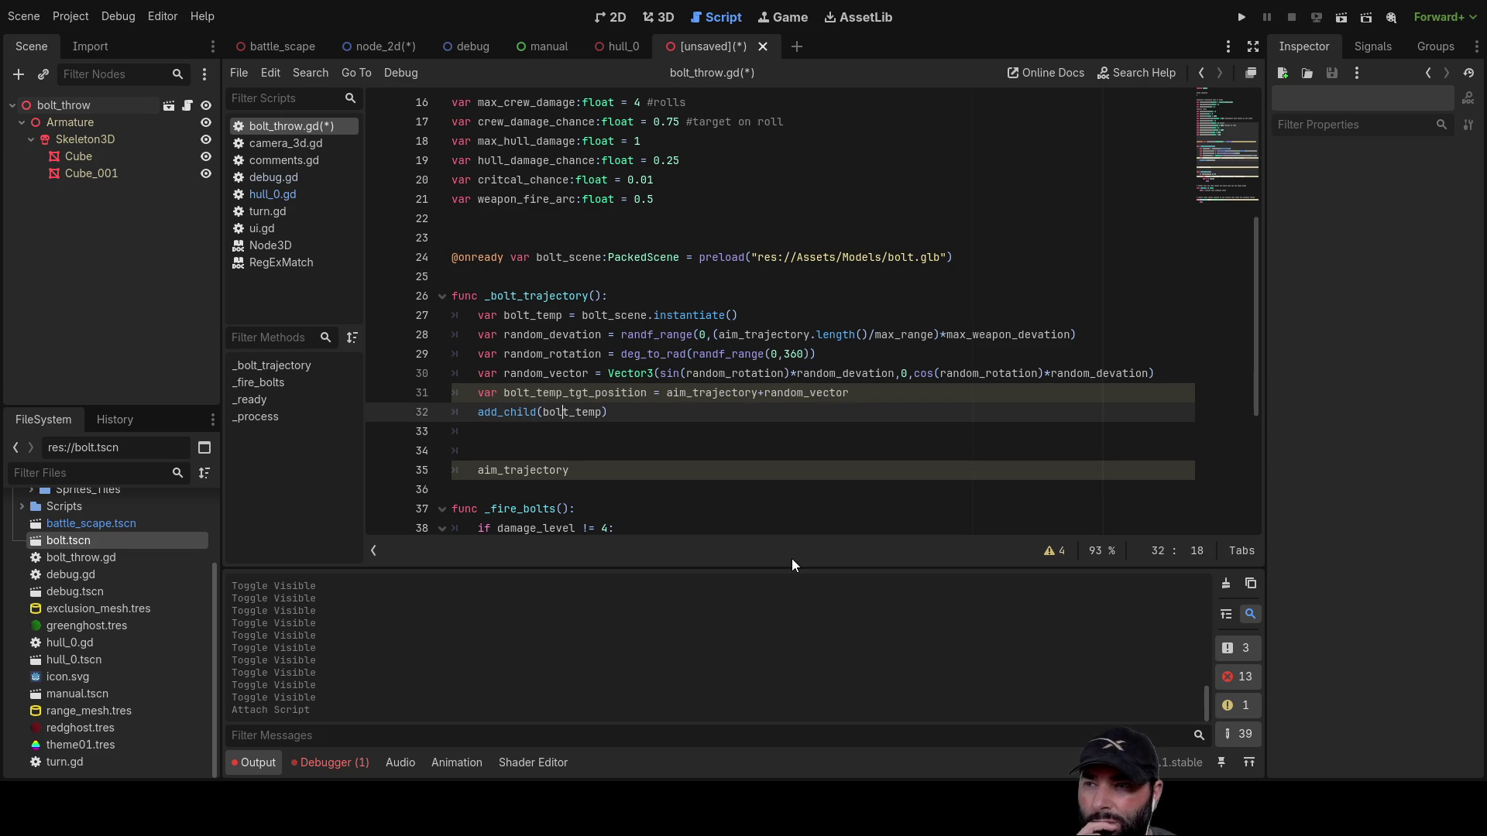
pyautogui.press('Right')
pyautogui.press('Right')
pyautogui.press('Home')
pyautogui.press('Right')
pyautogui.press('Right')
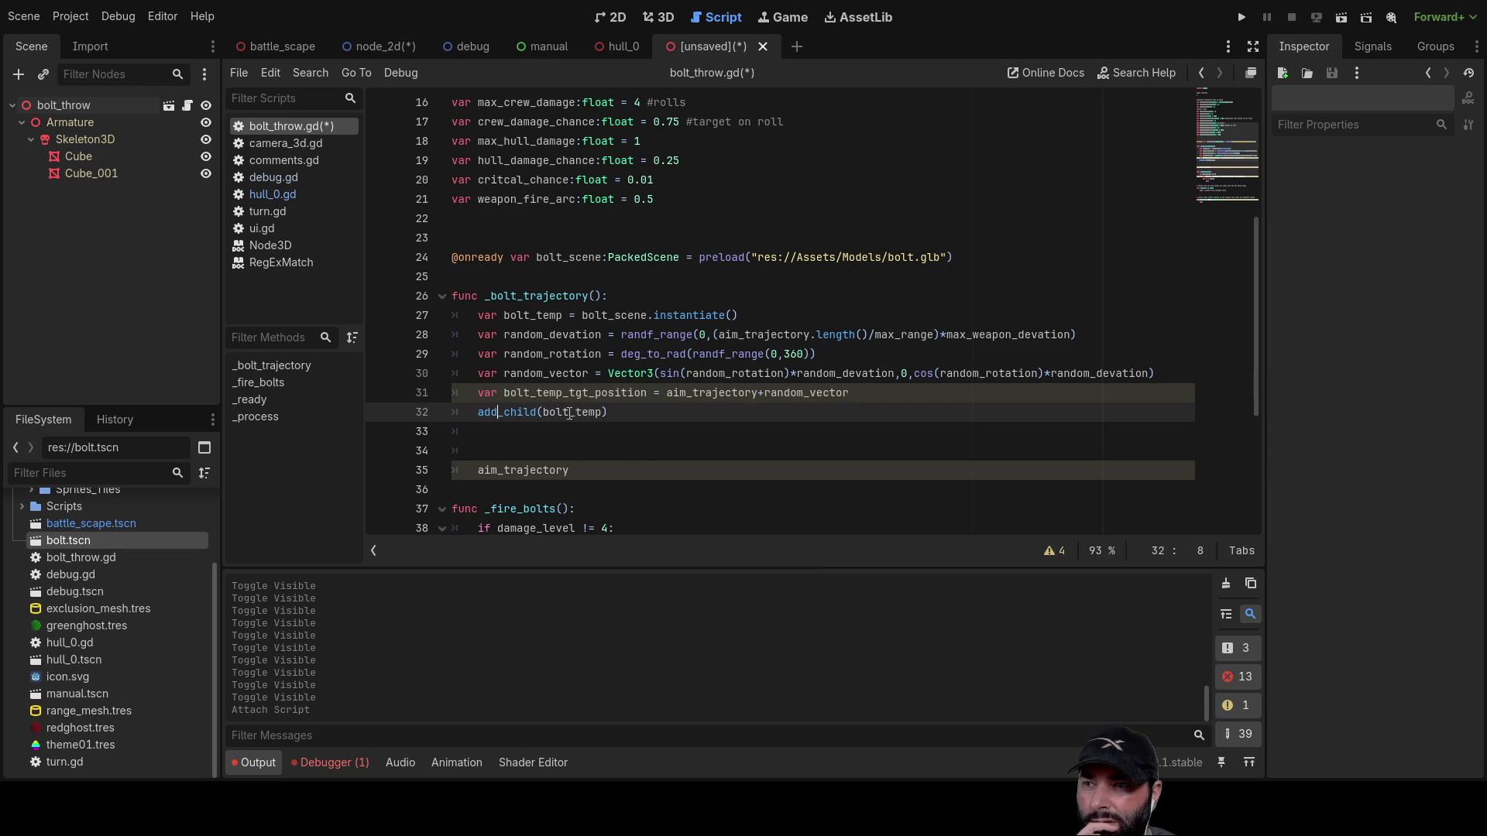
# Step: Compare bolt_temp in add_child with the instantiate call on line 27, then open bolt.tscn
pyautogui.doubleClick(570, 414)
pyautogui.scroll(3, 632, 406)
pyautogui.scroll(3, 632, 406)
pyautogui.scroll(-5, 620, 405)
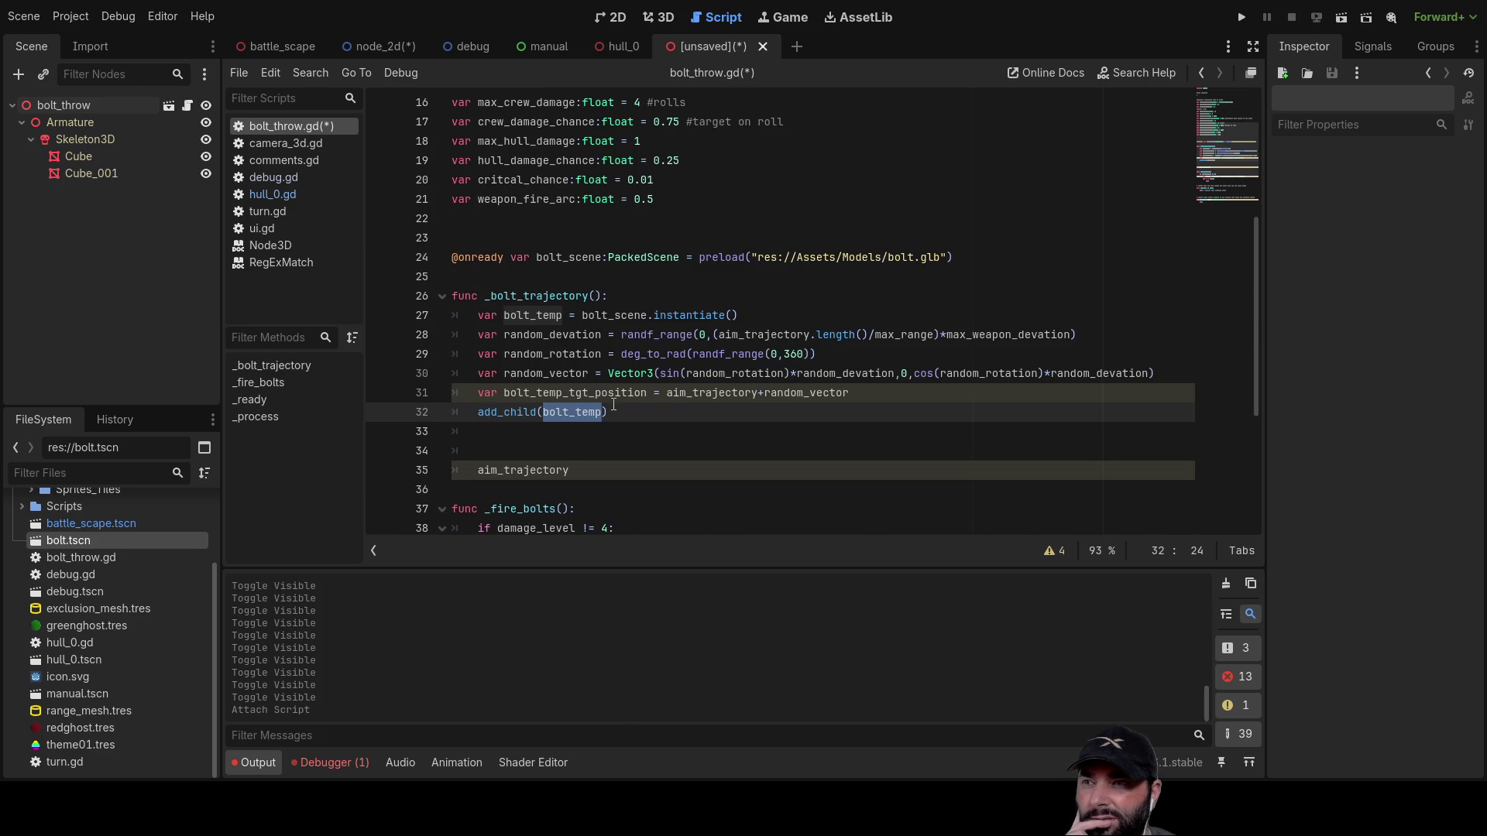
pyautogui.doubleClick(618, 315)
pyautogui.doubleClick(701, 316)
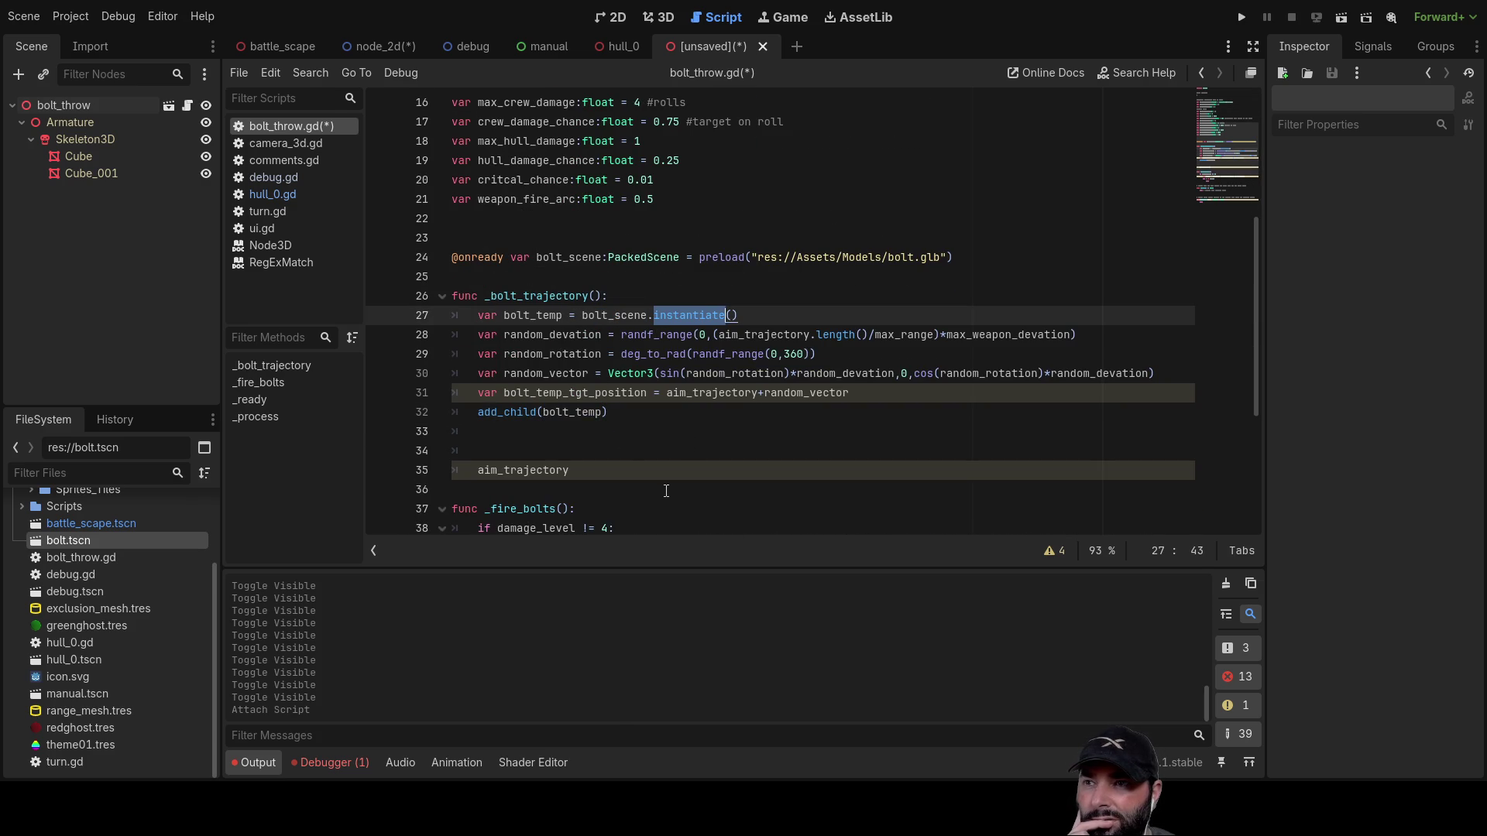
pyautogui.doubleClick(570, 414)
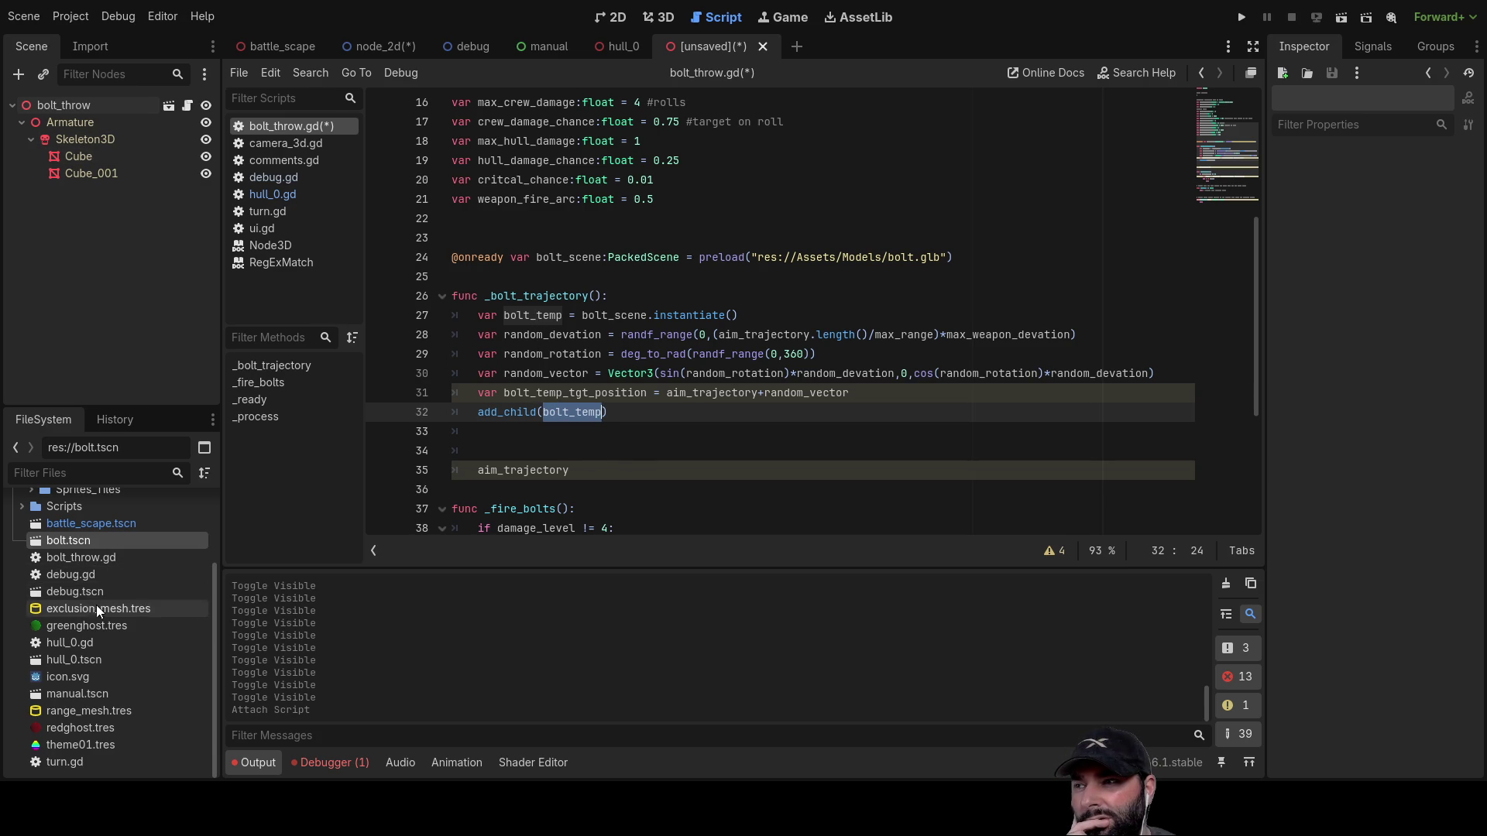
pyautogui.doubleClick(62, 540)
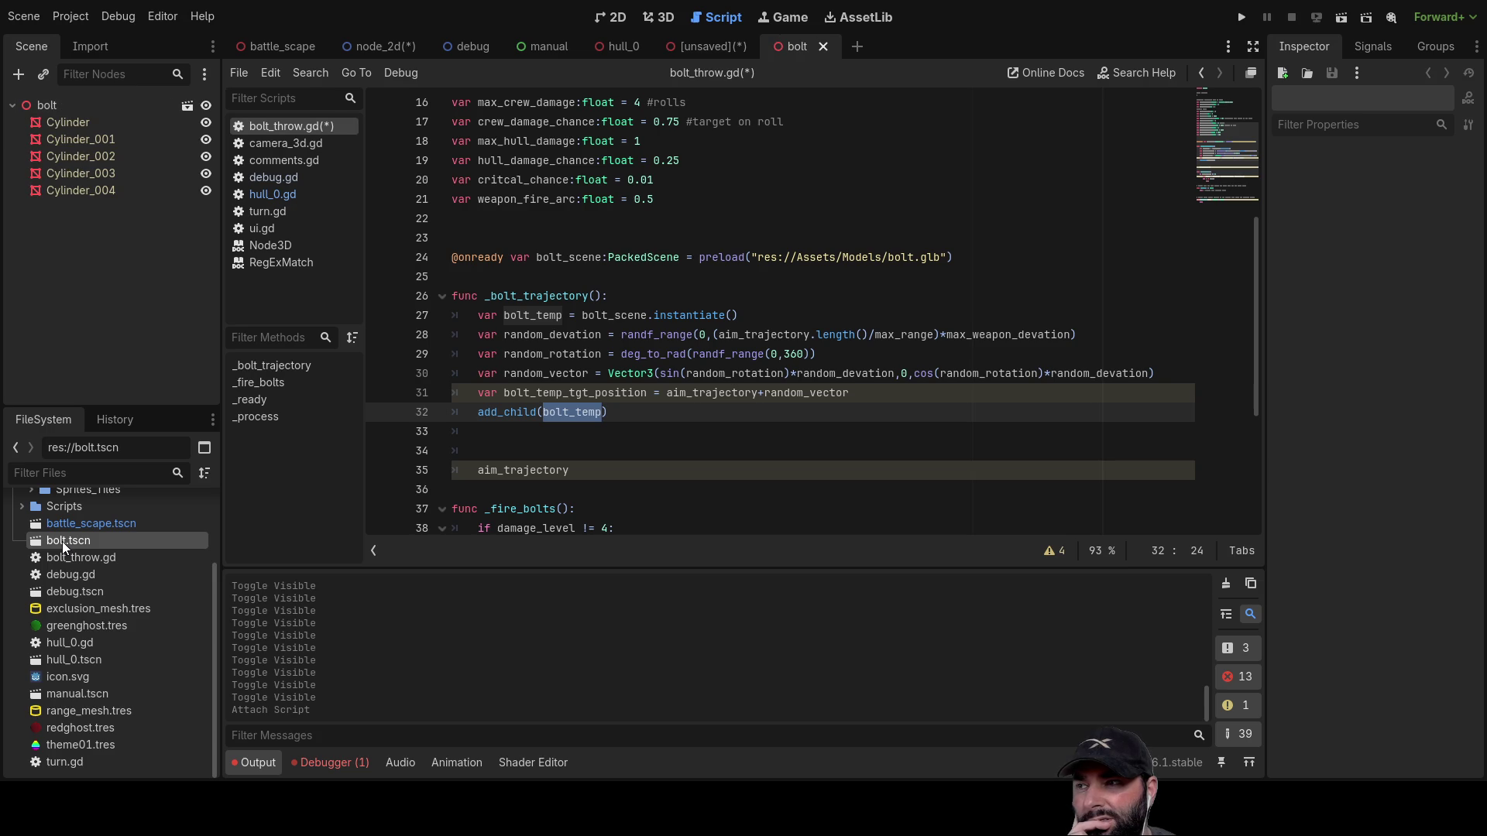
# Step: Attach a new bolt.gd script to the bolt root node and return to bolt_throw.gd
pyautogui.click(54, 108)
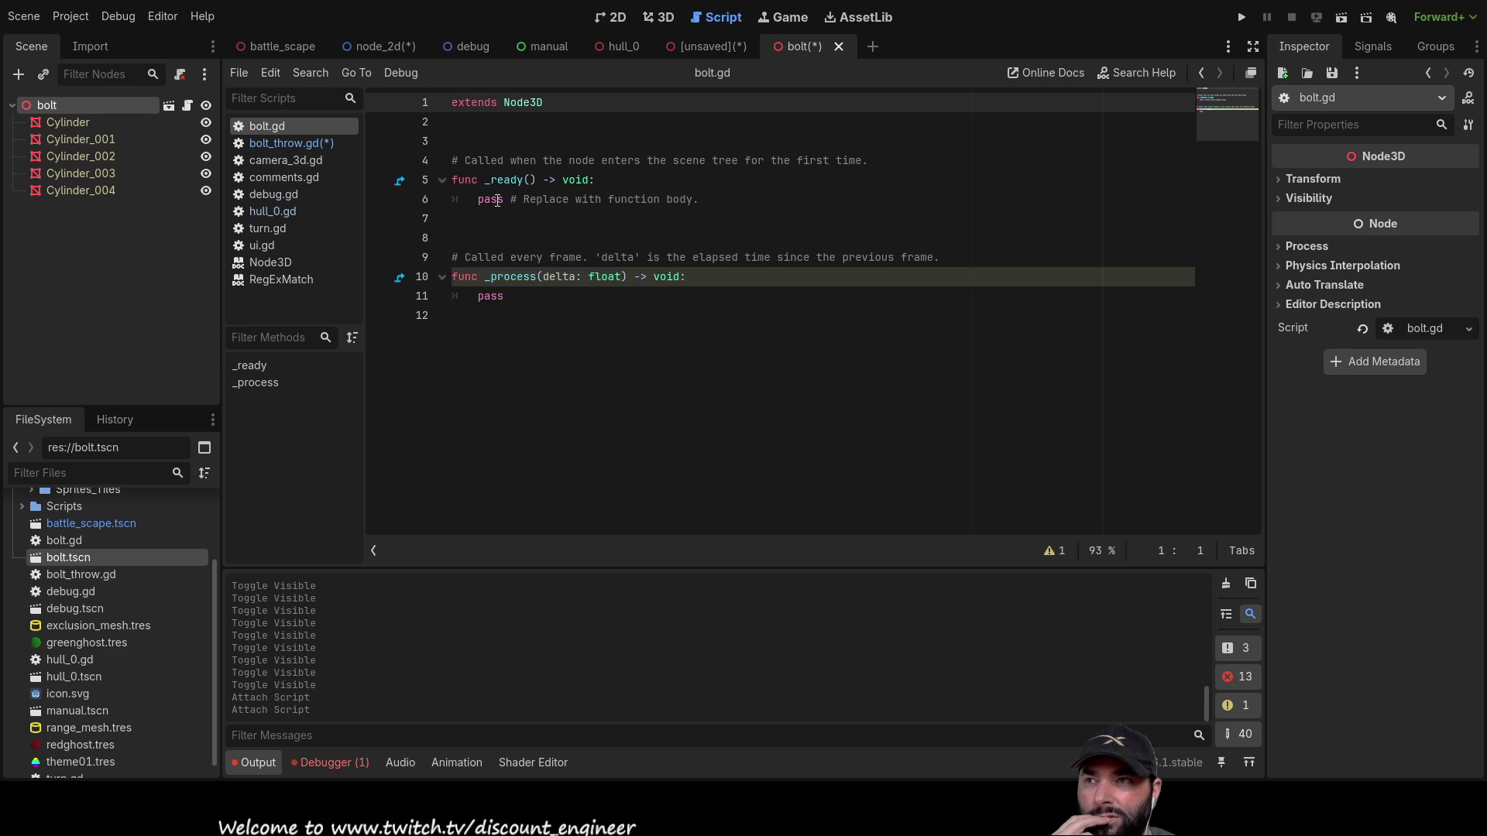
pyautogui.click(474, 130)
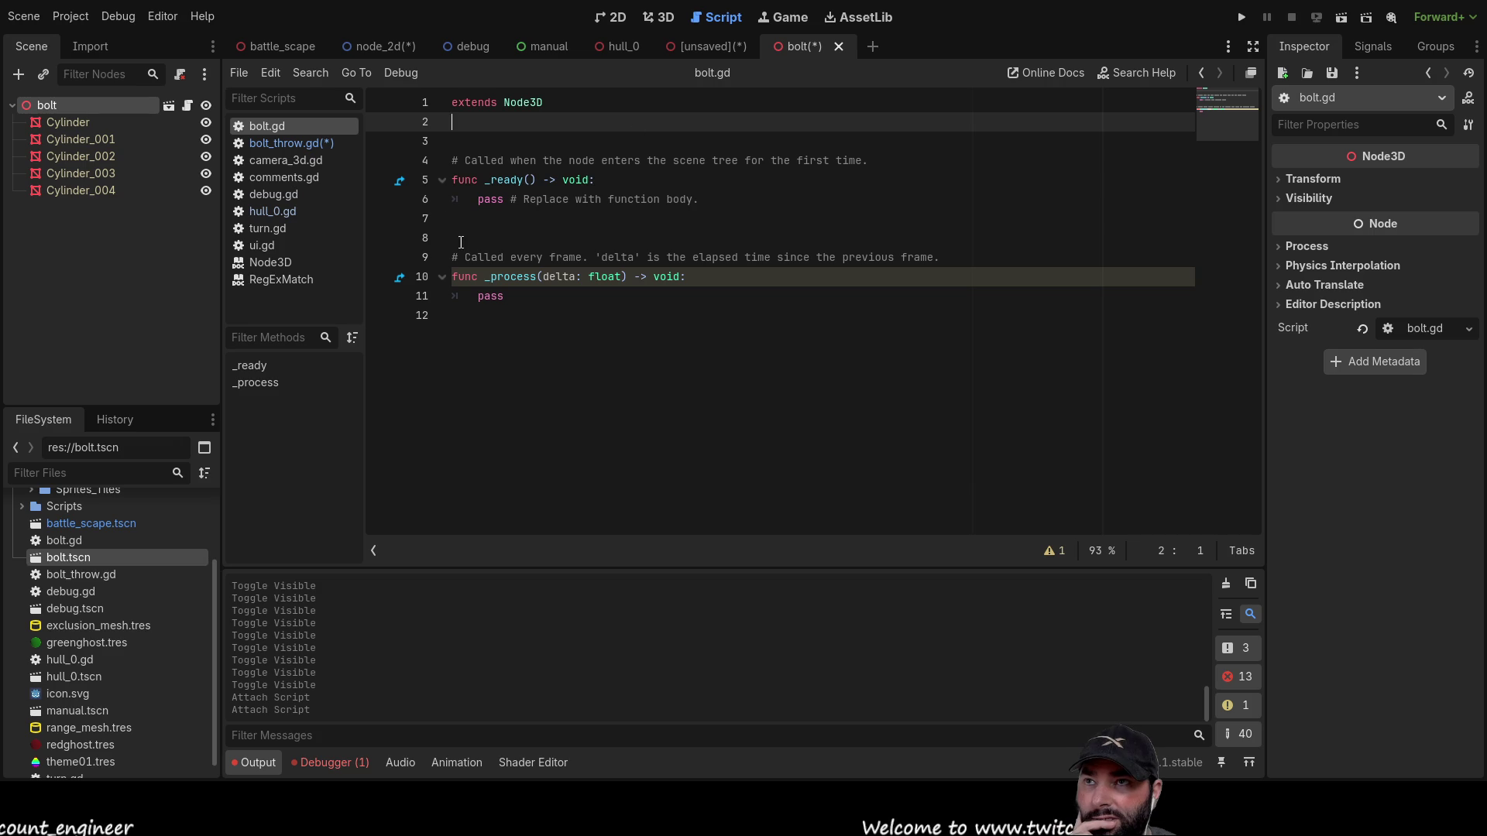
pyautogui.click(722, 48)
pyautogui.scroll(5, 628, 350)
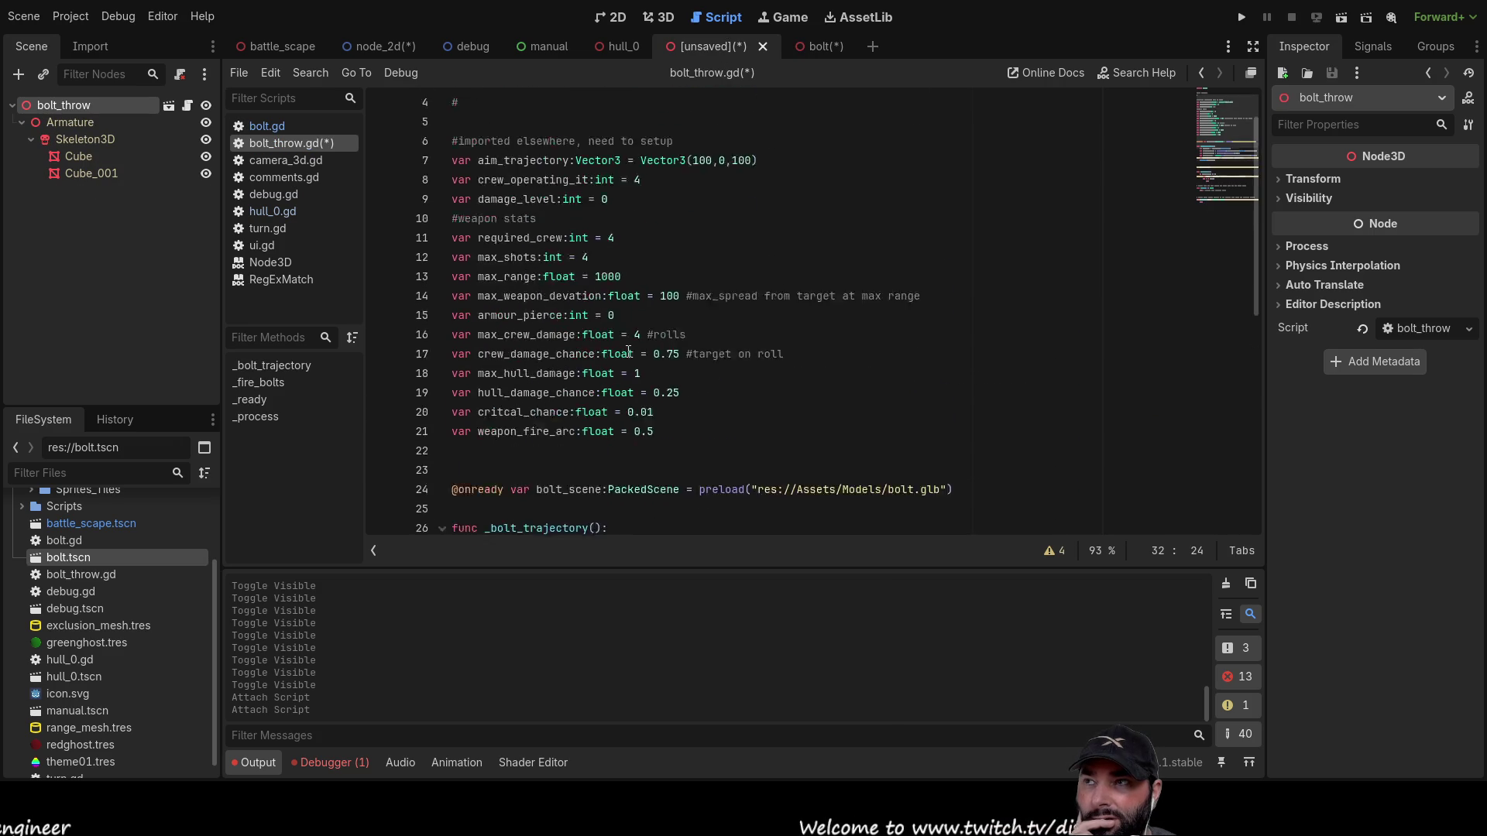
# Step: Save the scene as bolt_throw.tscn together with bolt_throw.gd
pyautogui.scroll(-6, 628, 350)
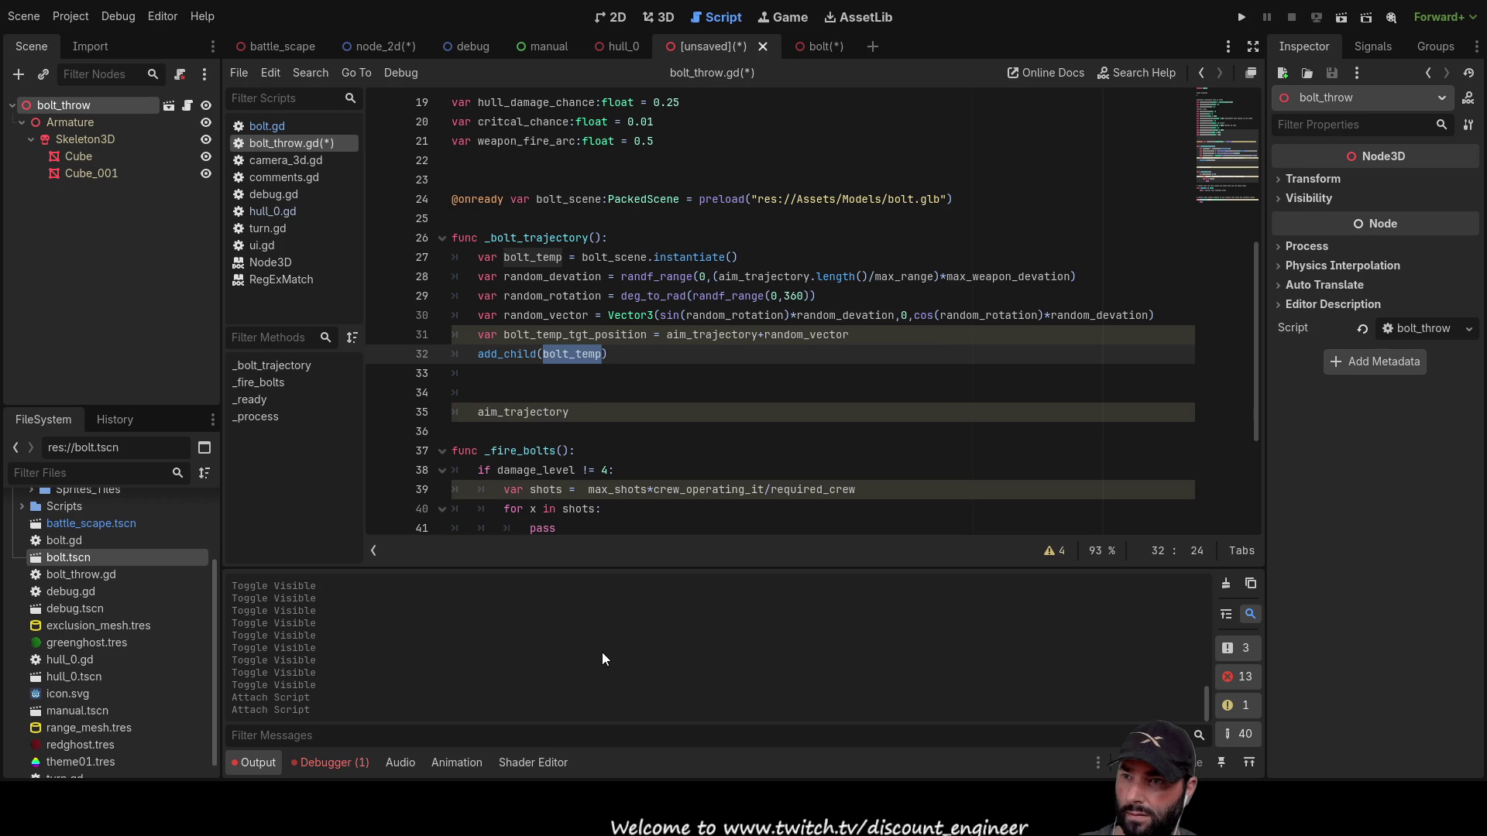
pyautogui.hotkey('ctrl', 's')
pyautogui.press('Return')
pyautogui.doubleClick(528, 354)
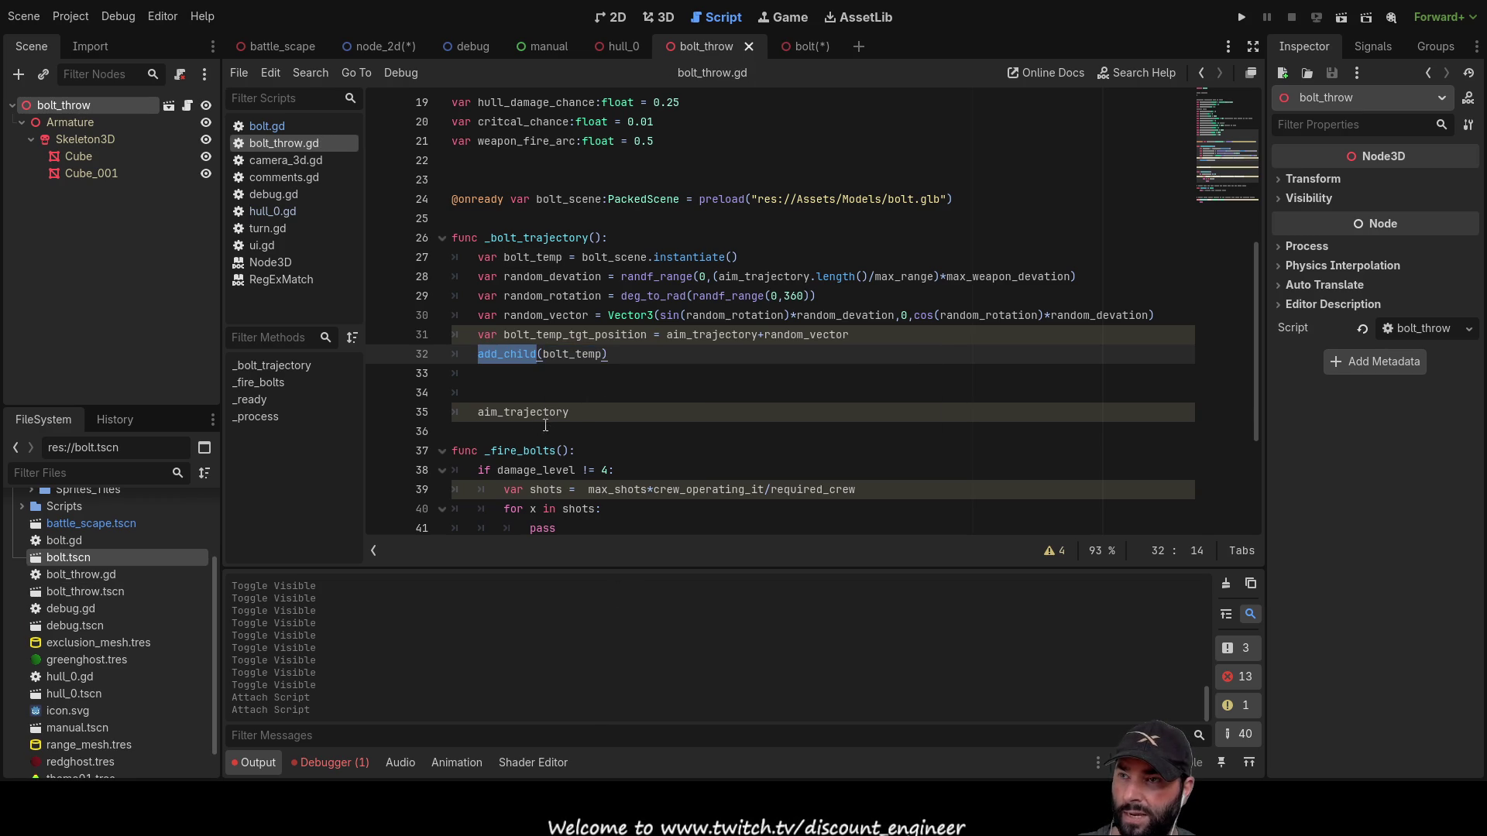
pyautogui.click(605, 354)
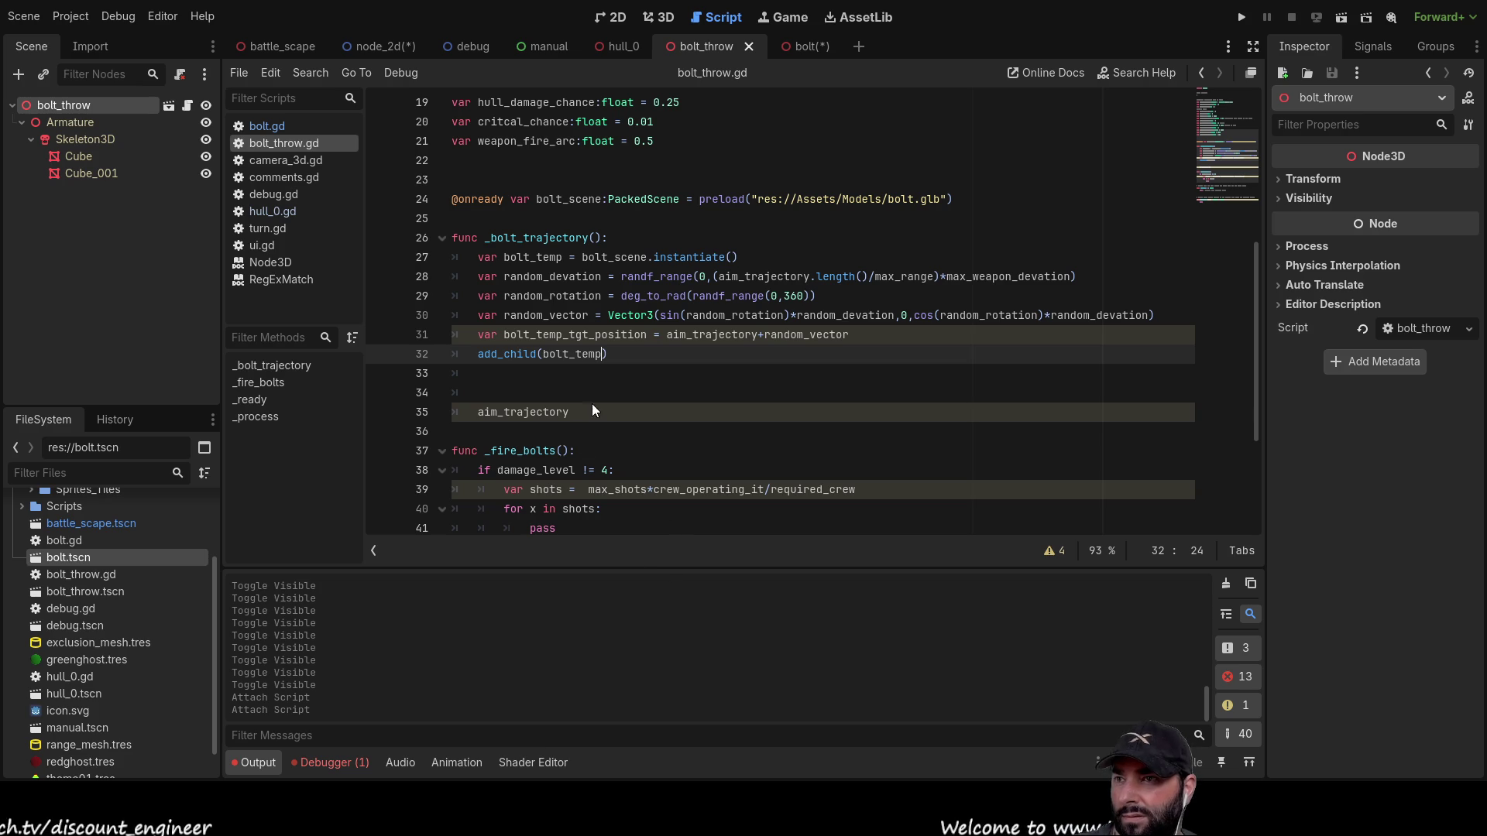
# Step: Open the Node class reference from add_child and jump to the InternalMode enum
pyautogui.click(506, 356)
pyautogui.keyDown('ctrl'); pyautogui.click(507, 354); pyautogui.keyUp('ctrl')
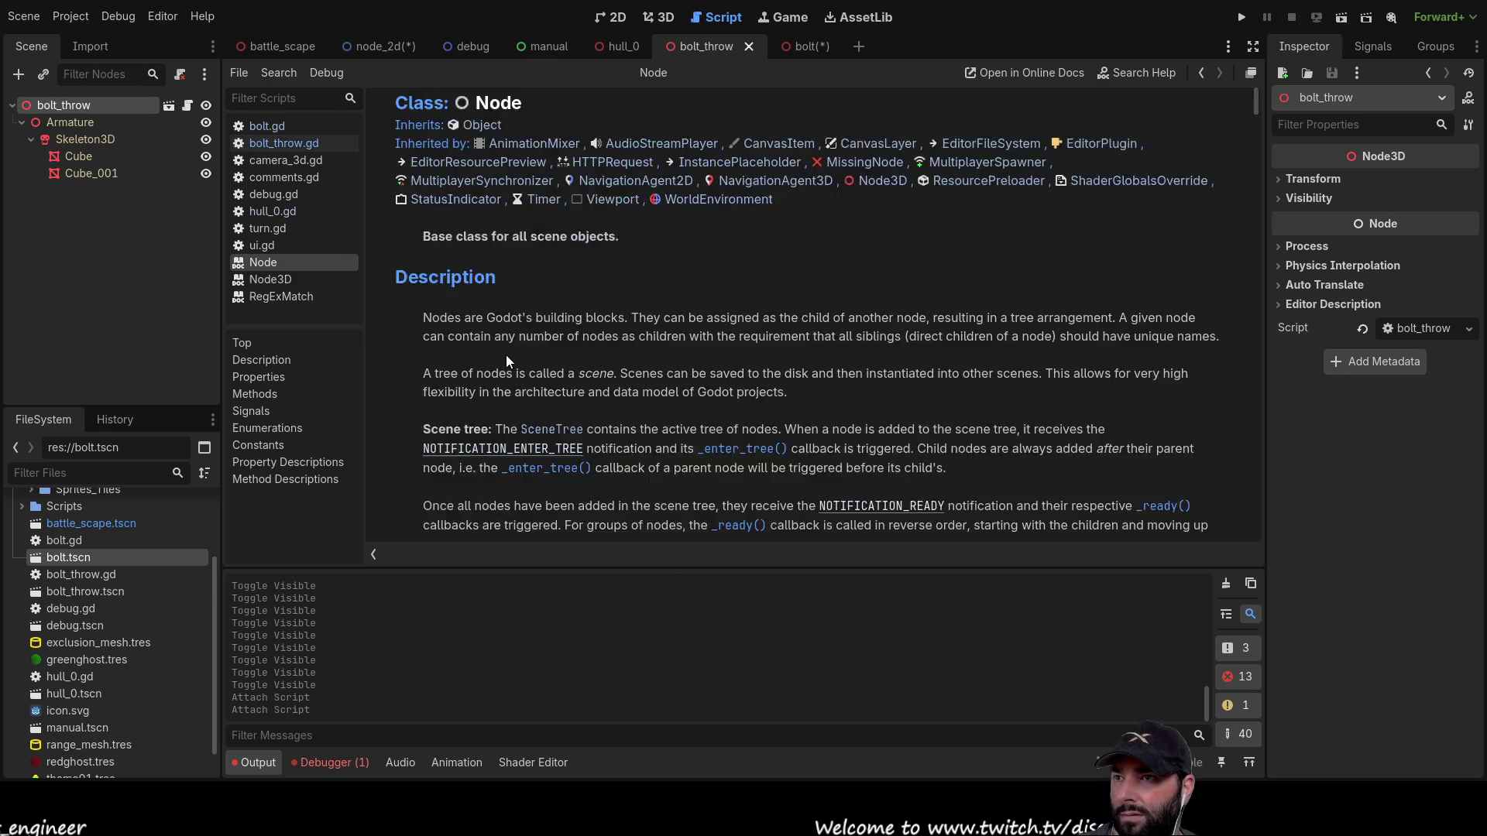
pyautogui.scroll(5, 654, 380)
pyautogui.scroll(-8, 657, 387)
pyautogui.scroll(5, 657, 384)
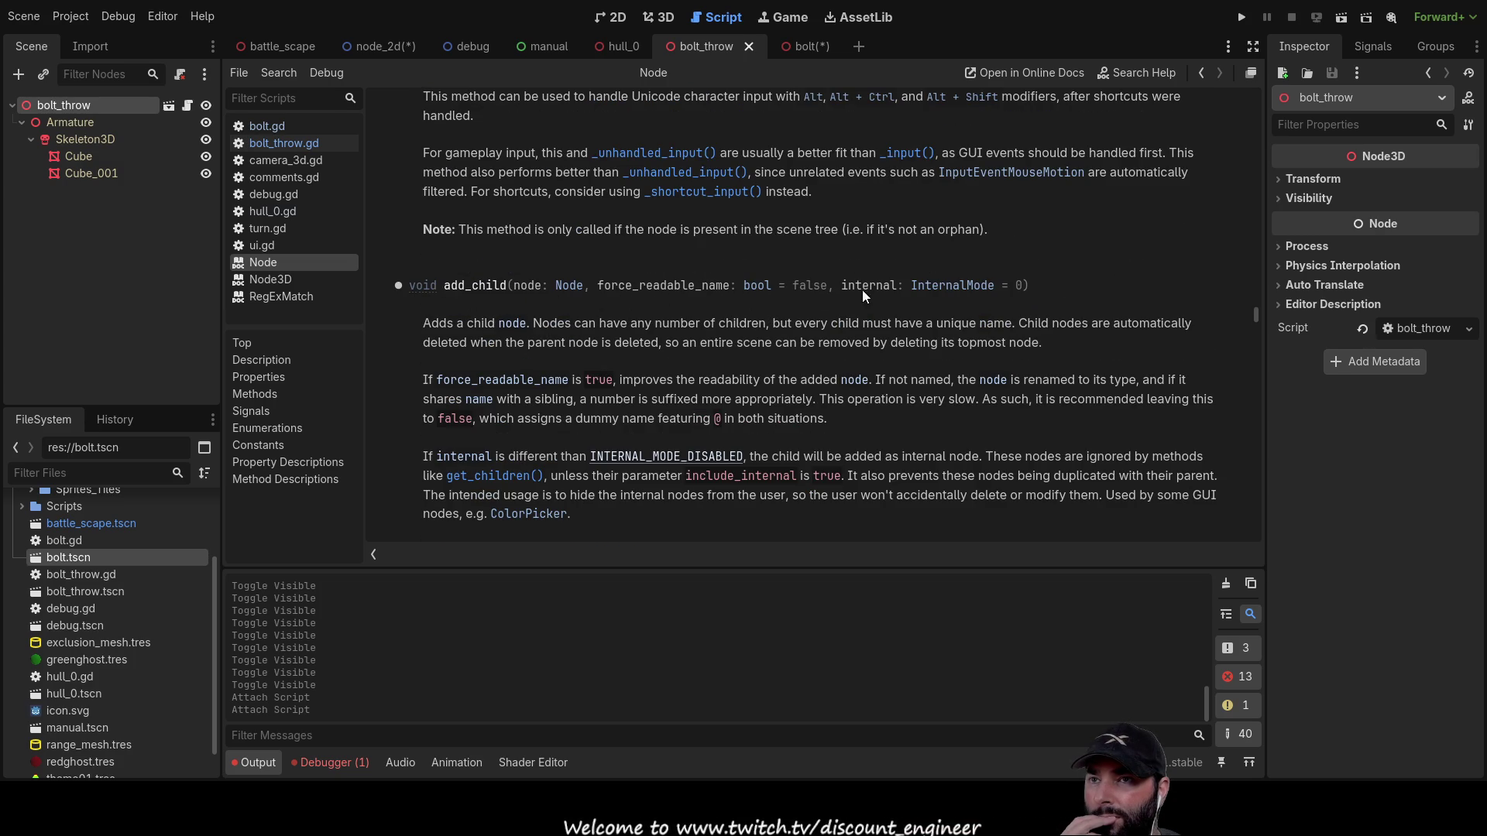
pyautogui.click(973, 287)
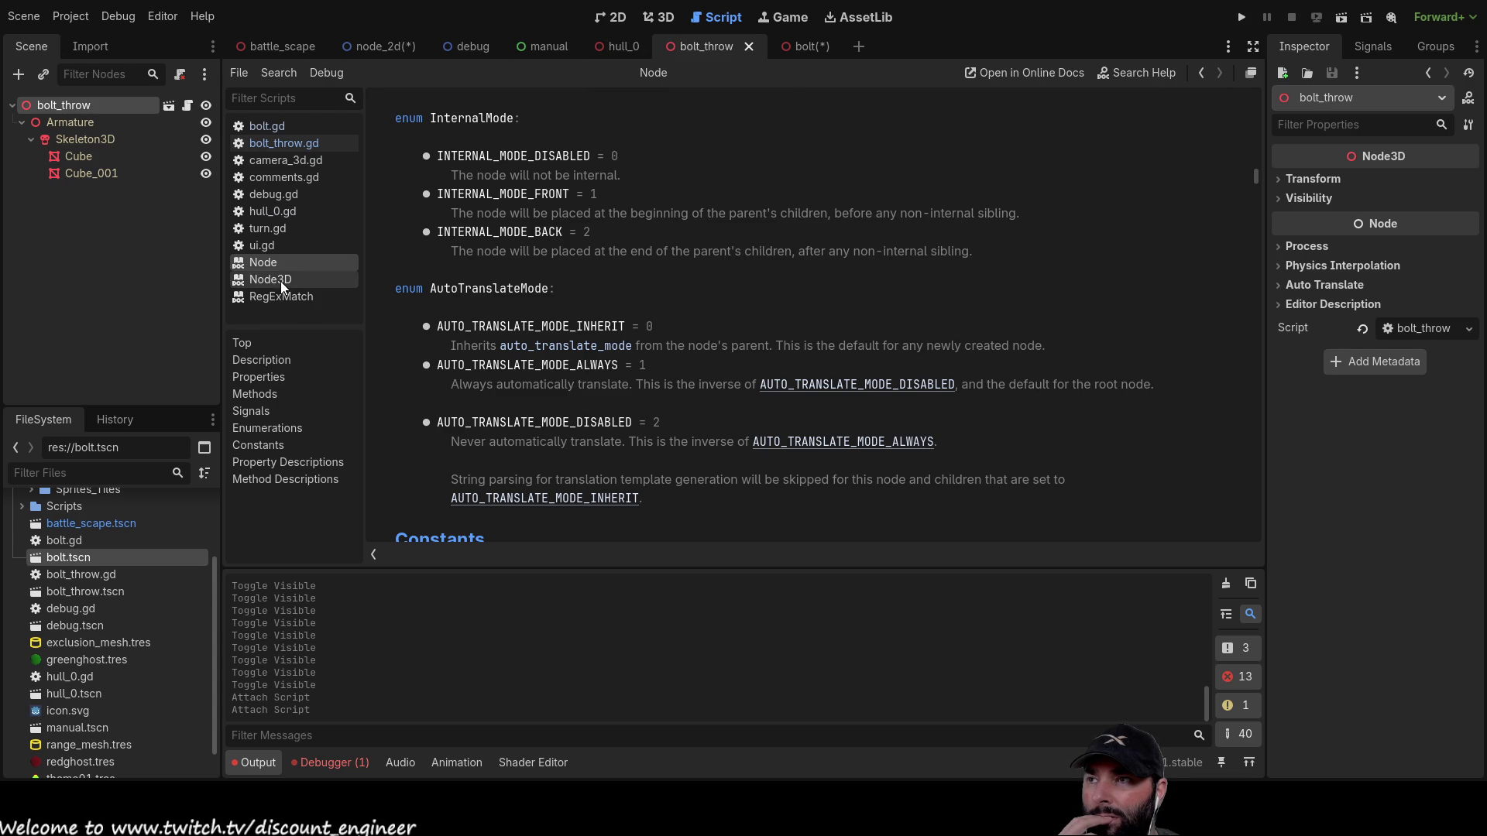
# Step: Reopen the add_child method description from line 32 of bolt_throw.gd
pyautogui.click(1201, 73)
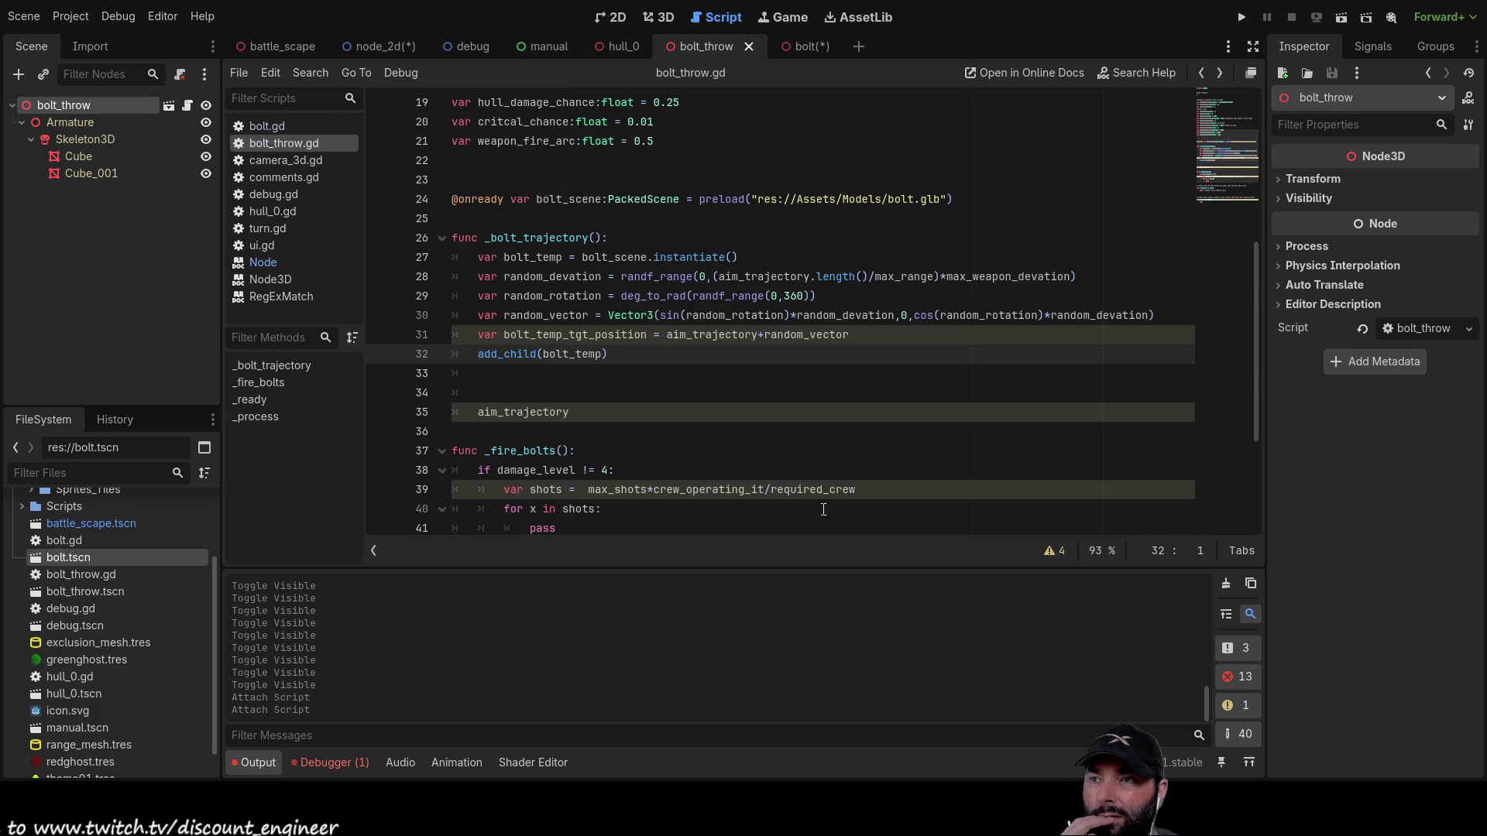
pyautogui.click(510, 354)
pyautogui.keyDown('ctrl'); pyautogui.click(511, 354); pyautogui.keyUp('ctrl')
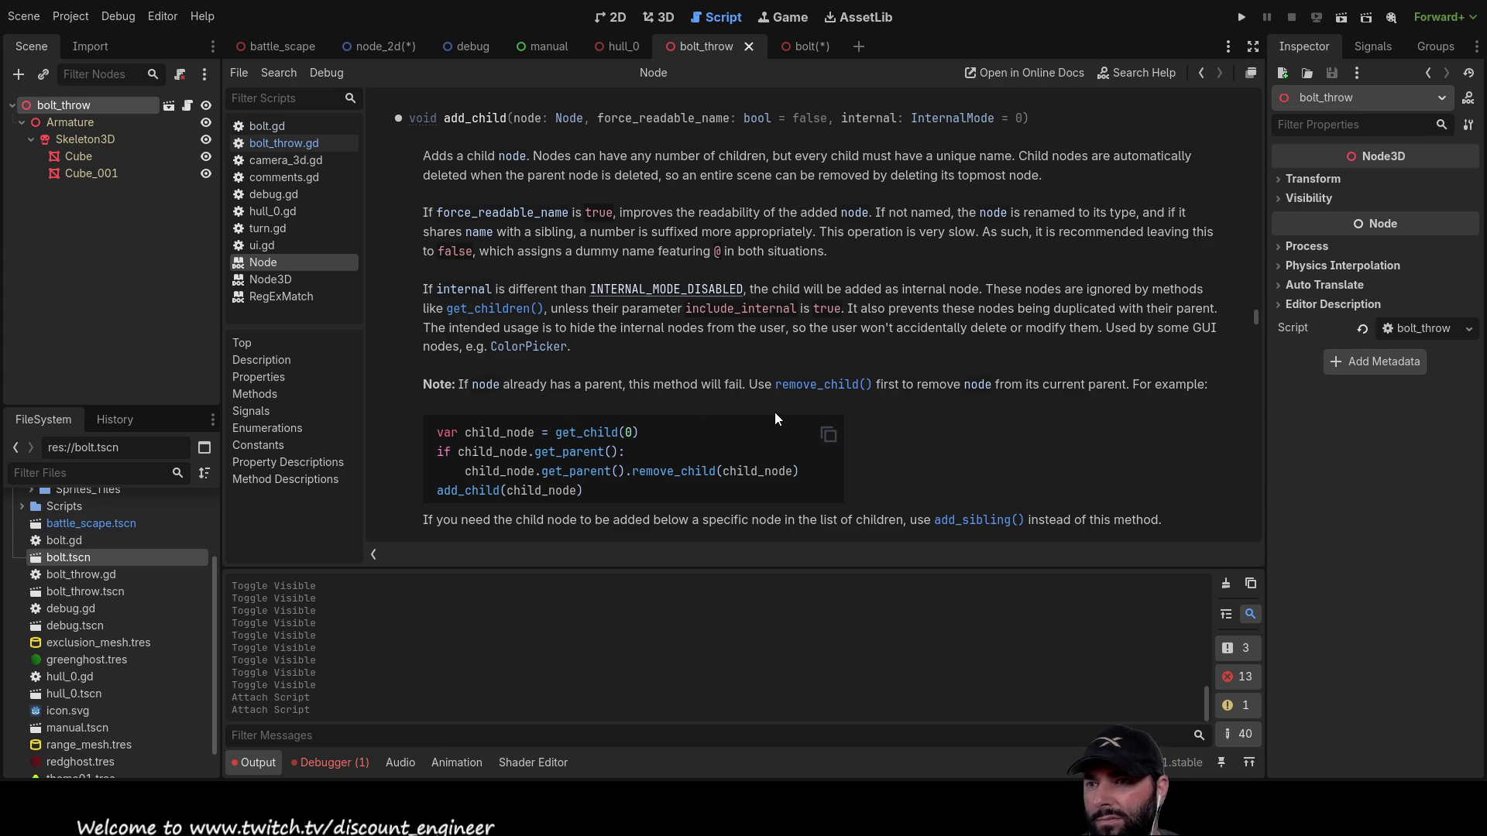
pyautogui.scroll(-3, 773, 416)
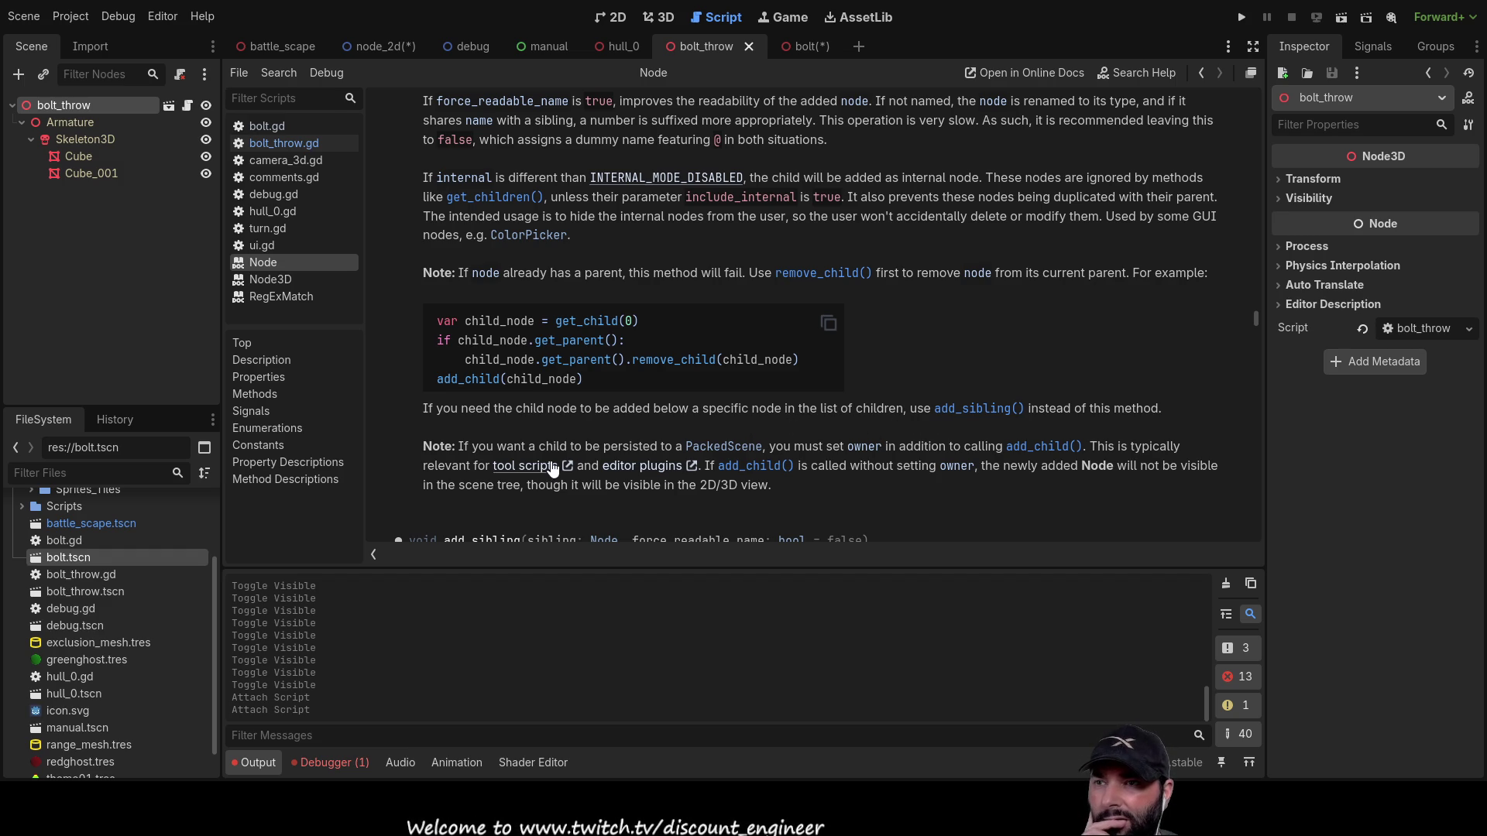
pyautogui.scroll(-2, 559, 459)
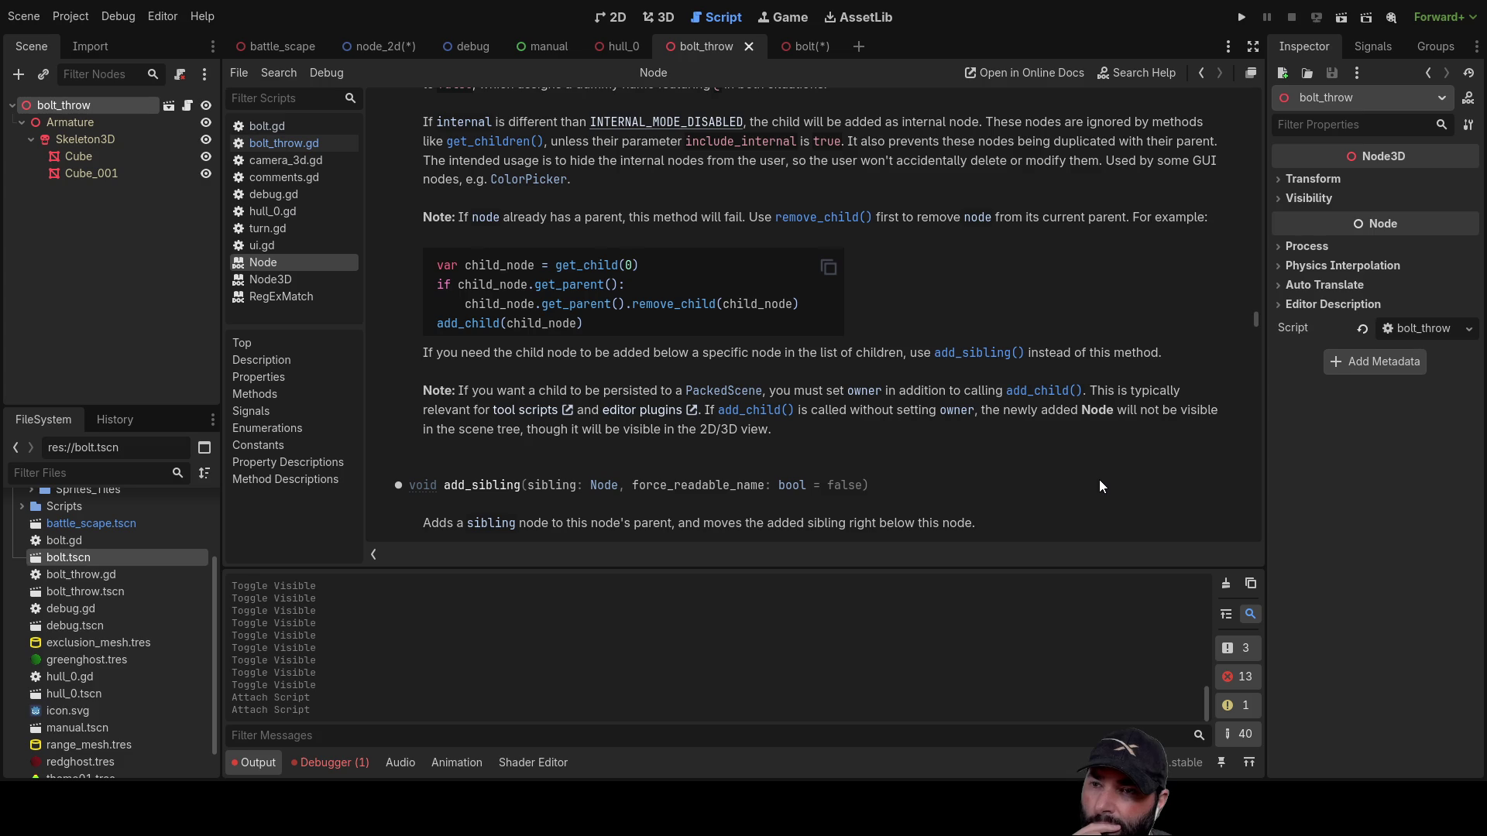
pyautogui.scroll(-5, 1099, 486)
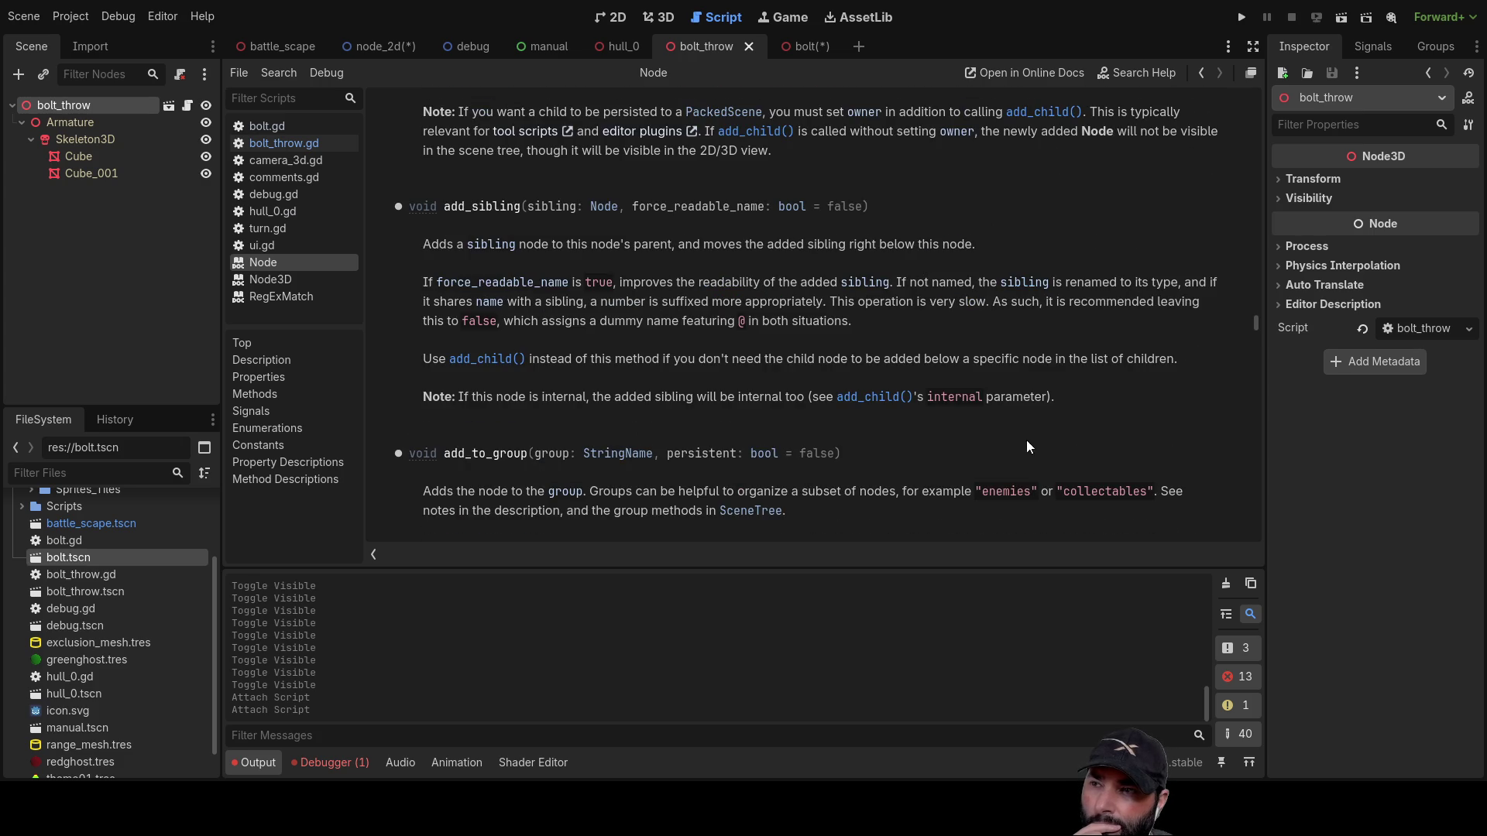
pyautogui.scroll(7, 1028, 447)
pyautogui.scroll(4, 1028, 447)
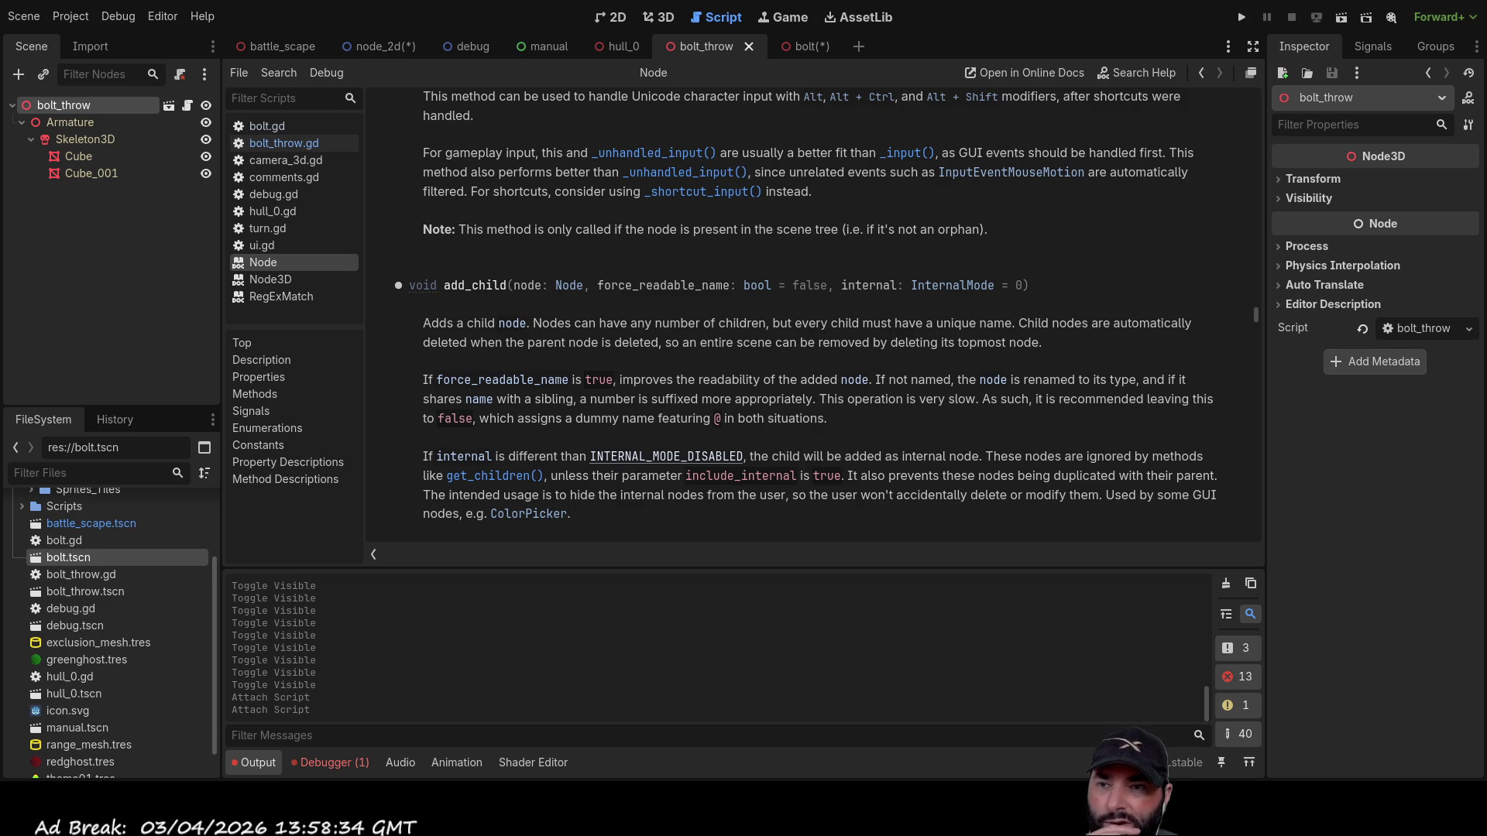
pyautogui.click(288, 146)
pyautogui.scroll(5, 666, 377)
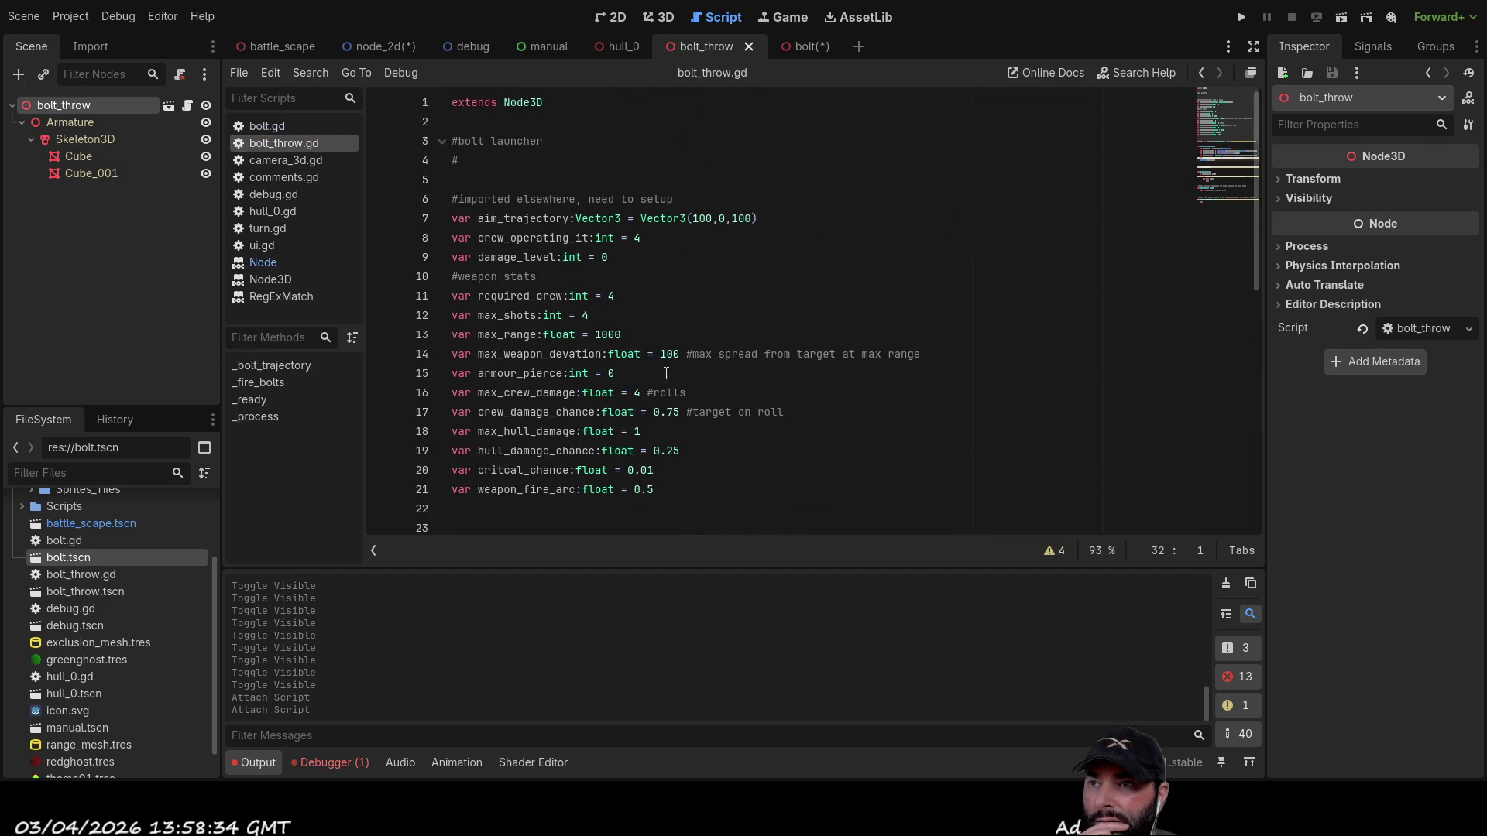
pyautogui.scroll(-7, 666, 376)
pyautogui.moveTo(475, 198)
pyautogui.mouseDown()
pyautogui.moveTo(740, 203)
pyautogui.moveTo(775, 277)
pyautogui.moveTo(634, 294)
pyautogui.mouseUp()
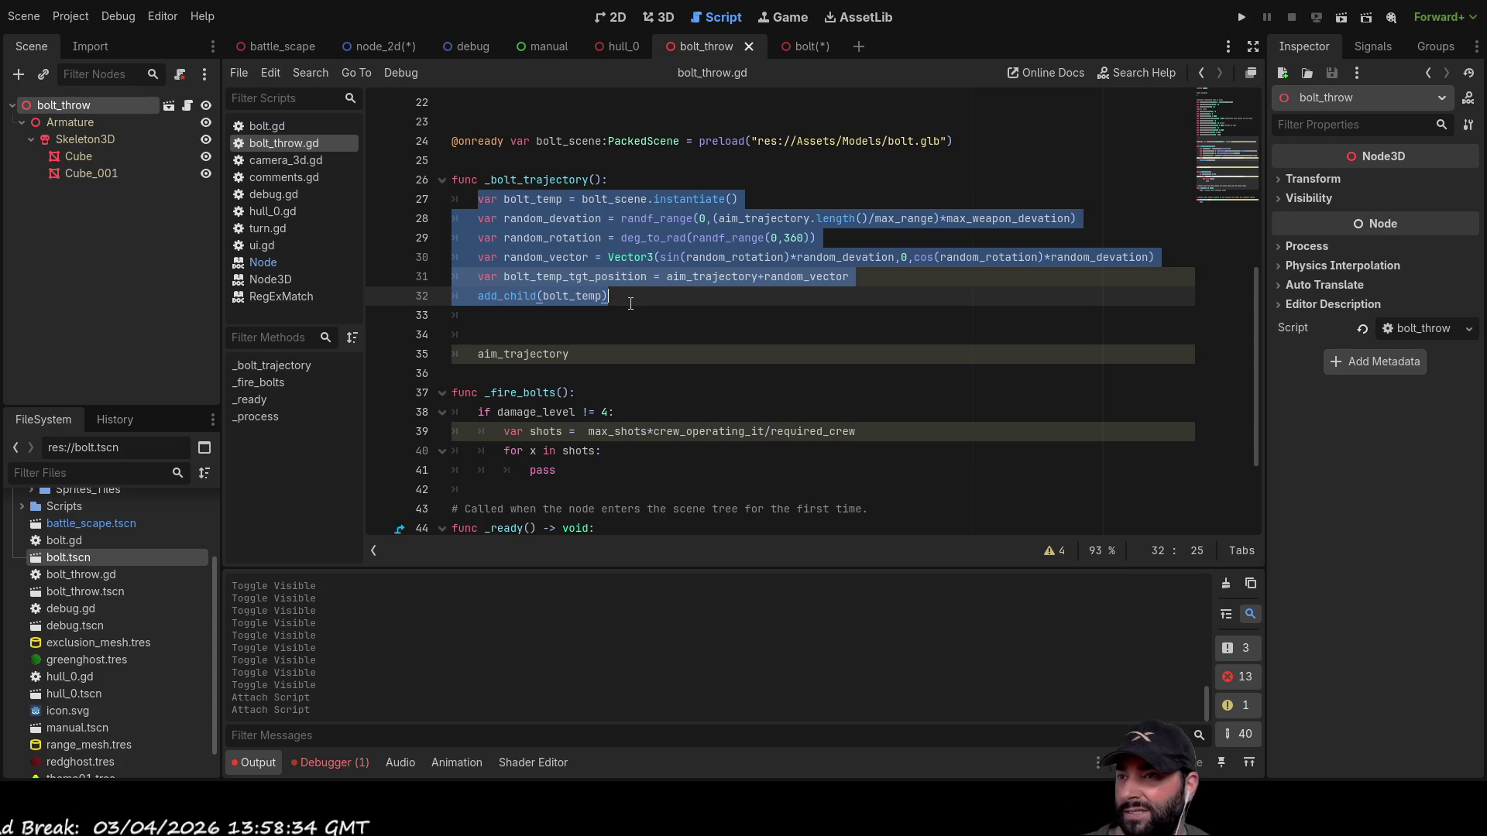
pyautogui.click(499, 295)
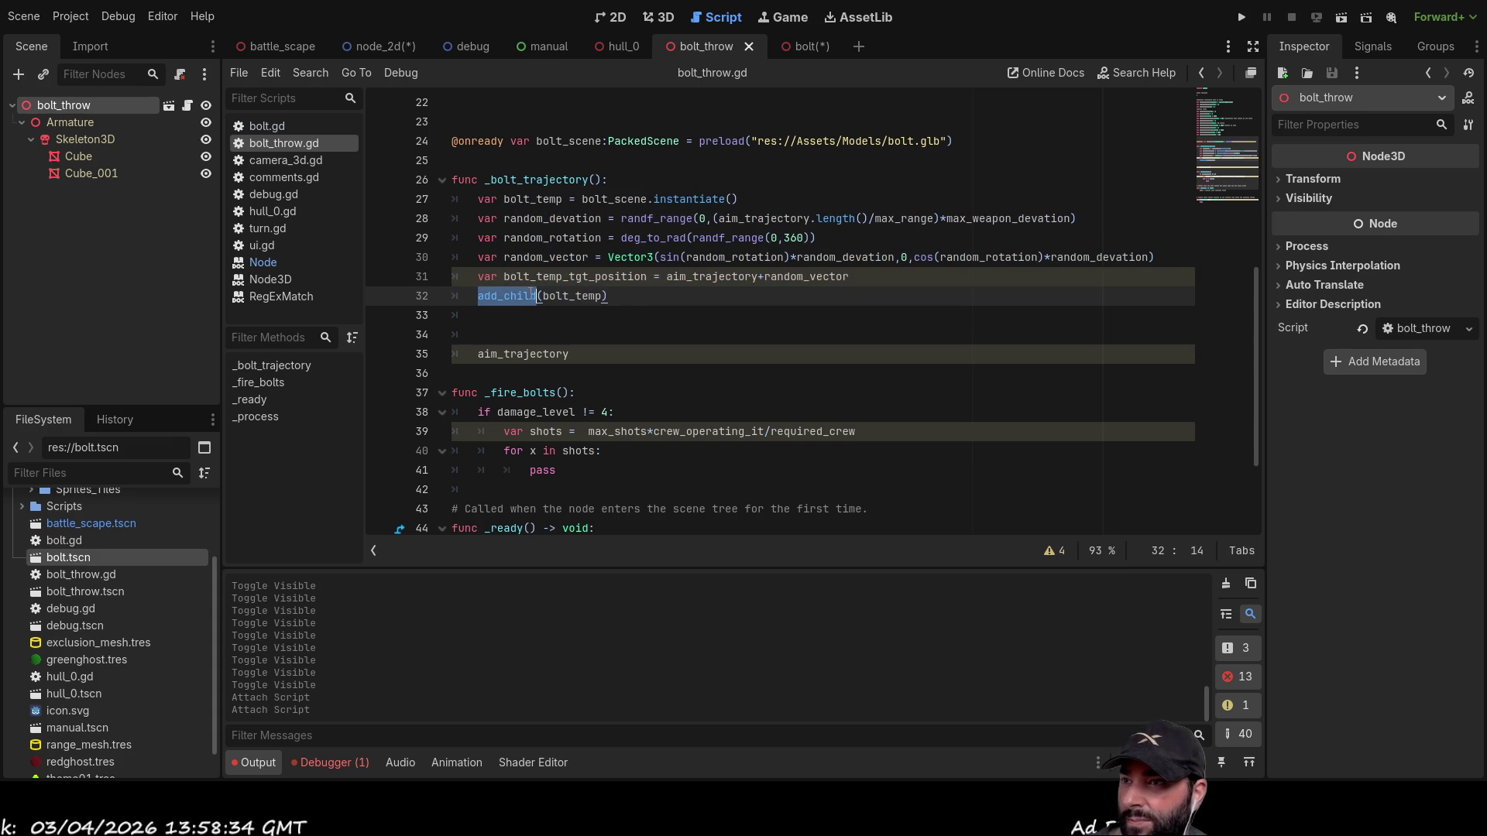
pyautogui.doubleClick(572, 296)
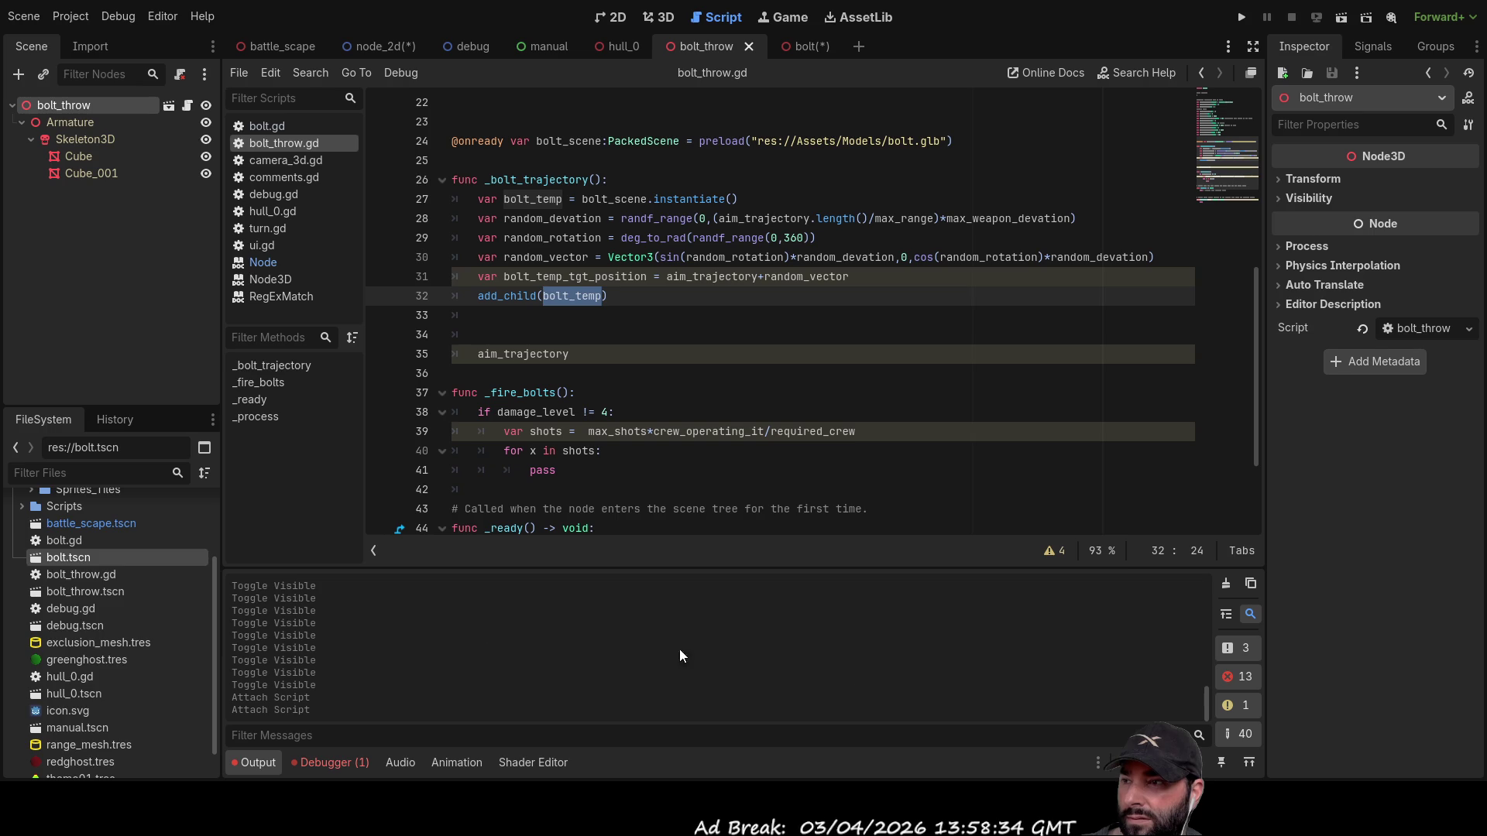
pyautogui.scroll(-2, 53, 650)
pyautogui.moveTo(67, 525)
pyautogui.mouseDown()
pyautogui.moveTo(58, 561)
pyautogui.moveTo(97, 242)
pyautogui.moveTo(72, 106)
pyautogui.mouseUp()
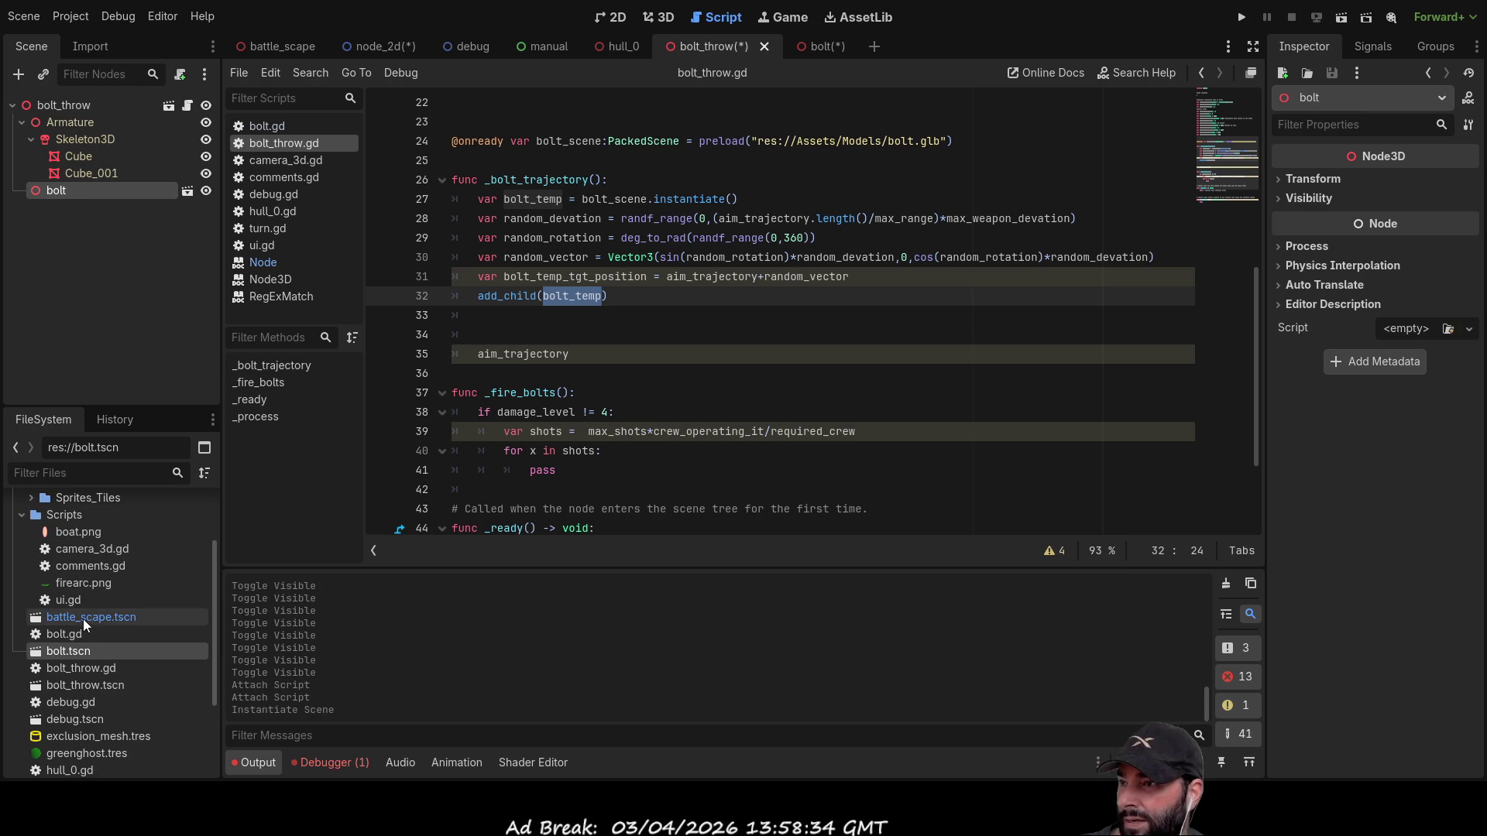
pyautogui.moveTo(72, 653)
pyautogui.mouseDown()
pyautogui.moveTo(128, 164)
pyautogui.moveTo(89, 109)
pyautogui.mouseUp()
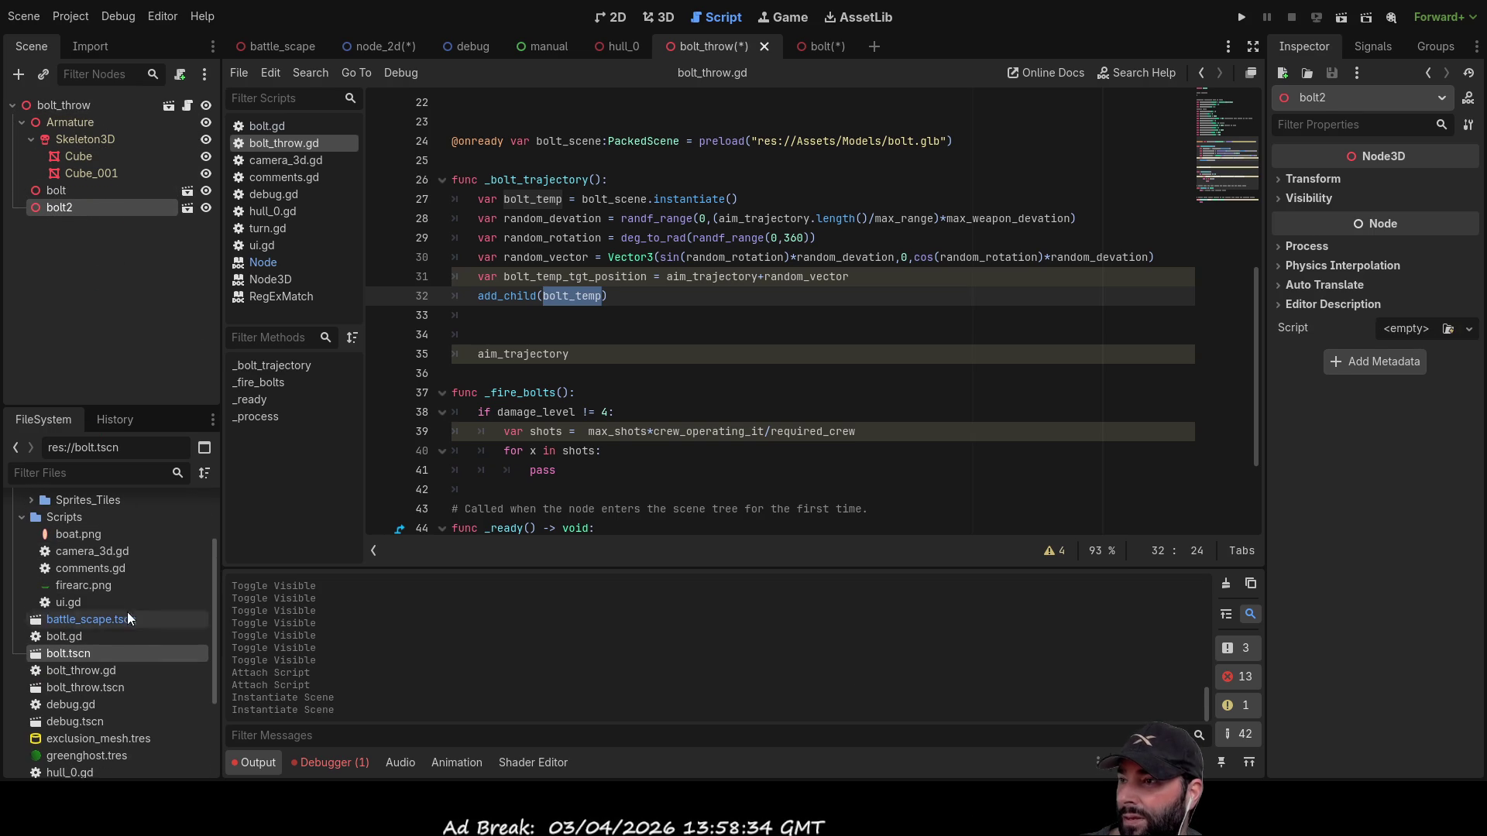
pyautogui.moveTo(82, 651)
pyautogui.mouseDown()
pyautogui.moveTo(99, 160)
pyautogui.moveTo(77, 102)
pyautogui.mouseUp()
pyautogui.moveTo(67, 654)
pyautogui.mouseDown()
pyautogui.moveTo(91, 72)
pyautogui.moveTo(72, 104)
pyautogui.mouseUp()
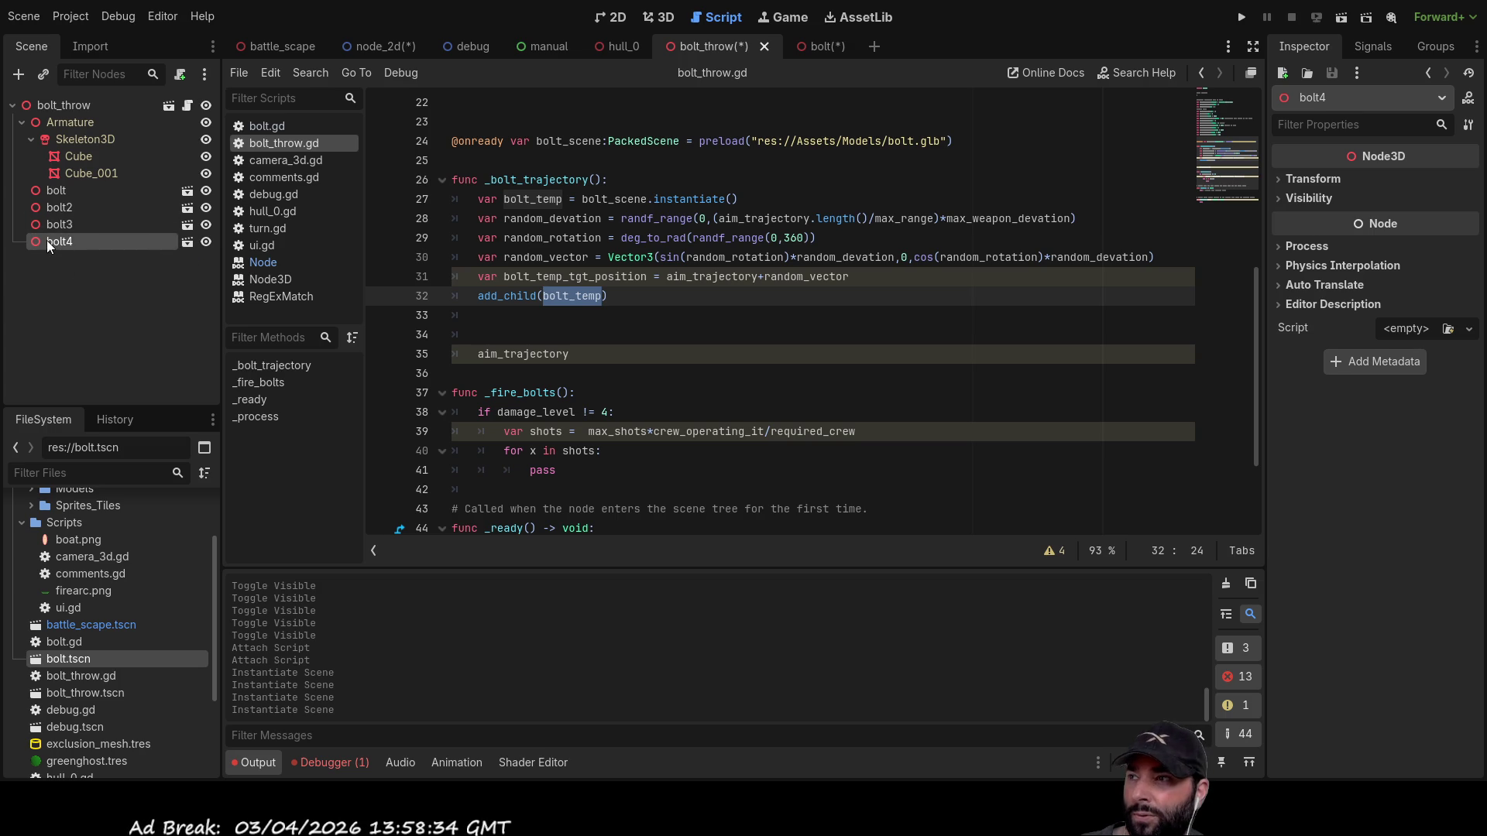
pyautogui.click(53, 193)
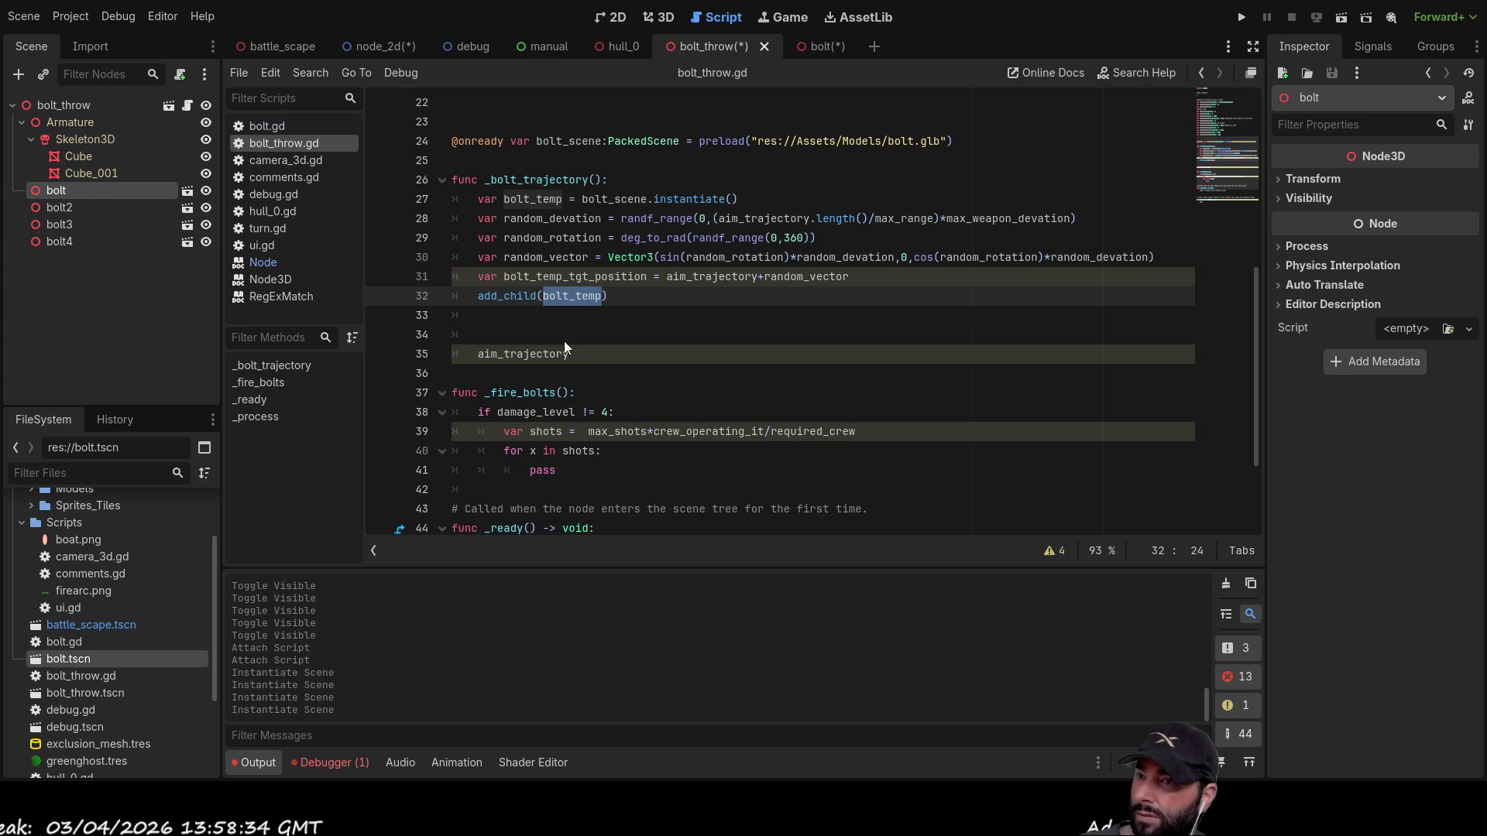
pyautogui.press('Delete')
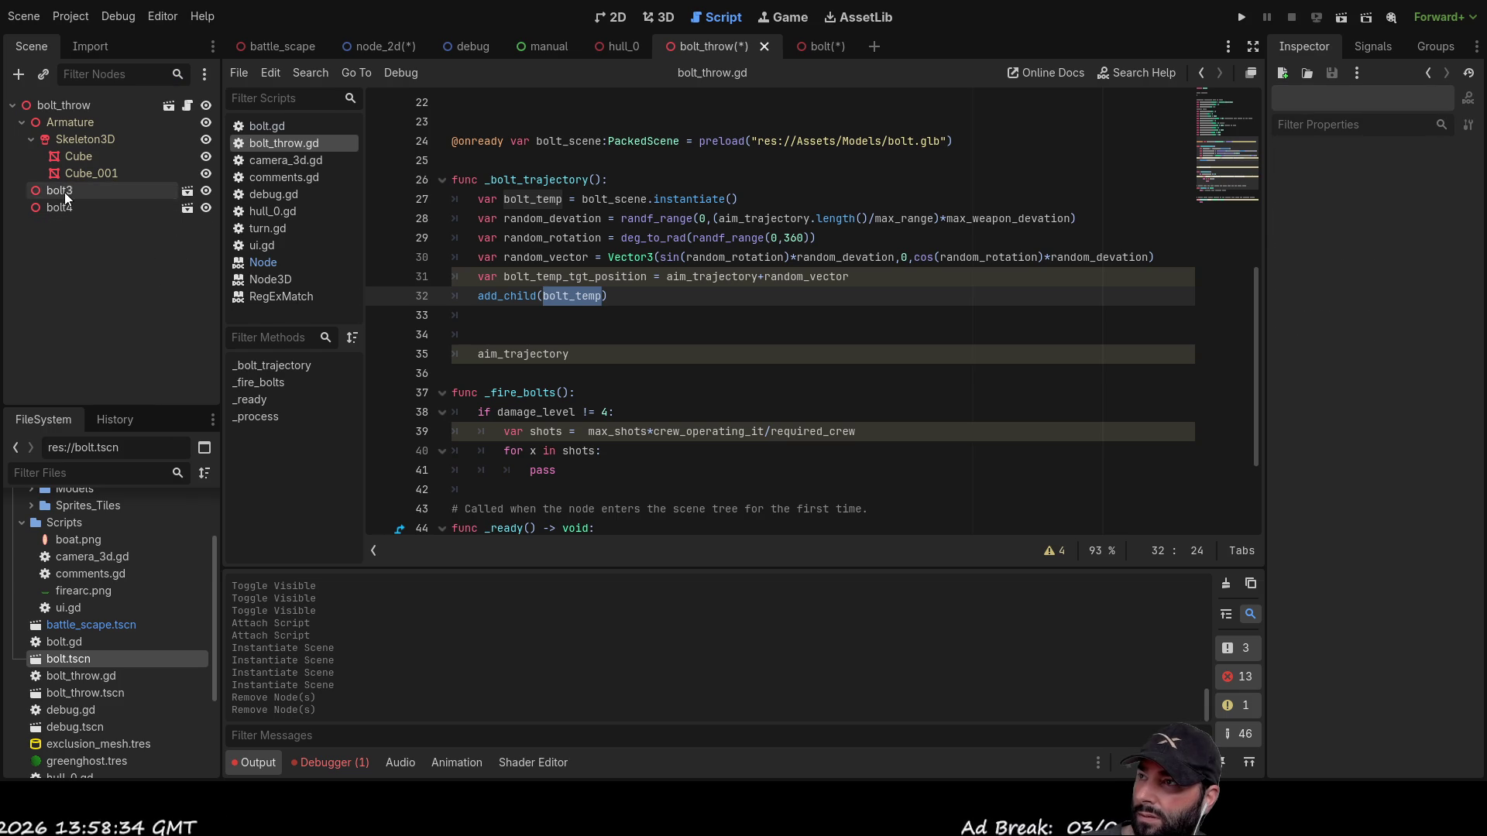
pyautogui.click(64, 191)
pyautogui.press('Delete')
pyautogui.press('Delete')
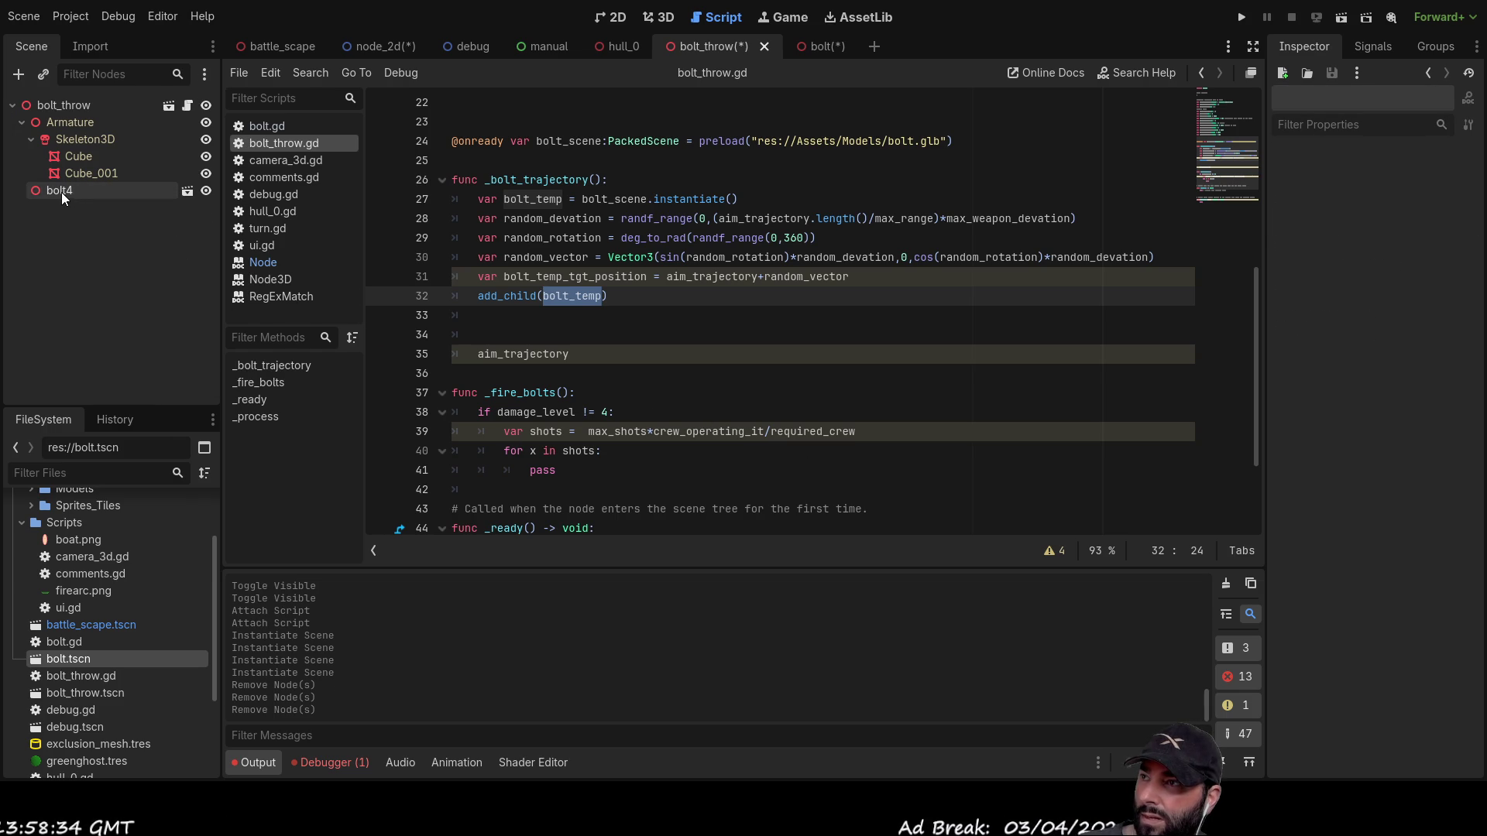
pyautogui.click(67, 194)
pyautogui.press('Delete')
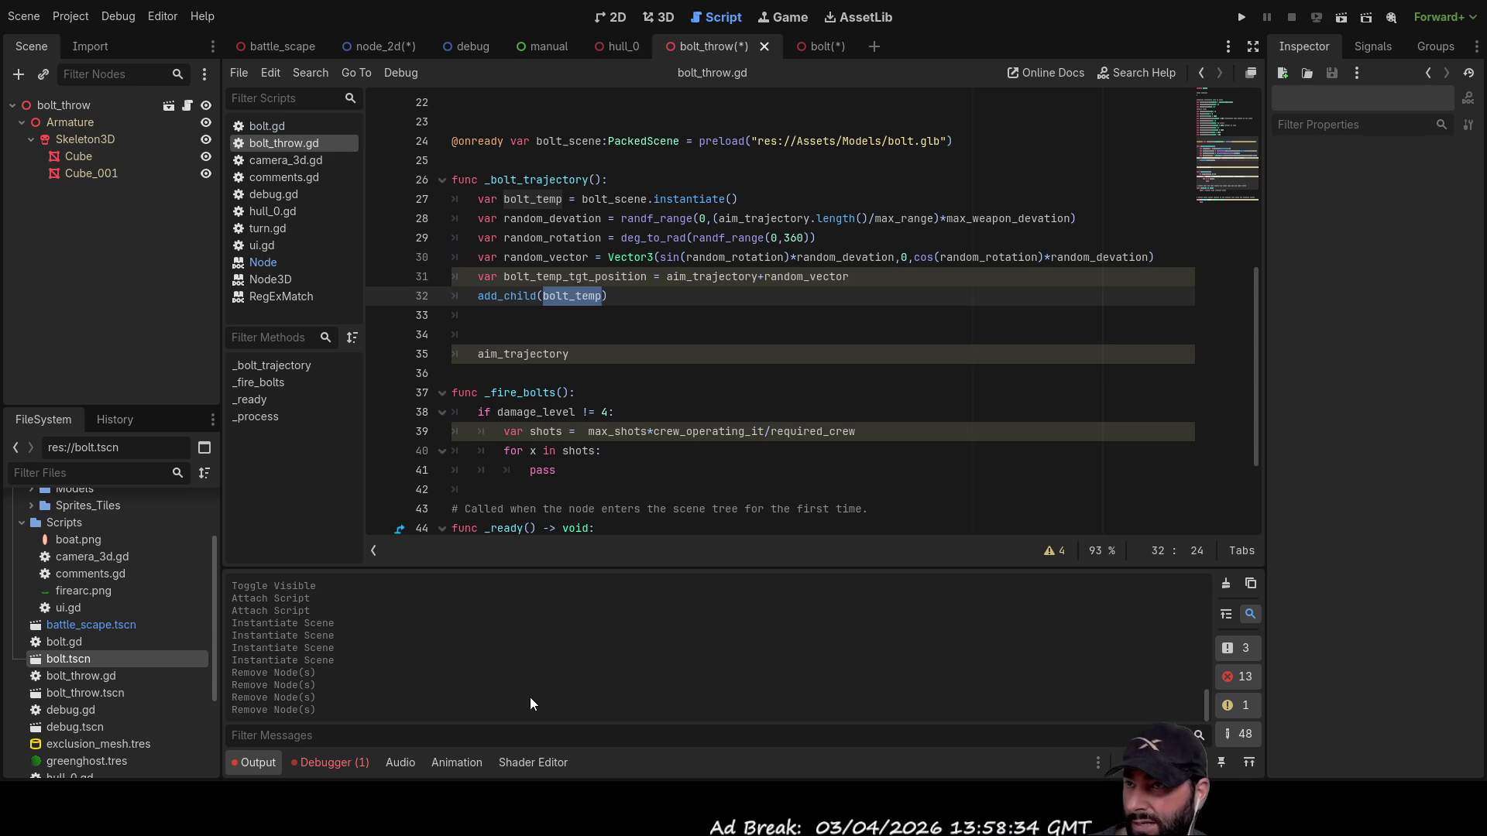
pyautogui.click(79, 106)
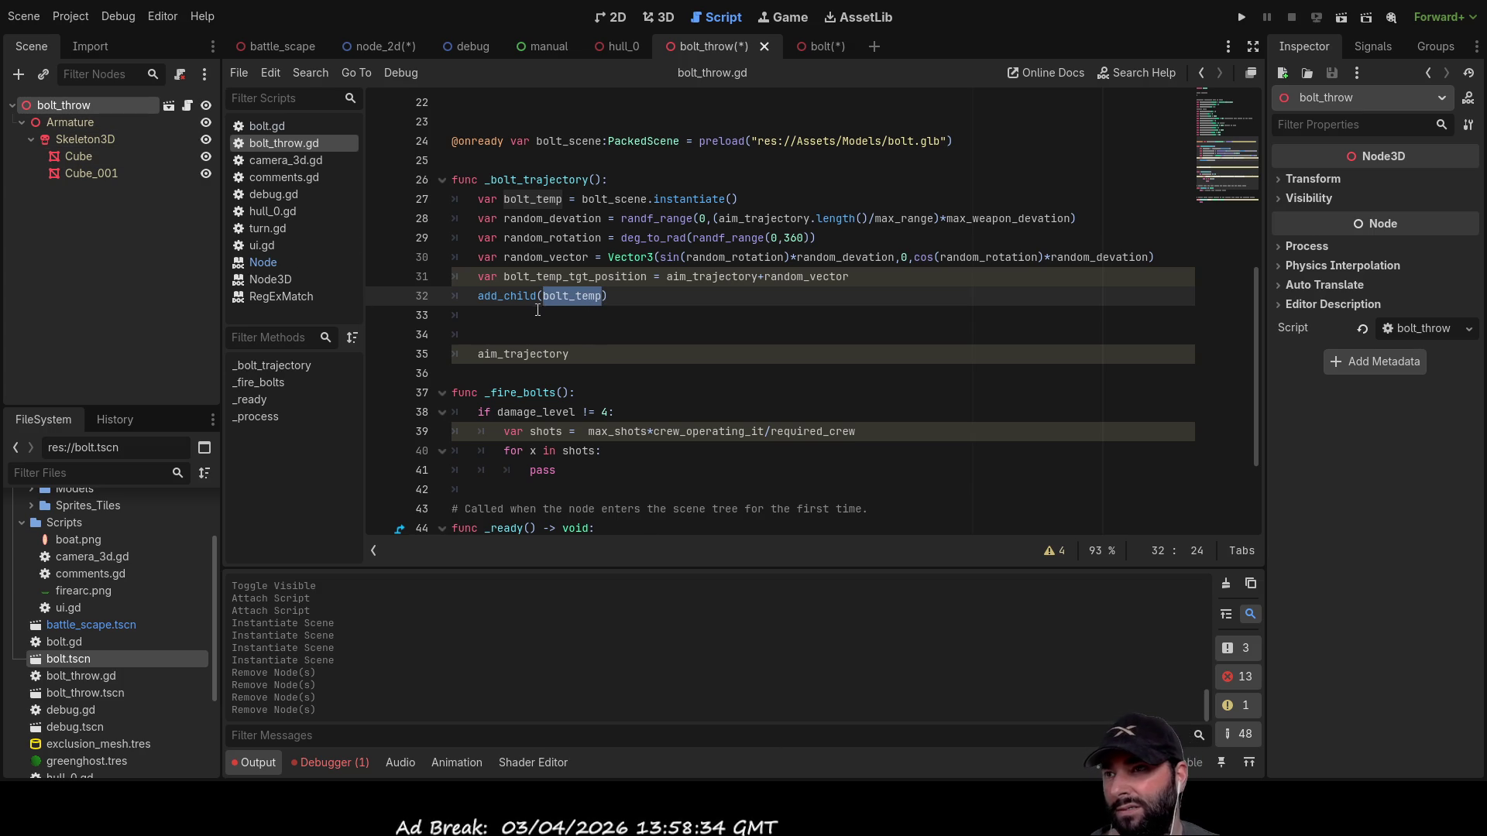
# Step: Try random_vector as a second add_child argument, then revert to add_child(bolt_temp)
pyautogui.doubleClick(516, 296)
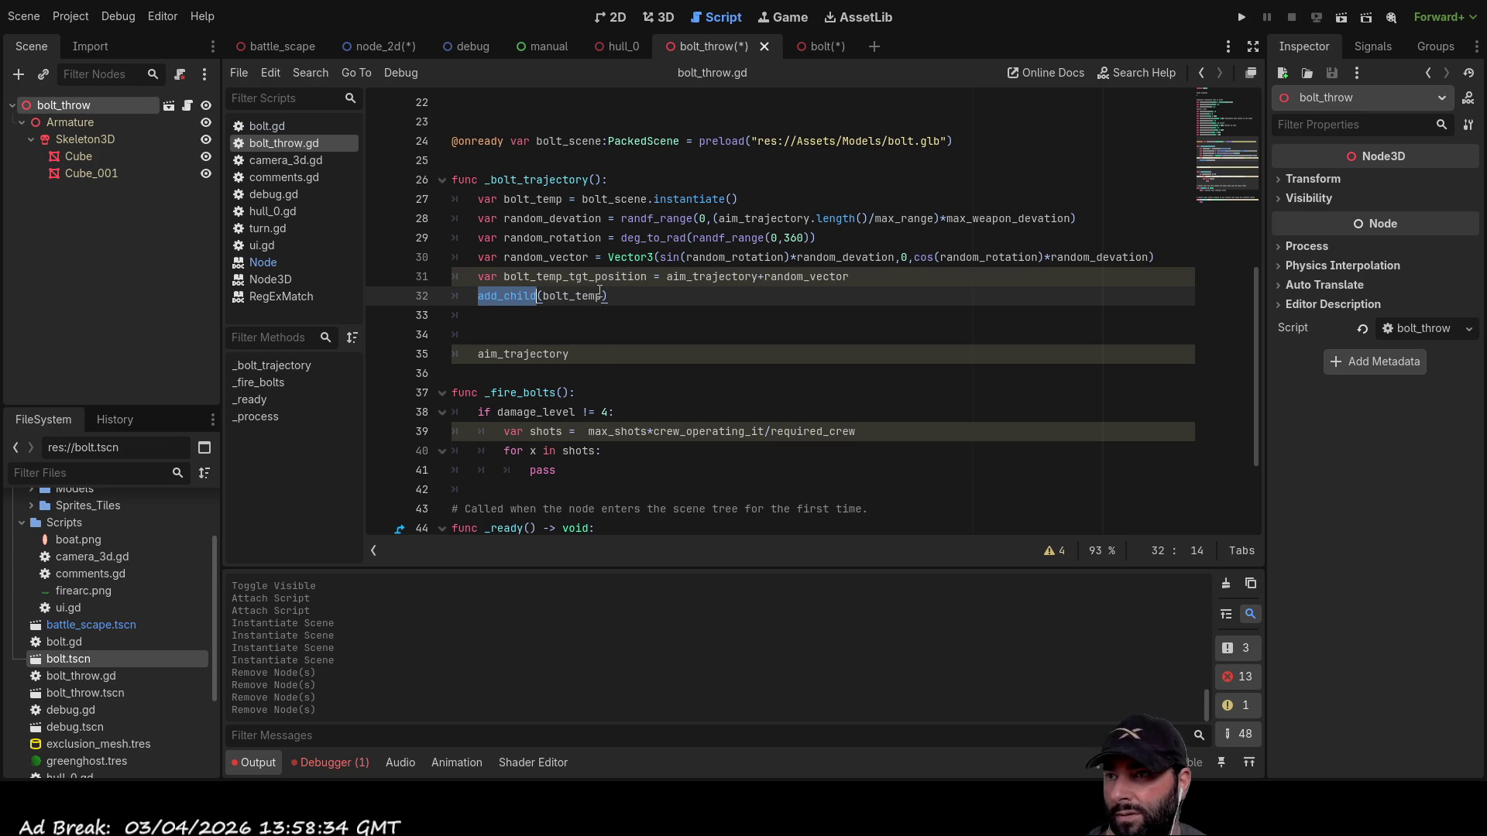
pyautogui.click(594, 296)
pyautogui.write(',')
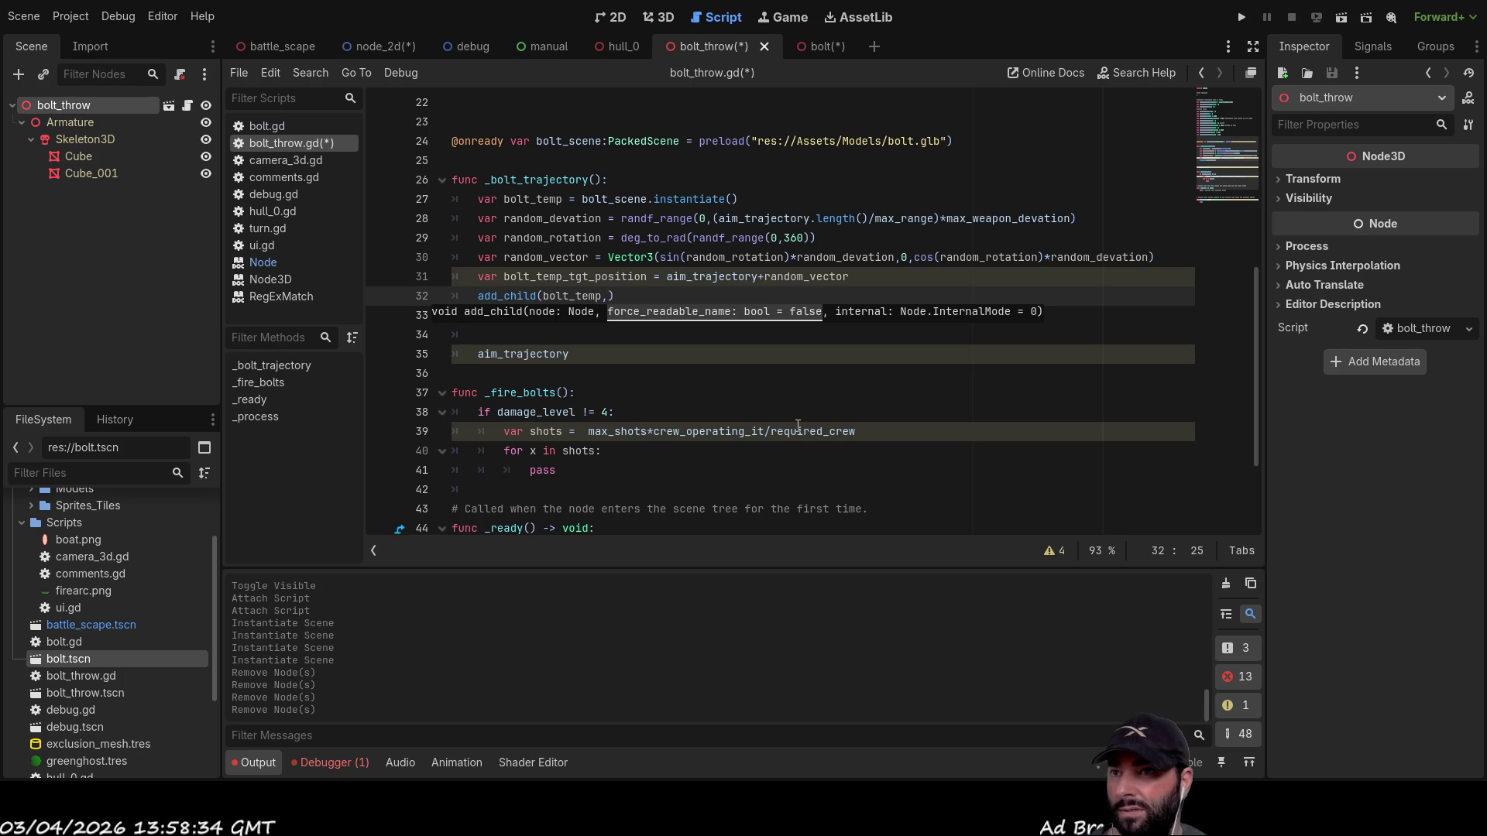
pyautogui.doubleClick(540, 257)
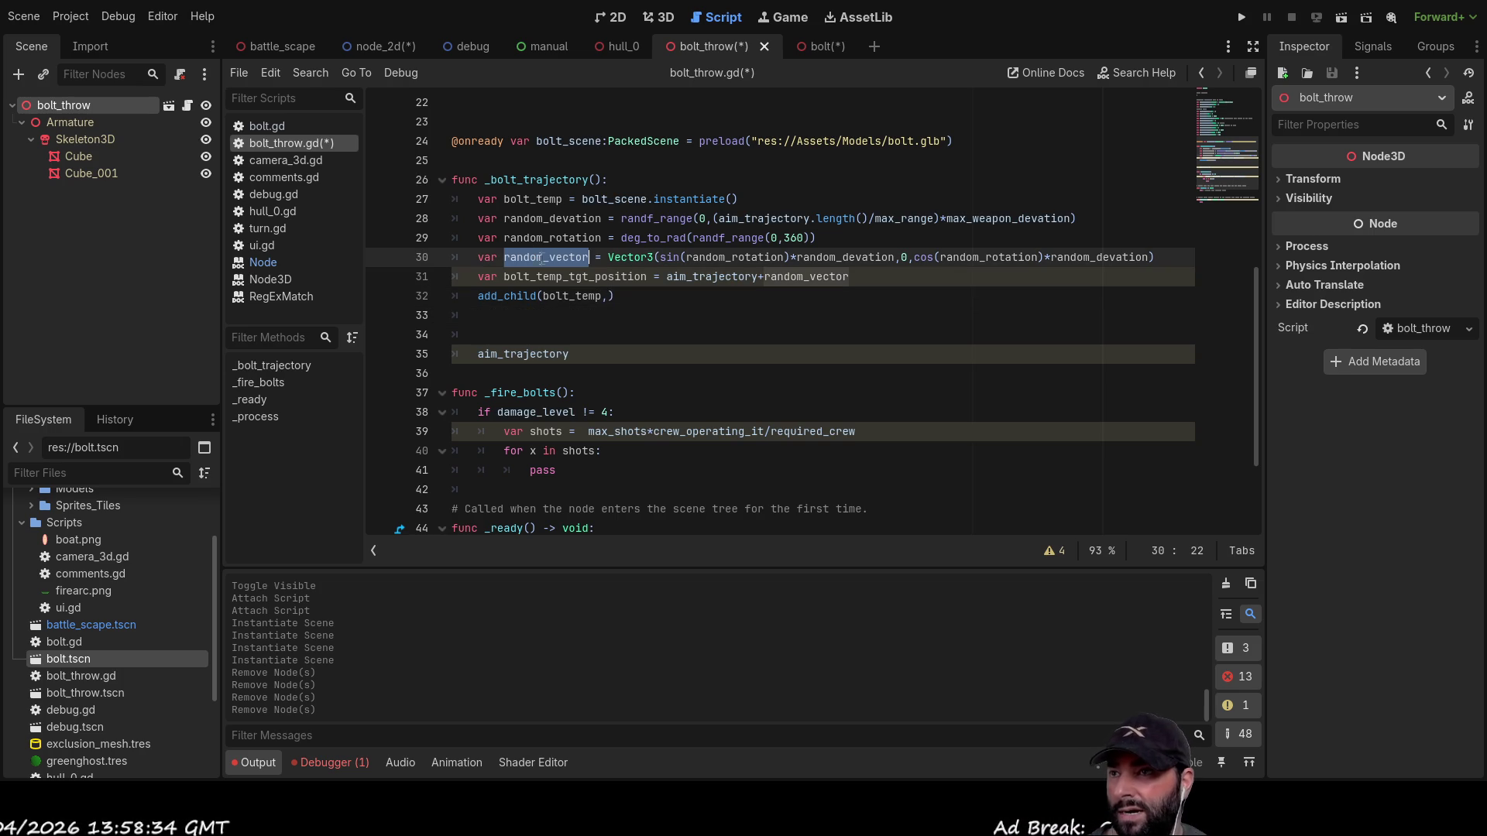
pyautogui.click(610, 296)
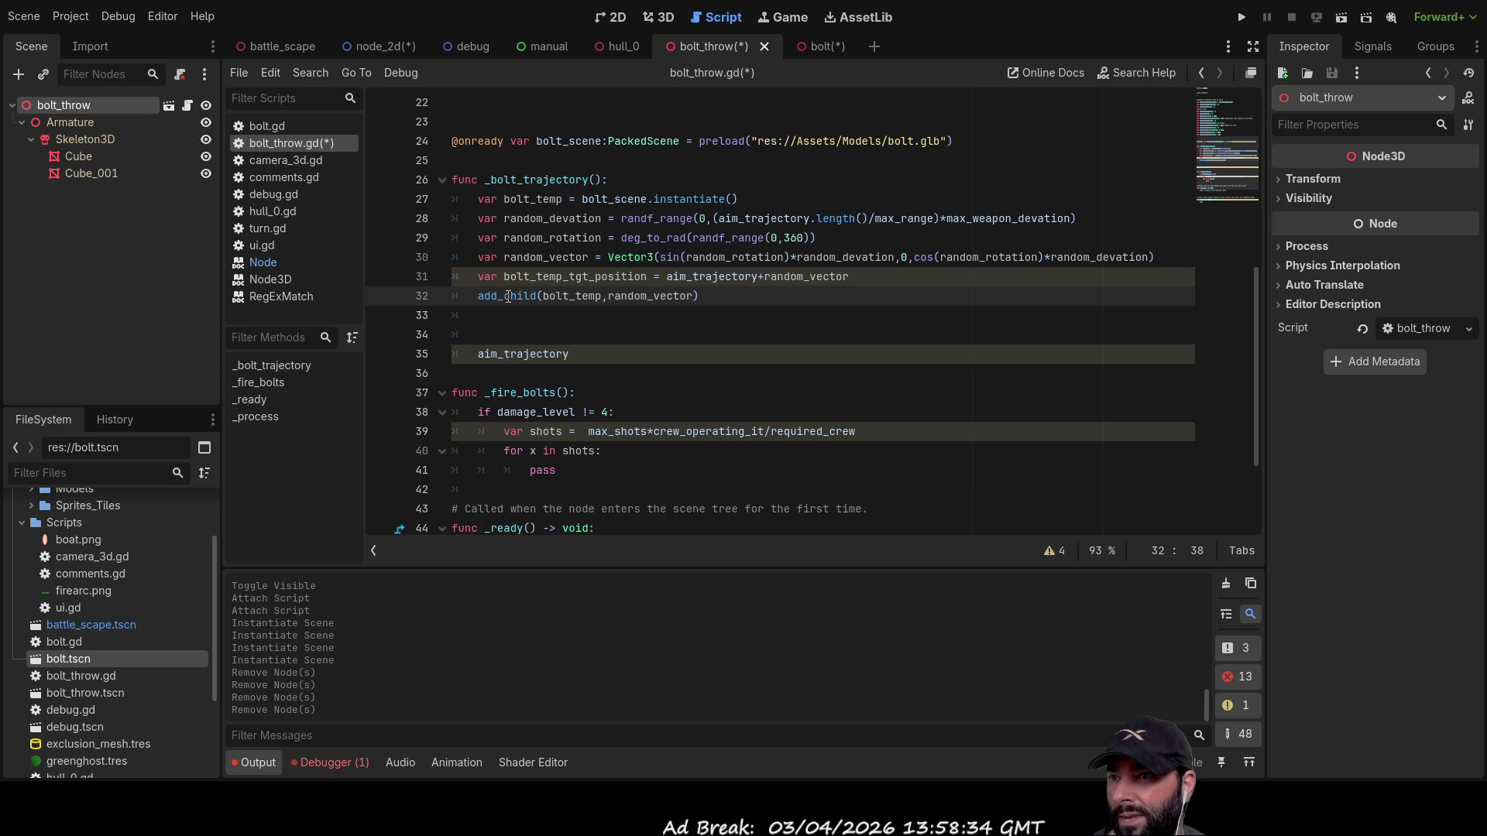
pyautogui.doubleClick(651, 295)
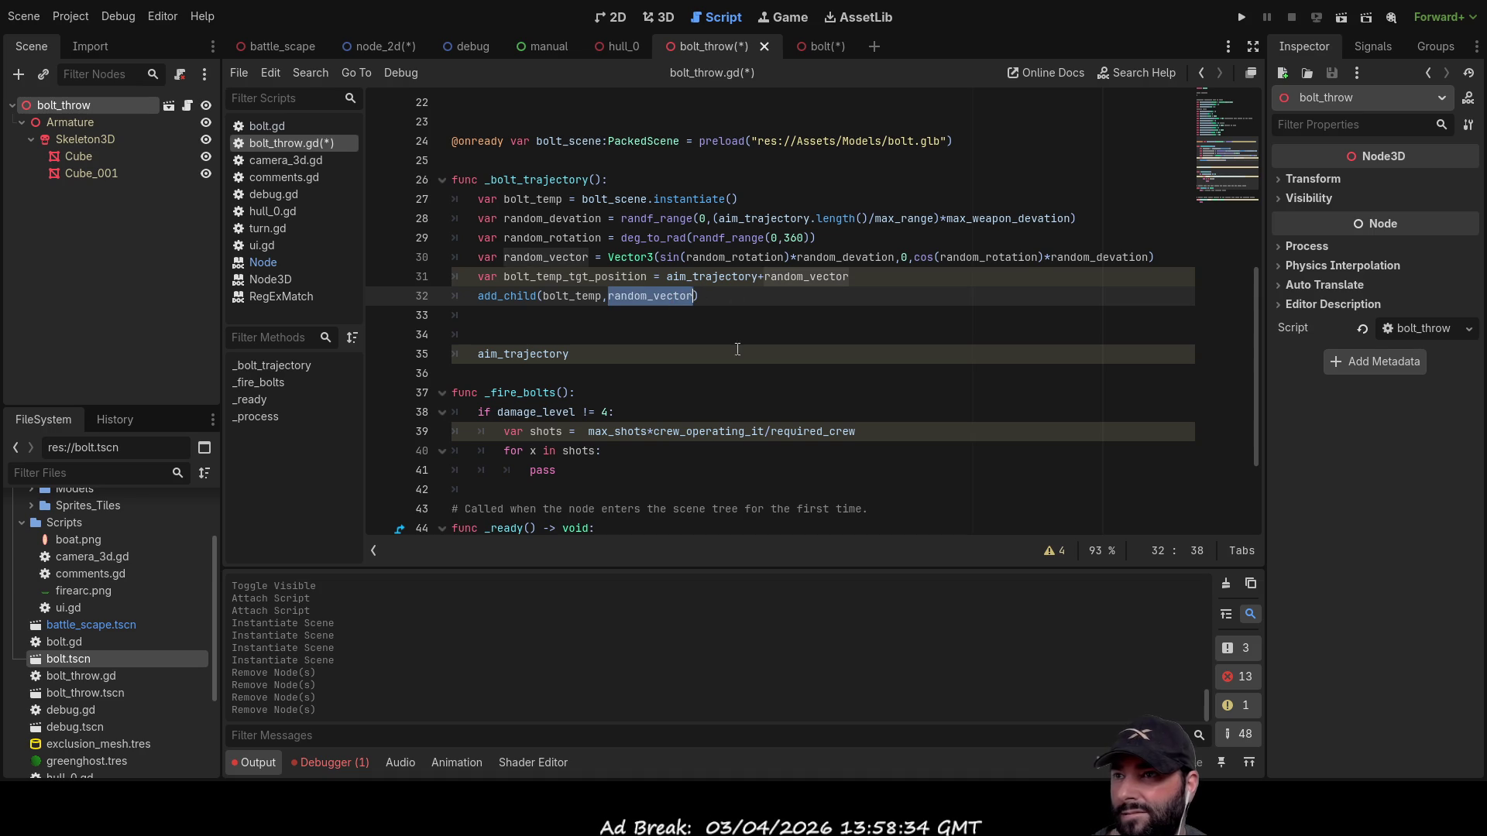
pyautogui.press('BackSpace')
pyautogui.press('BackSpace')
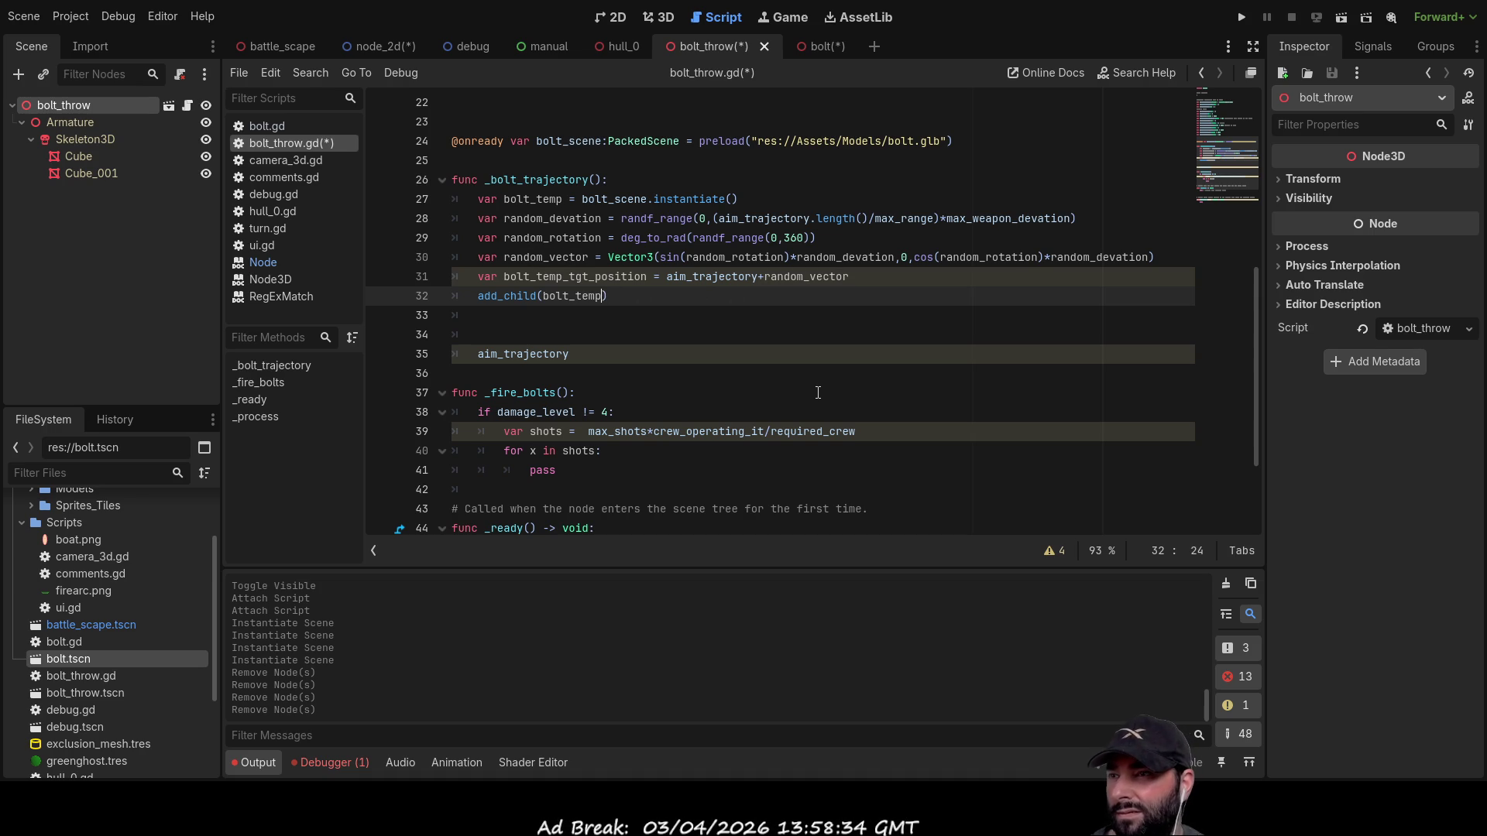
pyautogui.doubleClick(507, 296)
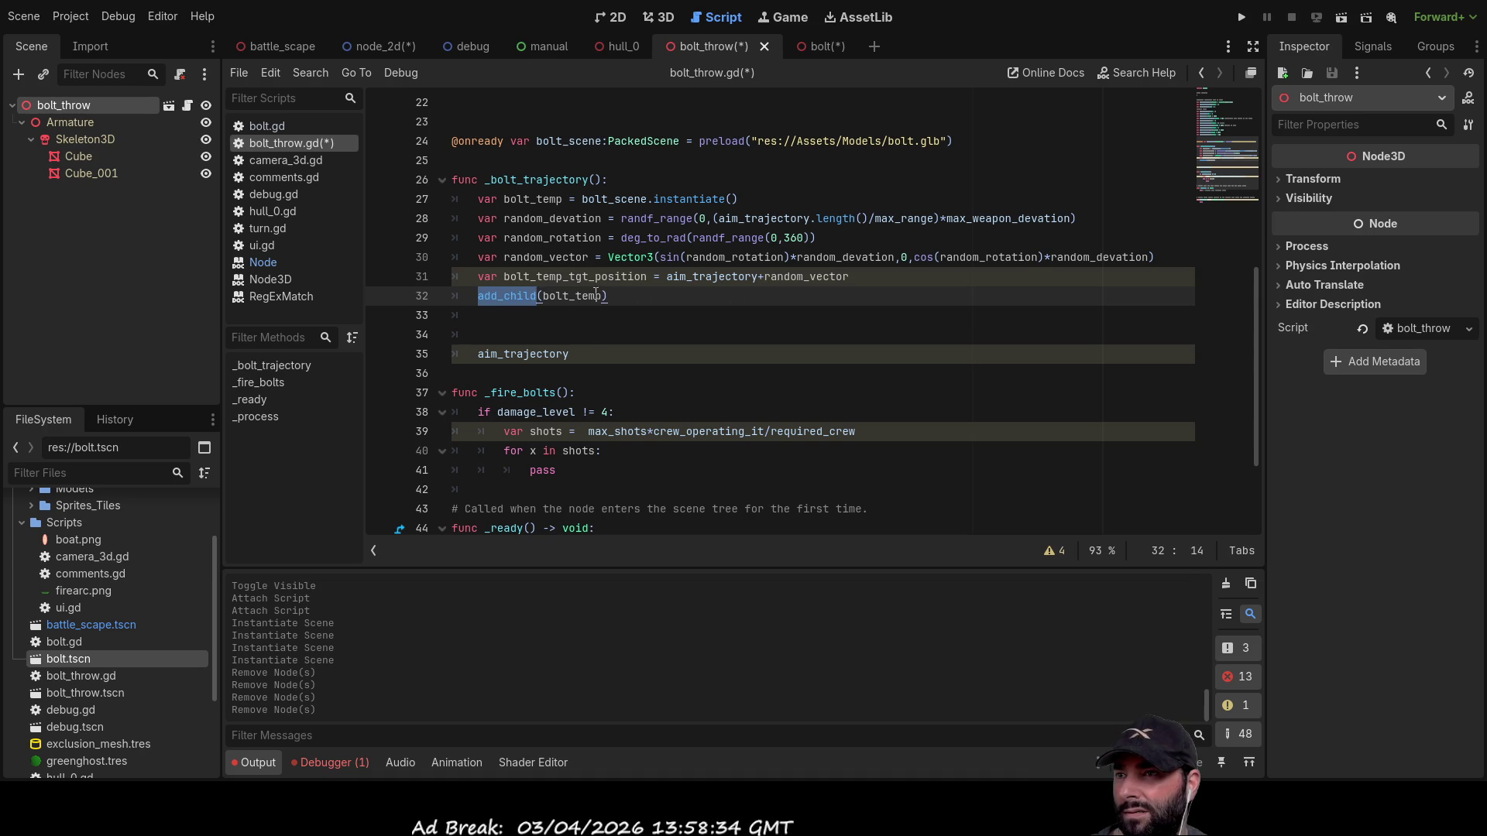
pyautogui.click(611, 296)
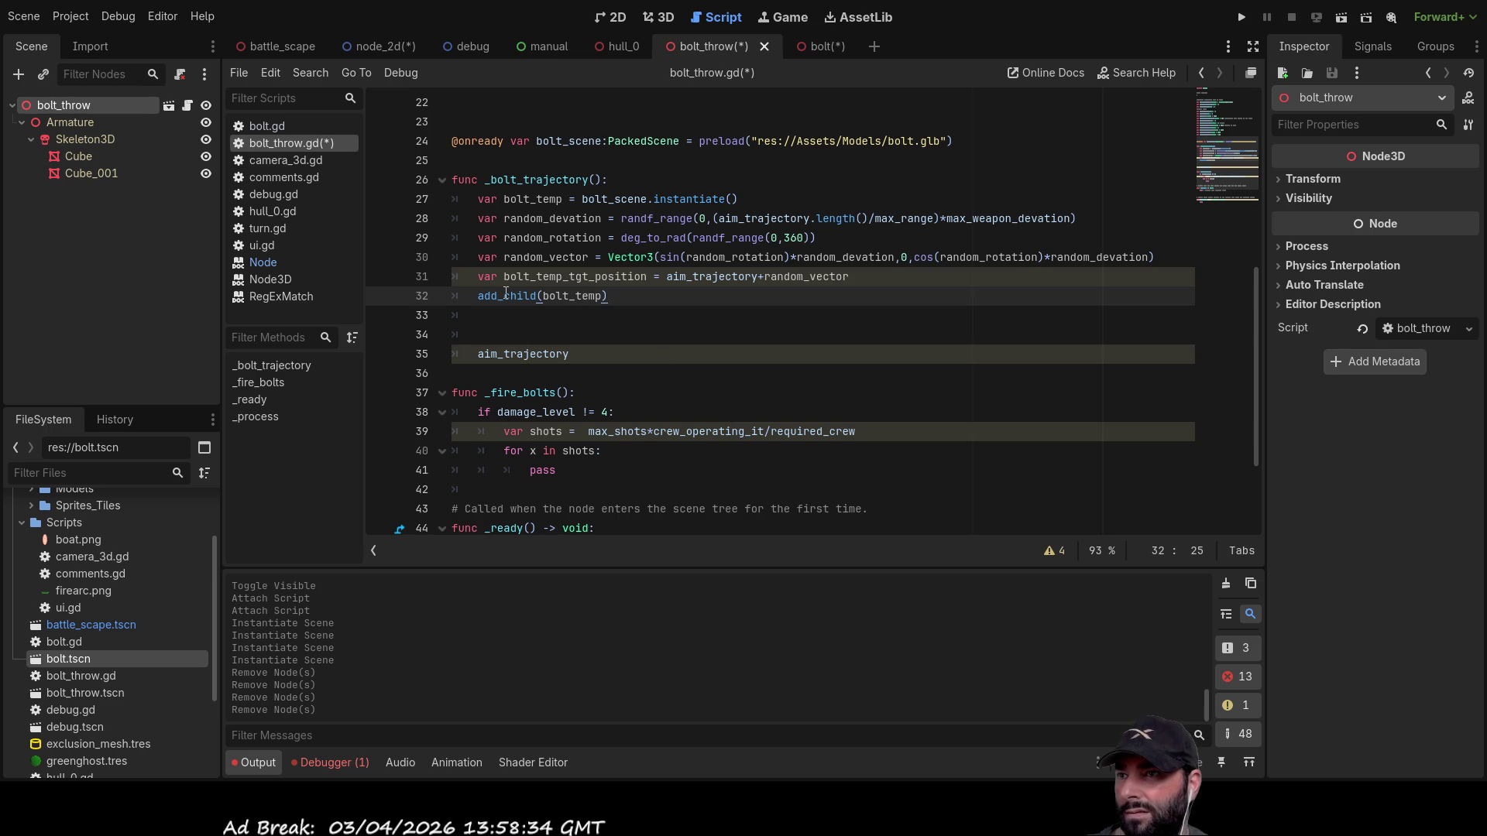
pyautogui.doubleClick(537, 180)
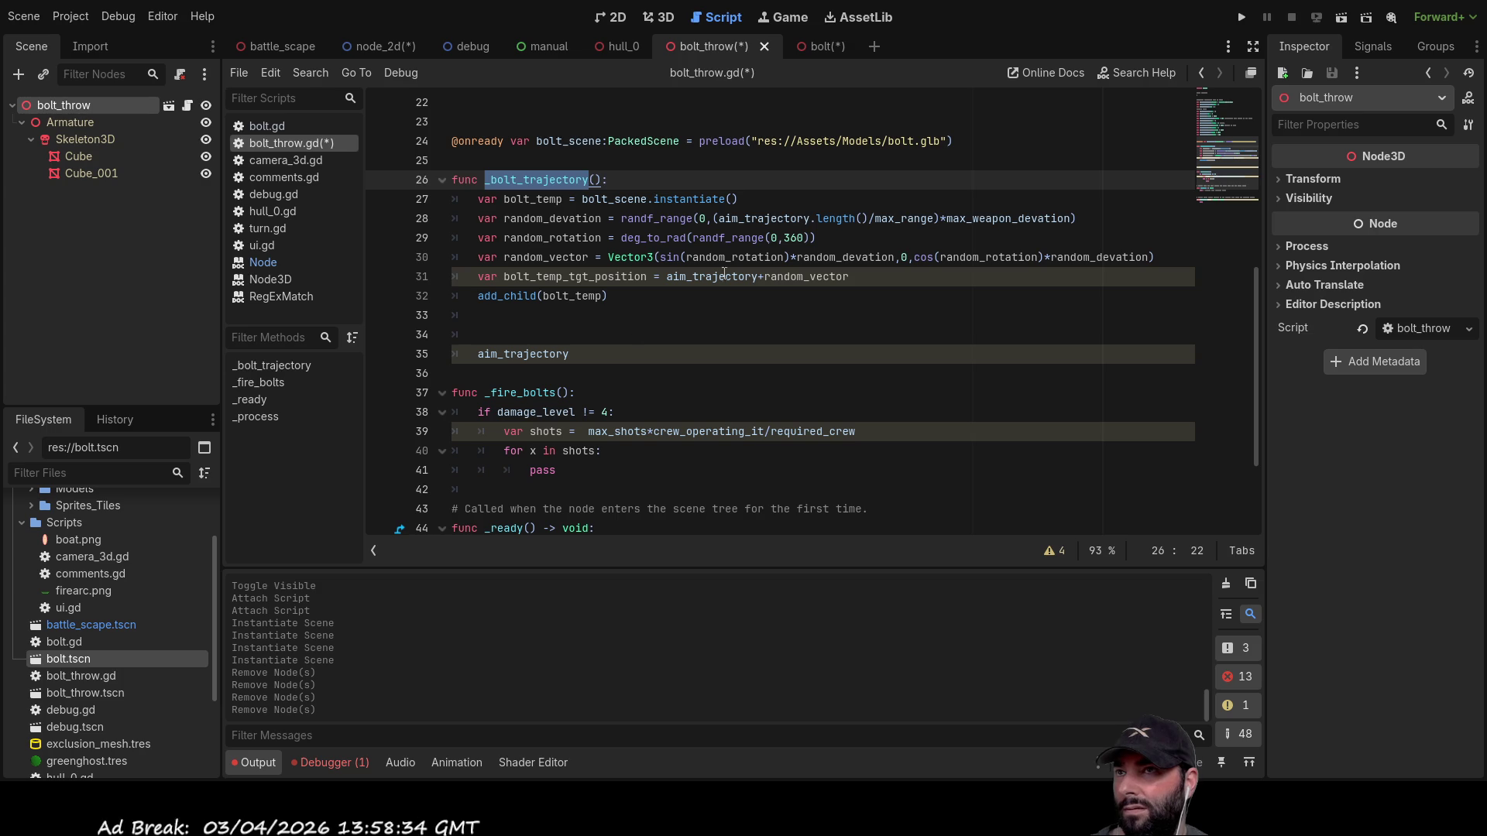
pyautogui.scroll(-2, 514, 434)
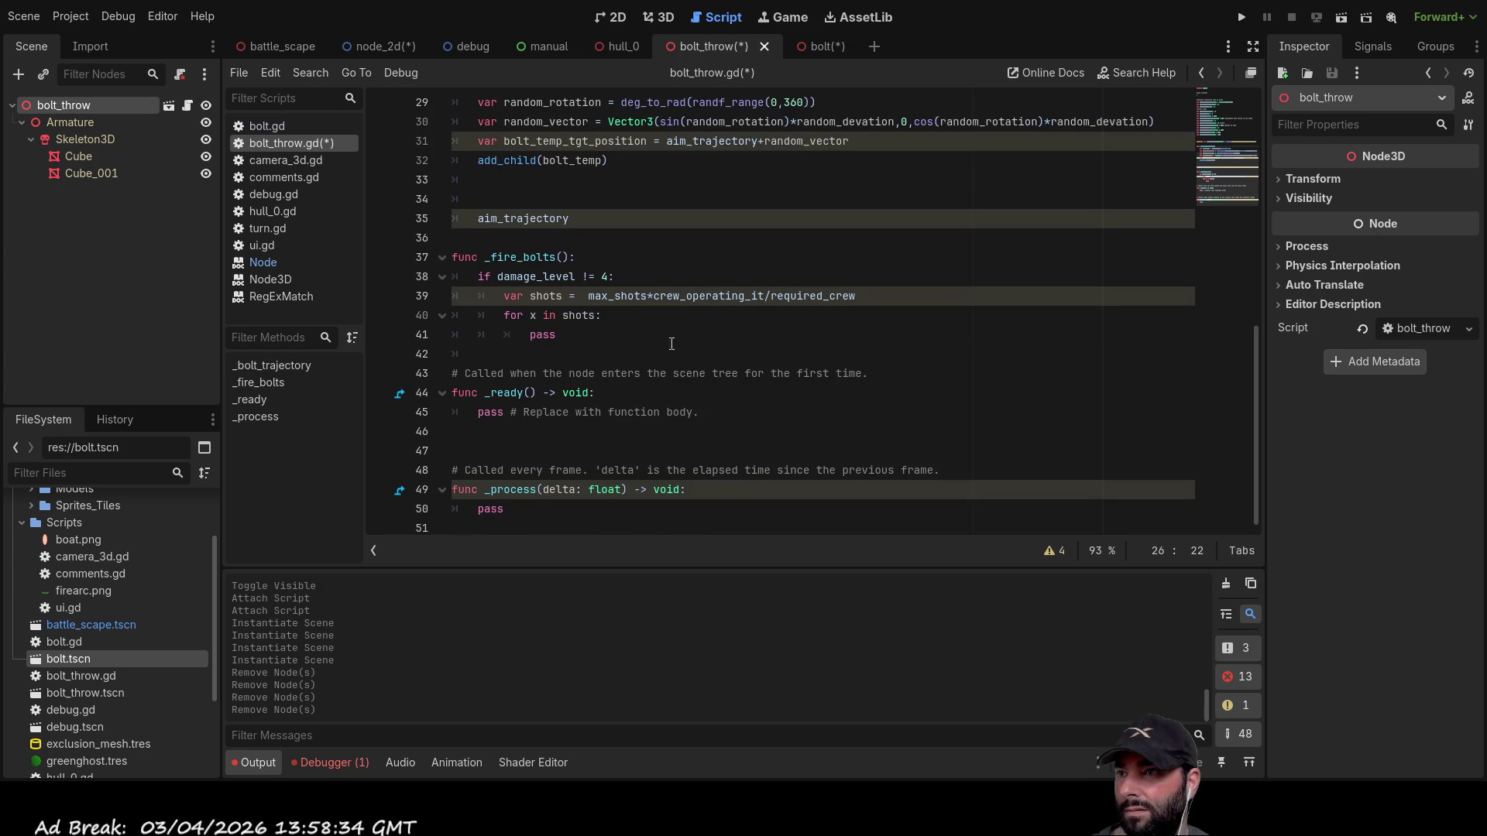
# Step: Set the Timer's wait time to 5 s and connect its timeout signal to bolt_throw.gd
pyautogui.click(482, 510)
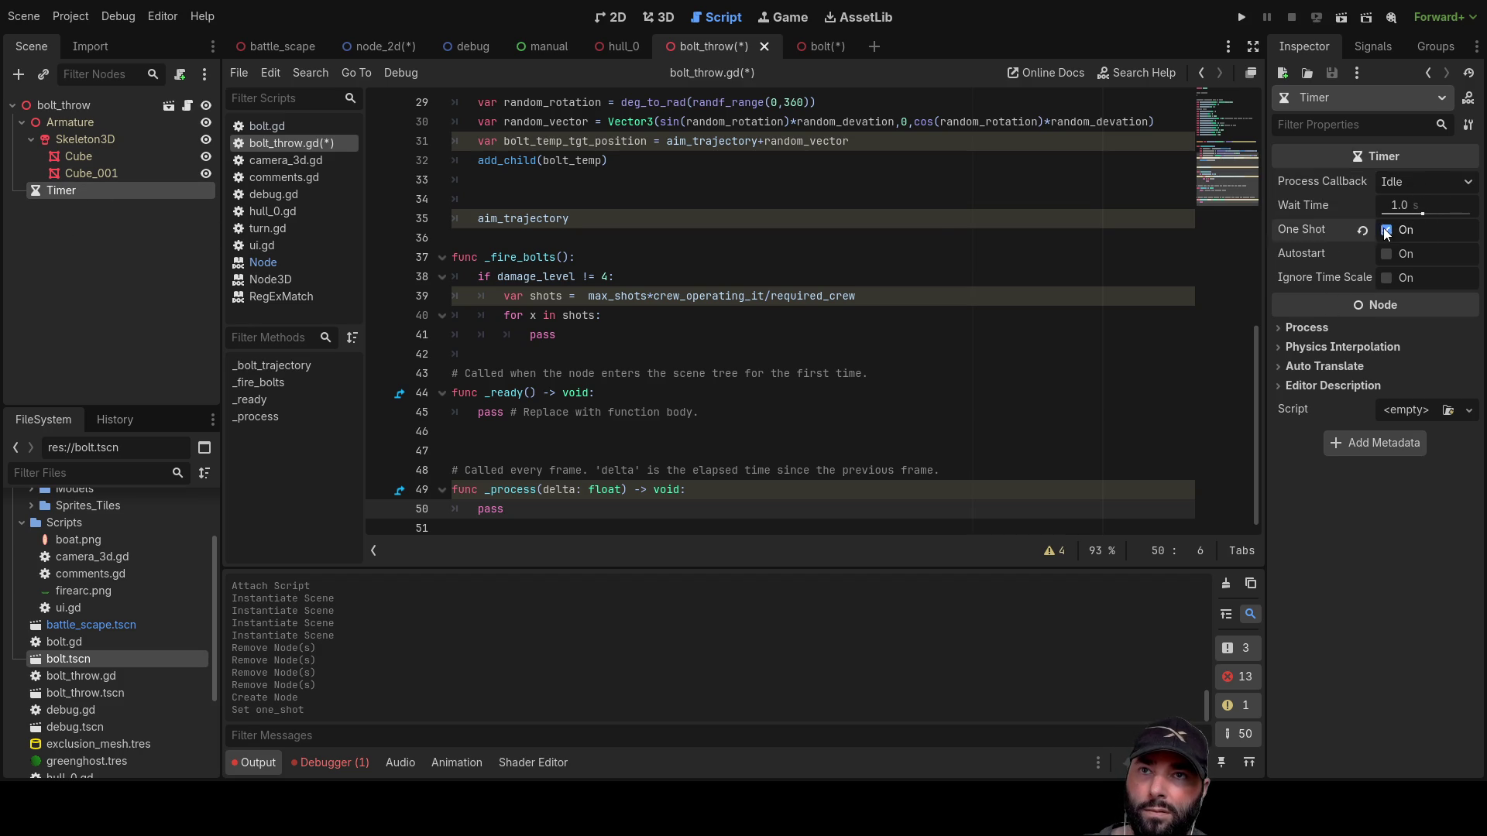
pyautogui.click(1413, 205)
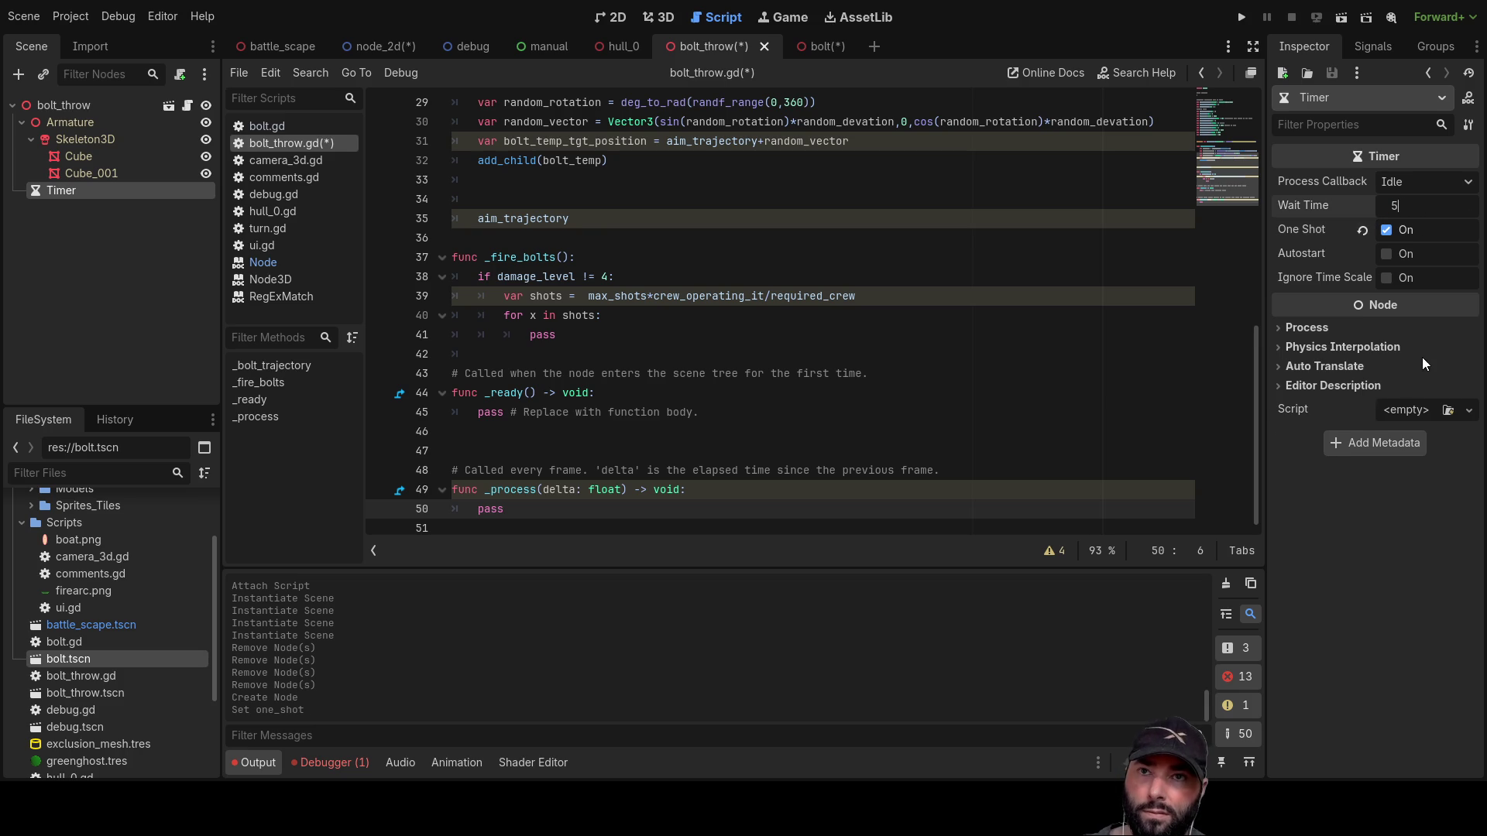
pyautogui.click(1386, 347)
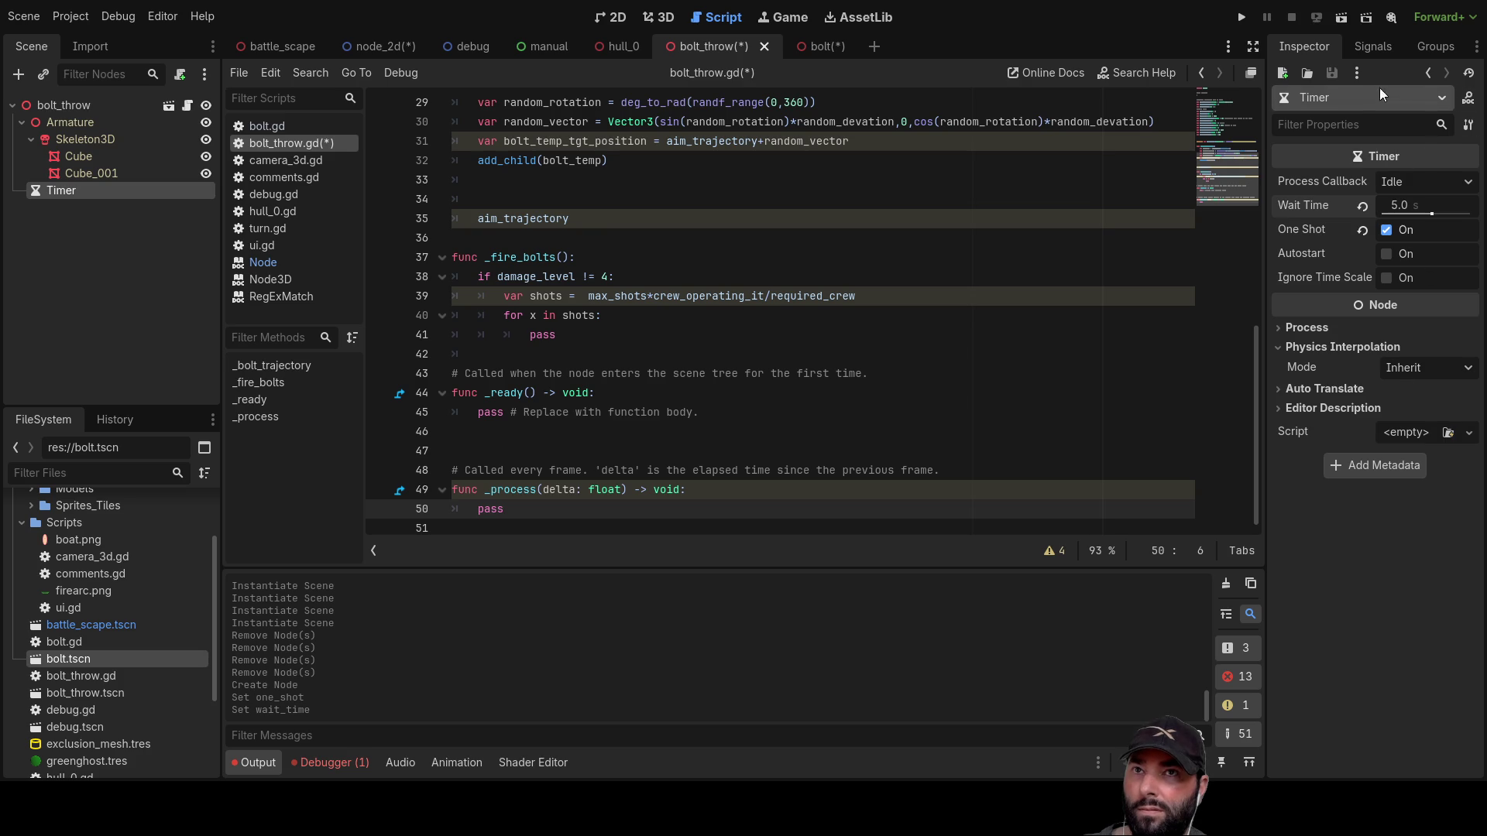
pyautogui.click(1367, 44)
pyautogui.click(1352, 122)
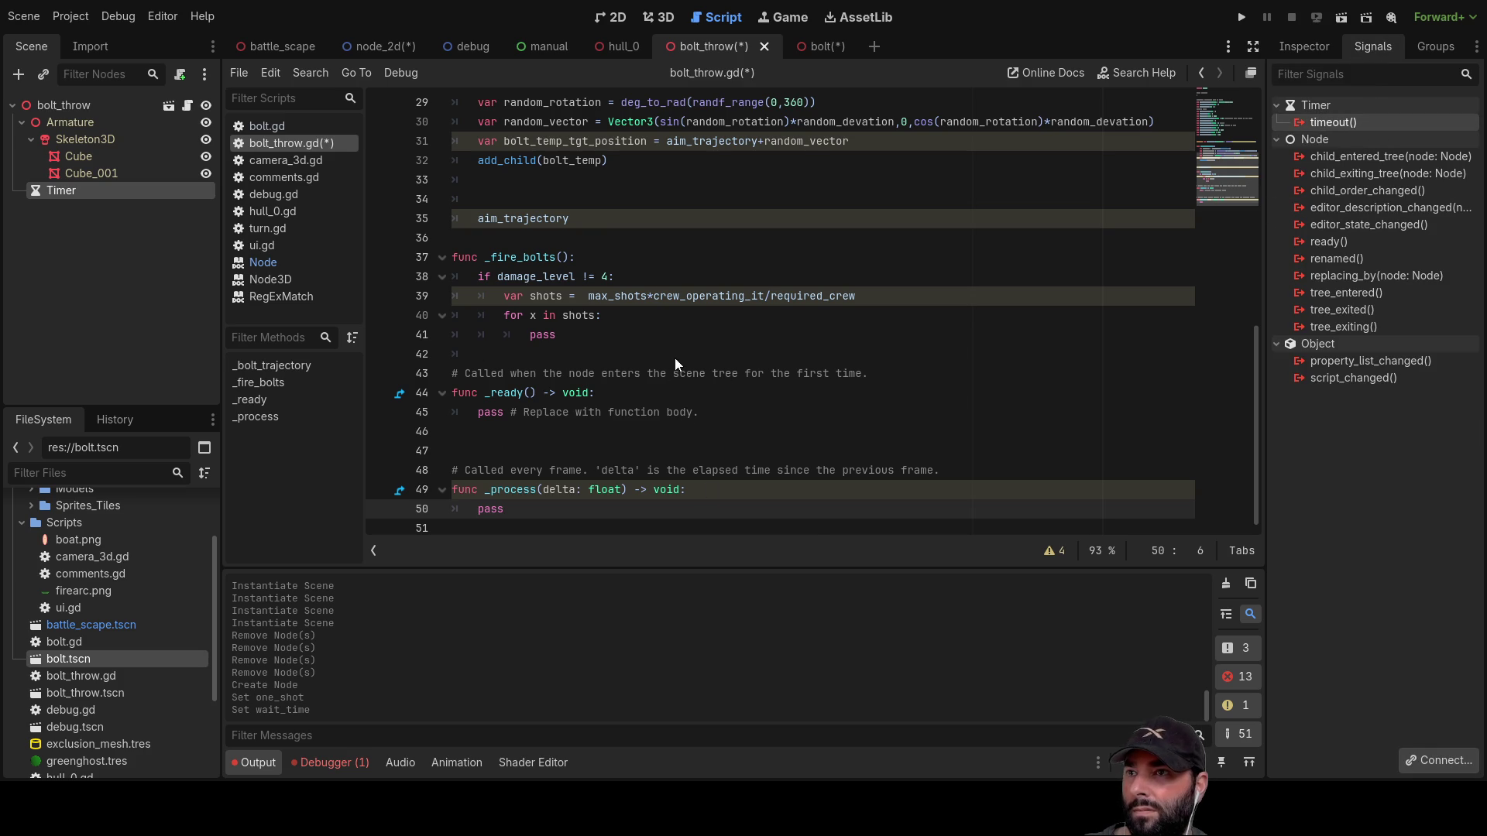
pyautogui.click(689, 576)
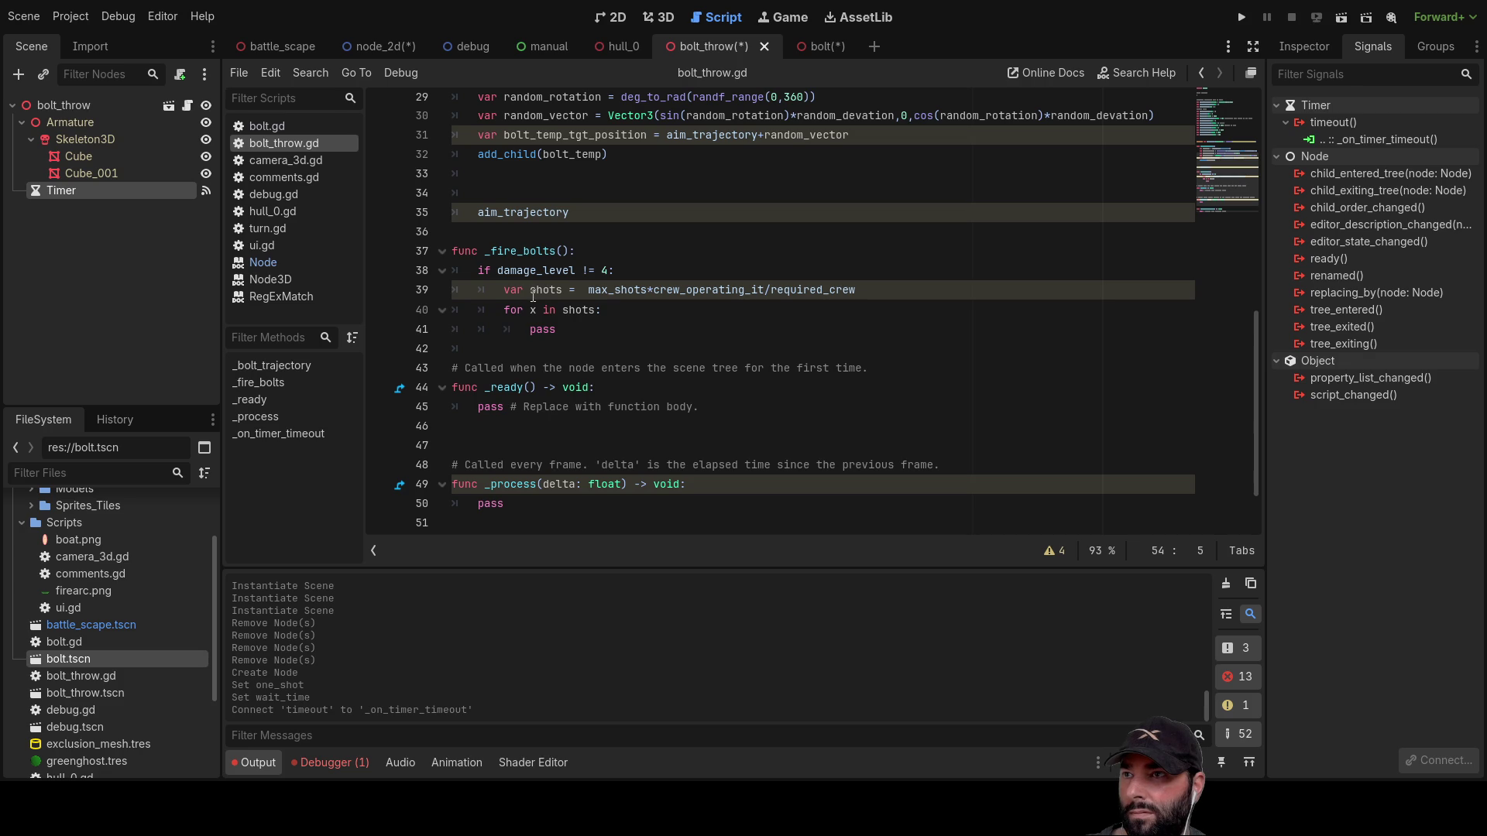
# Step: Replace pass in _on_timer_timeout with a _bolt_trajectory() call
pyautogui.scroll(5, 602, 447)
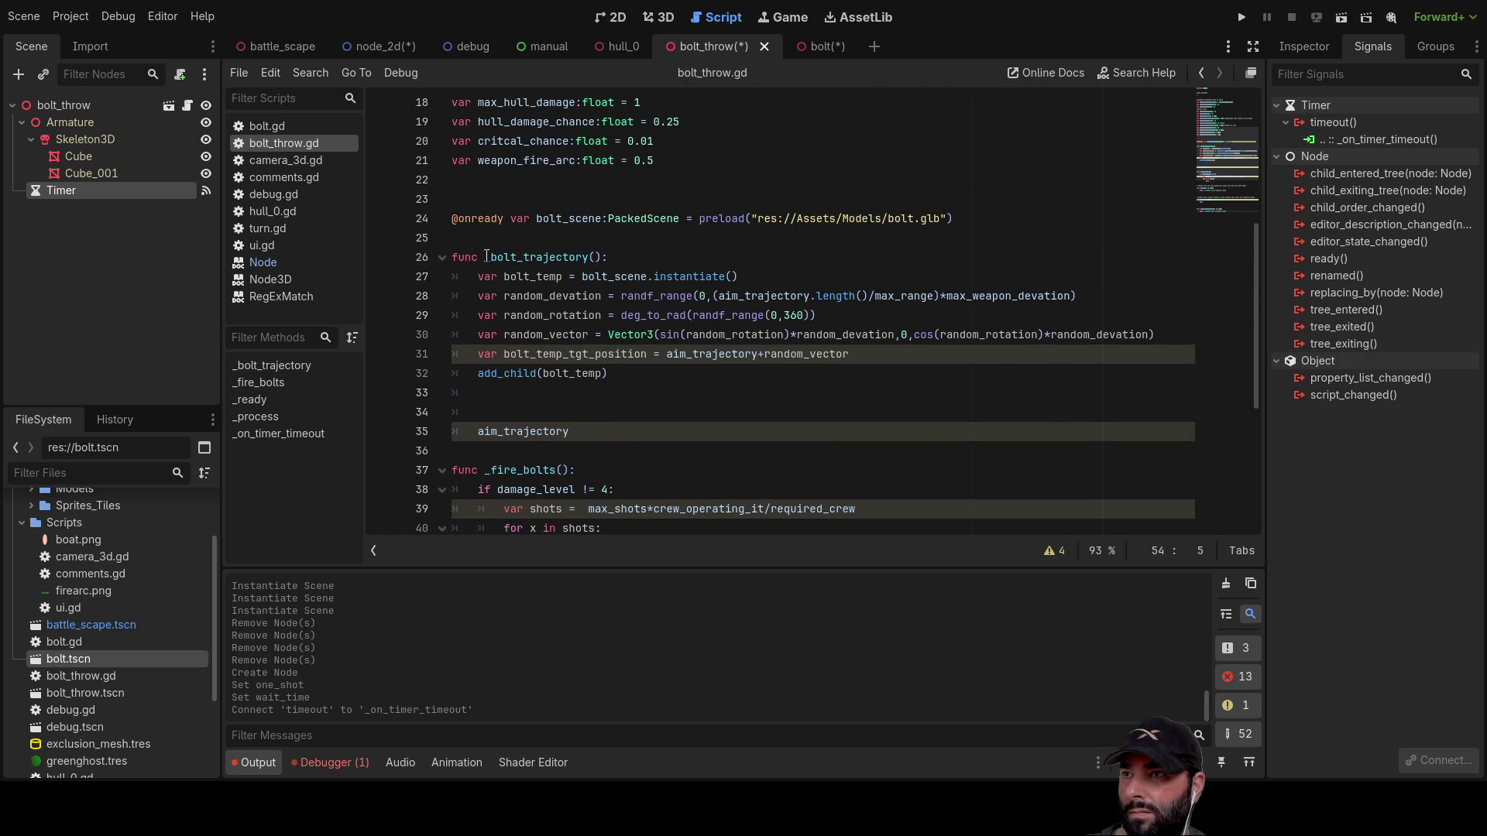
pyautogui.click(487, 256)
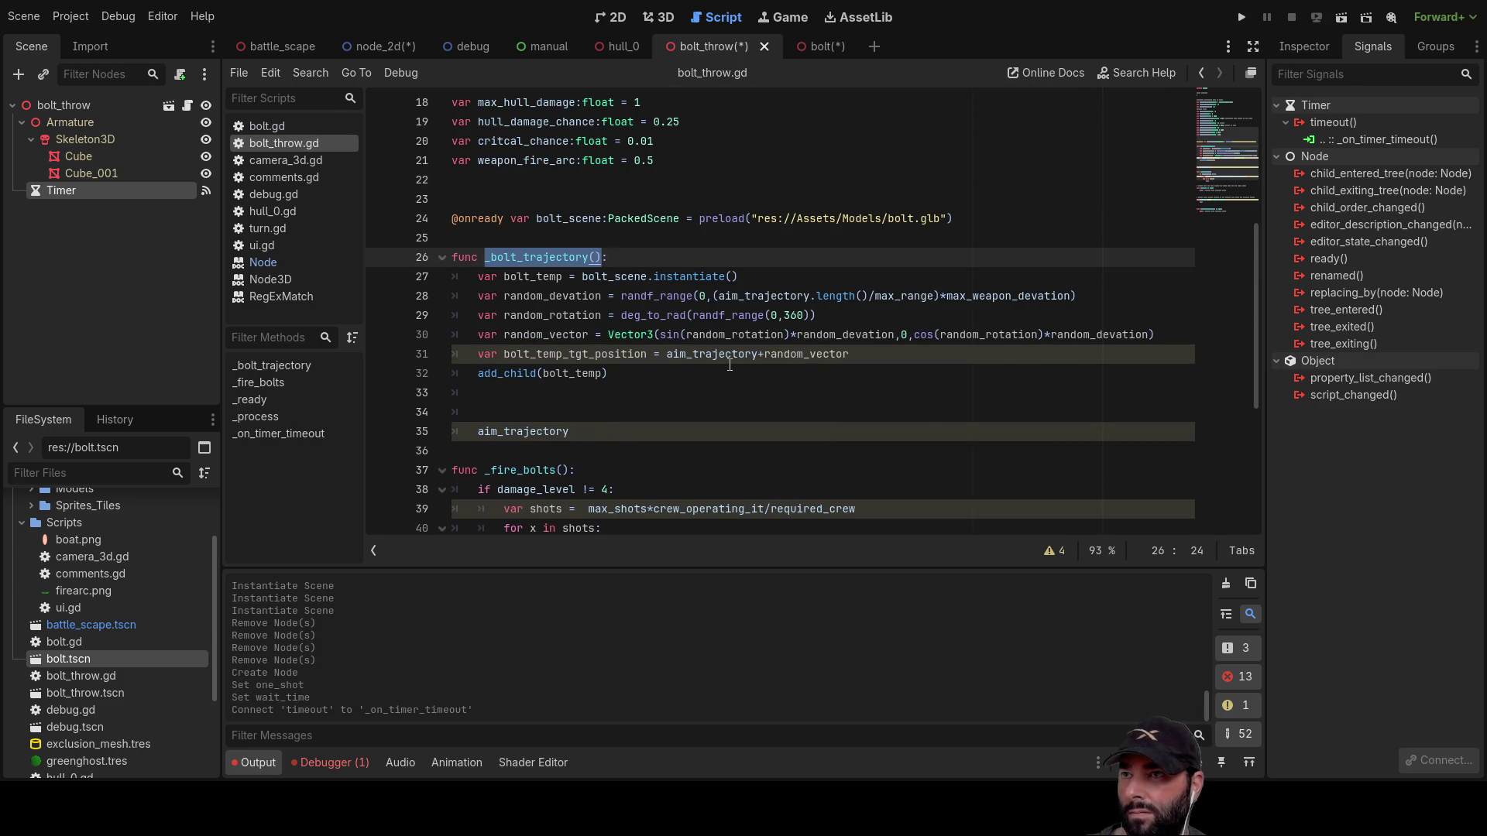
pyautogui.scroll(-1, 629, 297)
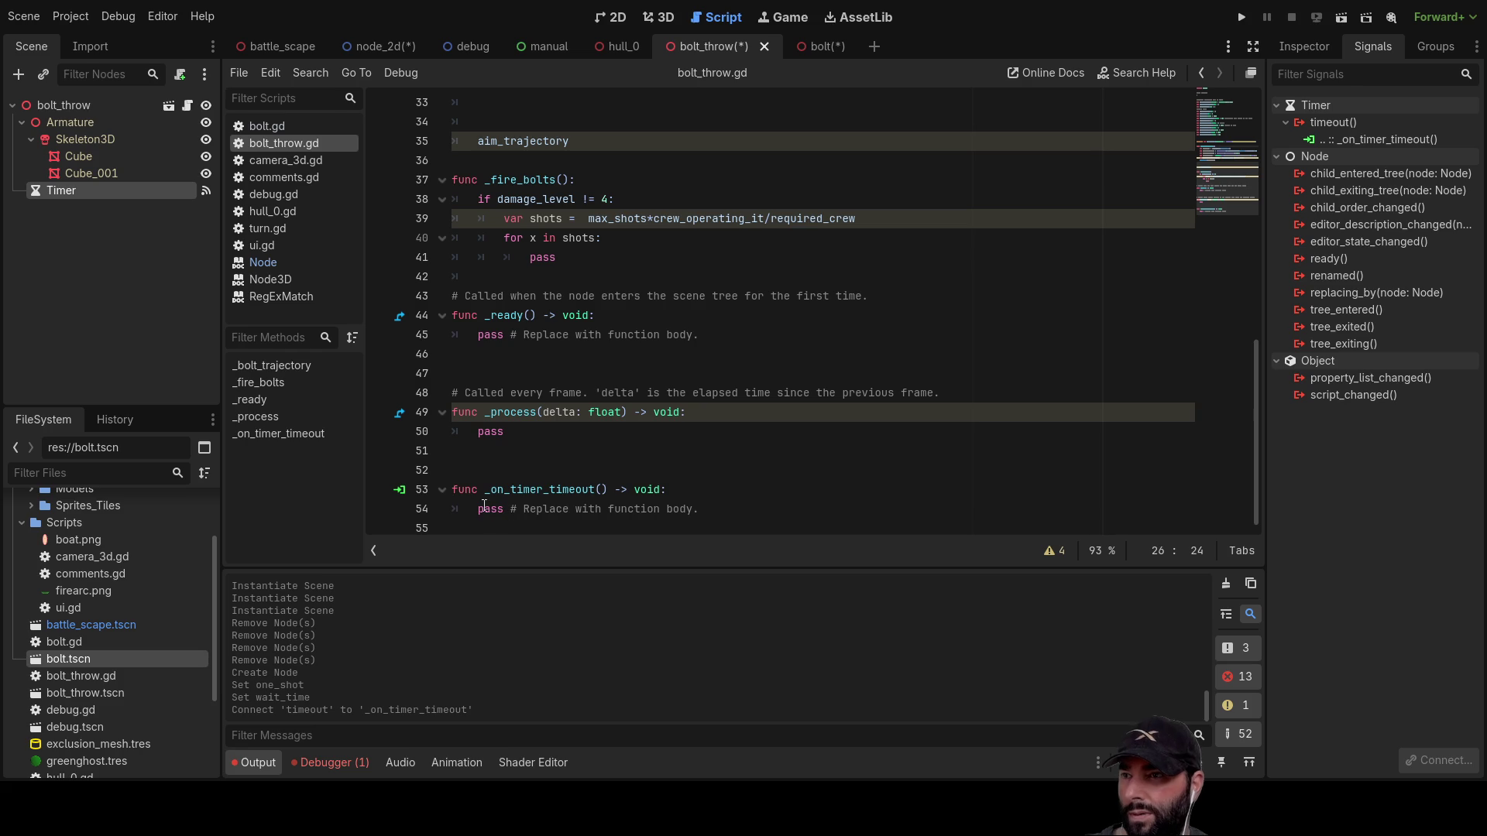
pyautogui.doubleClick(486, 508)
pyautogui.hotkey('shift', 'End')
pyautogui.write('_bolt_trajectory()')
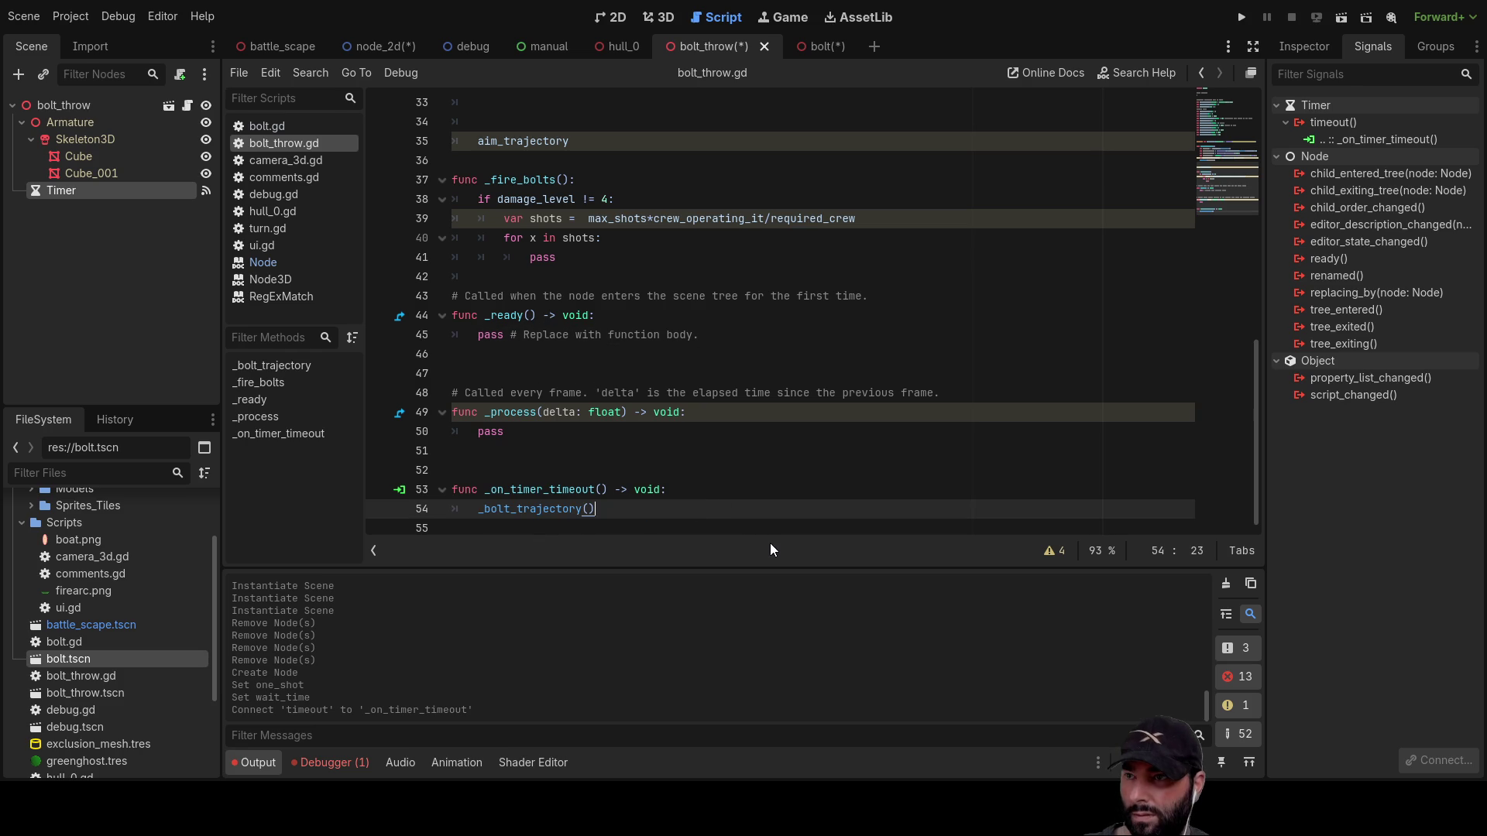
# Step: Save and run the current scene, stop it, and open bolt.gd
pyautogui.click(1343, 20)
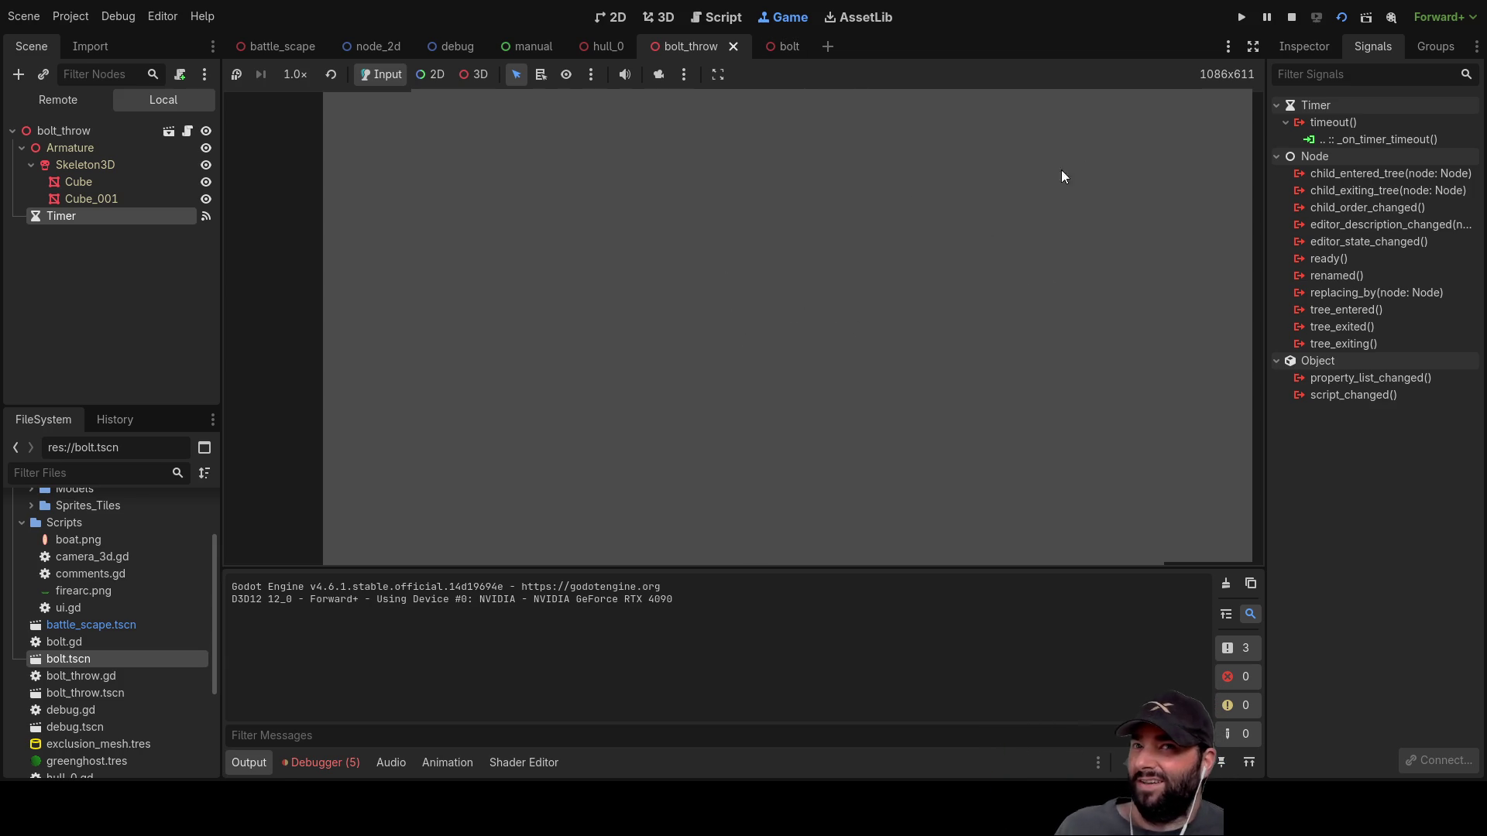
pyautogui.click(1291, 16)
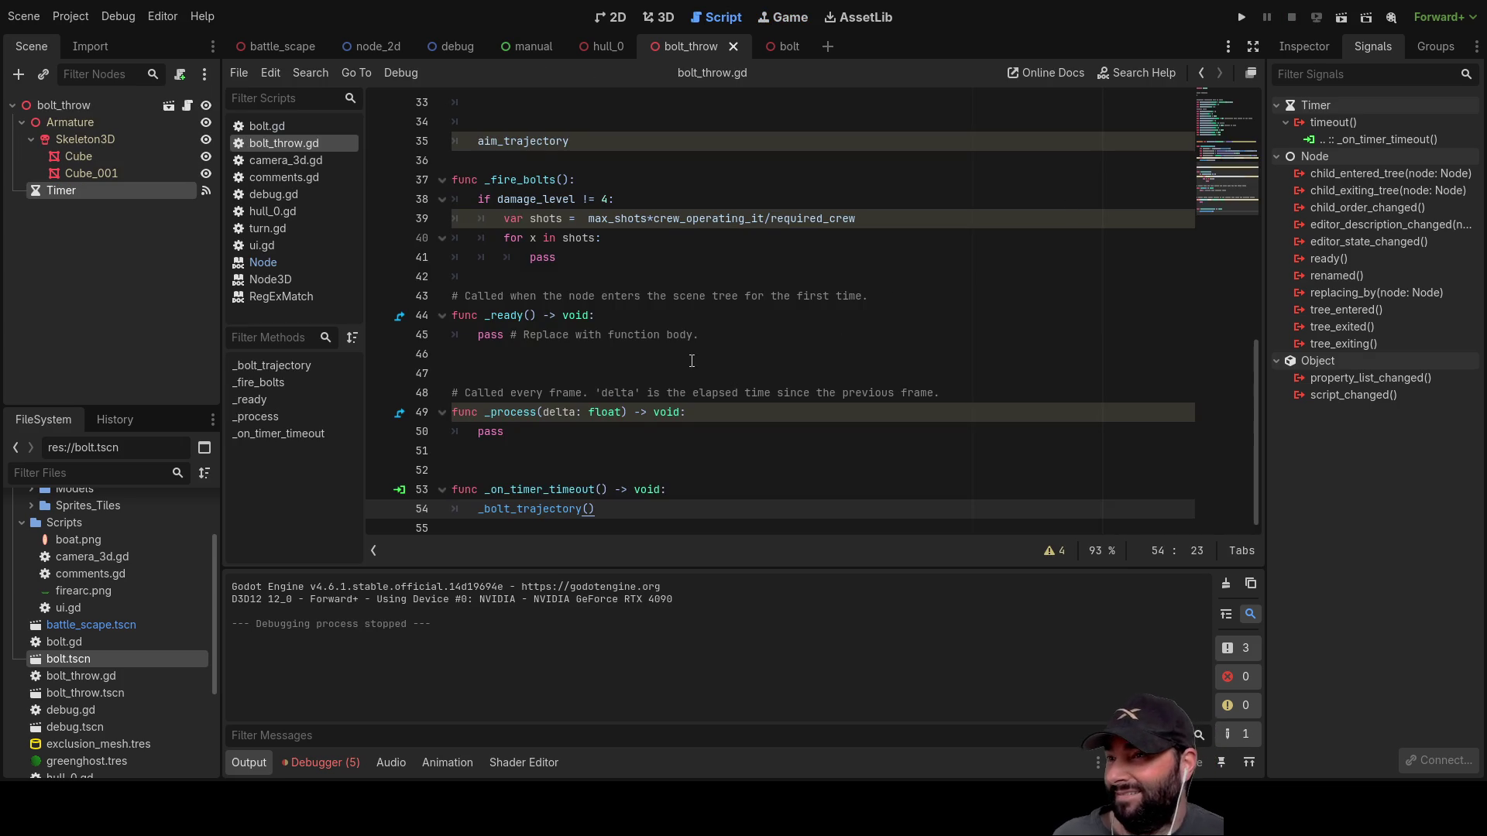
pyautogui.scroll(6, 631, 315)
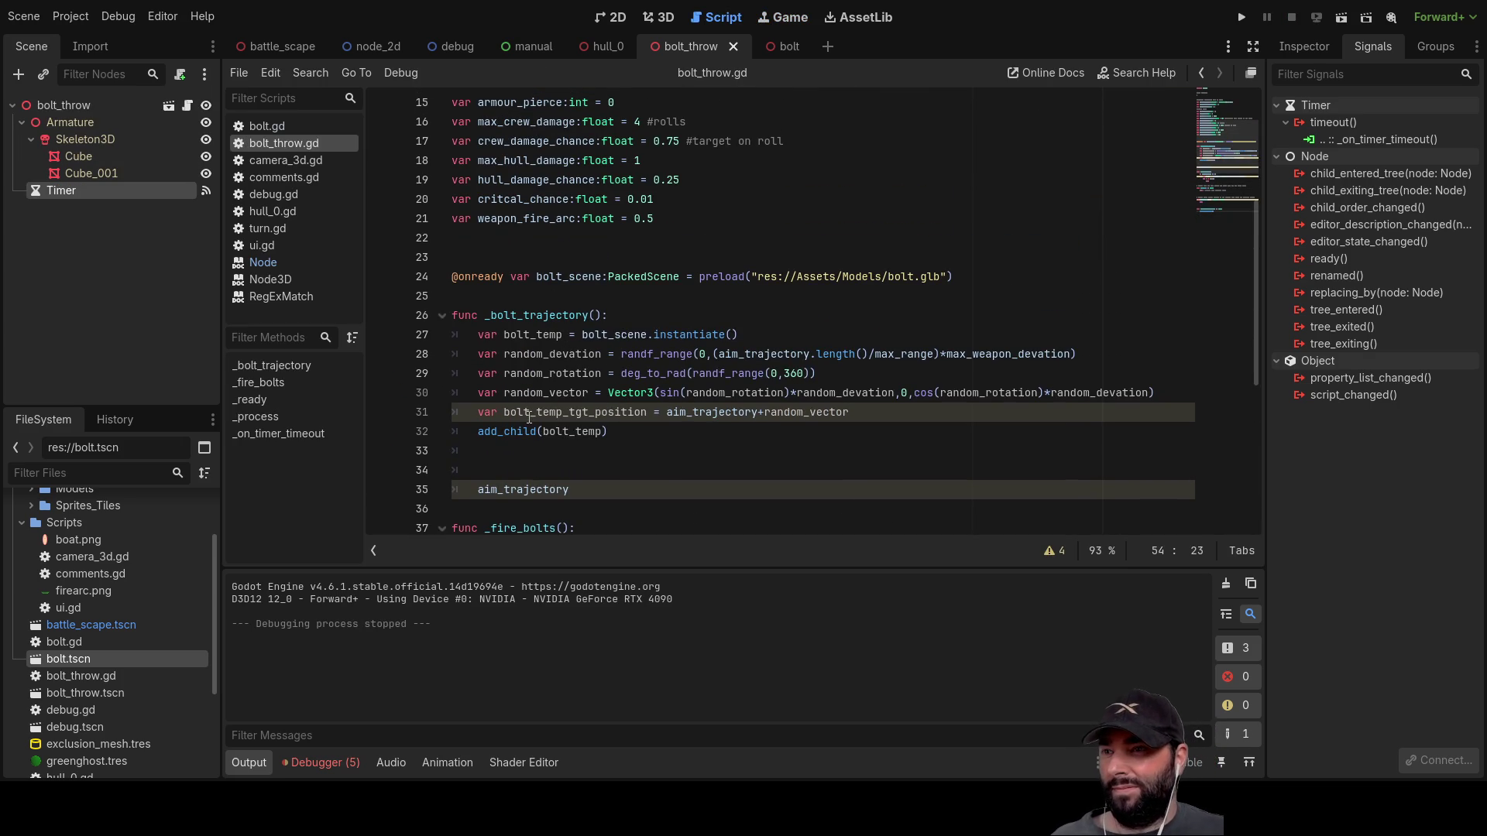
pyautogui.click(545, 451)
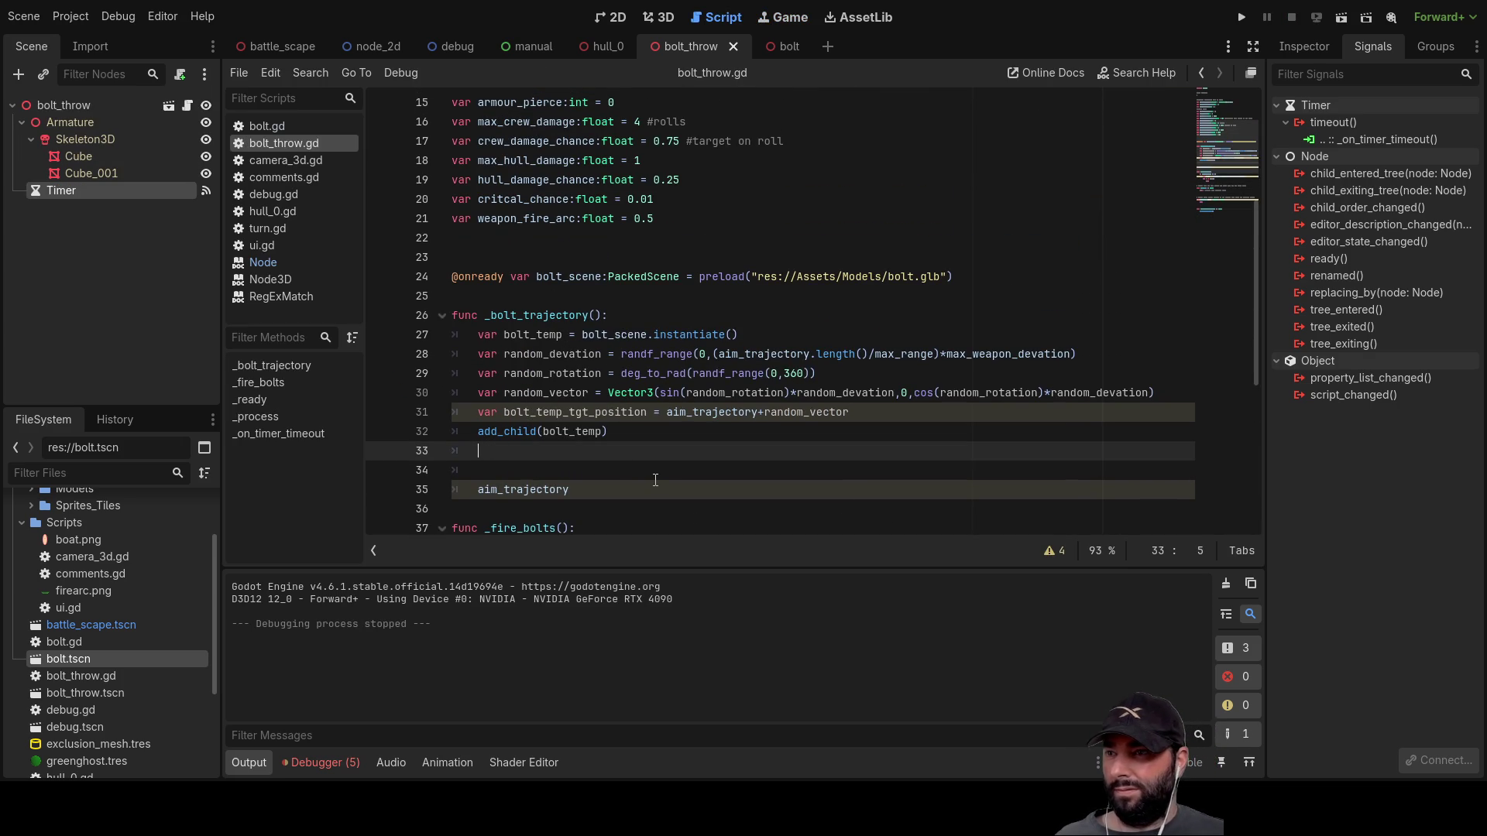
pyautogui.click(277, 127)
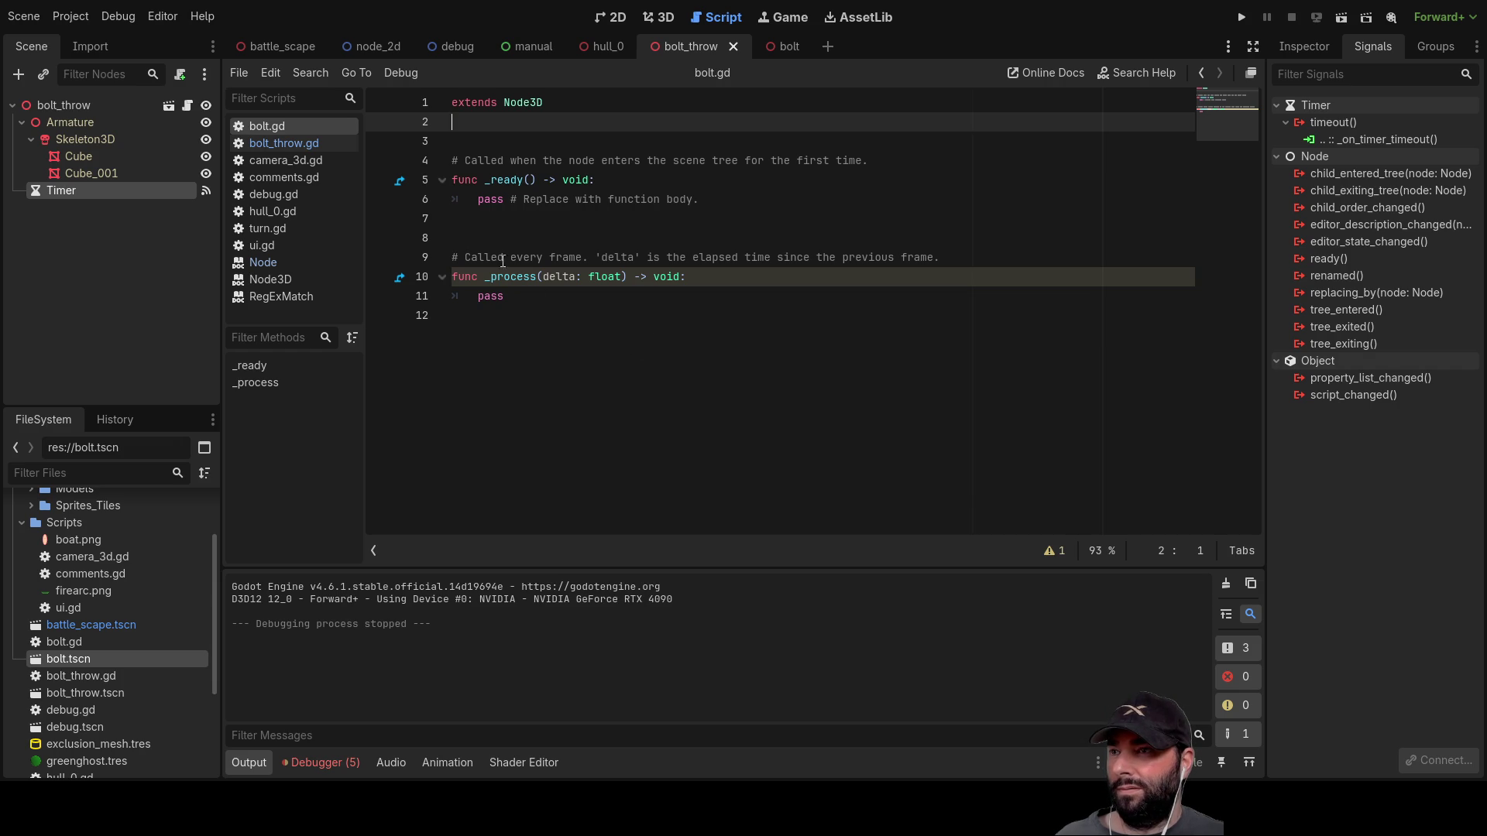
# Step: Add print("i am a bolt") to _ready() in bolt.gd and run the bolt_throw scene
pyautogui.click(478, 199)
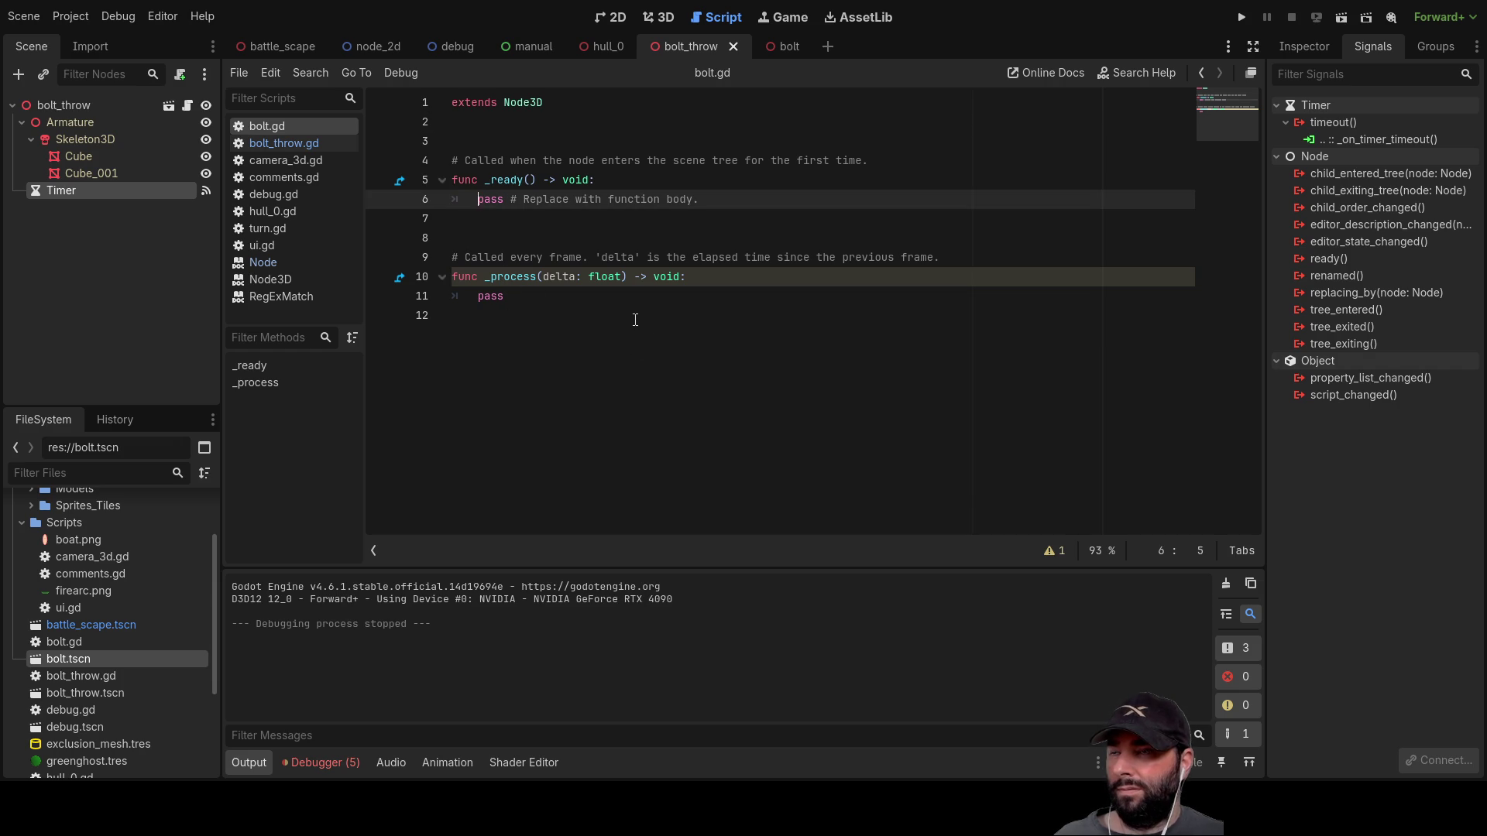
pyautogui.press('Return')
pyautogui.press('Up')
pyautogui.write('print()')
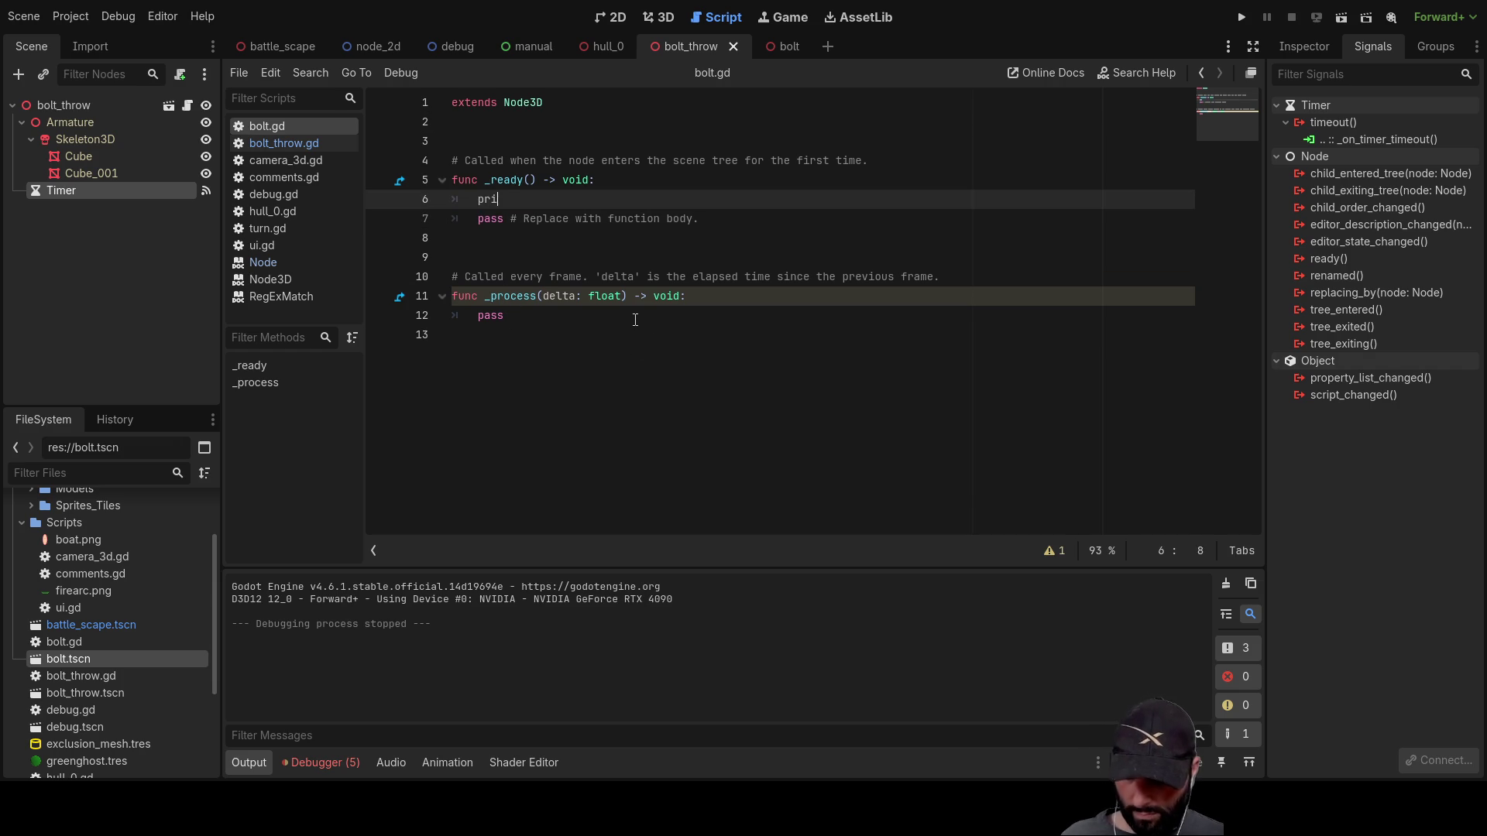
pyautogui.press('Left')
pyautogui.write('"i am a bolt')
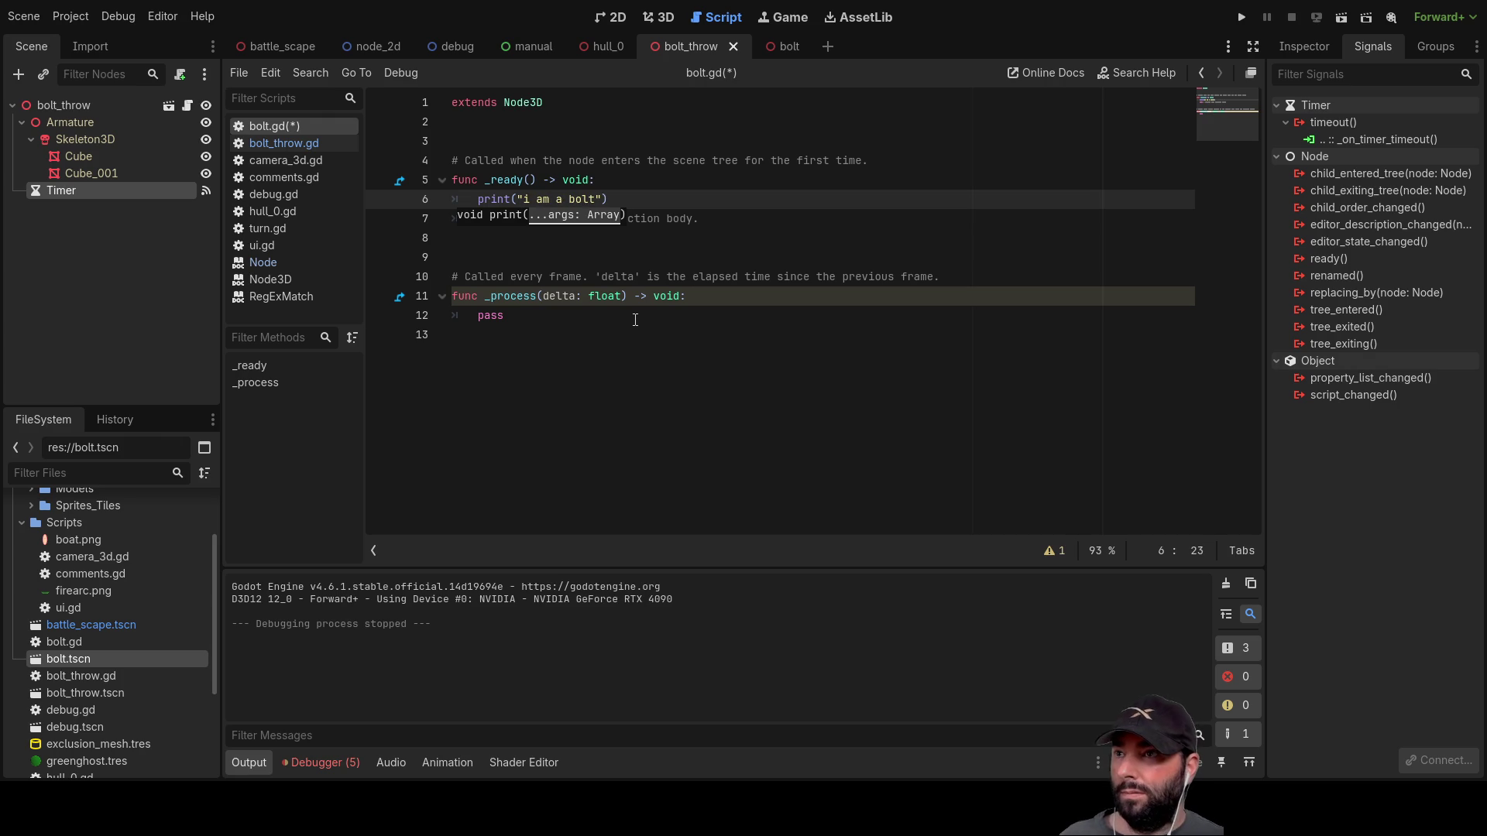
pyautogui.click(547, 254)
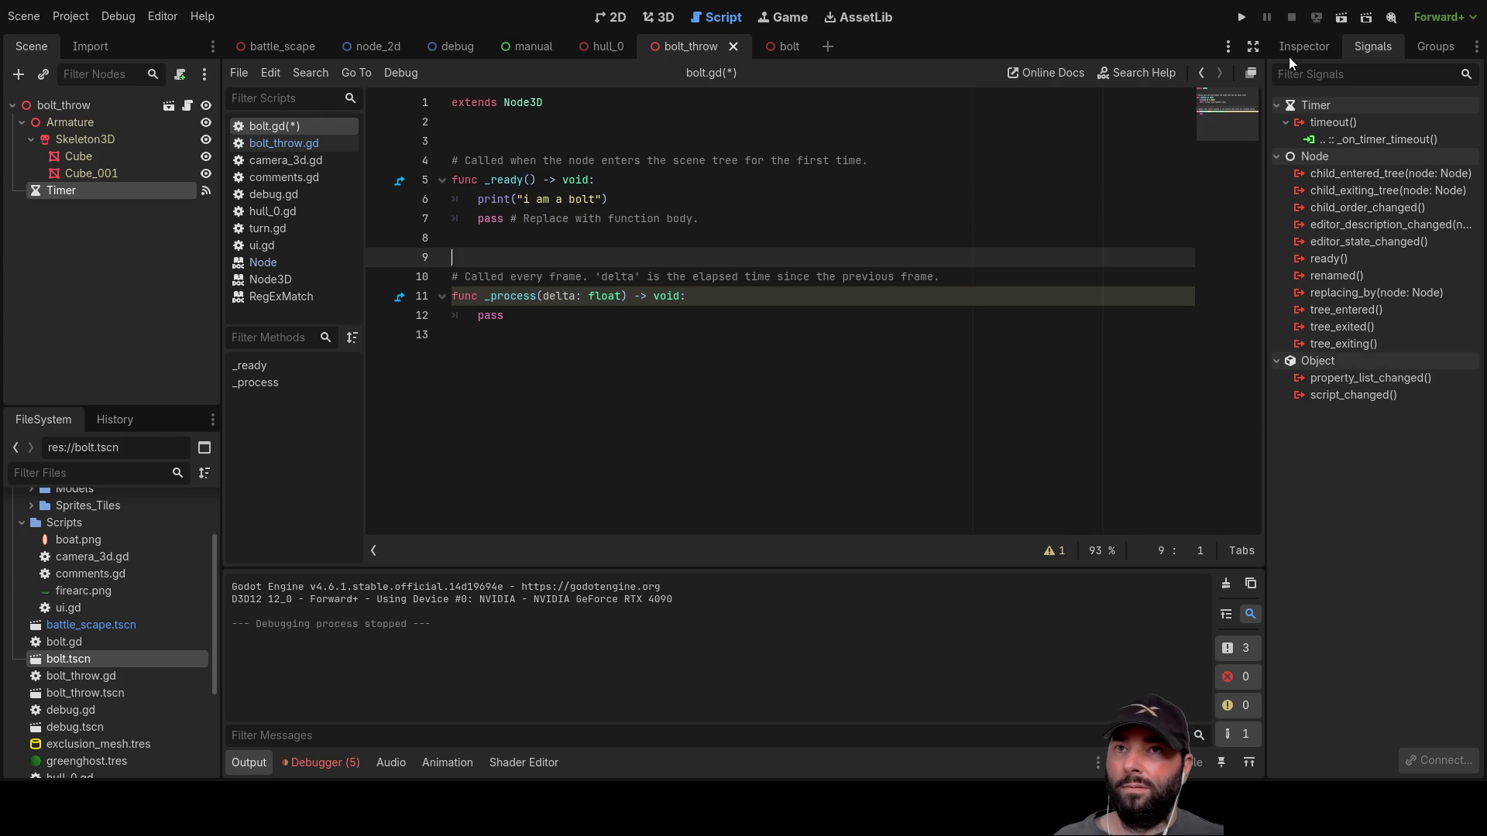
pyautogui.moveTo(618, 52)
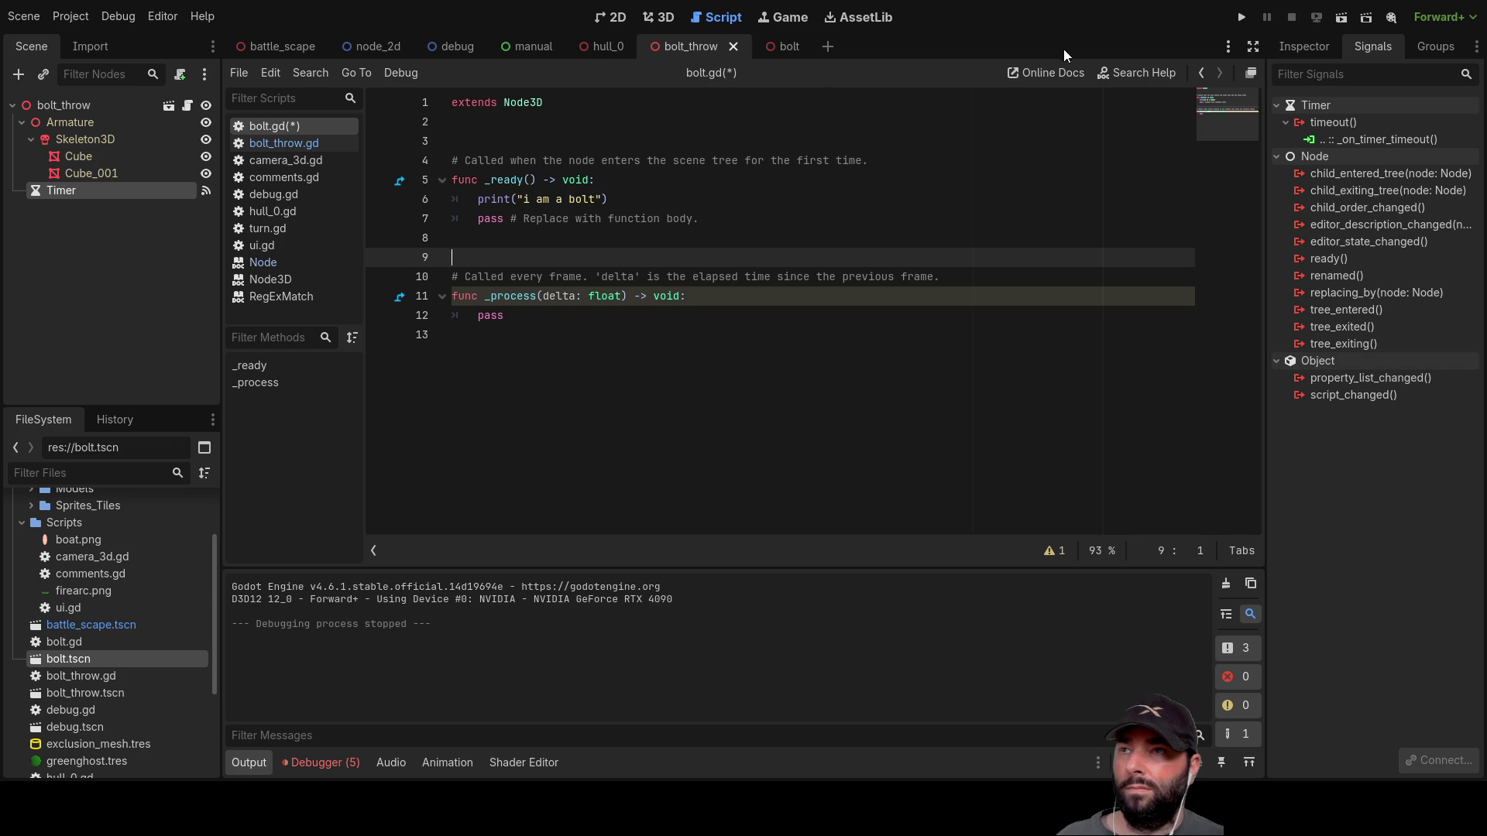
pyautogui.click(1345, 17)
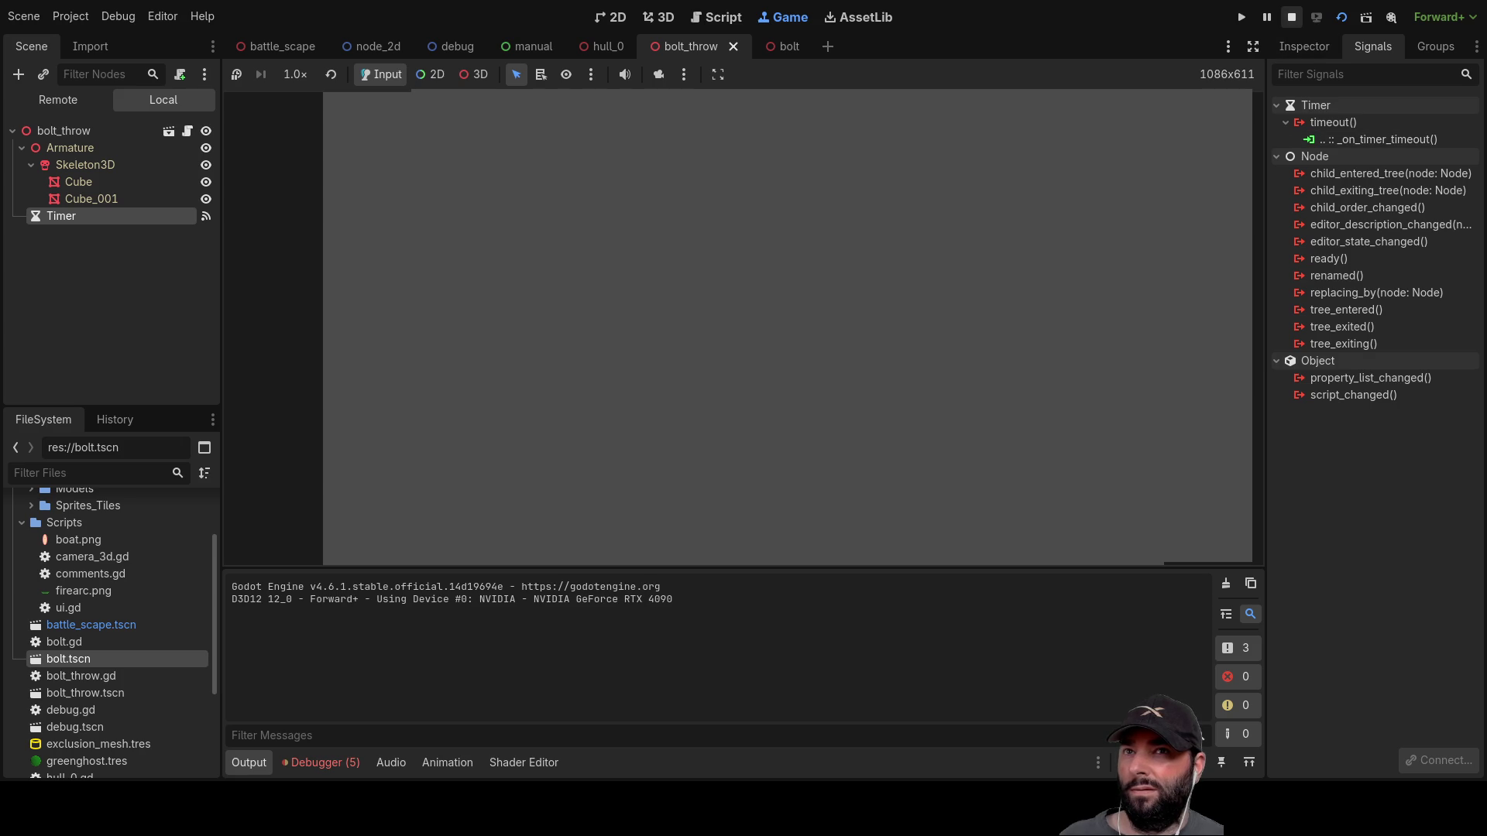
# Step: Stop the game, enable Autostart on the Timer, rerun bolt_throw, and switch to the bolt scene
pyautogui.click(1291, 17)
pyautogui.click(1284, 51)
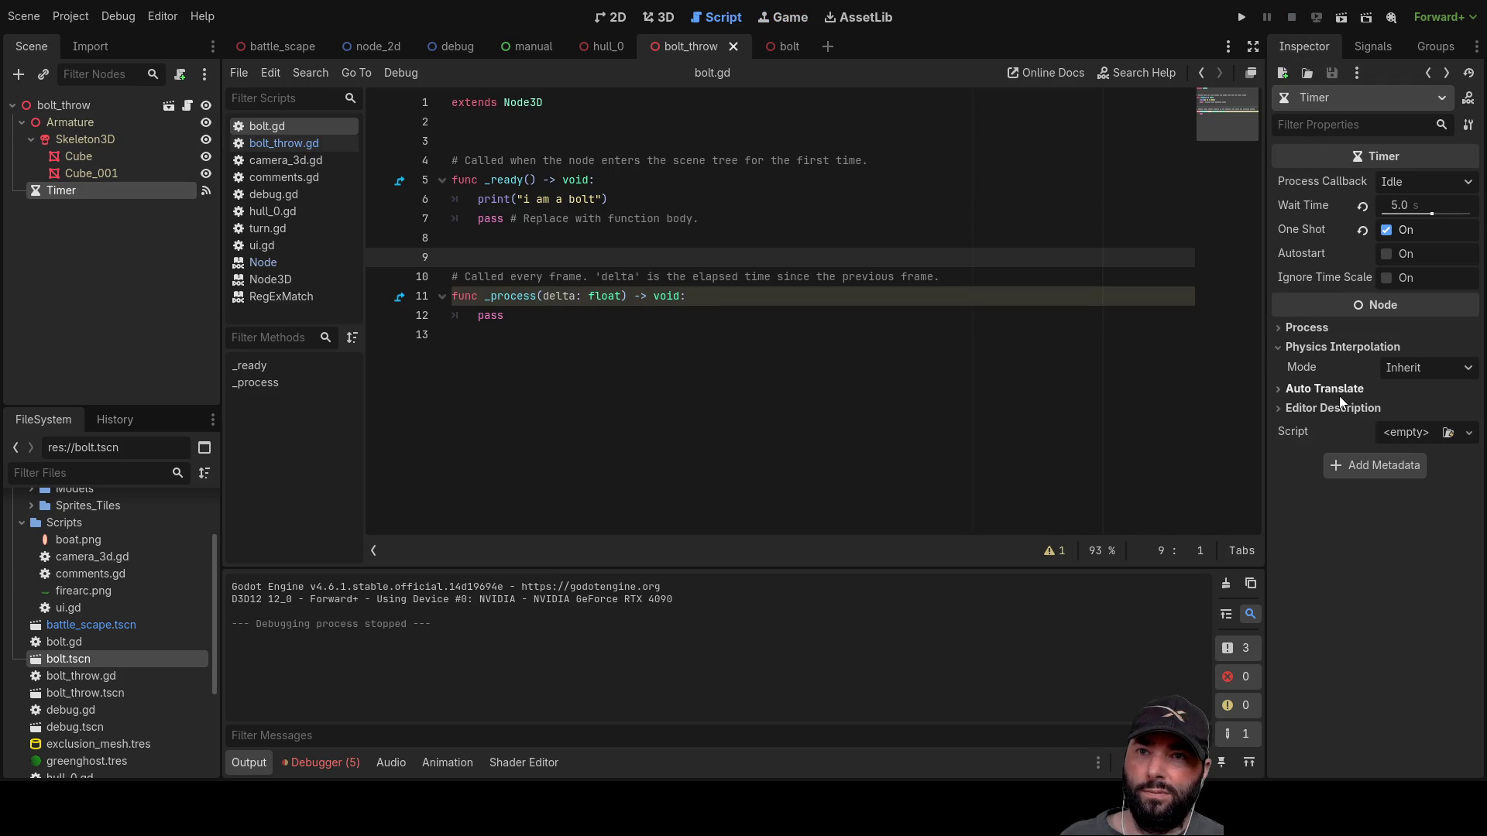
pyautogui.click(1387, 254)
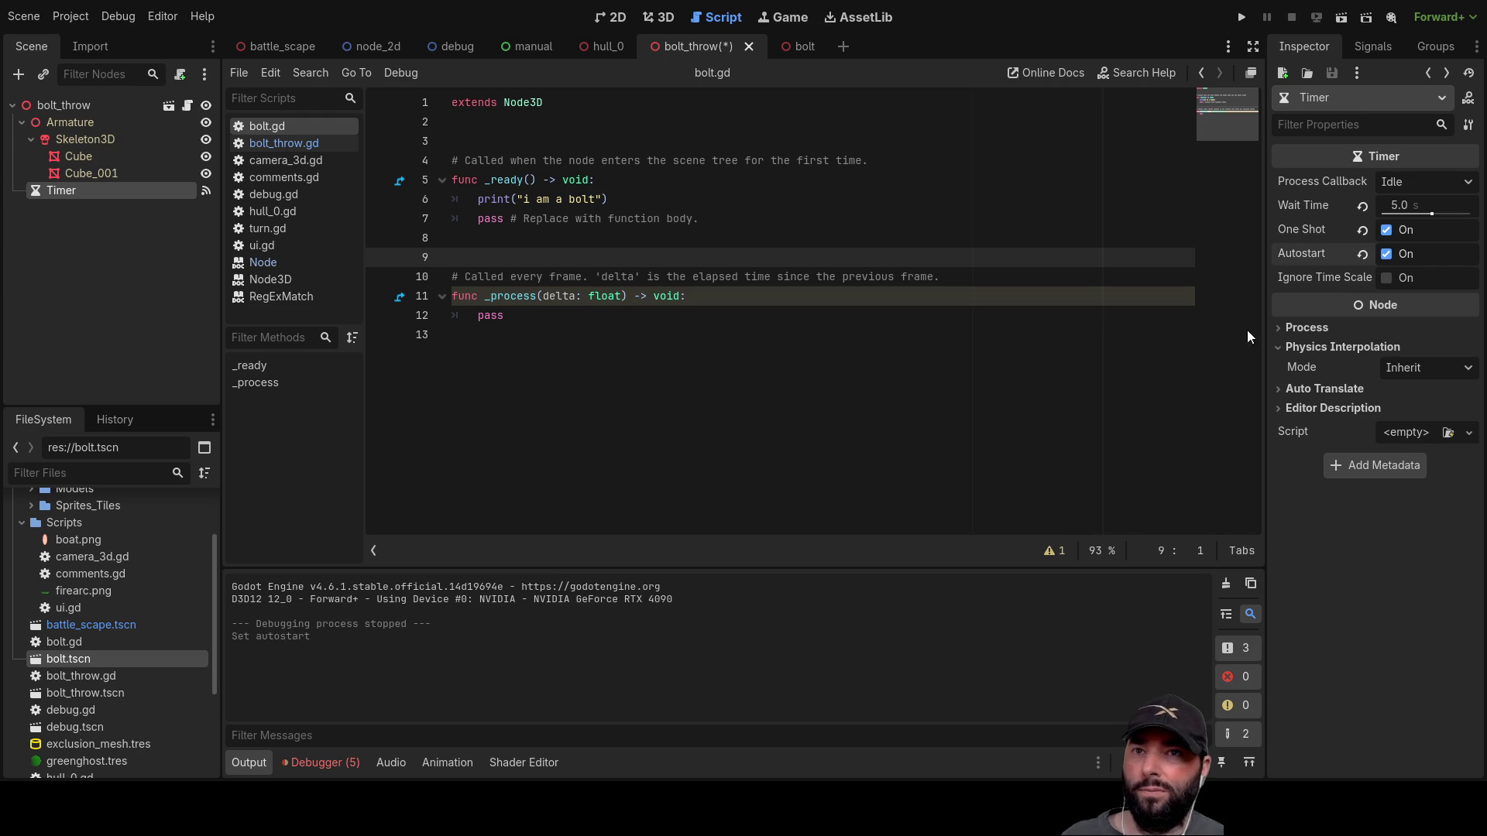
pyautogui.click(787, 462)
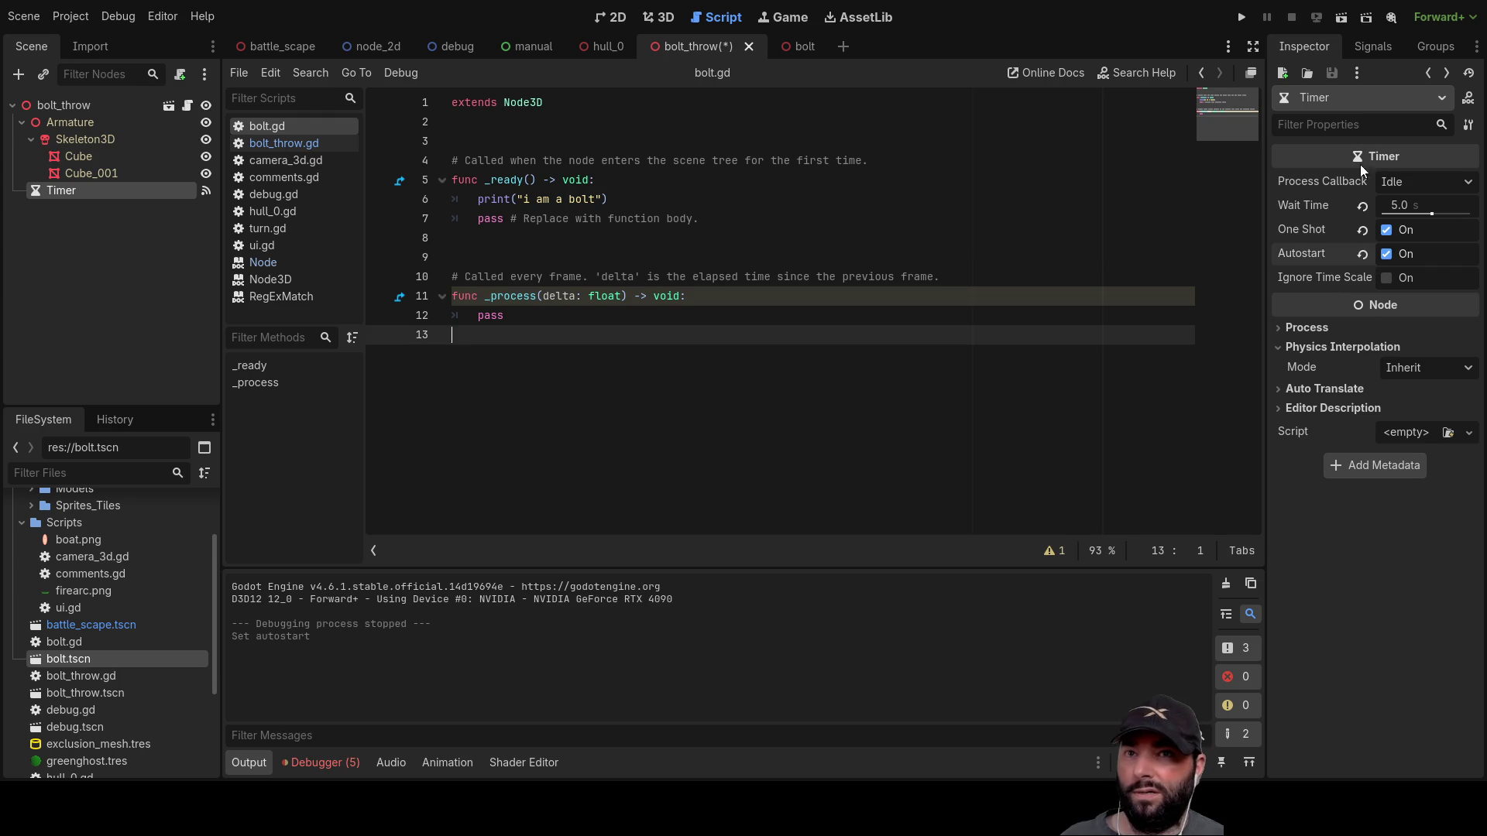
pyautogui.click(1344, 19)
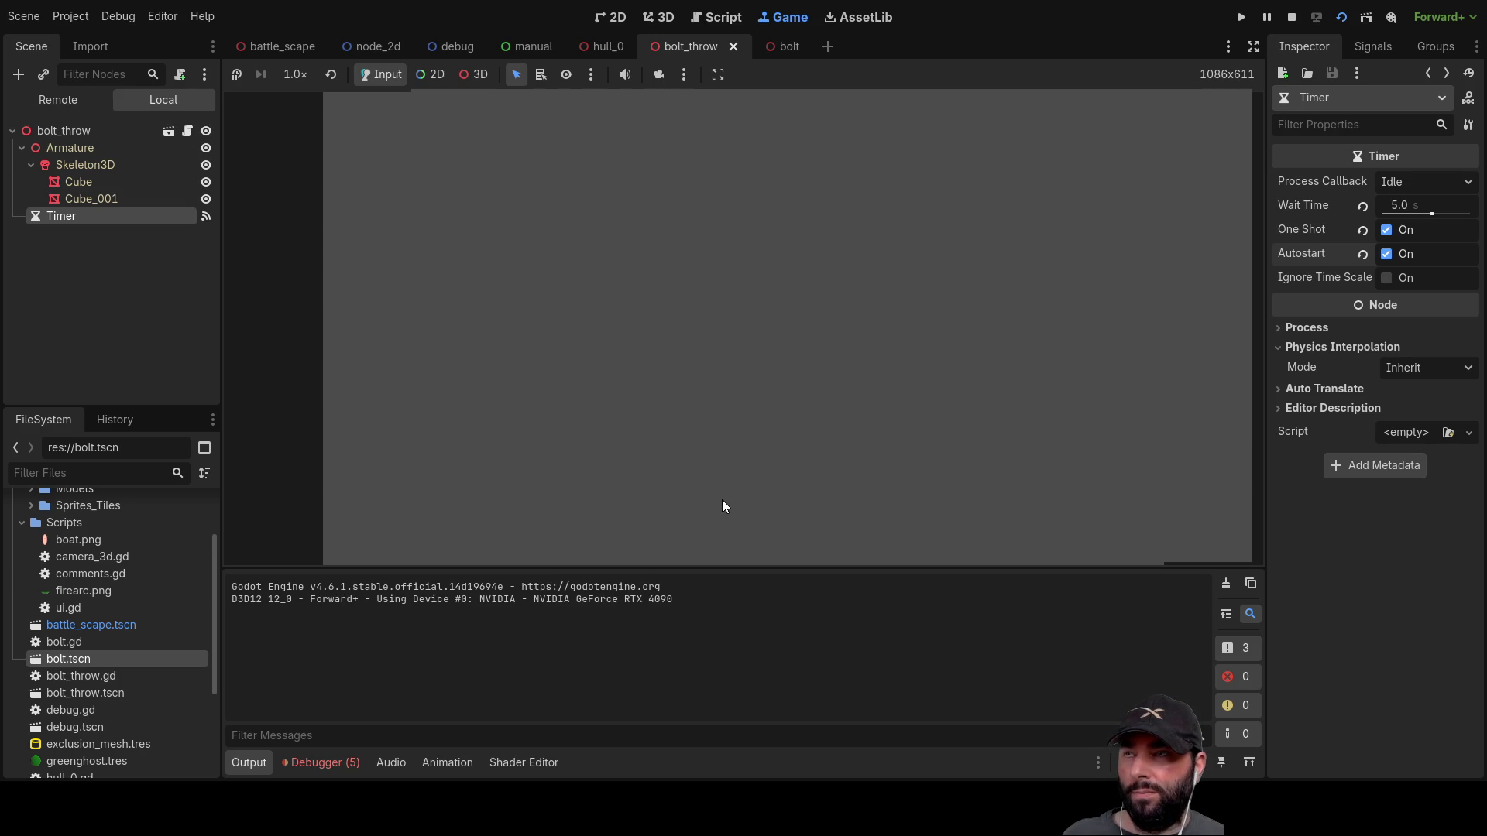
pyautogui.click(771, 46)
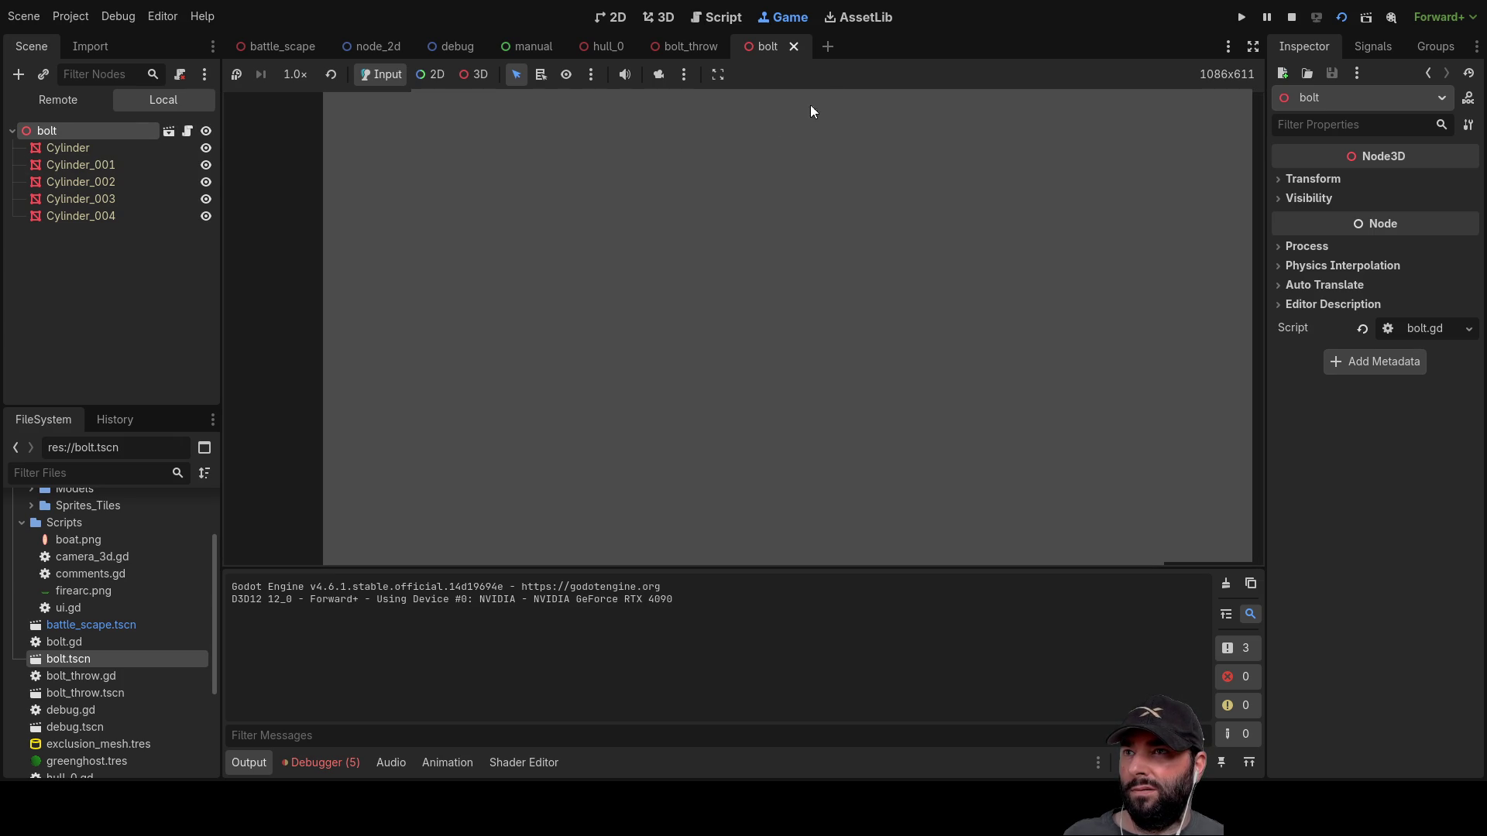
# Step: Stop the running game and select the bolt.glb resource path on line 24 of the script
pyautogui.click(602, 46)
pyautogui.click(693, 46)
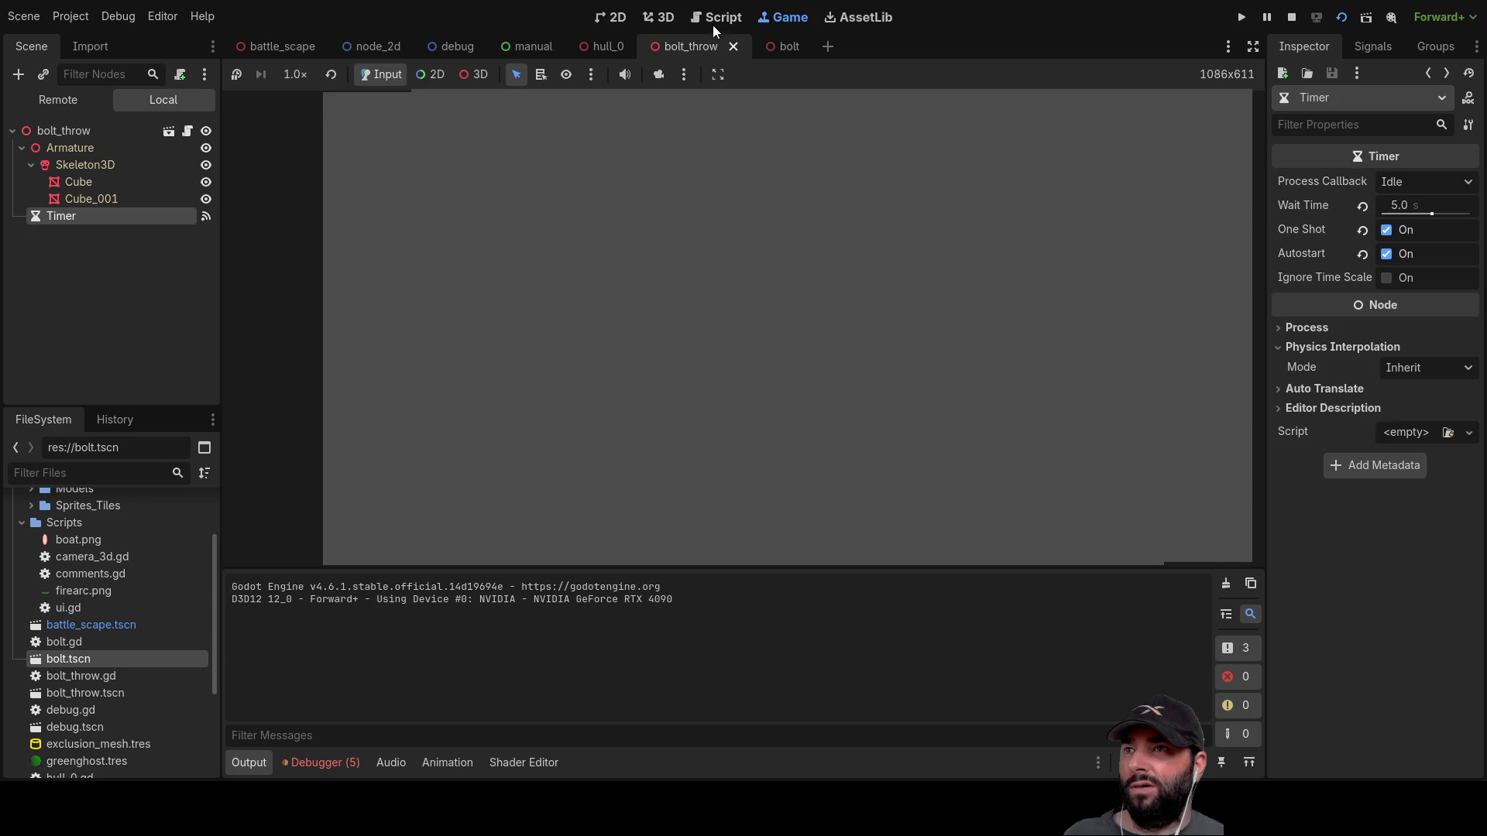
pyautogui.click(716, 17)
pyautogui.click(1294, 17)
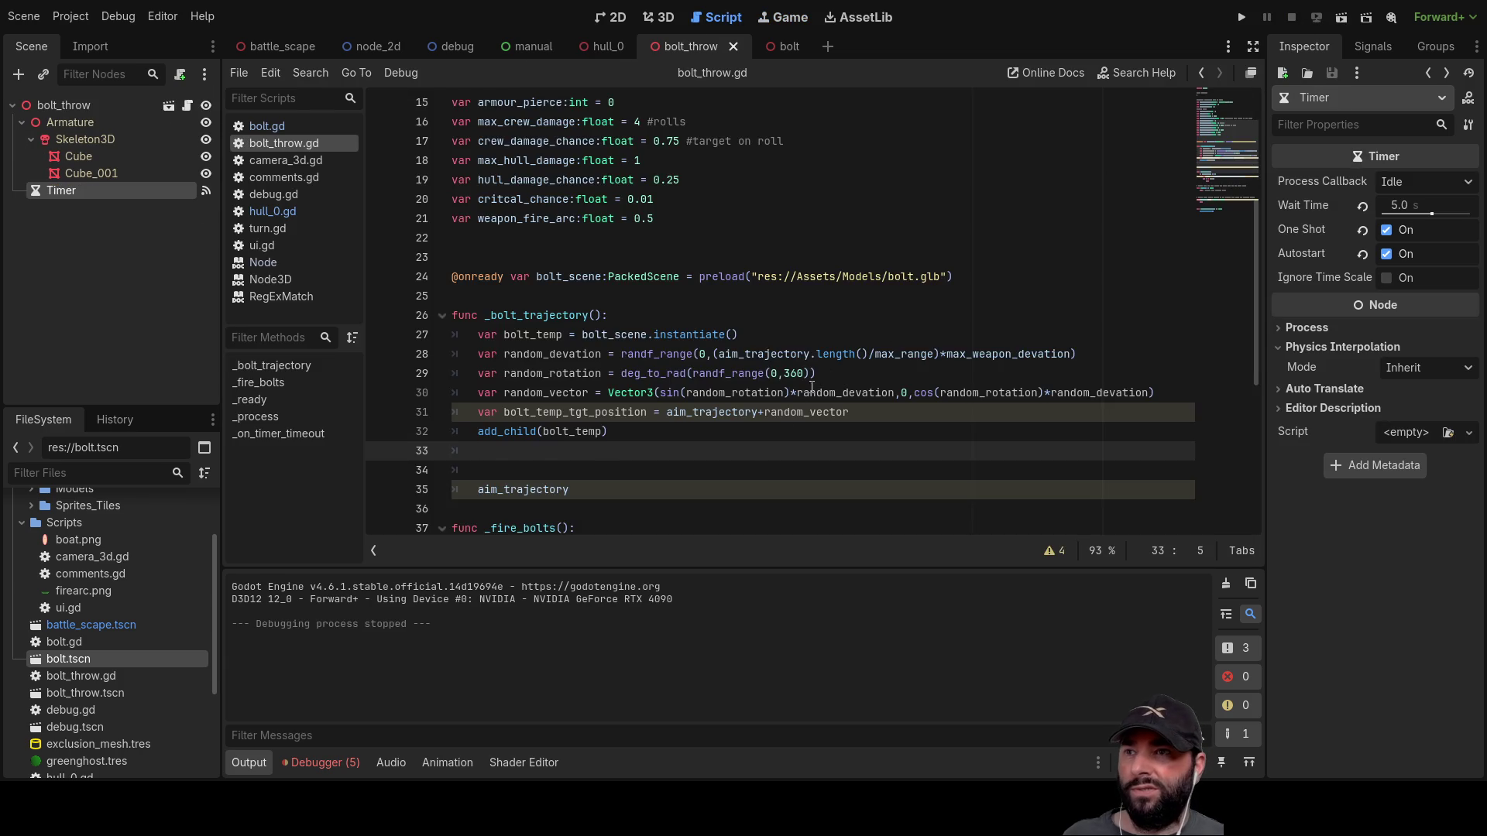
pyautogui.scroll(1, 784, 445)
pyautogui.moveTo(941, 335); pyautogui.dragTo(760, 335)
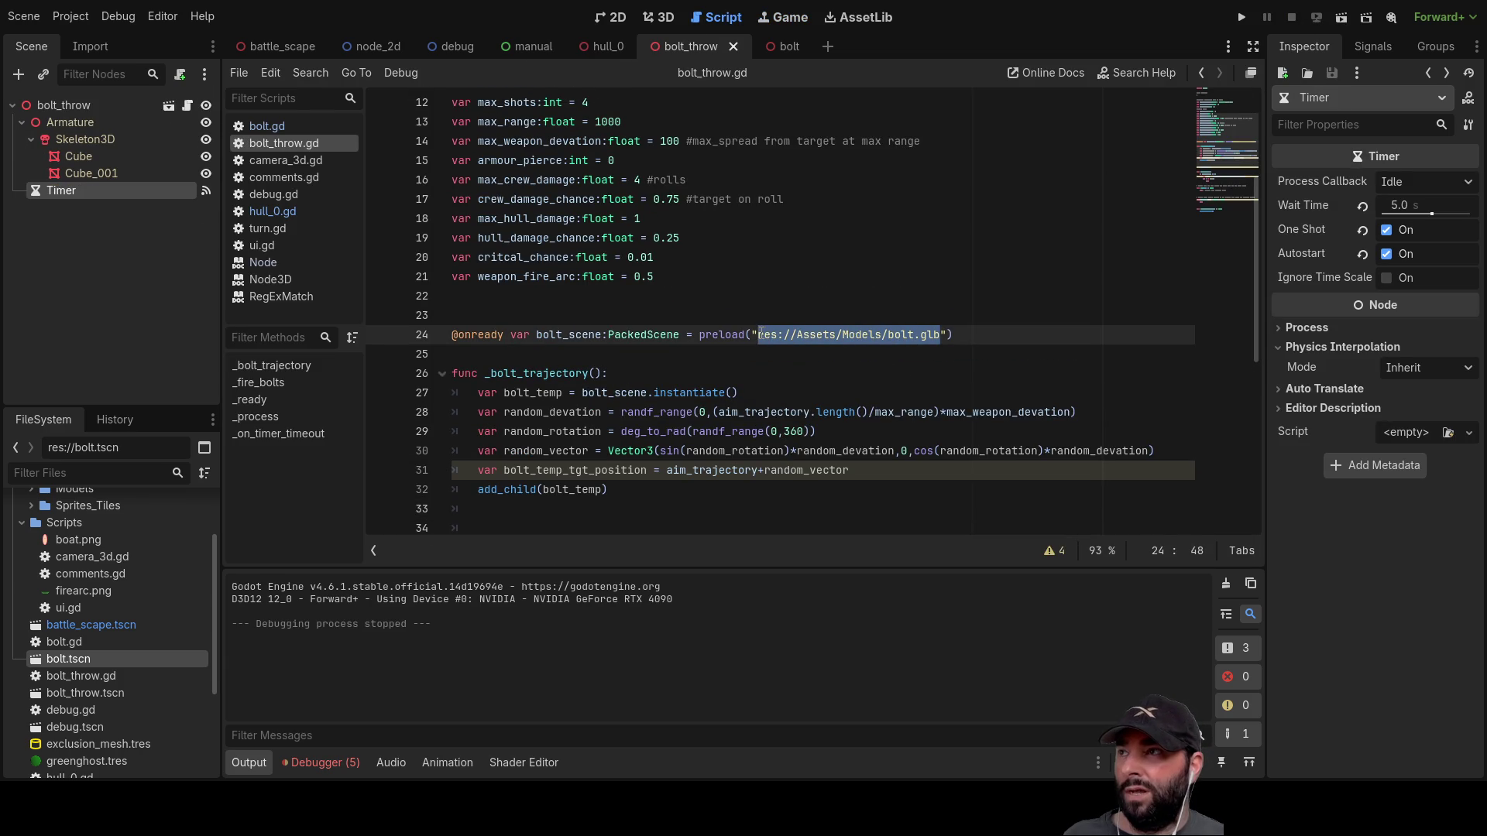
# Step: Check the bolt scene, reopen bolt_throw.gd and the bolt_throw scene, and add a Node3D
pyautogui.click(790, 47)
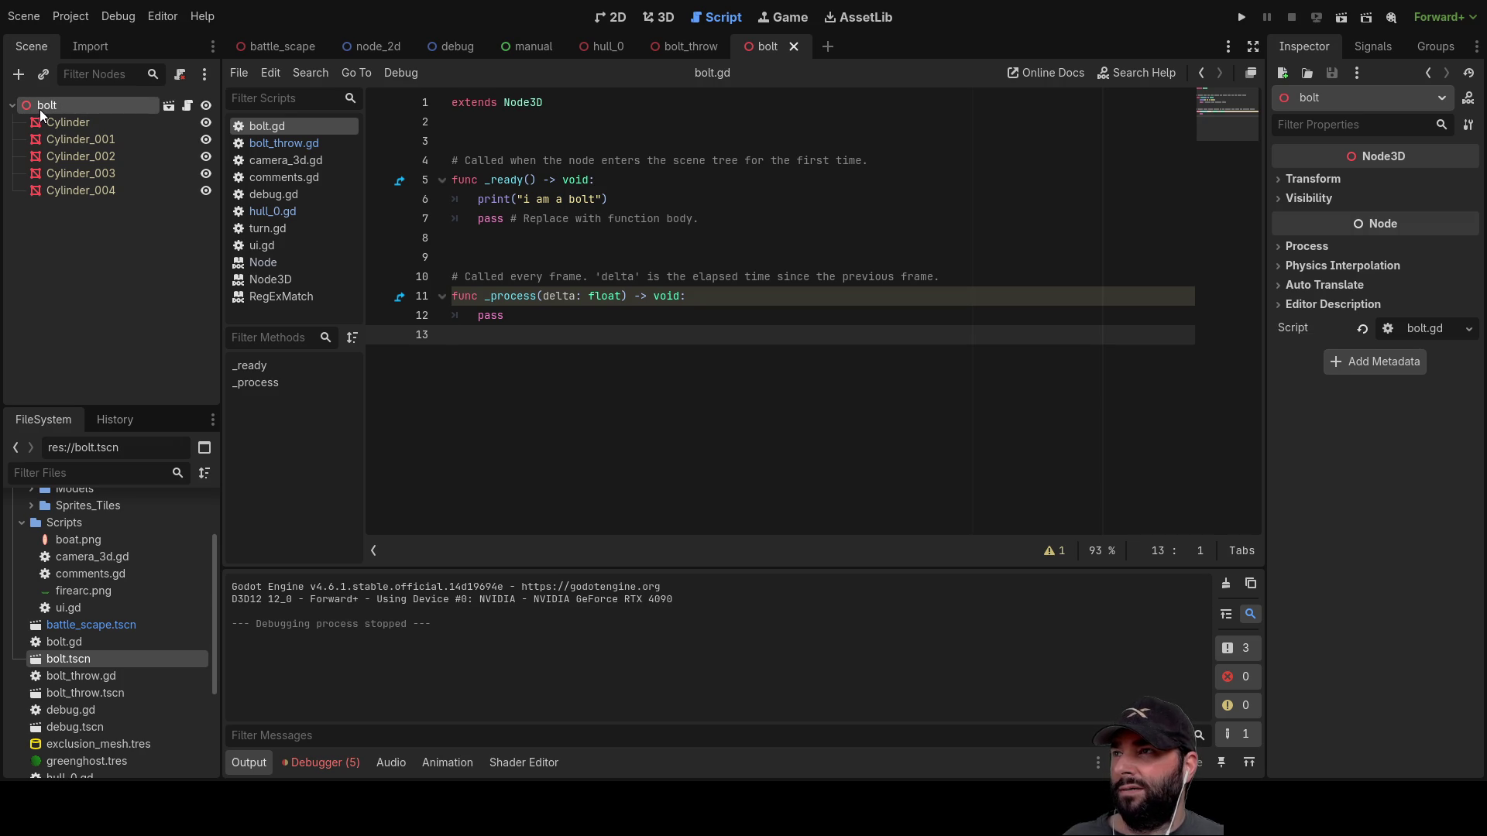
pyautogui.click(300, 143)
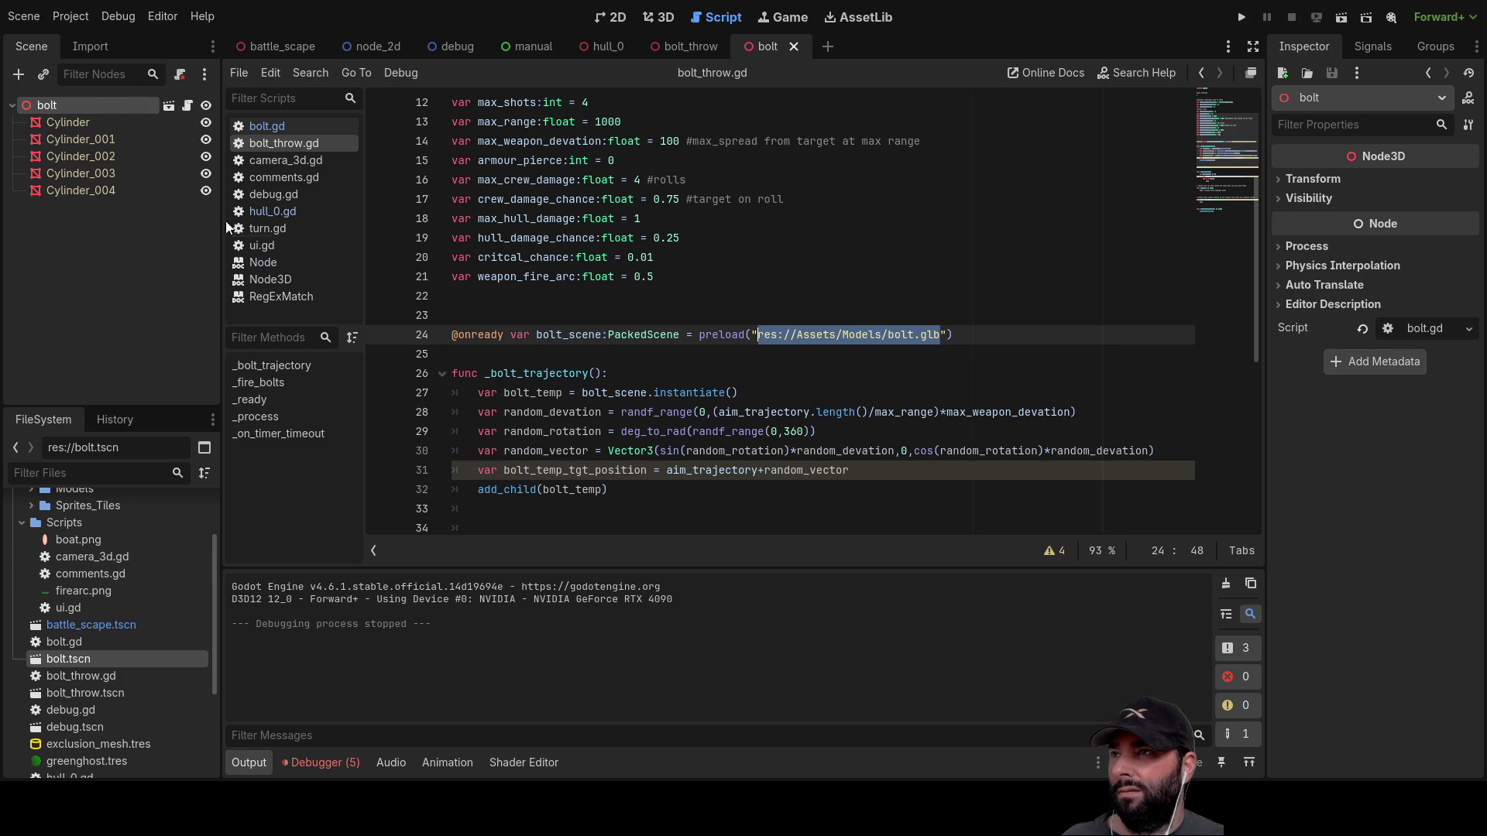
pyautogui.click(683, 48)
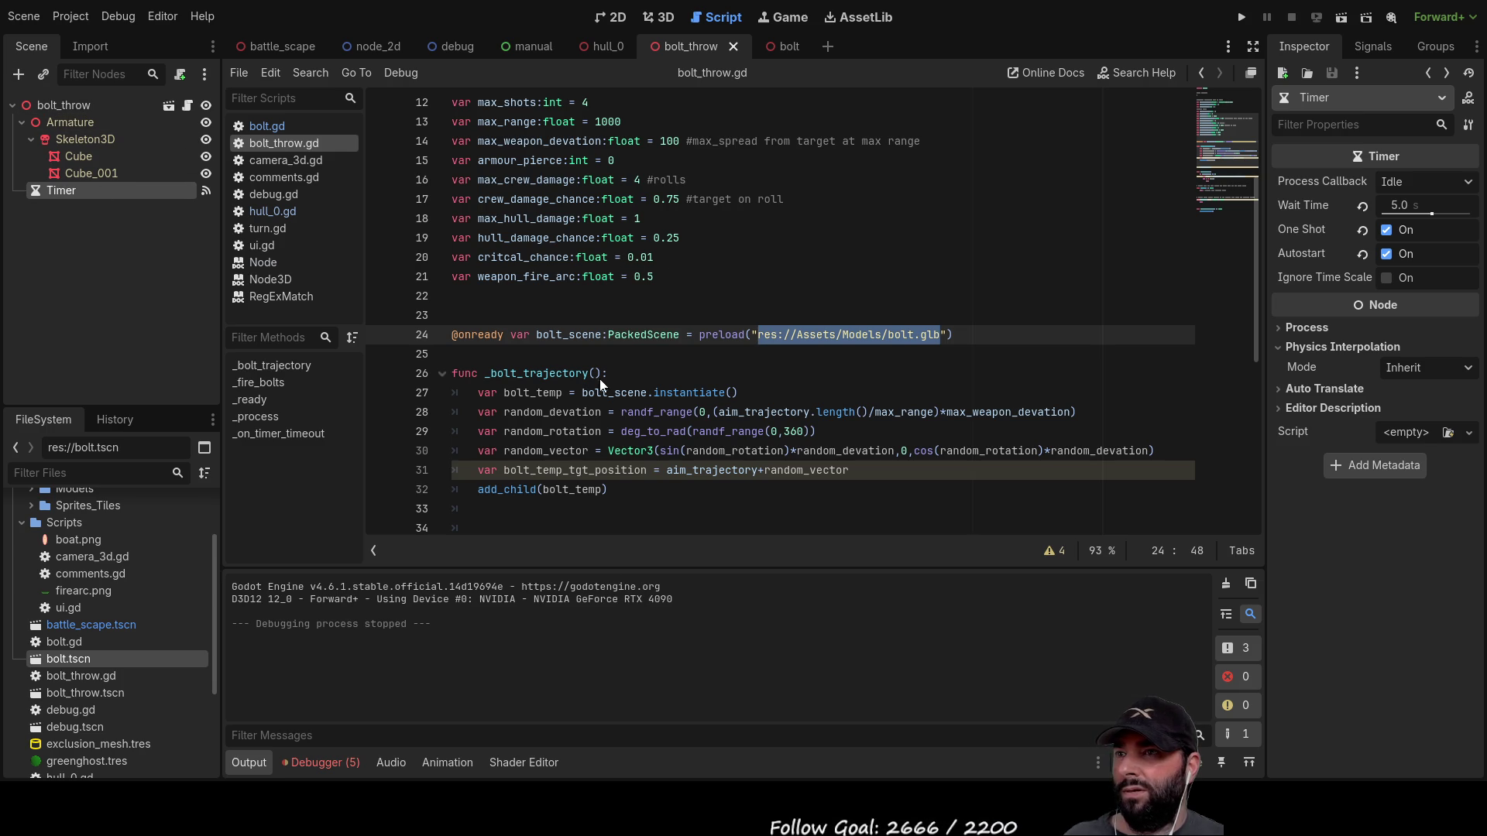
pyautogui.hotkey('ctrl', 'a')
pyautogui.press('Return')
# Step: Make the new Node3D a direct child of bolt_throw and add a Camera3D under it
pyautogui.moveTo(67, 208)
pyautogui.mouseDown()
pyautogui.moveTo(76, 155)
pyautogui.moveTo(54, 98)
pyautogui.mouseUp()
pyautogui.moveTo(68, 211); pyautogui.dragTo(22, 106)
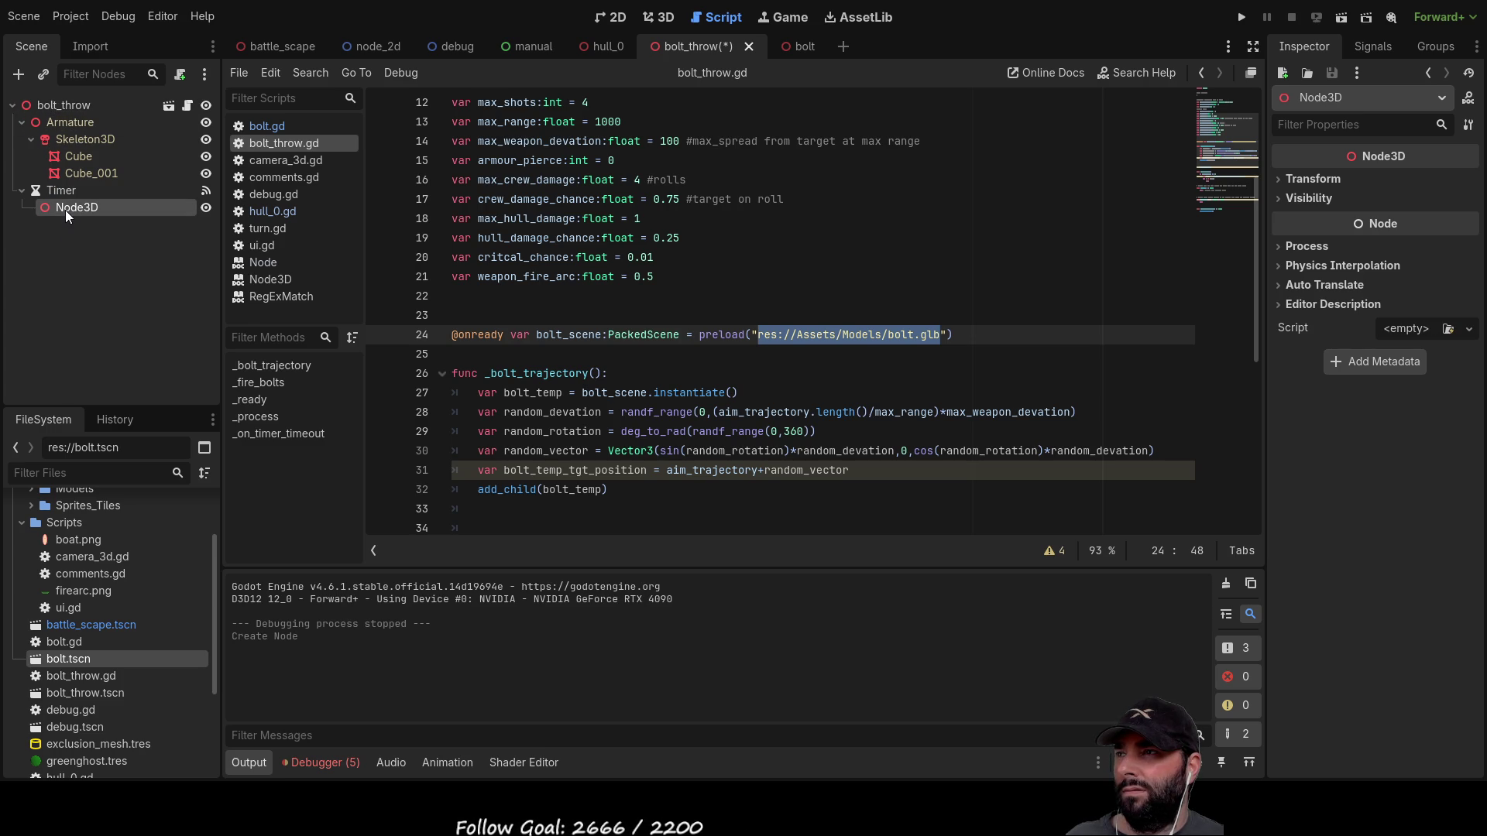
pyautogui.moveTo(65, 211); pyautogui.dragTo(66, 184)
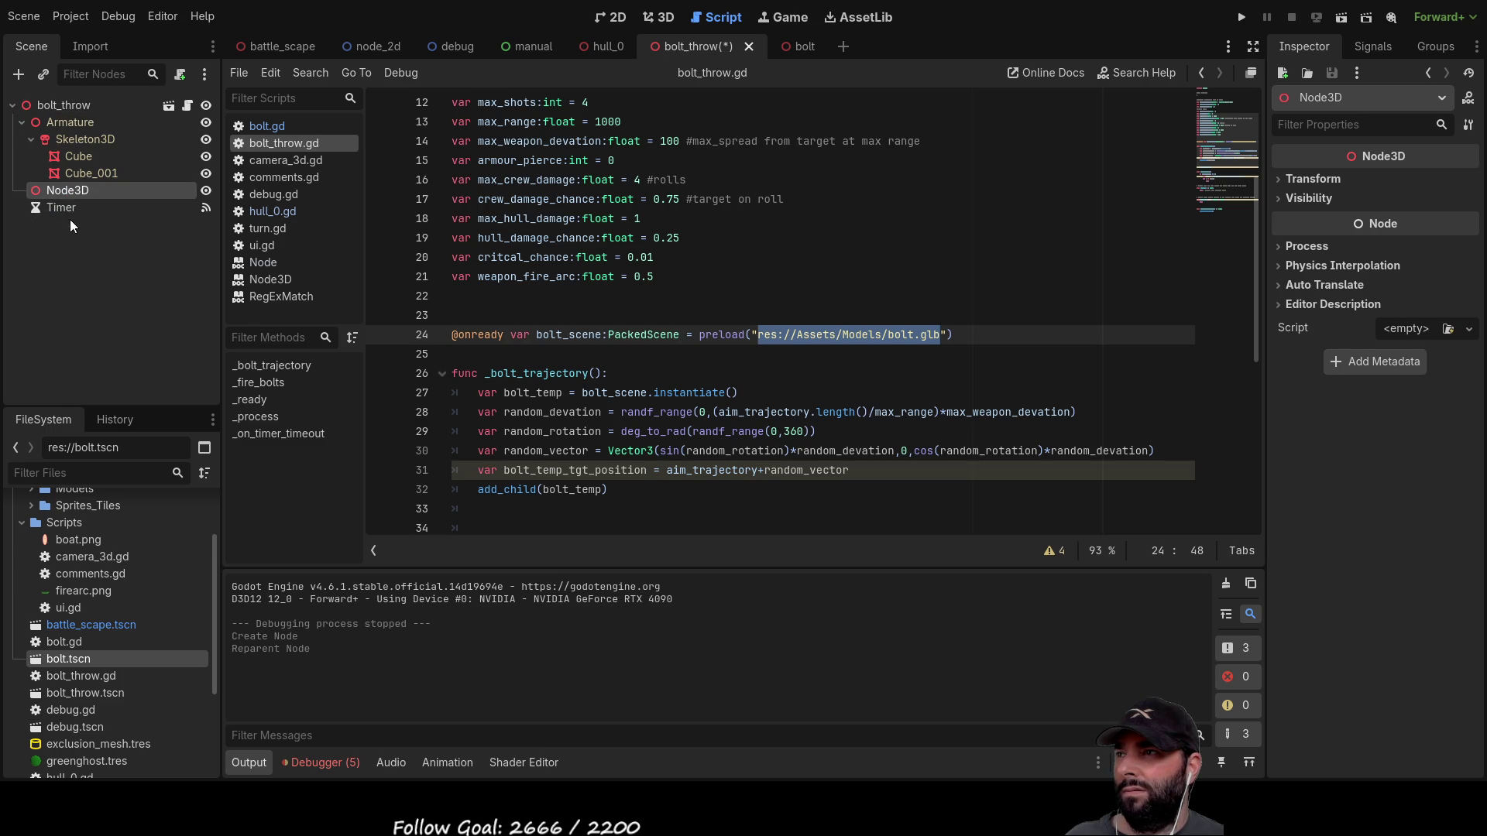
pyautogui.click(59, 205)
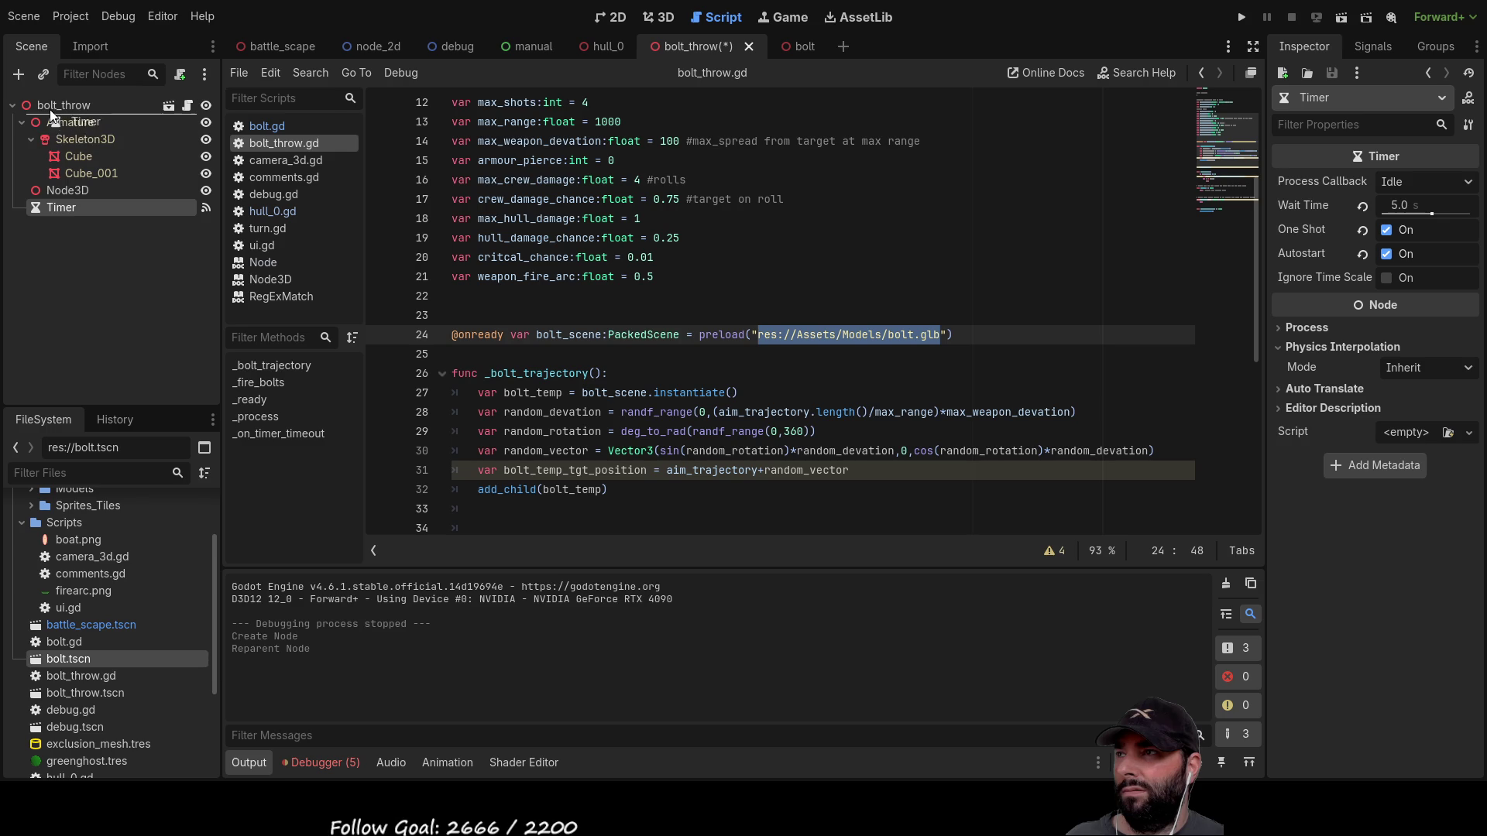
pyautogui.click(59, 193)
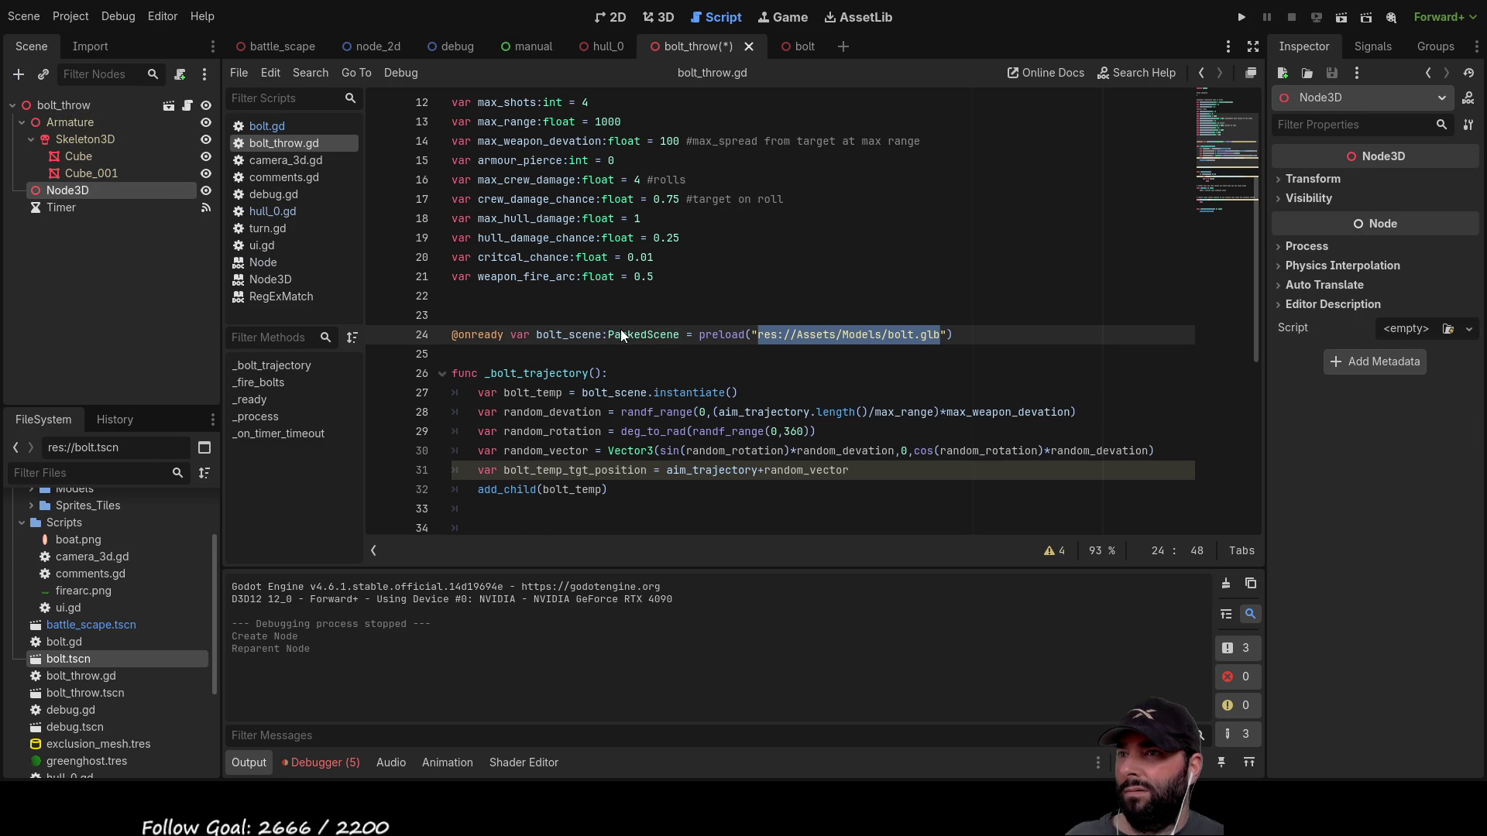
pyautogui.hotkey('ctrl', 'a')
pyautogui.press('Return')
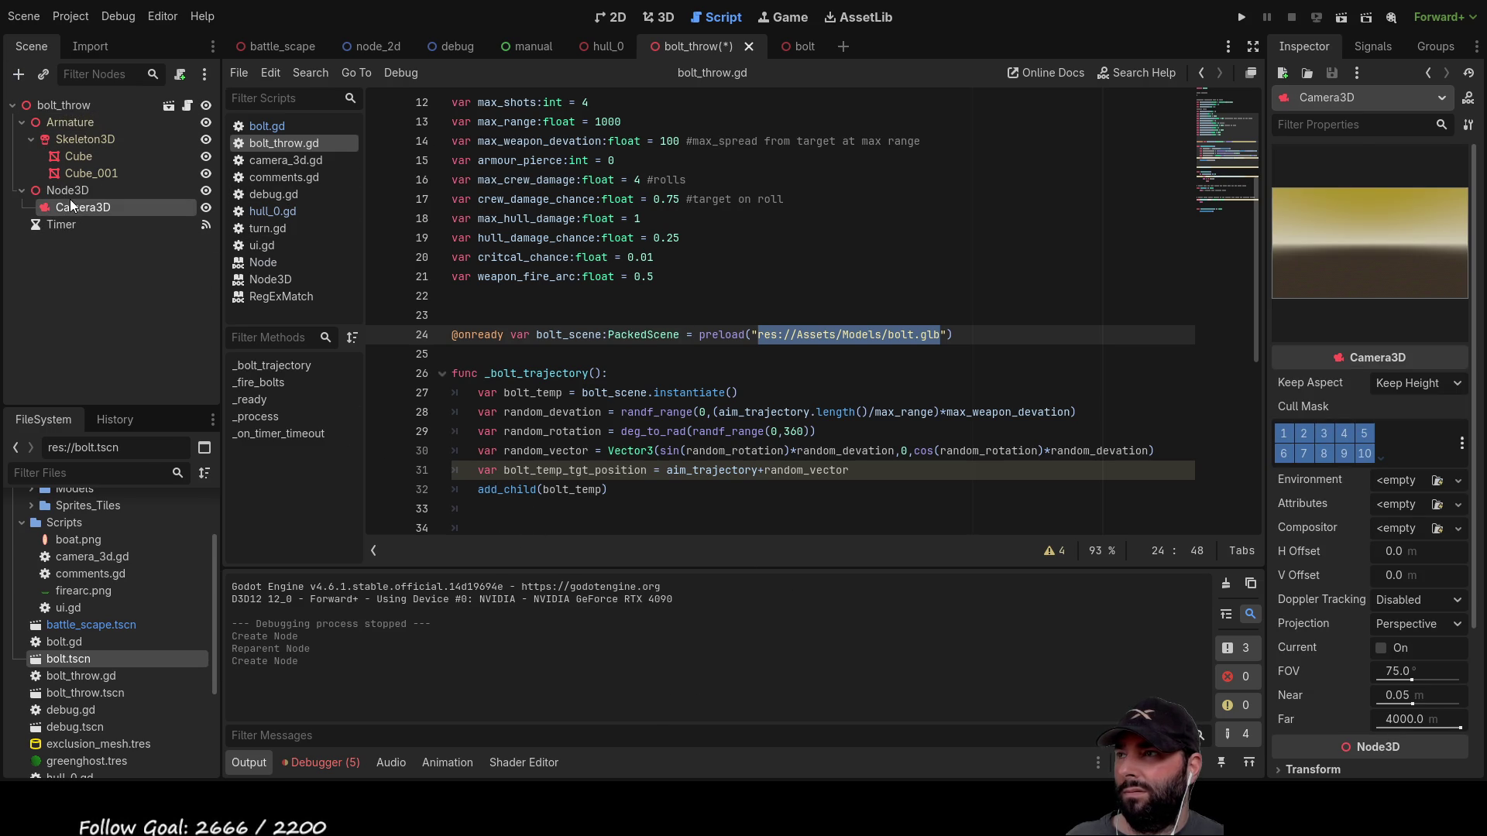
# Step: Move the camera along X, rotate and raise it toward the bolt, then run the scene
pyautogui.click(662, 20)
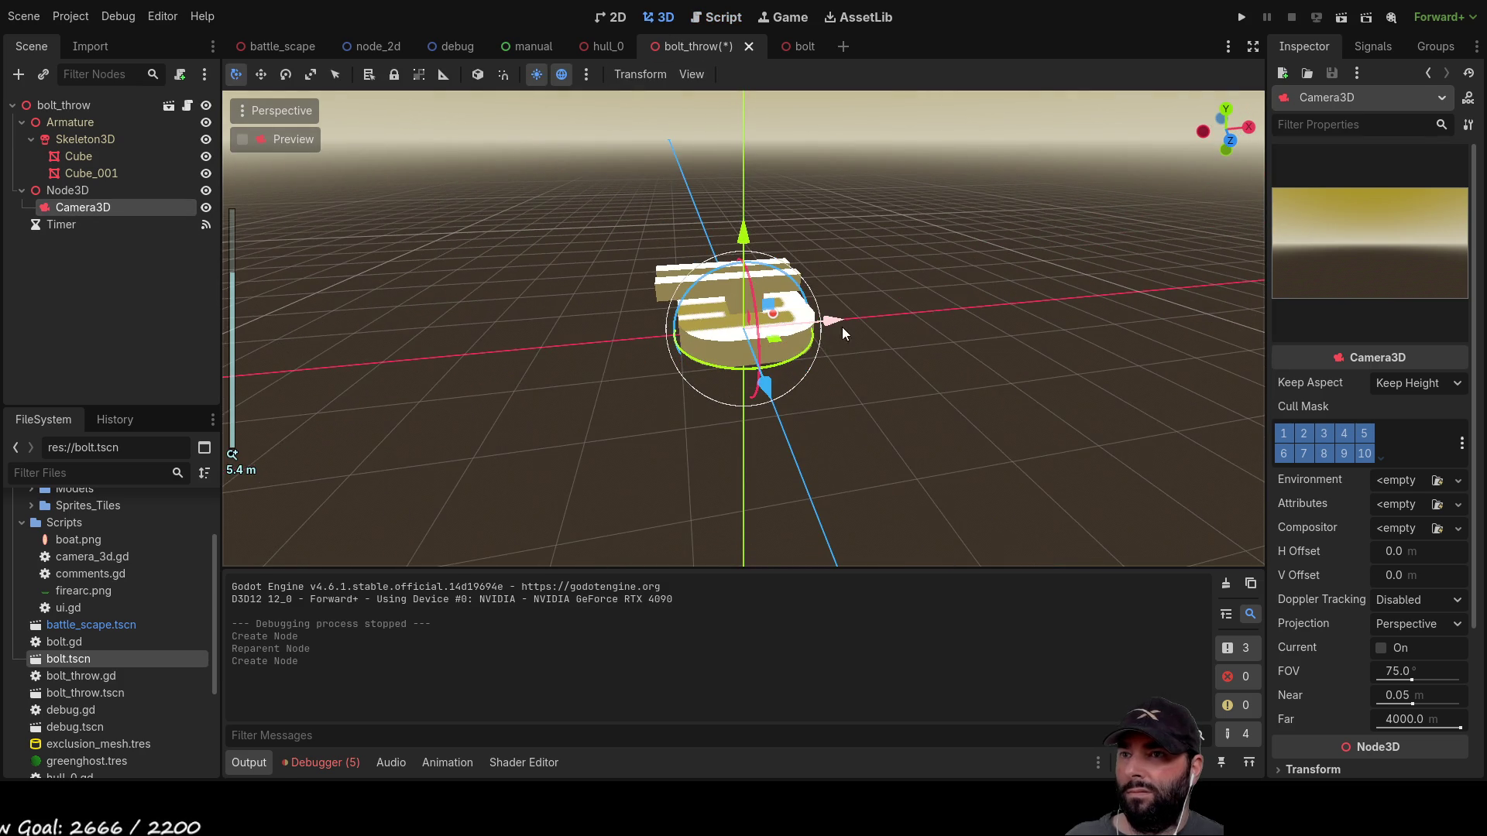
pyautogui.press('g')
pyautogui.press('x')
pyautogui.click(579, 323)
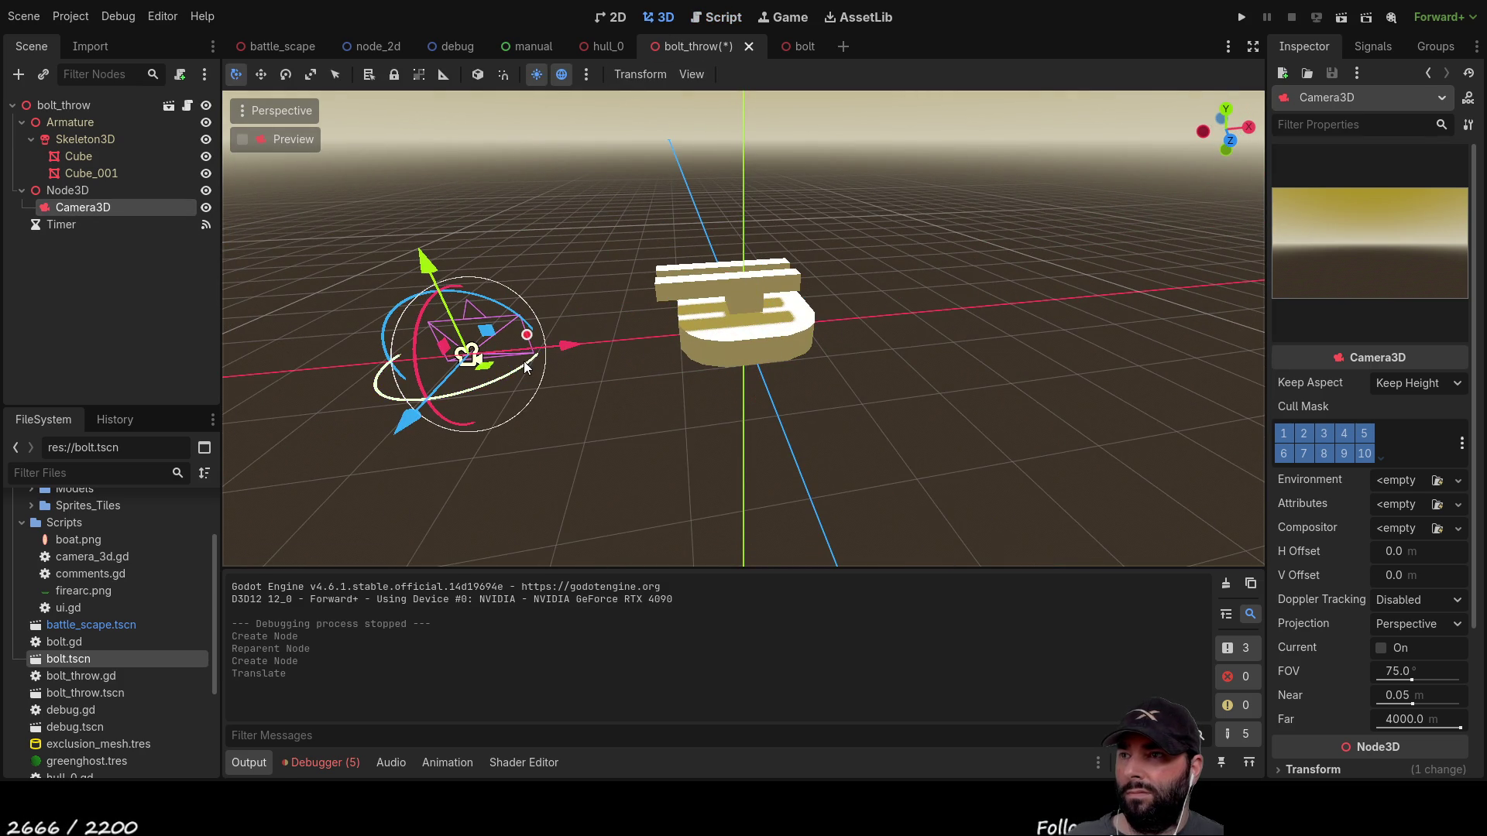
pyautogui.press('r')
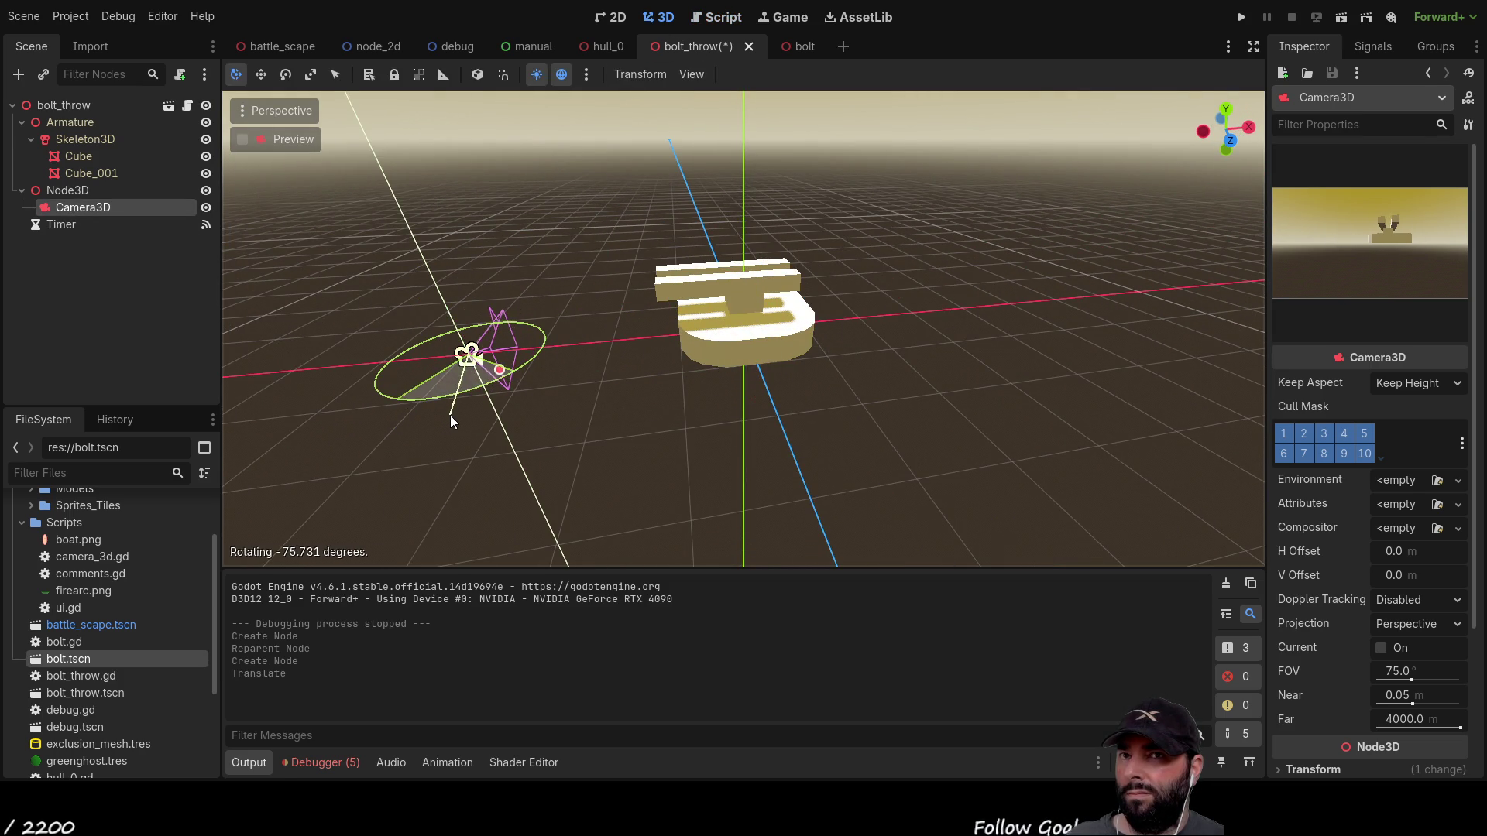
pyautogui.click(449, 415)
pyautogui.moveTo(425, 268); pyautogui.dragTo(421, 142)
pyautogui.press('r')
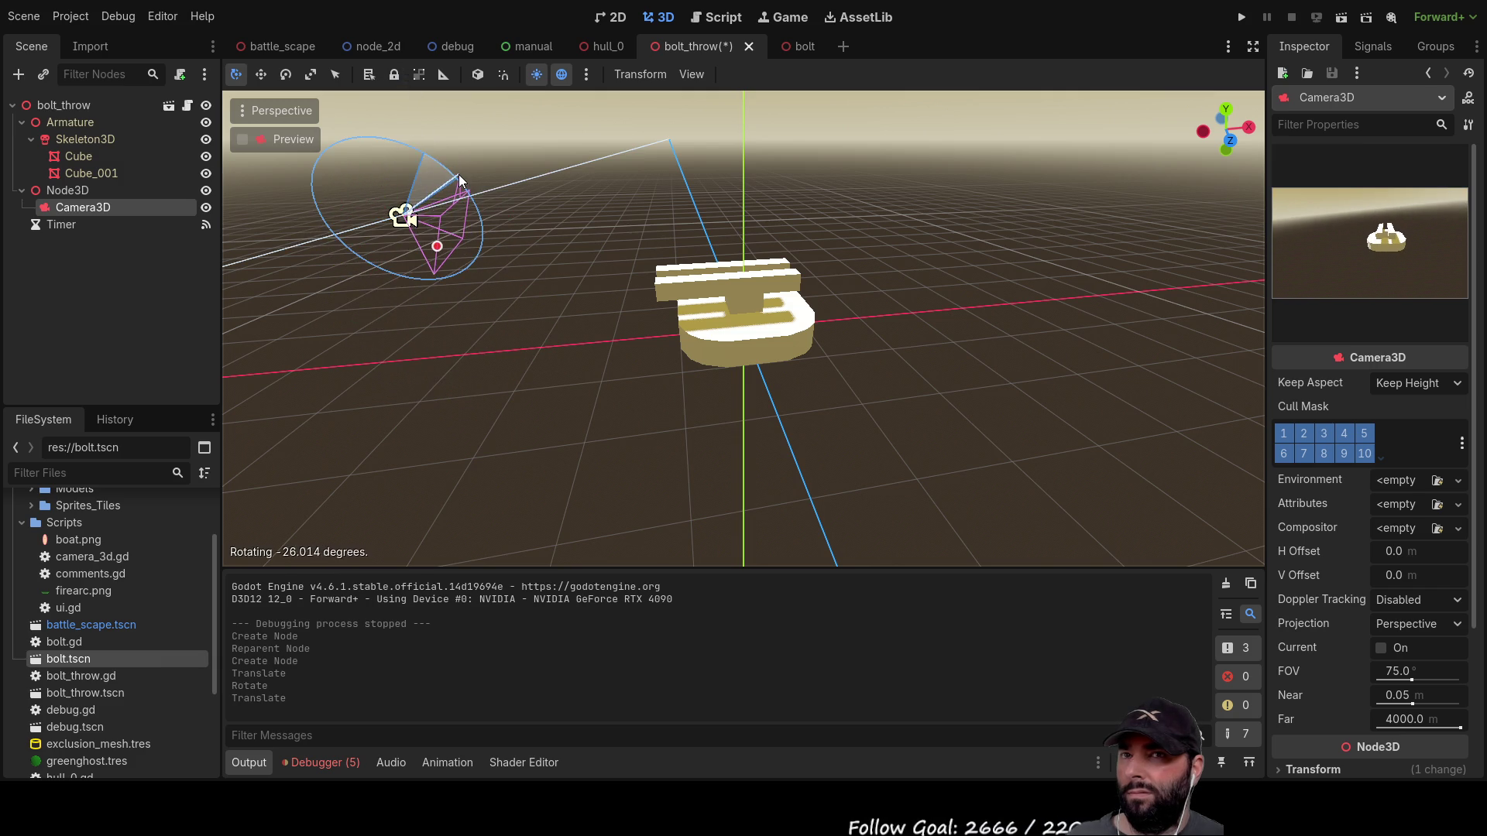
pyautogui.click(459, 174)
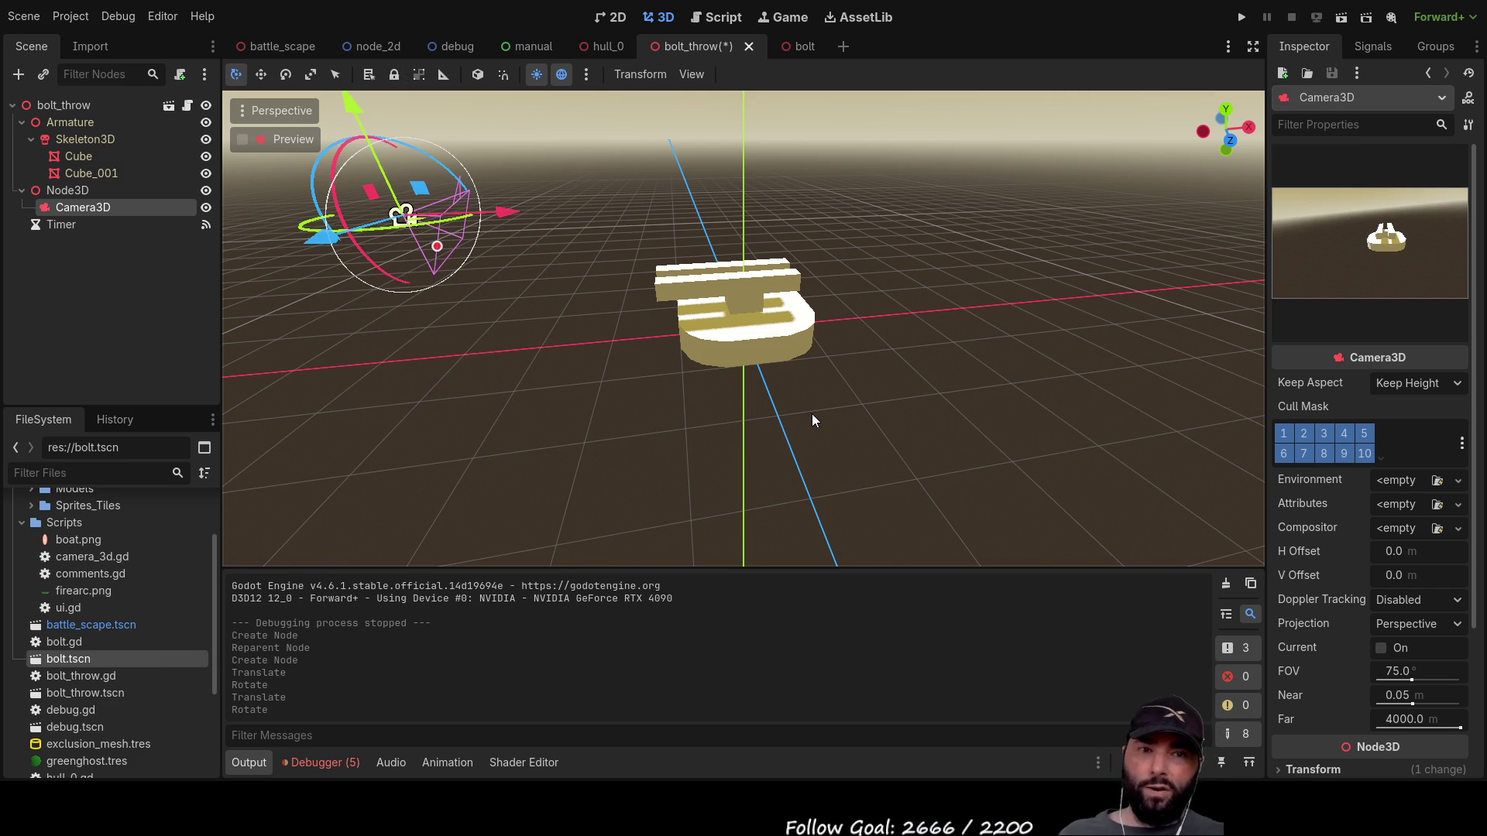
pyautogui.click(1339, 19)
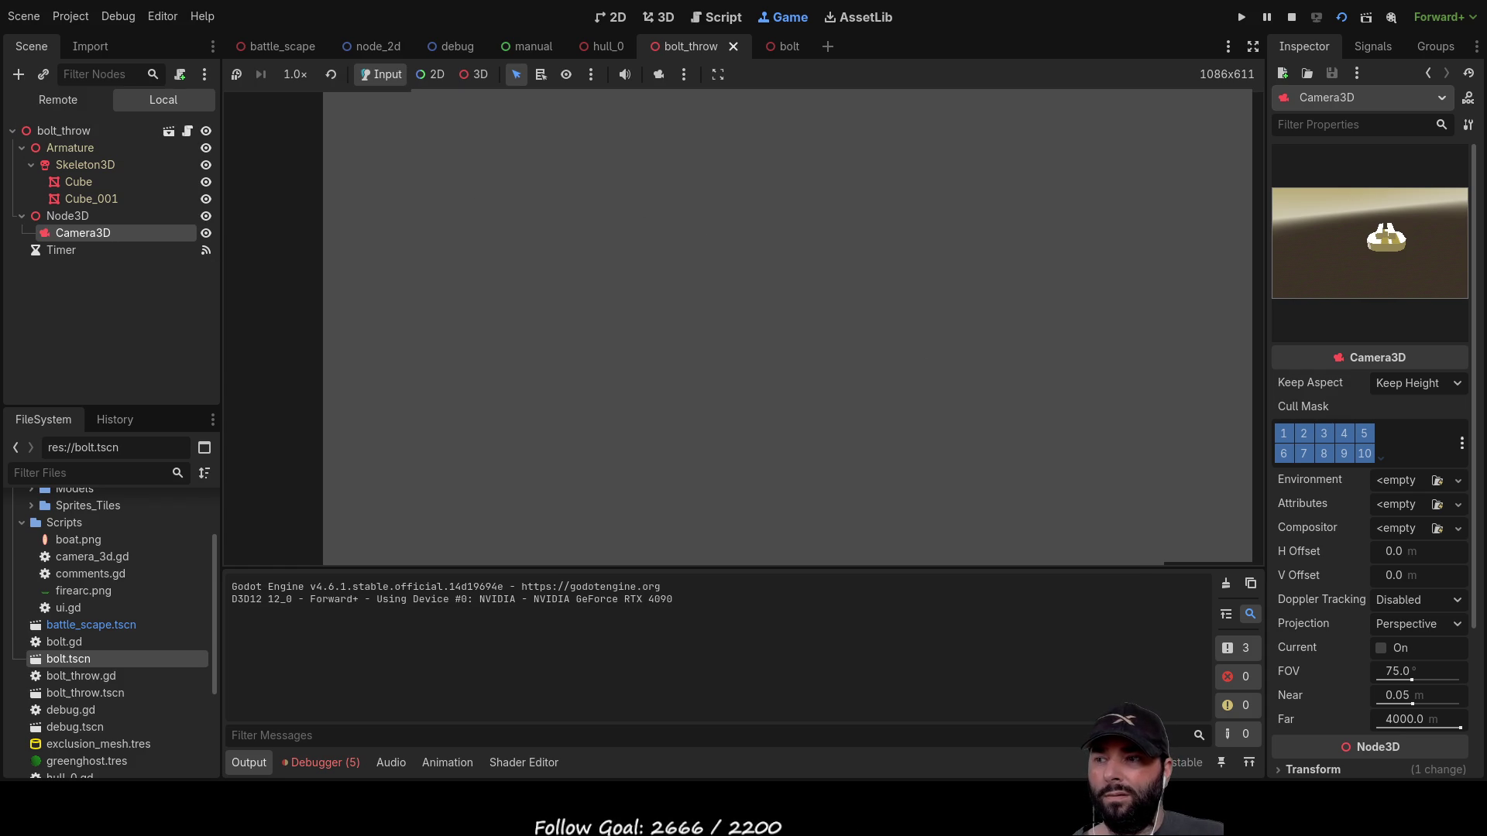
# Step: Review the five errors in the Debugger, then stop the game and return to bolt_throw.gd
pyautogui.click(321, 763)
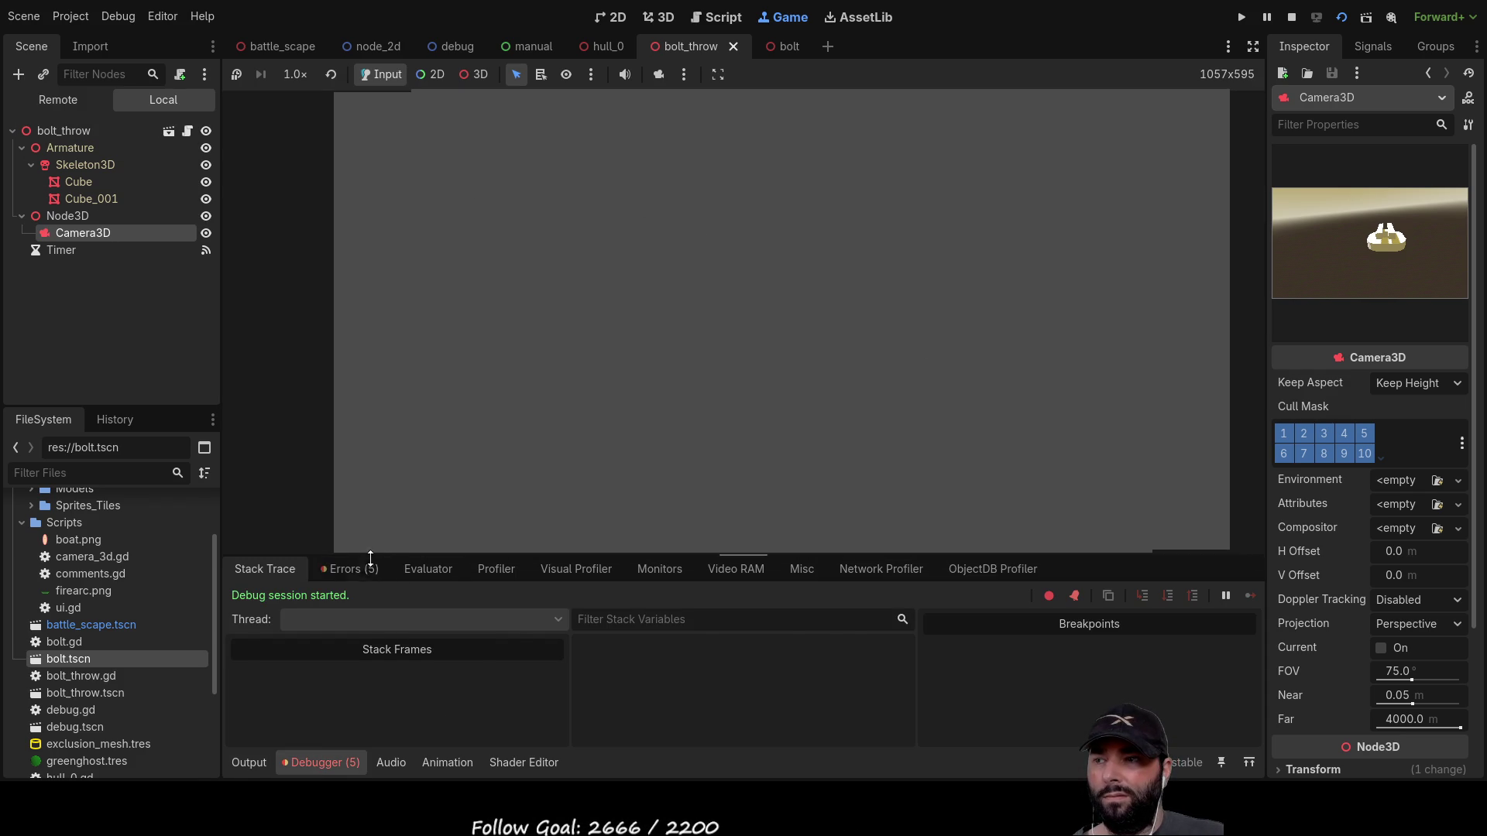
pyautogui.click(349, 569)
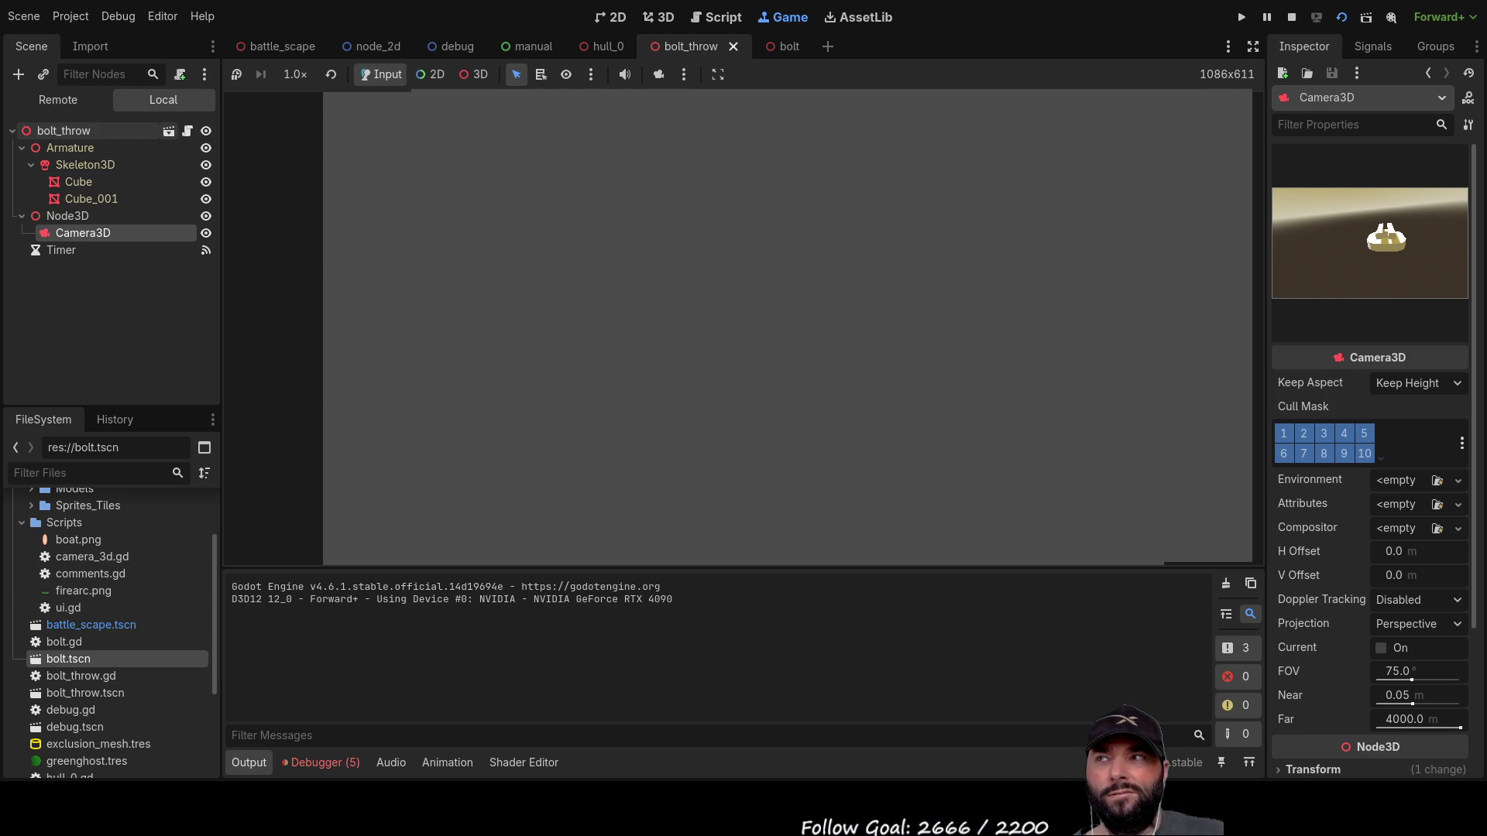
pyautogui.press('F8')
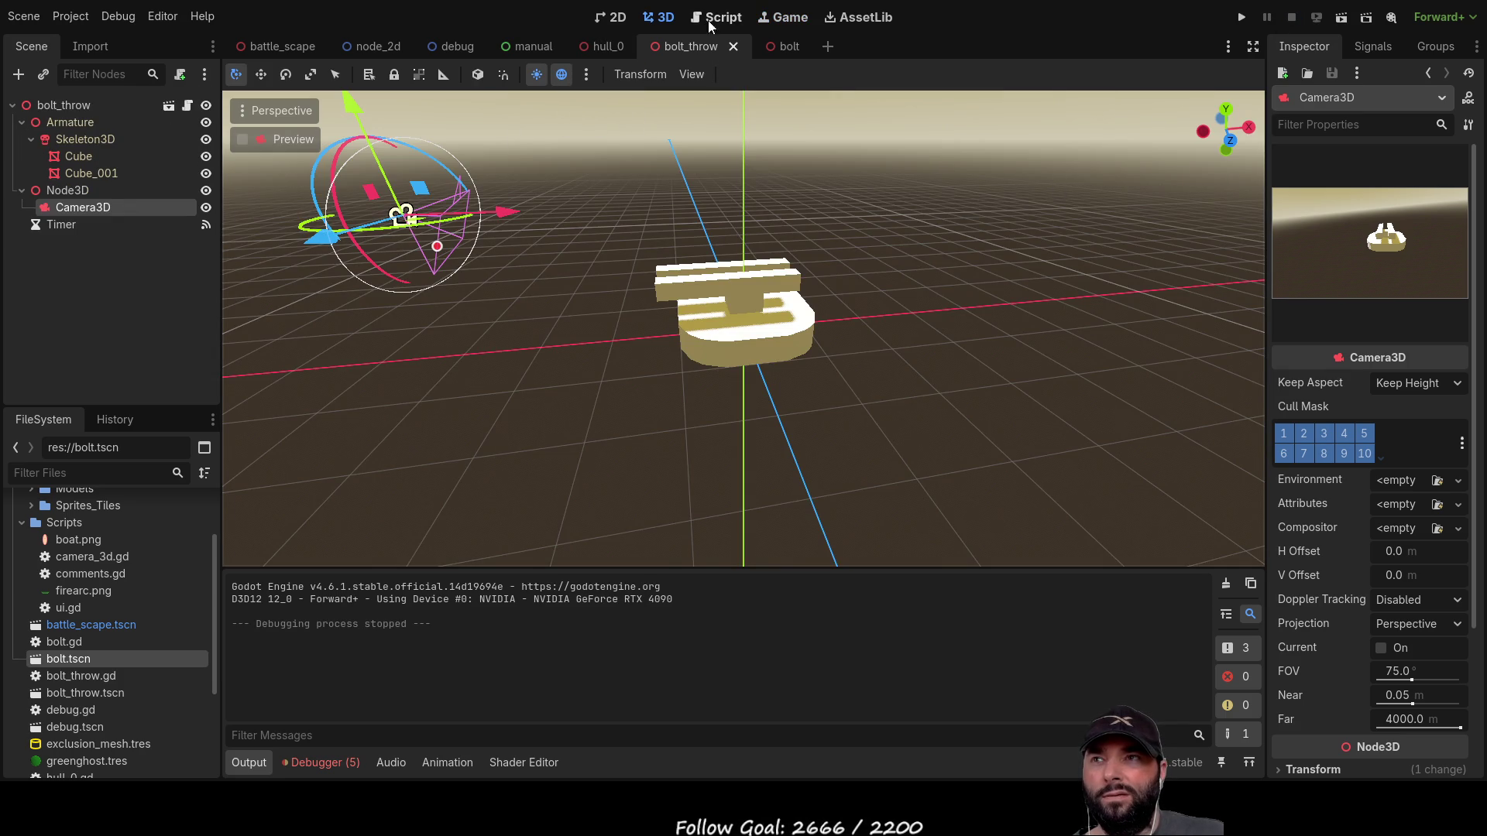
pyautogui.click(722, 17)
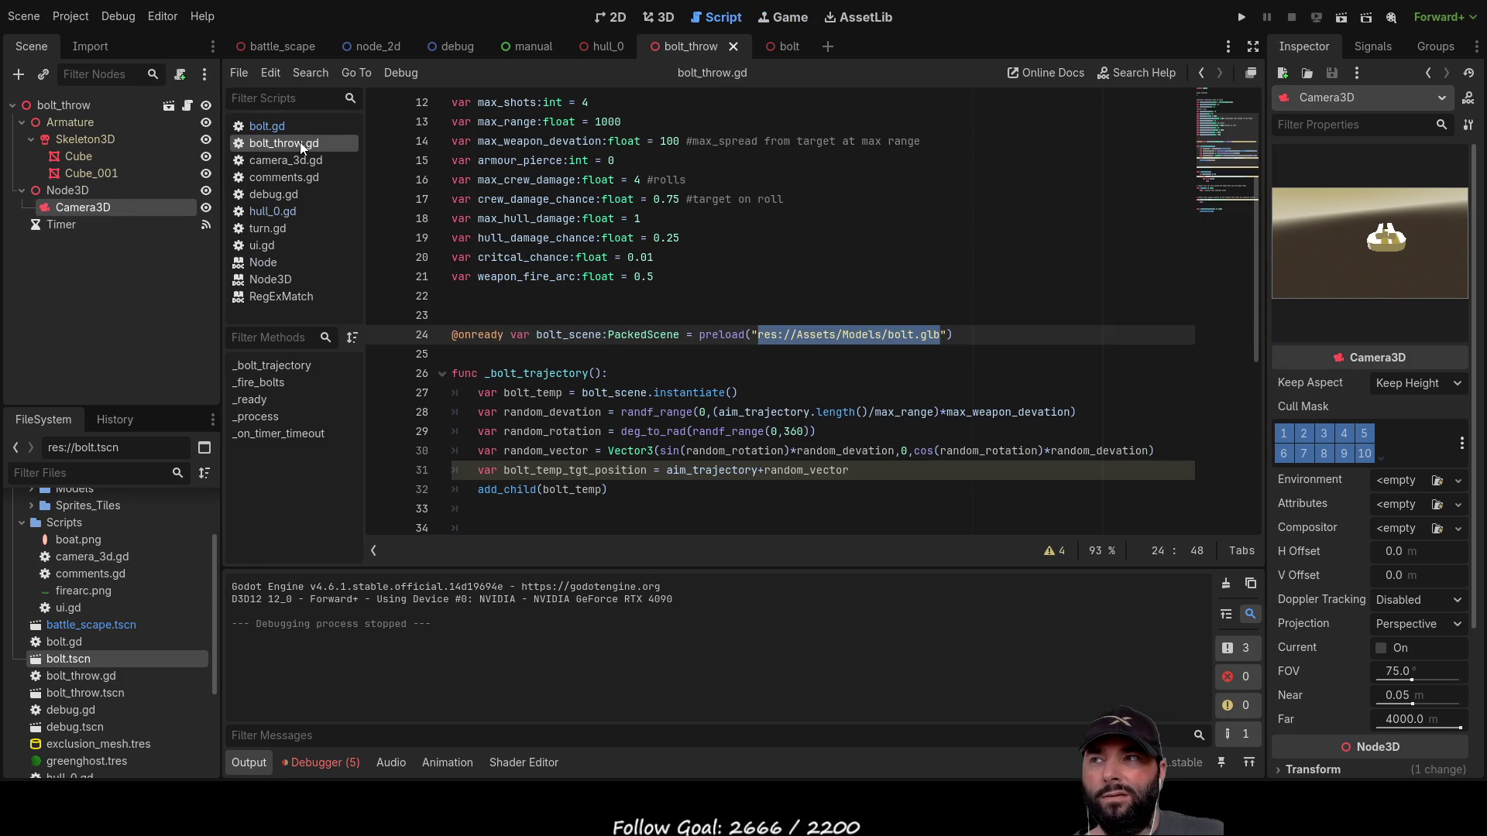
# Step: Add print("i am here") inside the _ready function of bolt_throw.gd
pyautogui.scroll(4, 622, 343)
pyautogui.scroll(-9, 622, 343)
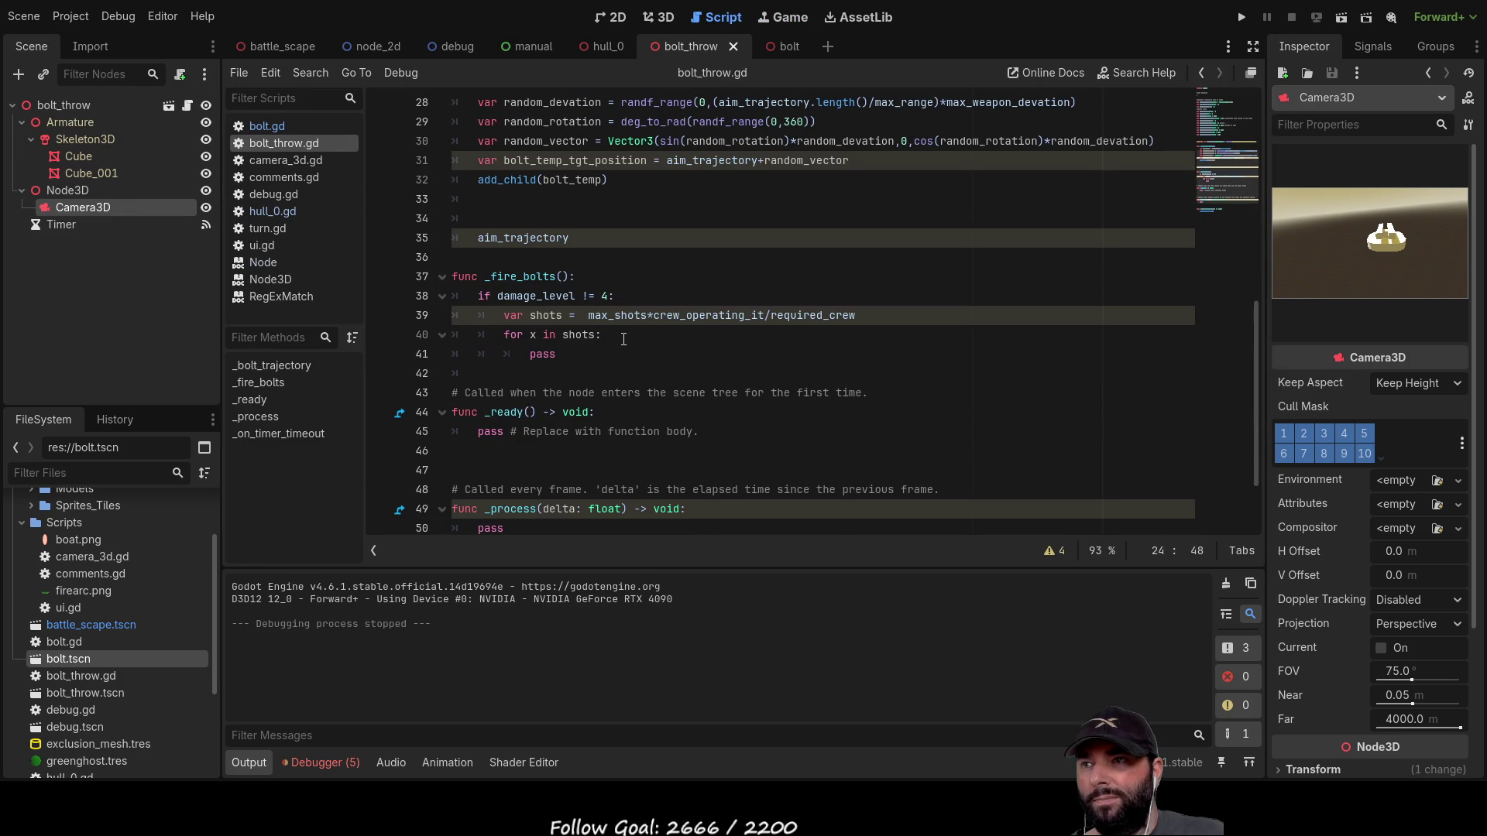
pyautogui.scroll(-2, 465, 319)
pyautogui.click(597, 315)
pyautogui.press('Return')
pyautogui.write('print("a am here")')
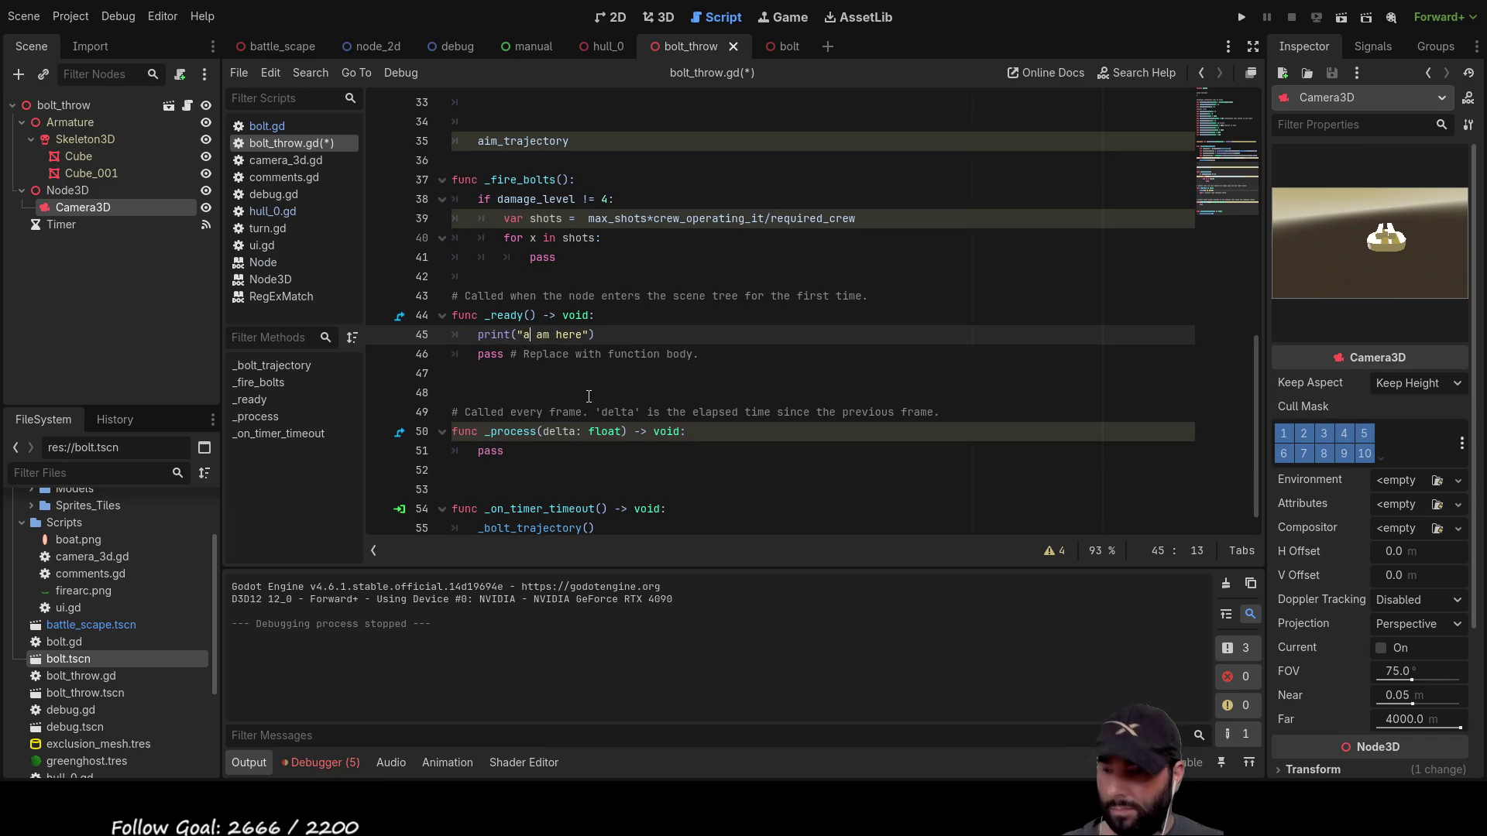
pyautogui.press('BackSpace')
pyautogui.write('i')
# Step: Add print("timeout") above the _bolt_trajectory call in the timer handler and run the scene
pyautogui.scroll(-1, 592, 433)
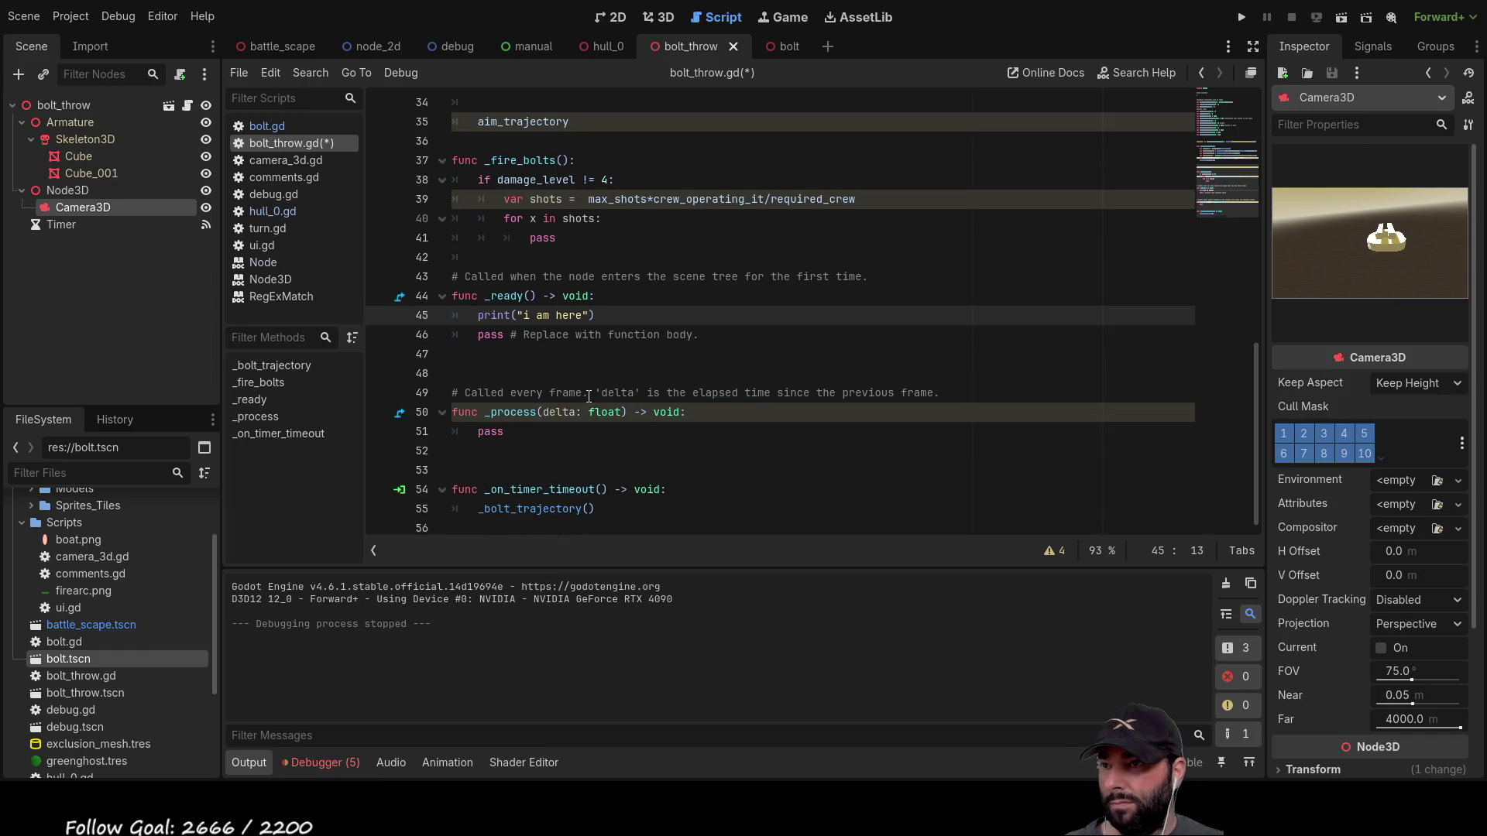
pyautogui.click(599, 508)
pyautogui.click(484, 511)
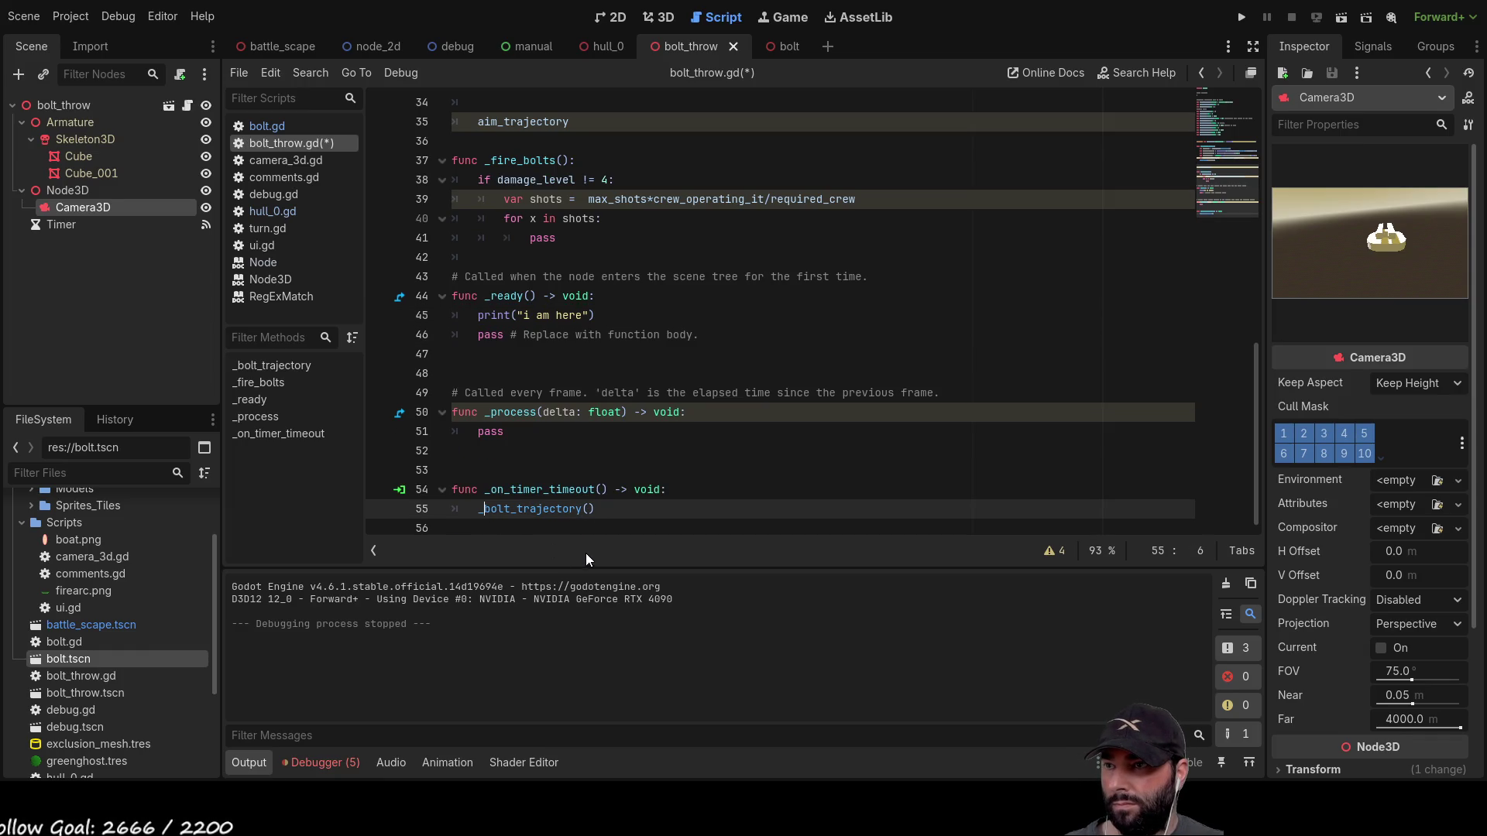
pyautogui.hotkey('ctrl', 'shift', 'Return')
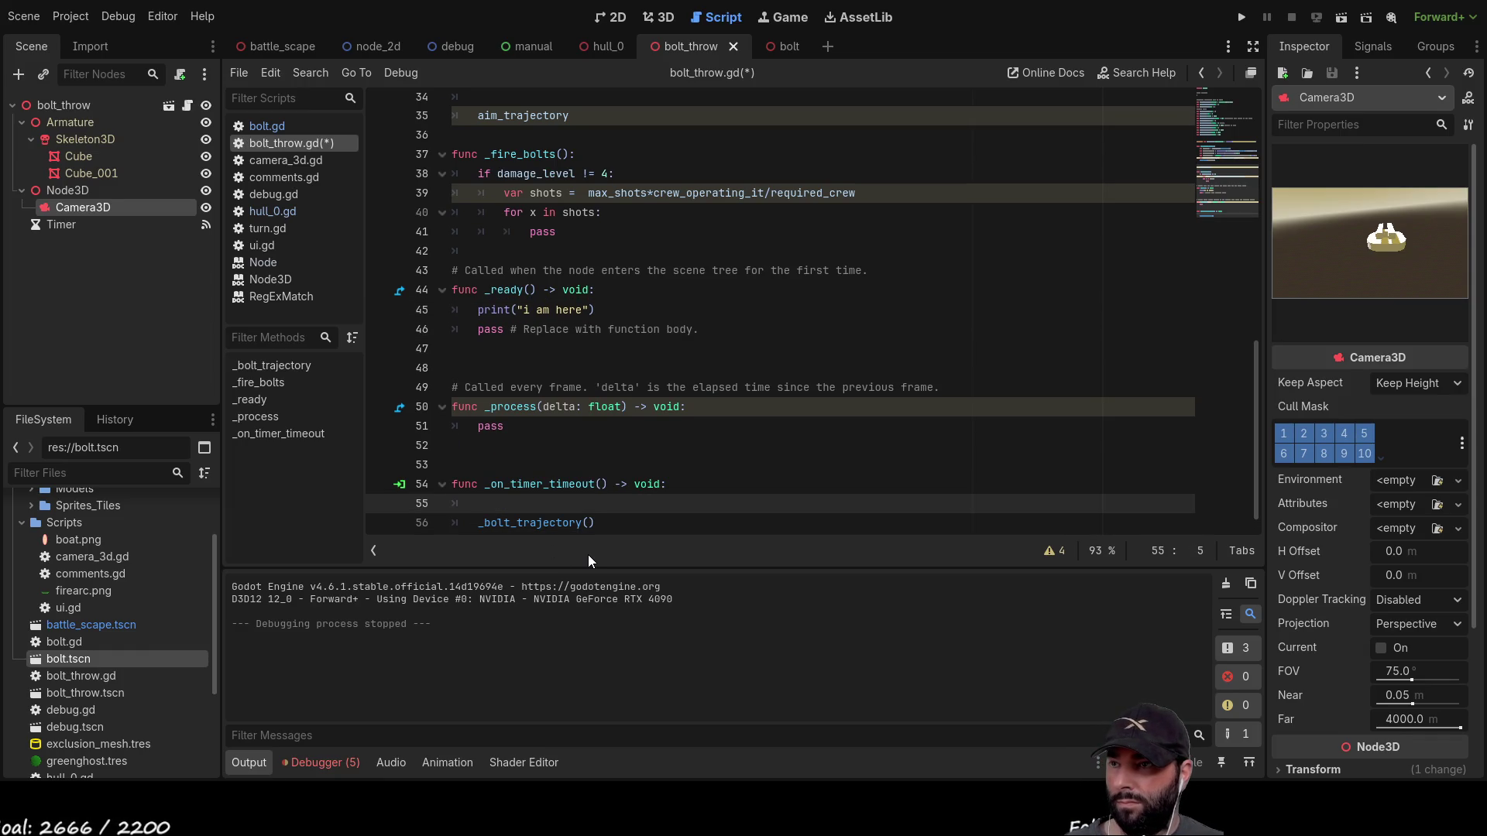
pyautogui.write('print()')
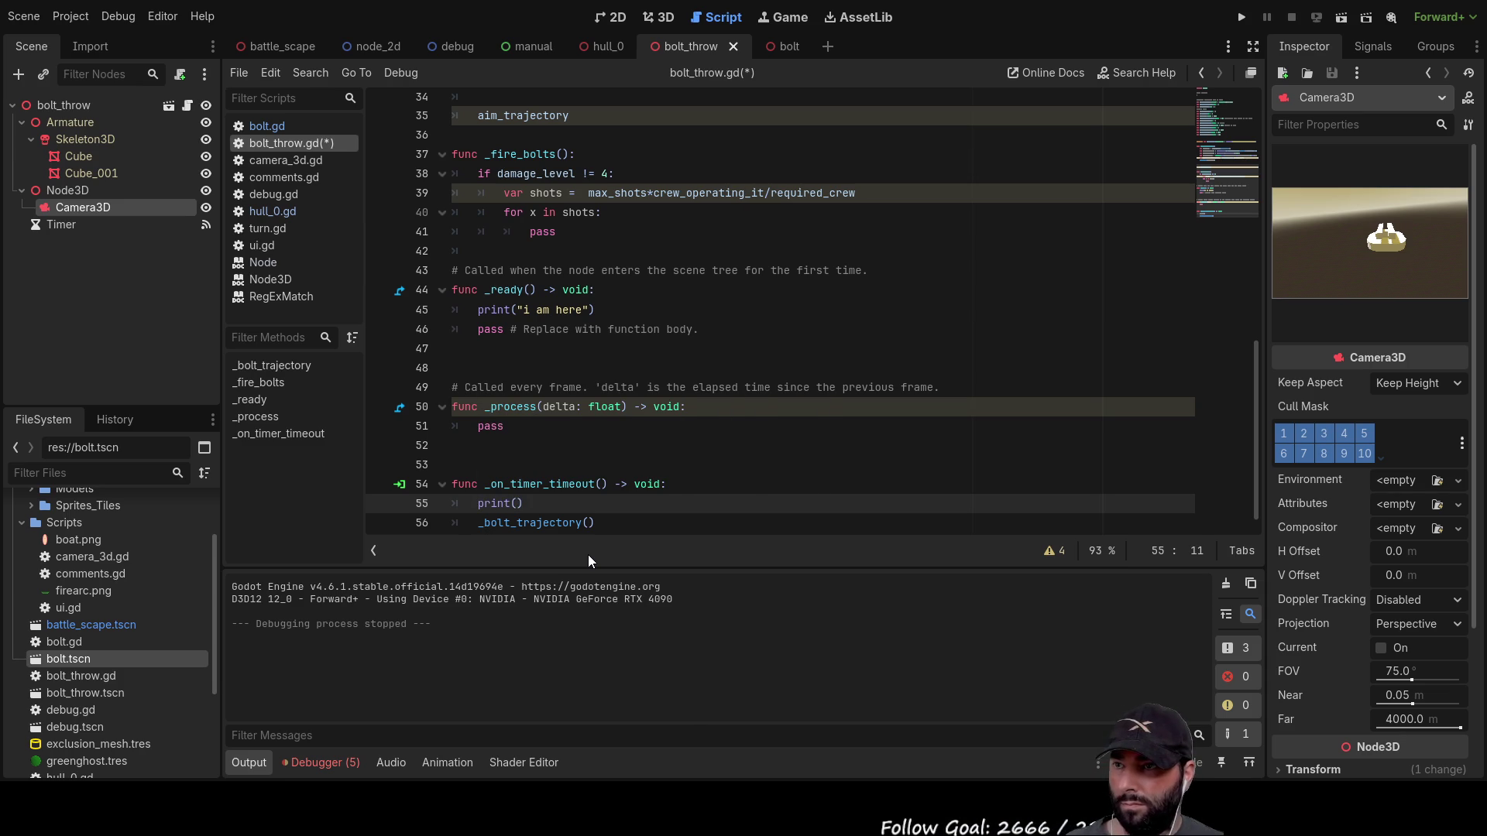
pyautogui.write('"')
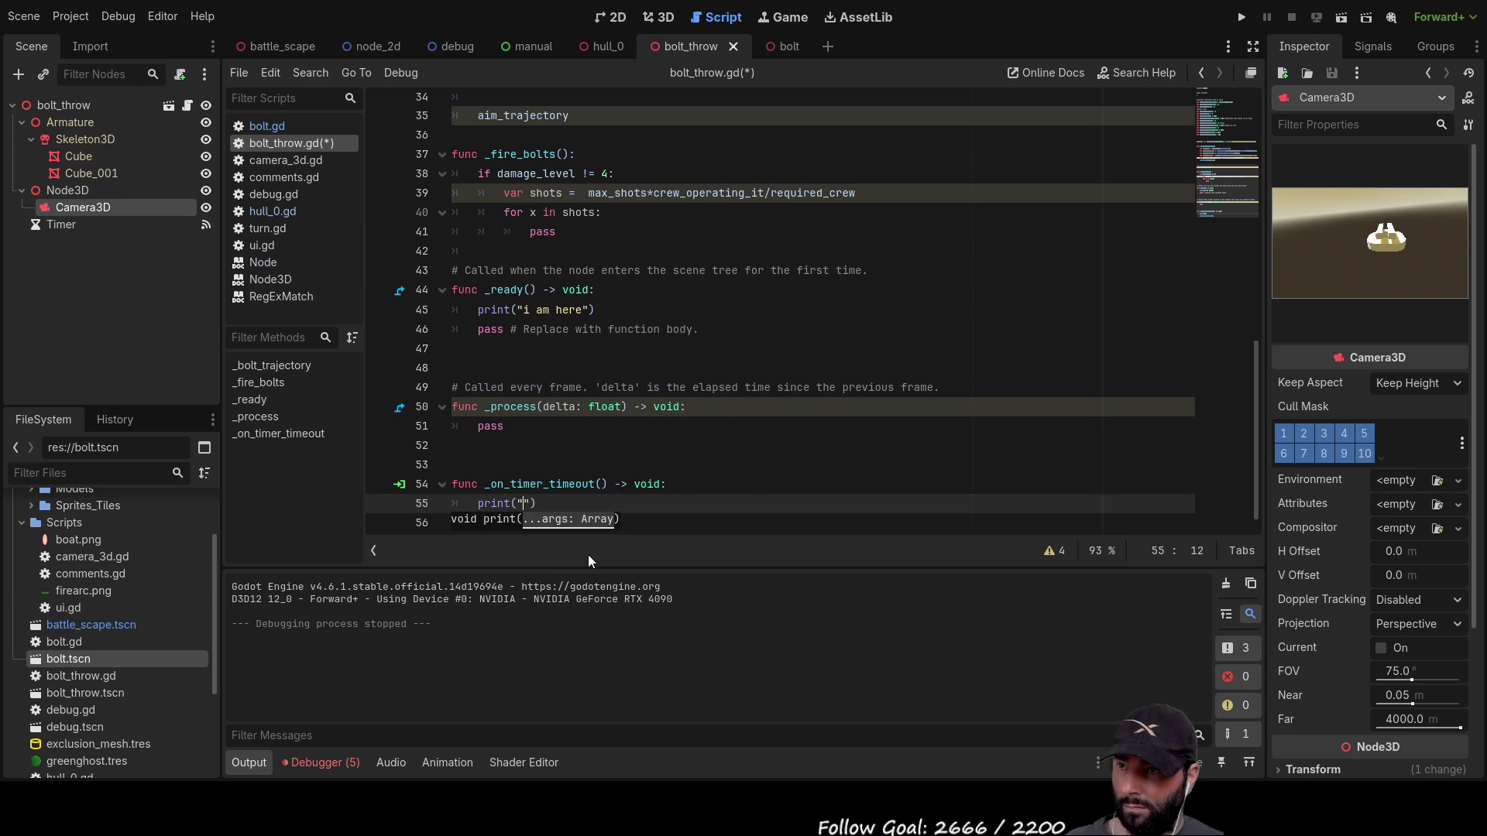
pyautogui.write('timeout')
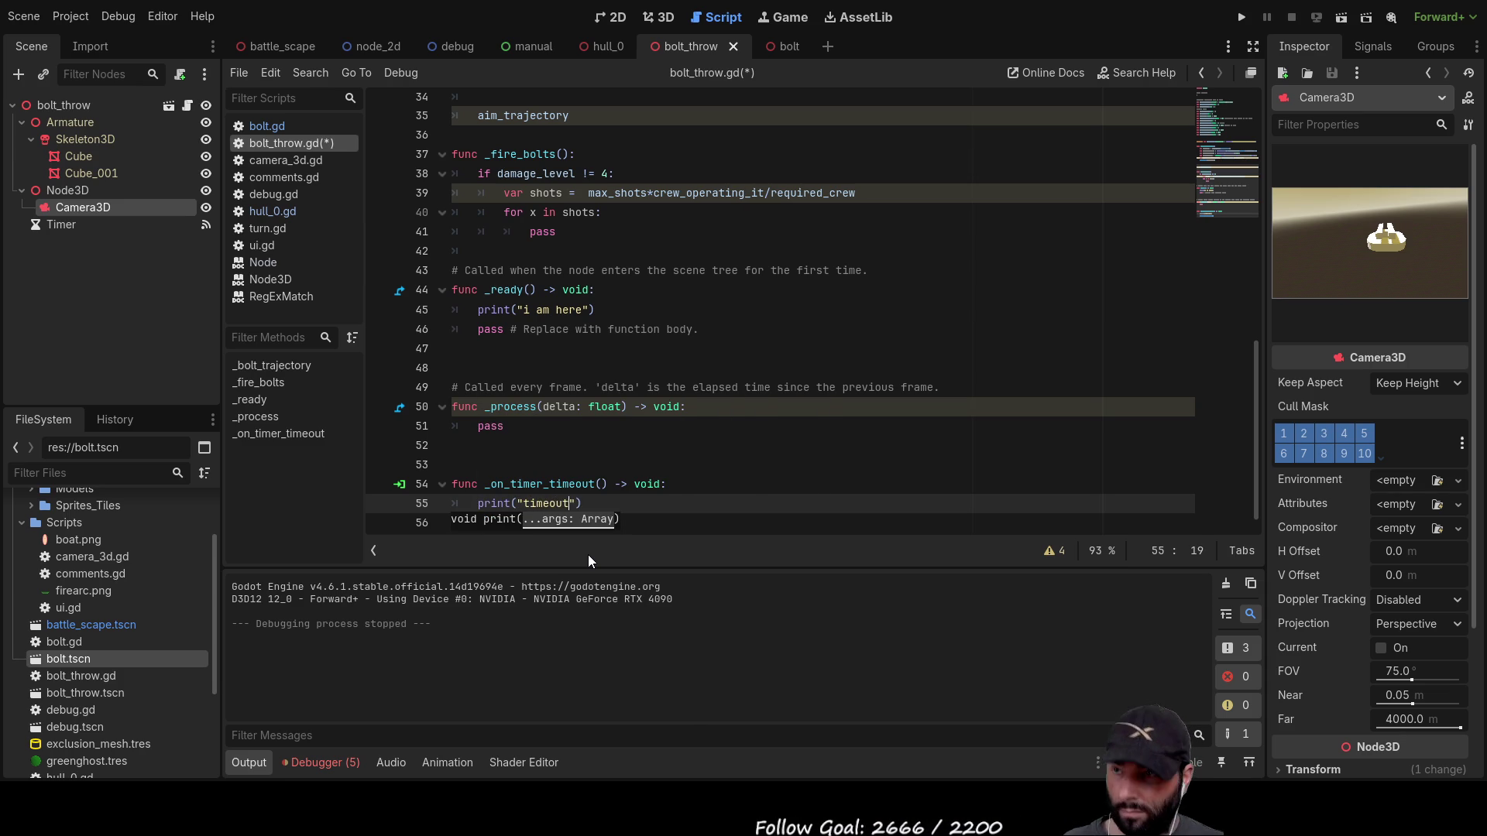
pyautogui.click(1348, 17)
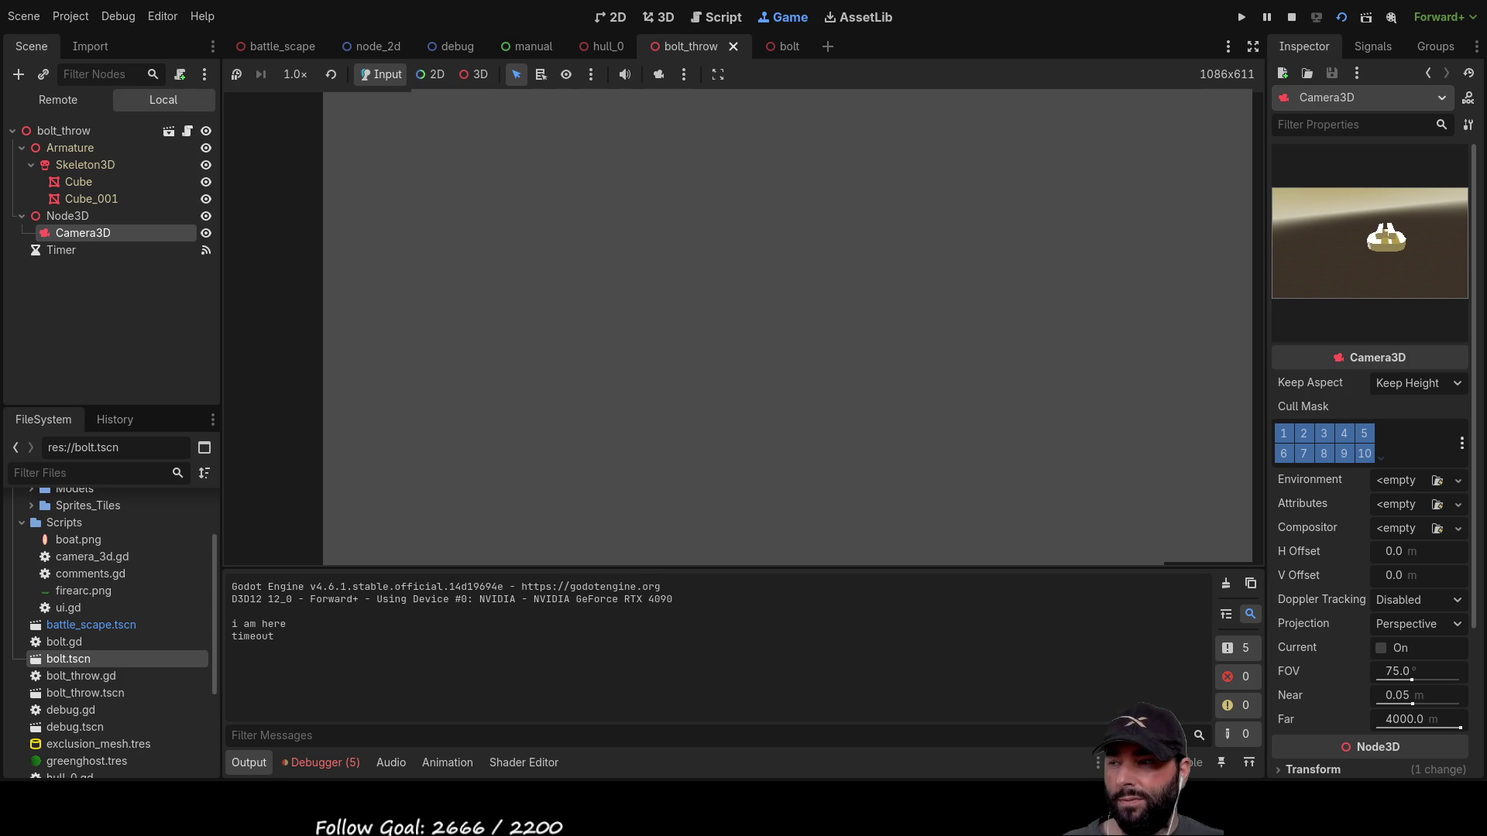
# Step: Stop the test run, scroll through bolt_throw.gd, and switch back to the 3D view
pyautogui.click(1291, 17)
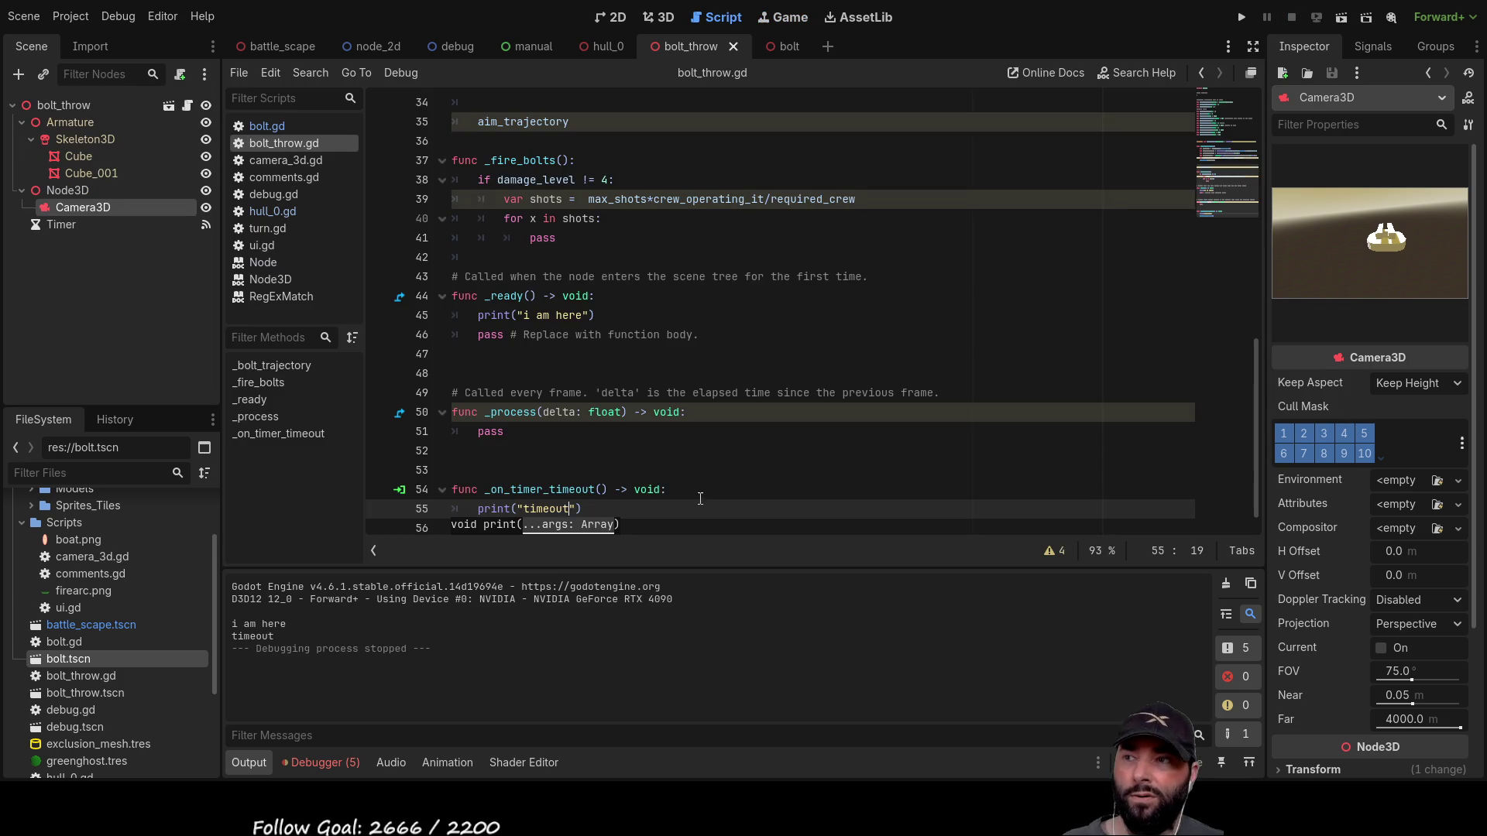
pyautogui.scroll(5, 587, 480)
pyautogui.scroll(4, 611, 431)
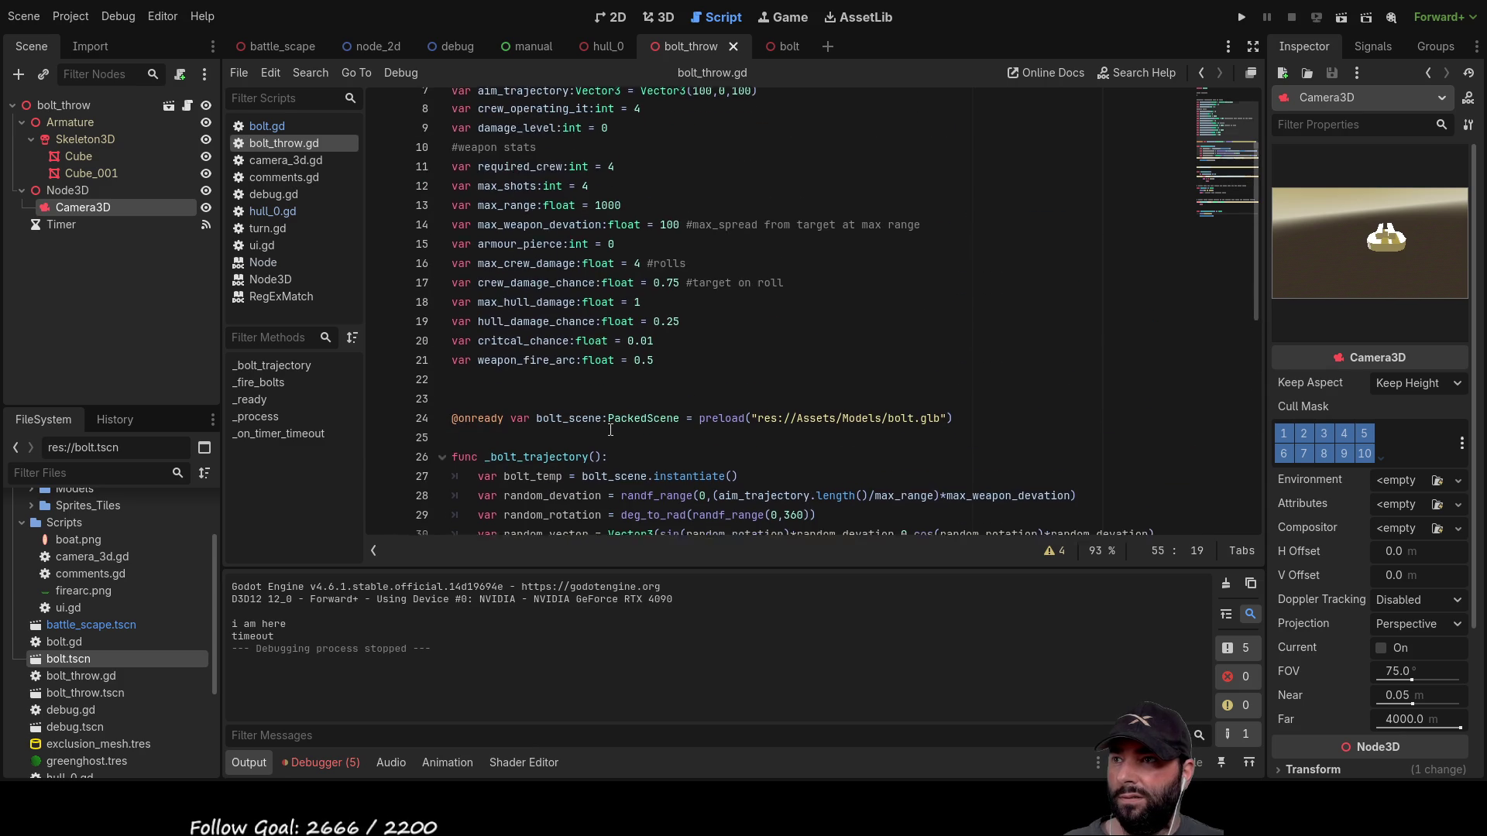
pyautogui.scroll(2, 611, 430)
pyautogui.scroll(-5, 616, 434)
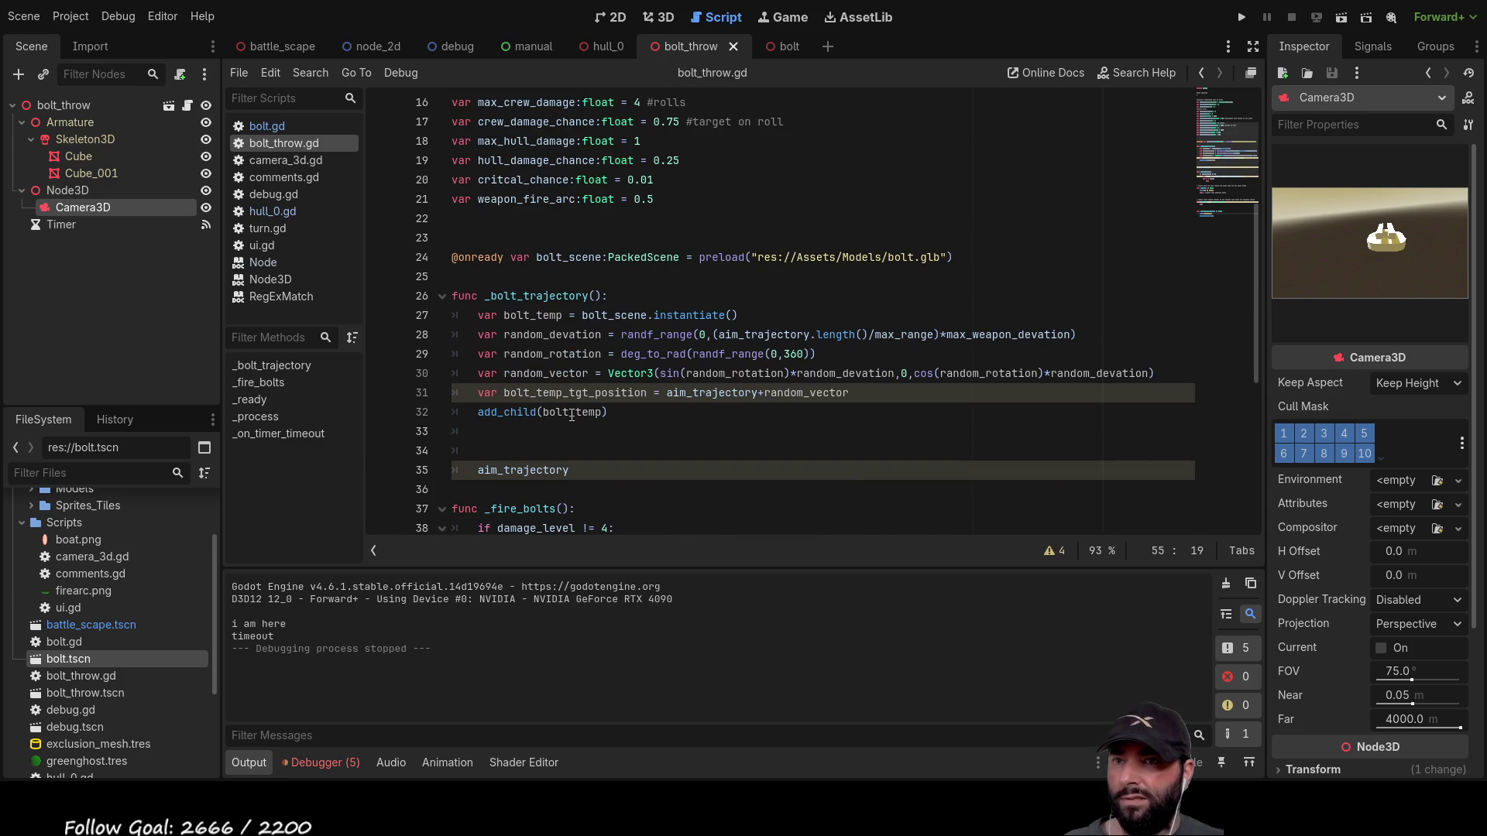
pyautogui.click(659, 17)
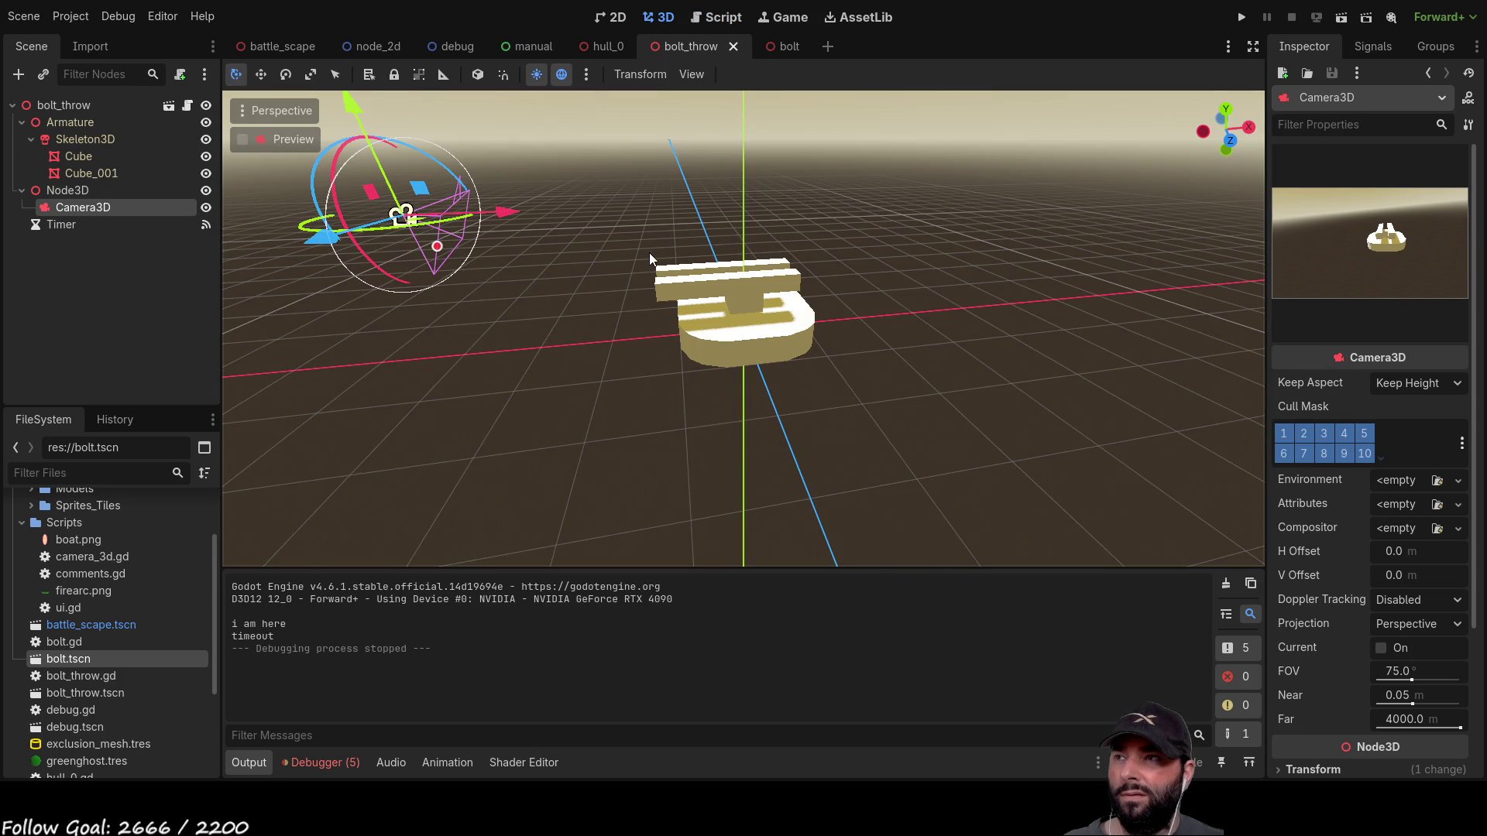
# Step: Start a new scene with a 3D root node holding a bolt_throw instance
pyautogui.scroll(-5, 686, 360)
pyautogui.scroll(3, 708, 370)
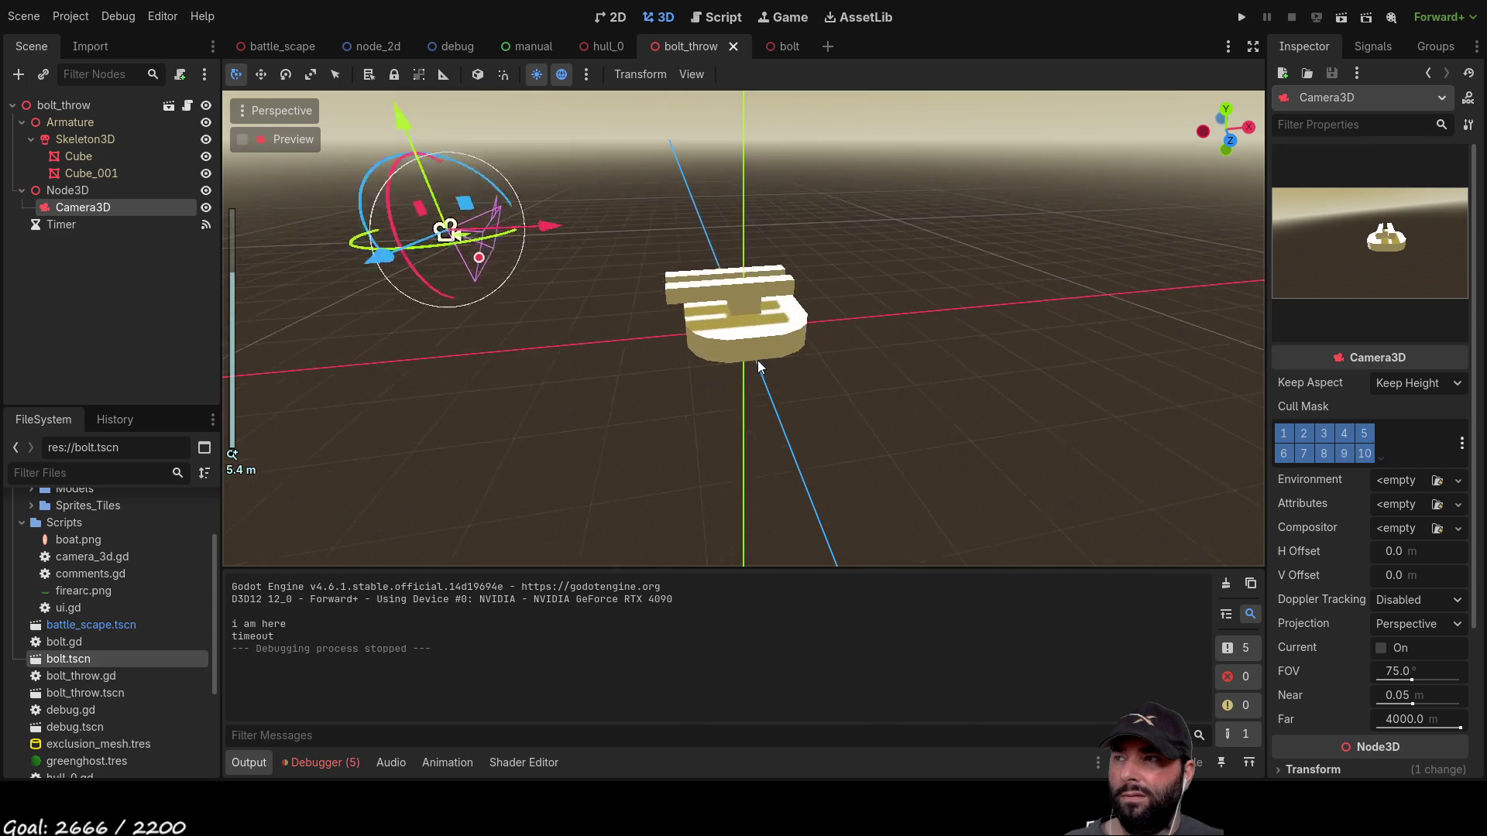
pyautogui.click(53, 106)
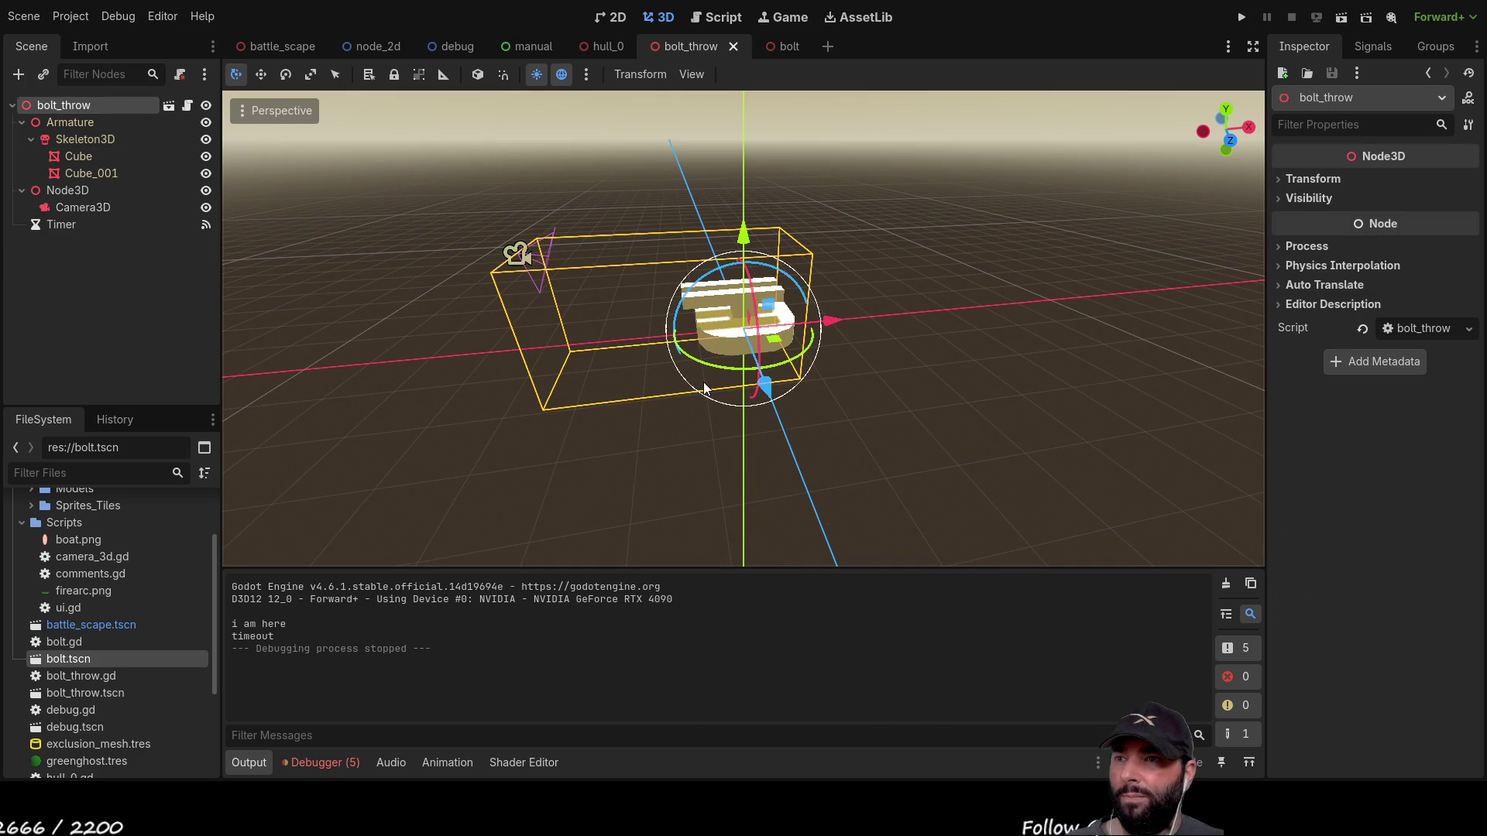
pyautogui.moveTo(832, 369)
pyautogui.mouseDown()
pyautogui.moveTo(508, 322)
pyautogui.moveTo(745, 305)
pyautogui.moveTo(782, 328)
pyautogui.mouseUp()
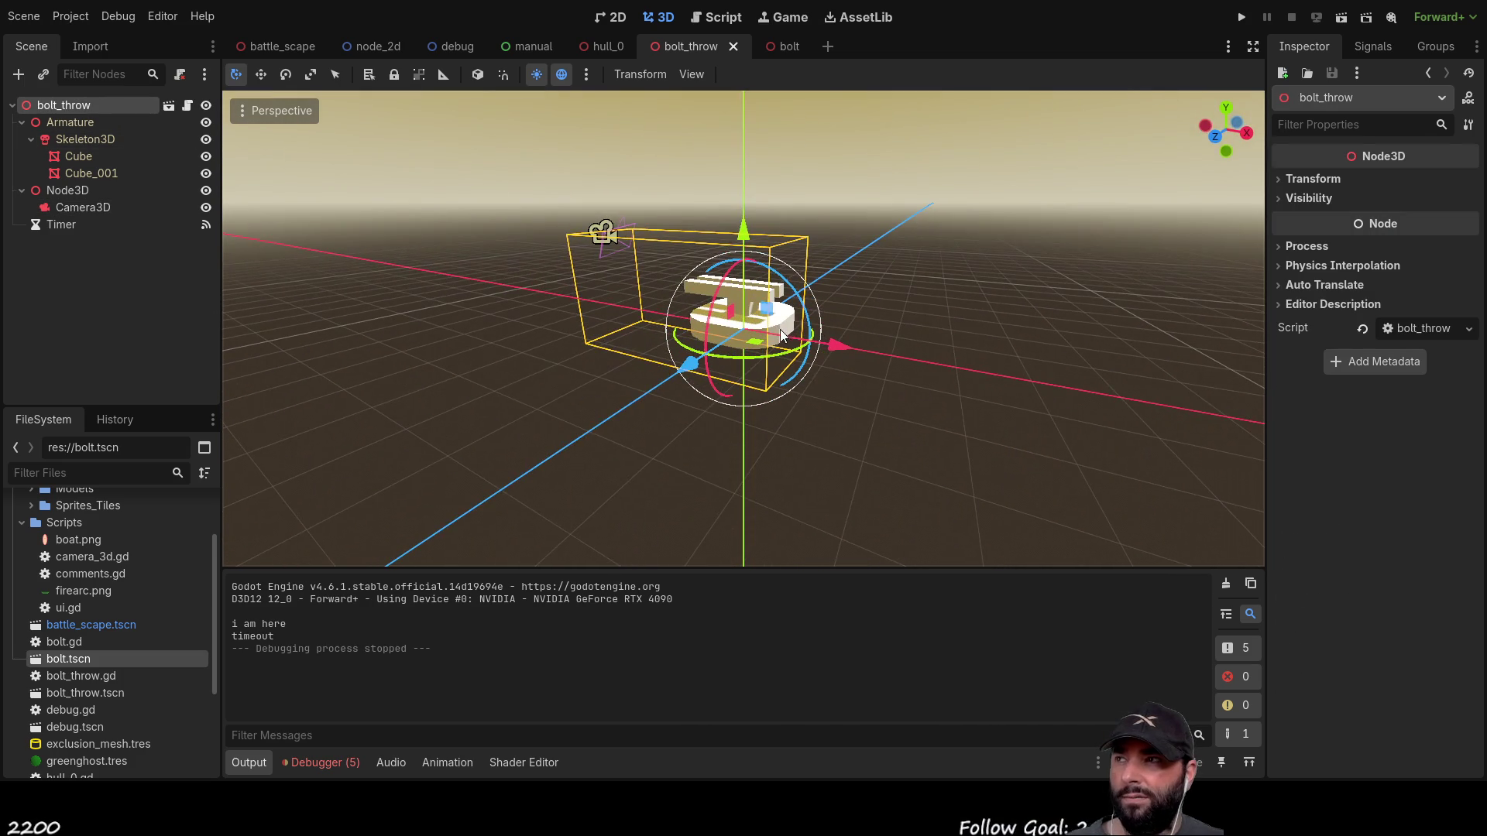
pyautogui.click(827, 47)
pyautogui.click(119, 154)
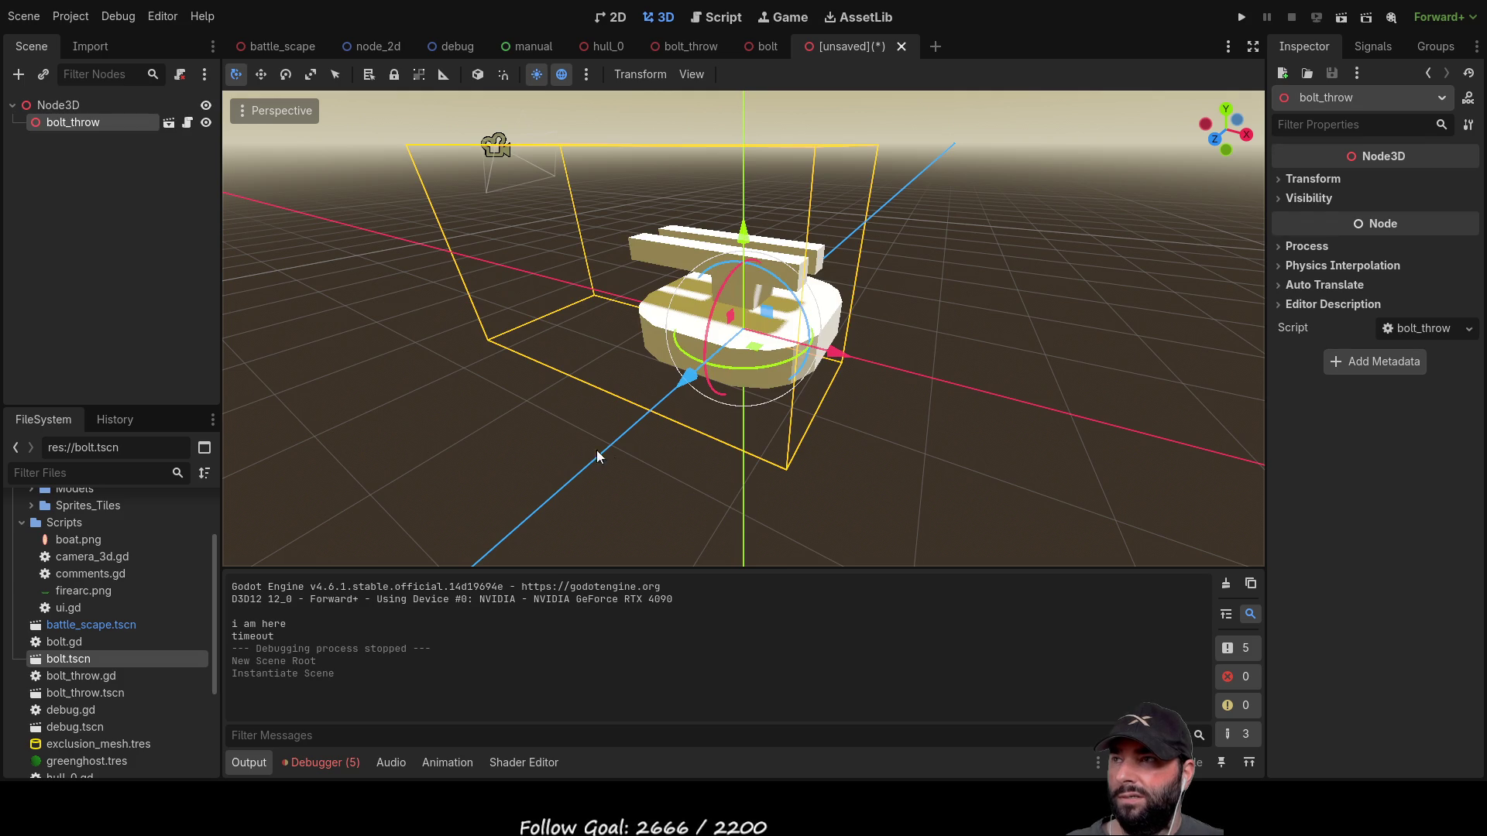
pyautogui.moveTo(383, 248); pyautogui.dragTo(463, 280)
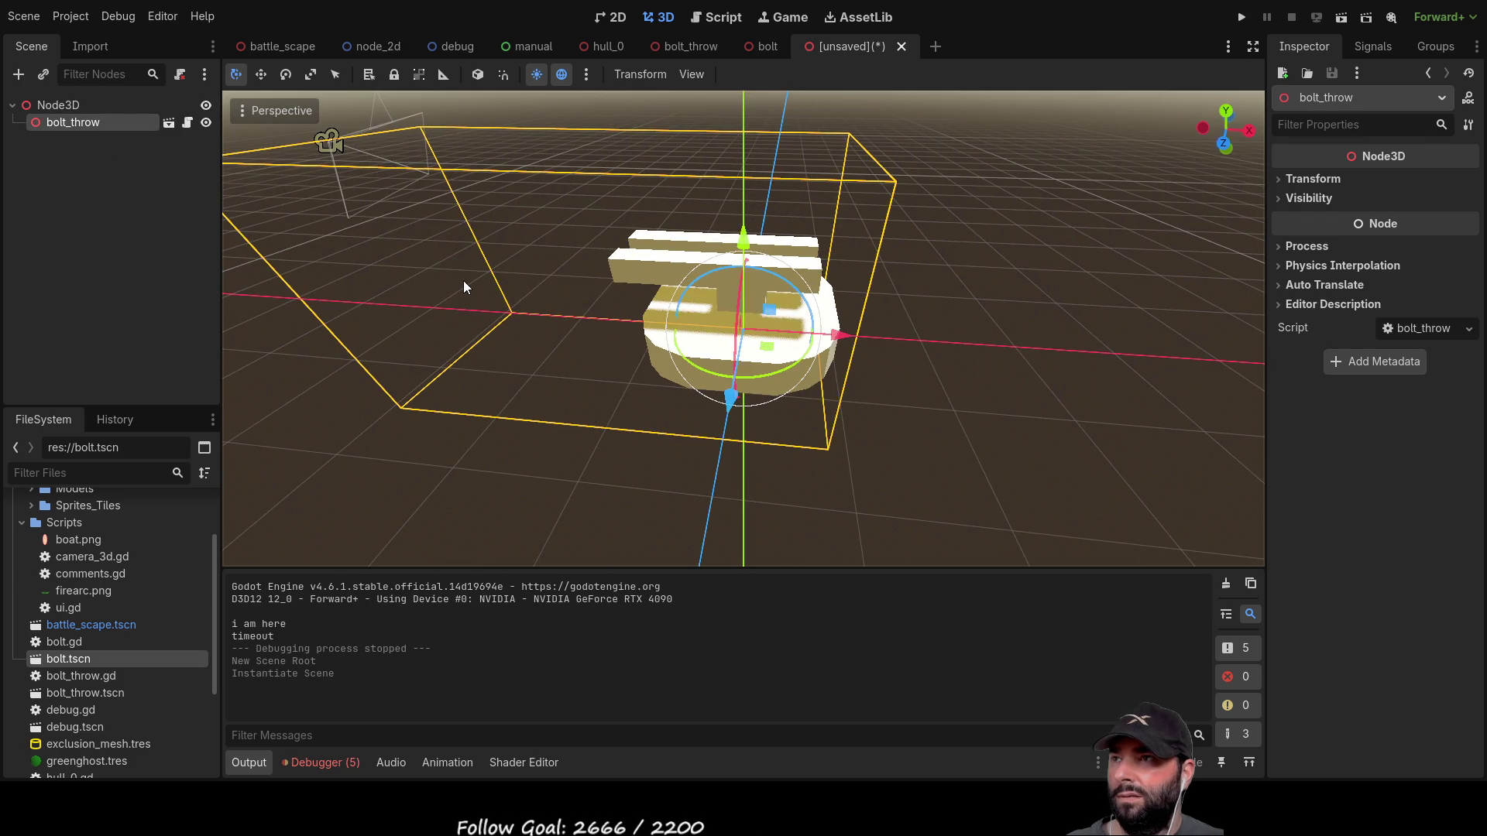
# Step: Delete the Camera3D and its parent Node3D from the bolt_throw scene
pyautogui.click(691, 46)
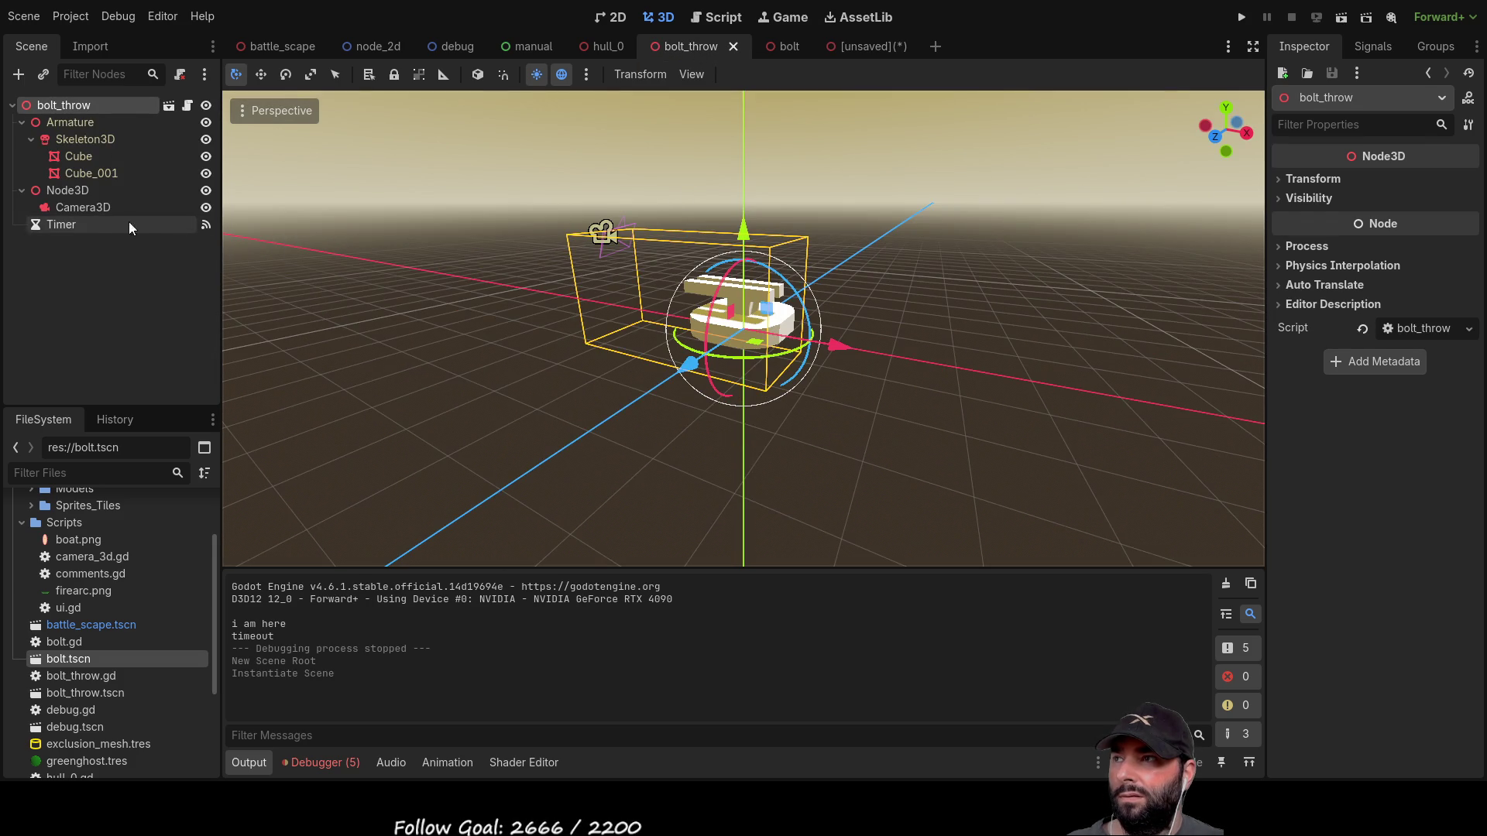
pyautogui.click(82, 208)
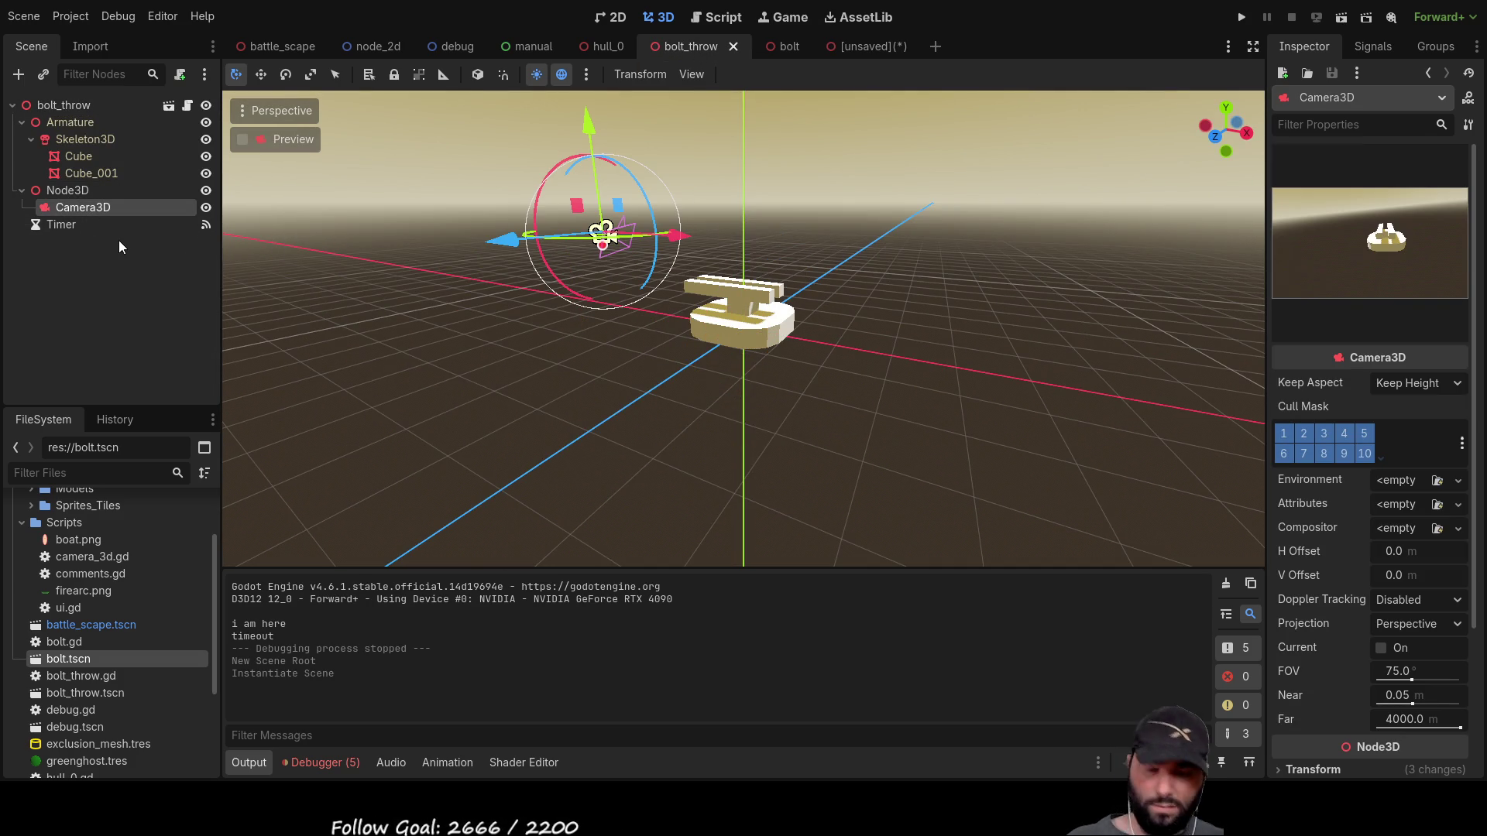
pyautogui.press('Delete')
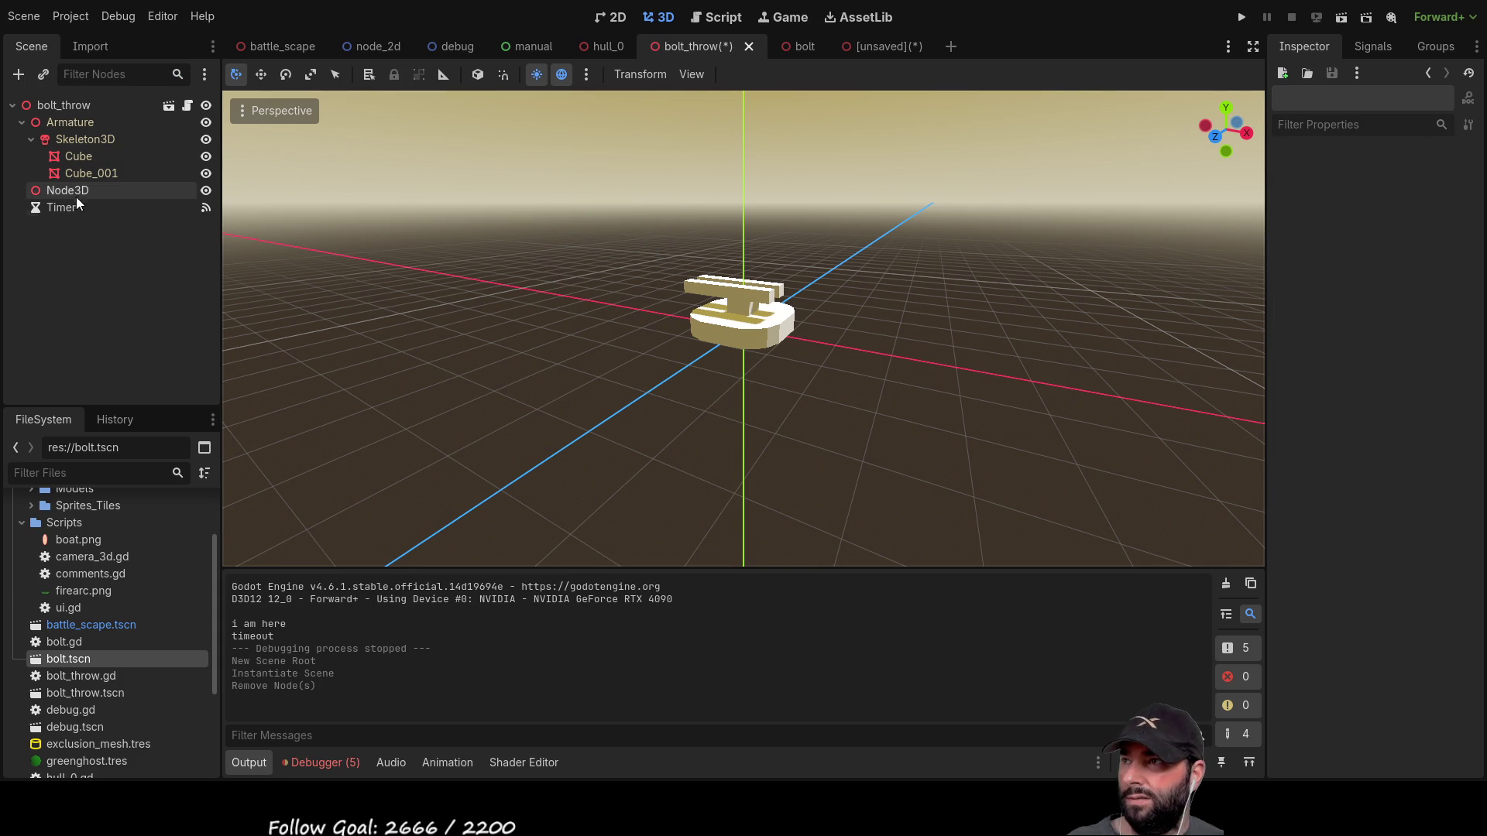
pyautogui.click(67, 191)
pyautogui.press('Delete')
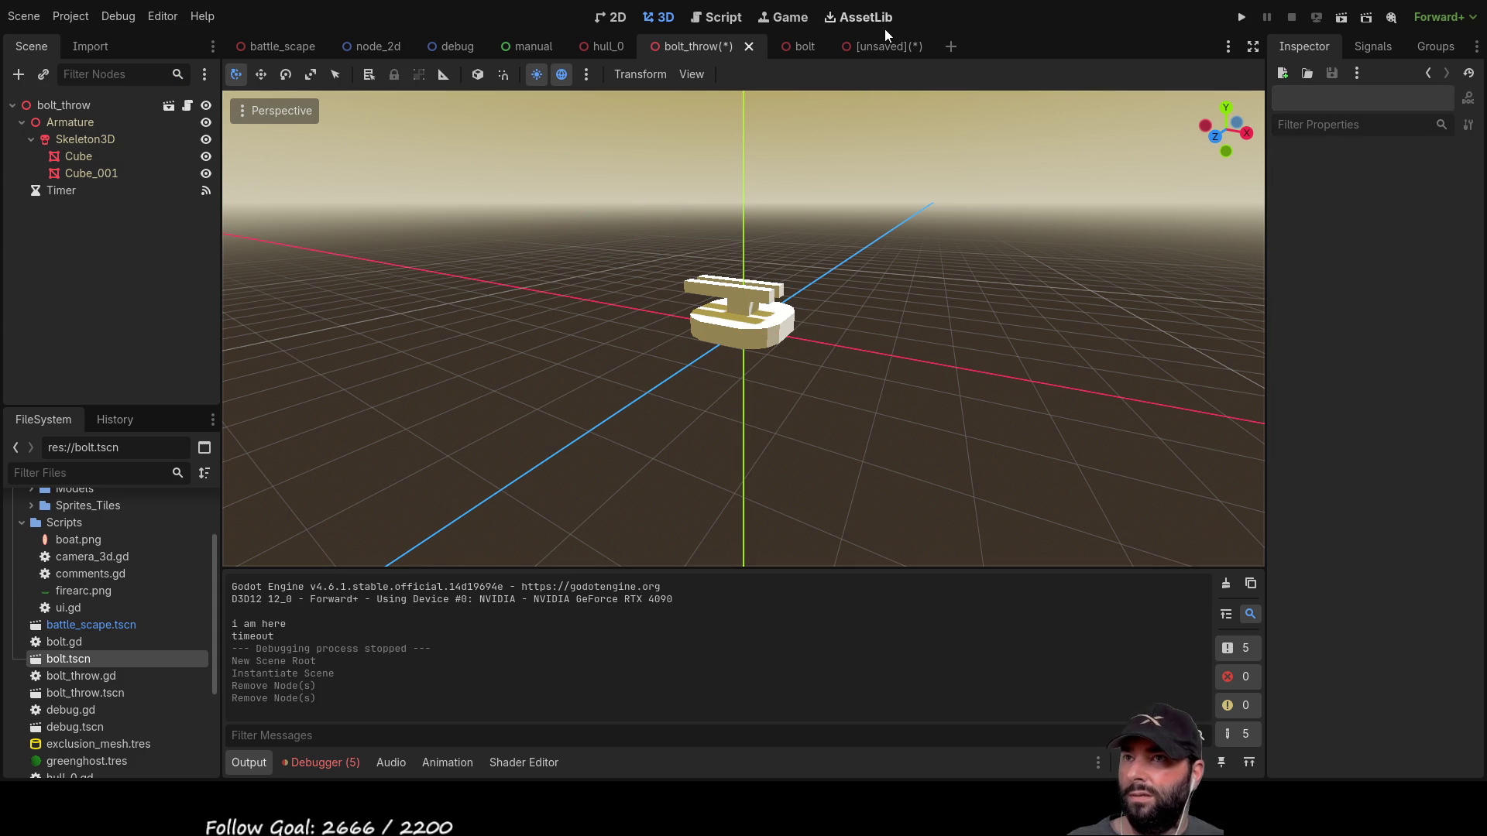
pyautogui.click(886, 46)
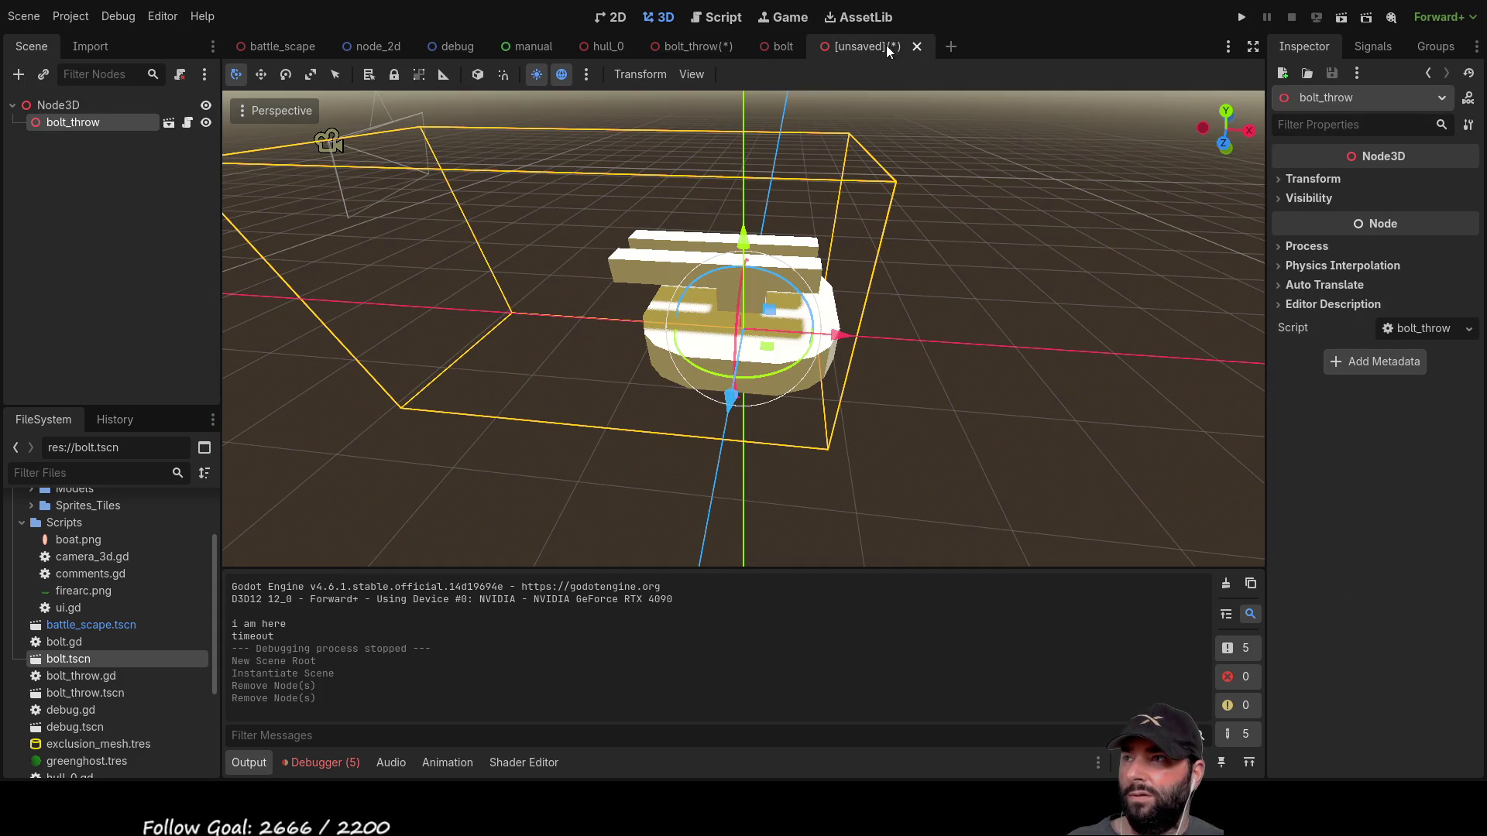
# Step: Save the new scene as test1, run it briefly, stop it, and select the bolt_throw instance
pyautogui.click(80, 102)
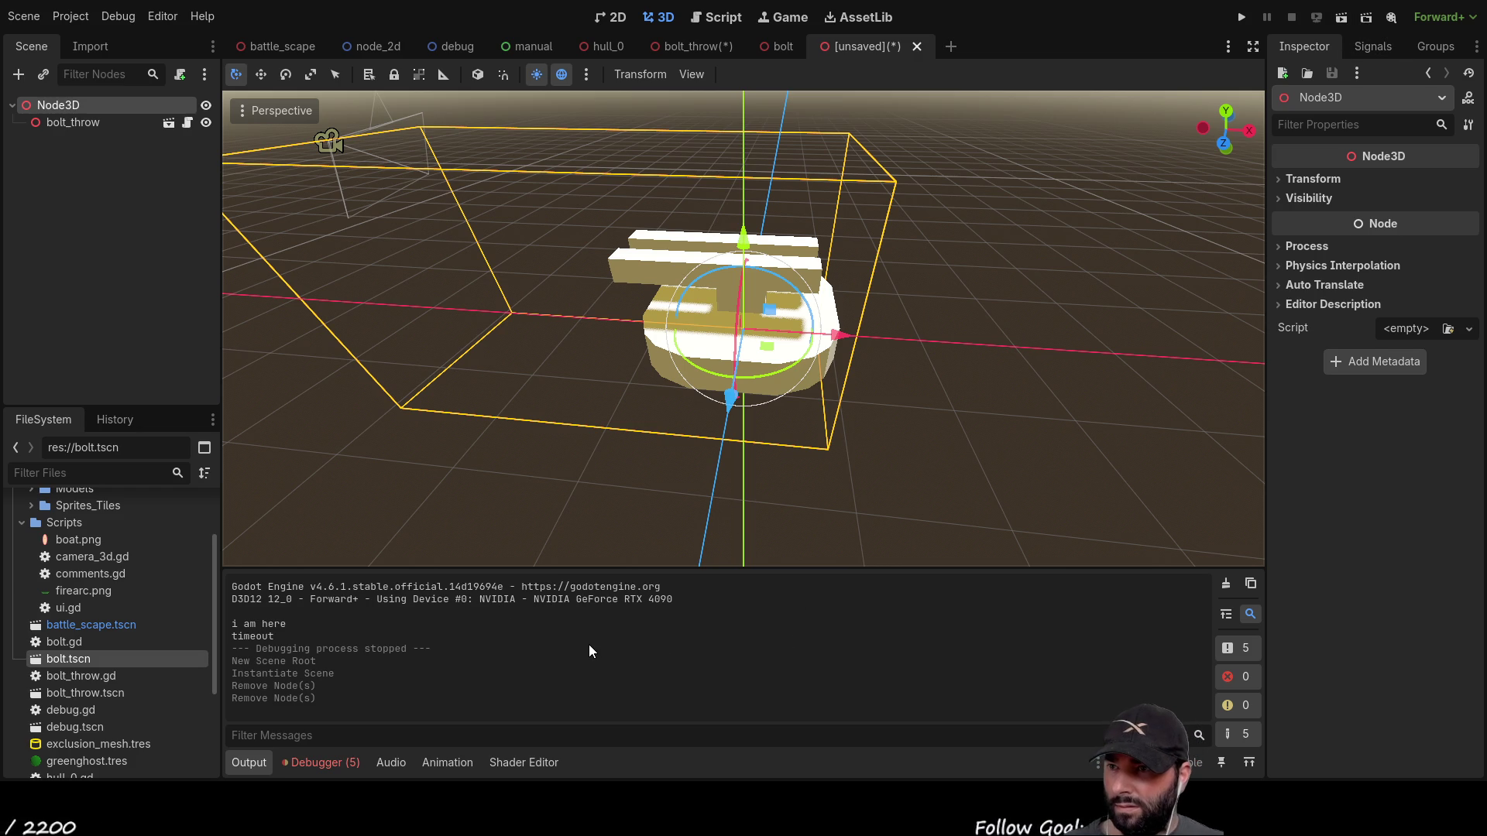
pyautogui.press('F5')
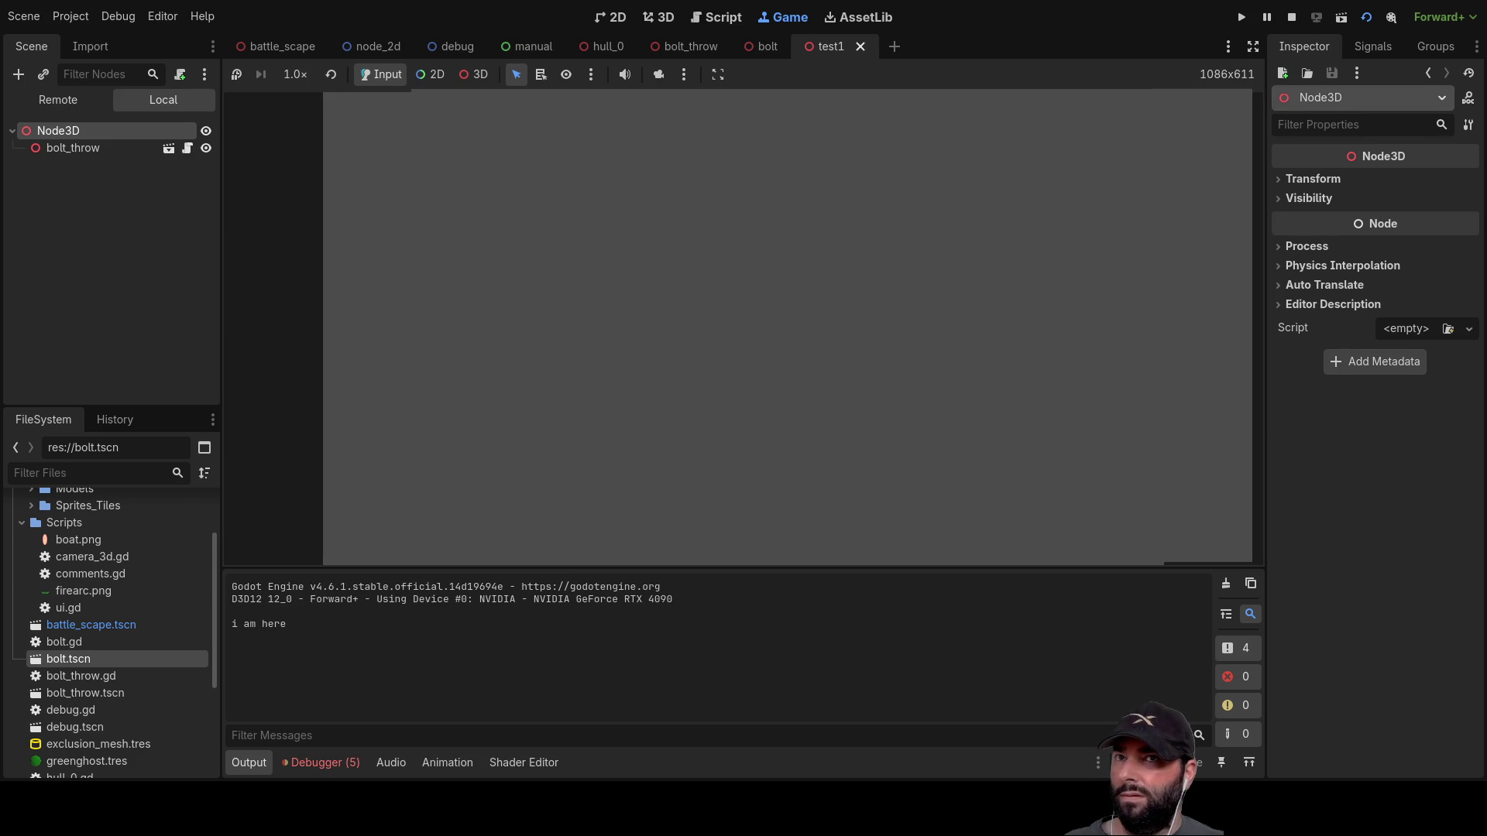
pyautogui.press('F8')
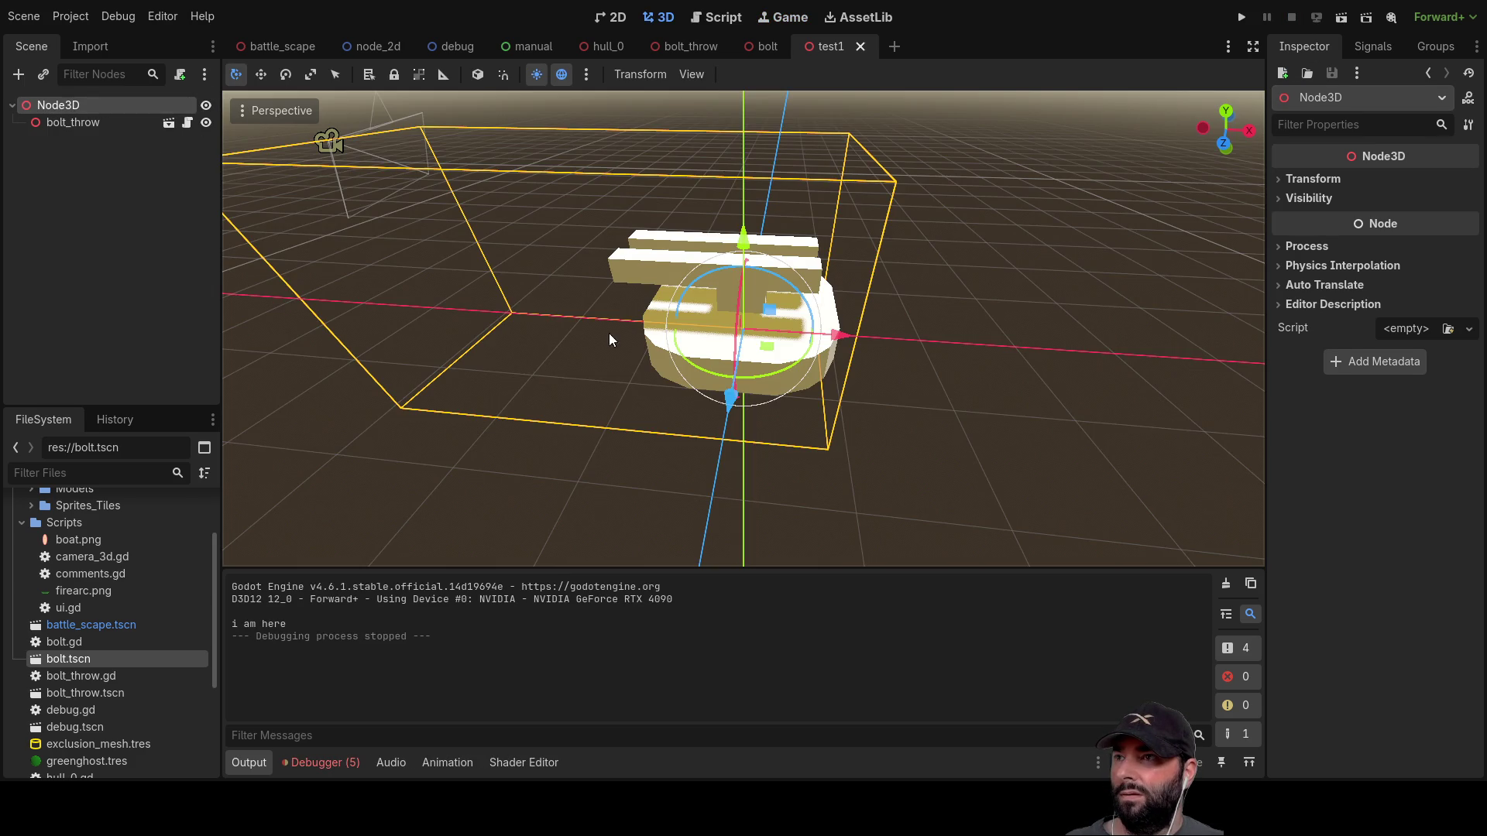
pyautogui.scroll(-5, 599, 332)
pyautogui.click(73, 123)
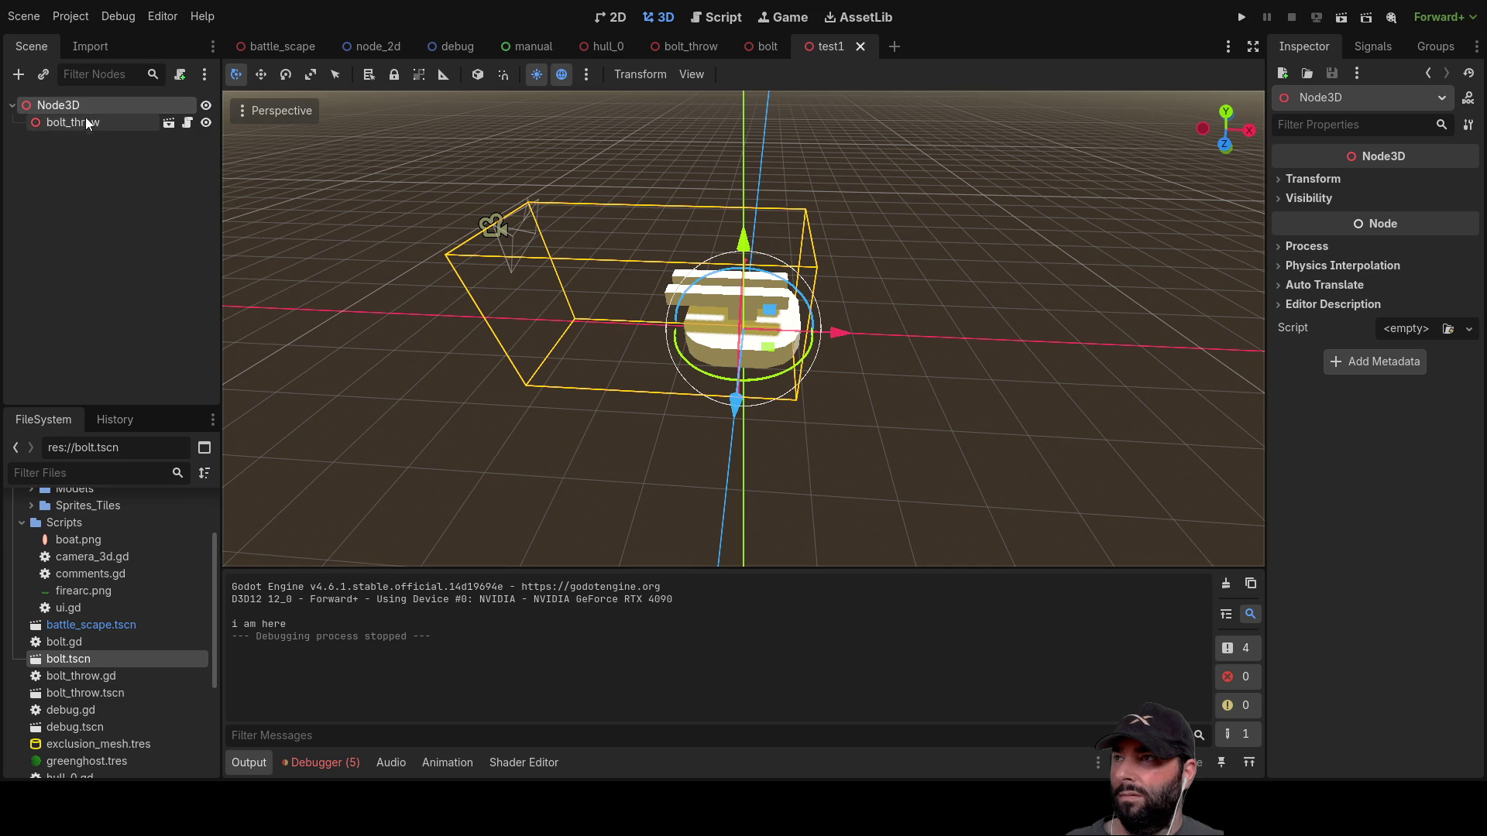
# Step: Delete the old bolt_throw instance from test1 and select the Node3D root
pyautogui.click(74, 123)
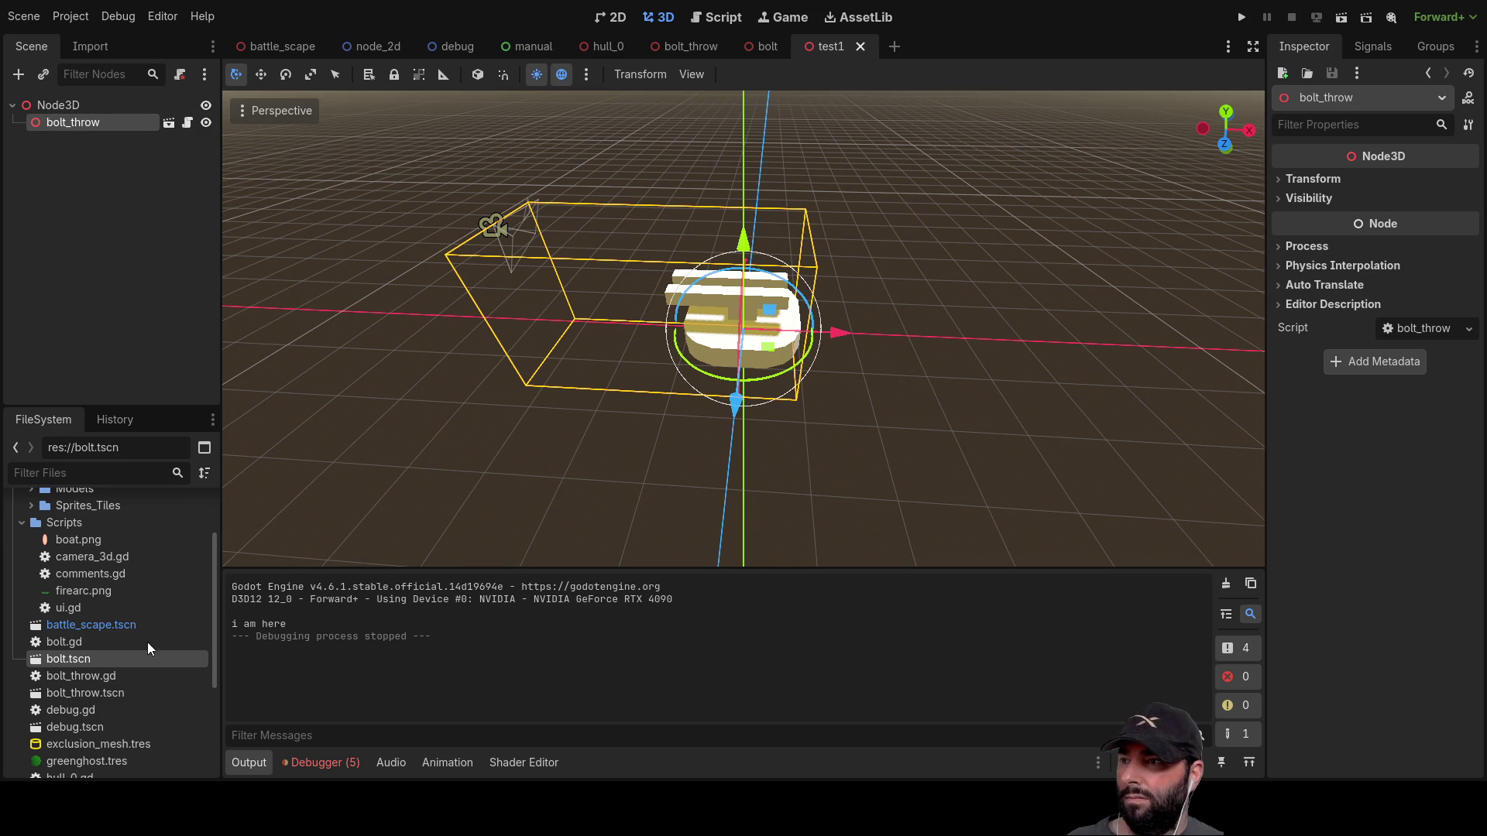
pyautogui.press('Delete')
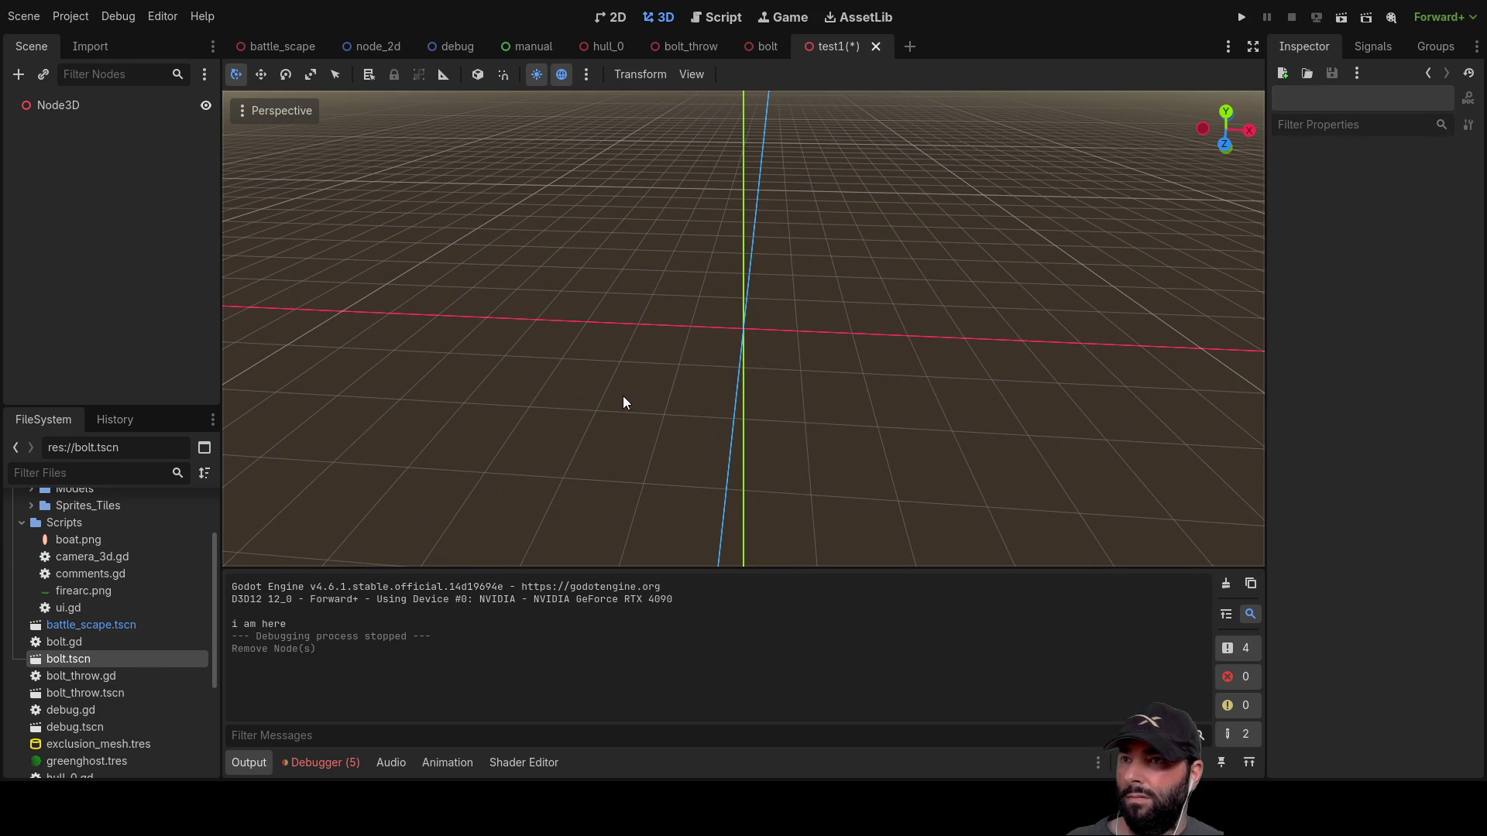
pyautogui.click(72, 108)
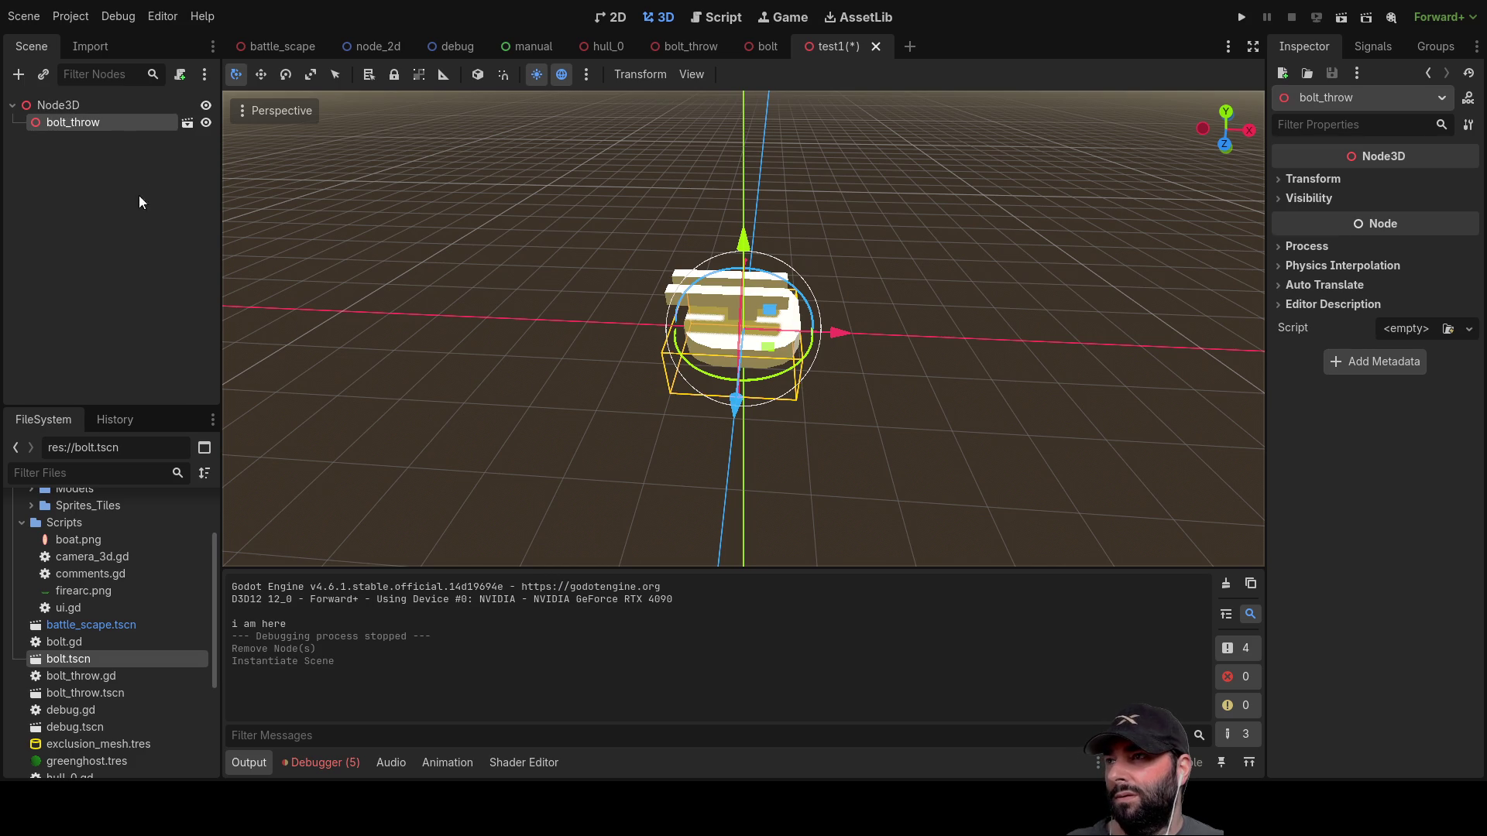
# Step: Place a Camera3D under Node3D above and left of the bolt, then save and run test1
pyautogui.click(79, 105)
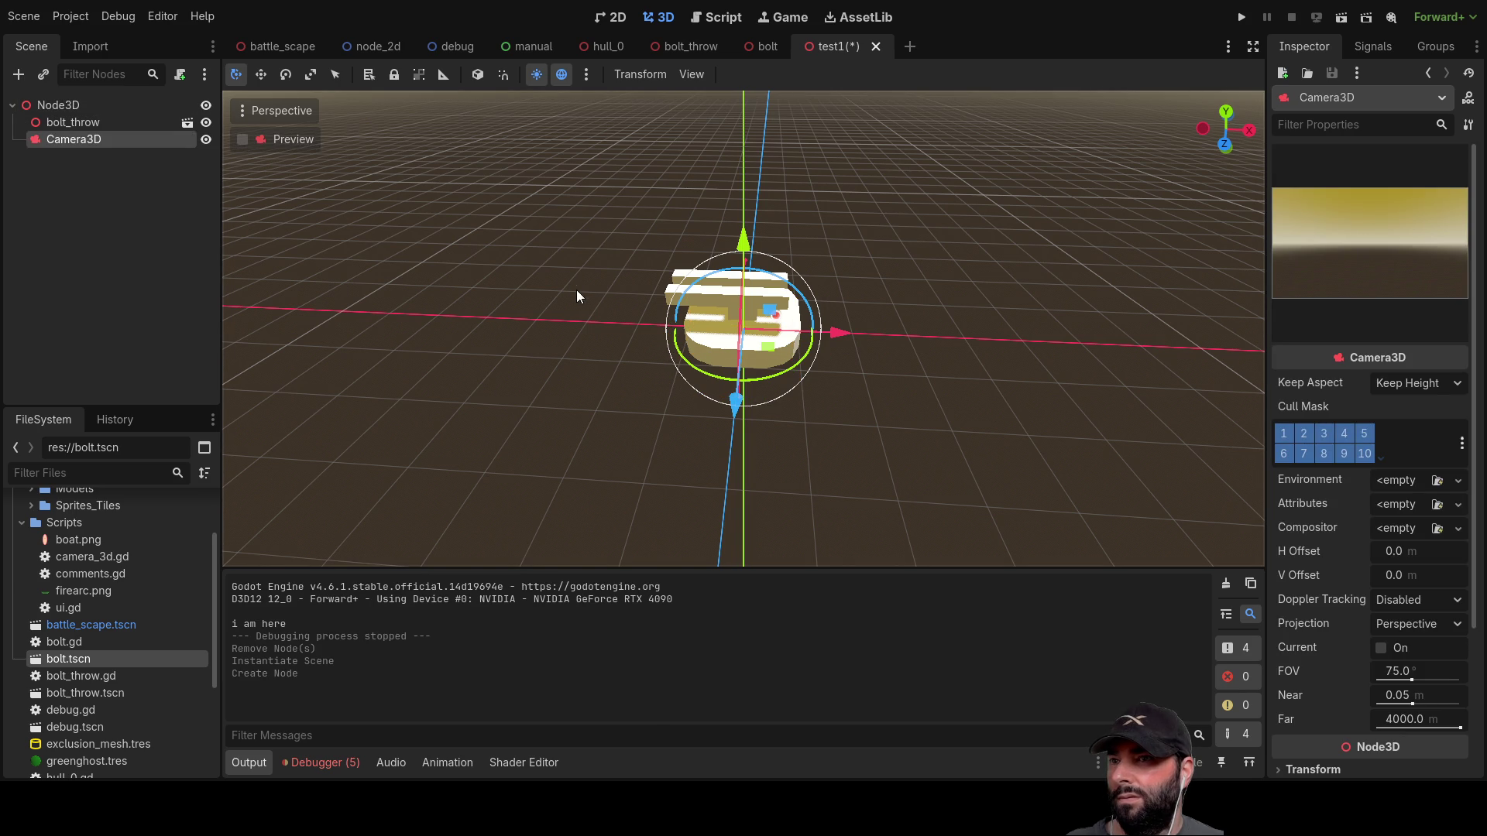
pyautogui.moveTo(835, 325)
pyautogui.mouseDown()
pyautogui.moveTo(682, 321)
pyautogui.moveTo(600, 297)
pyautogui.moveTo(528, 321)
pyautogui.moveTo(476, 362)
pyautogui.mouseUp()
pyautogui.moveTo(457, 236)
pyautogui.mouseDown()
pyautogui.moveTo(443, 86)
pyautogui.moveTo(518, 147)
pyautogui.mouseUp()
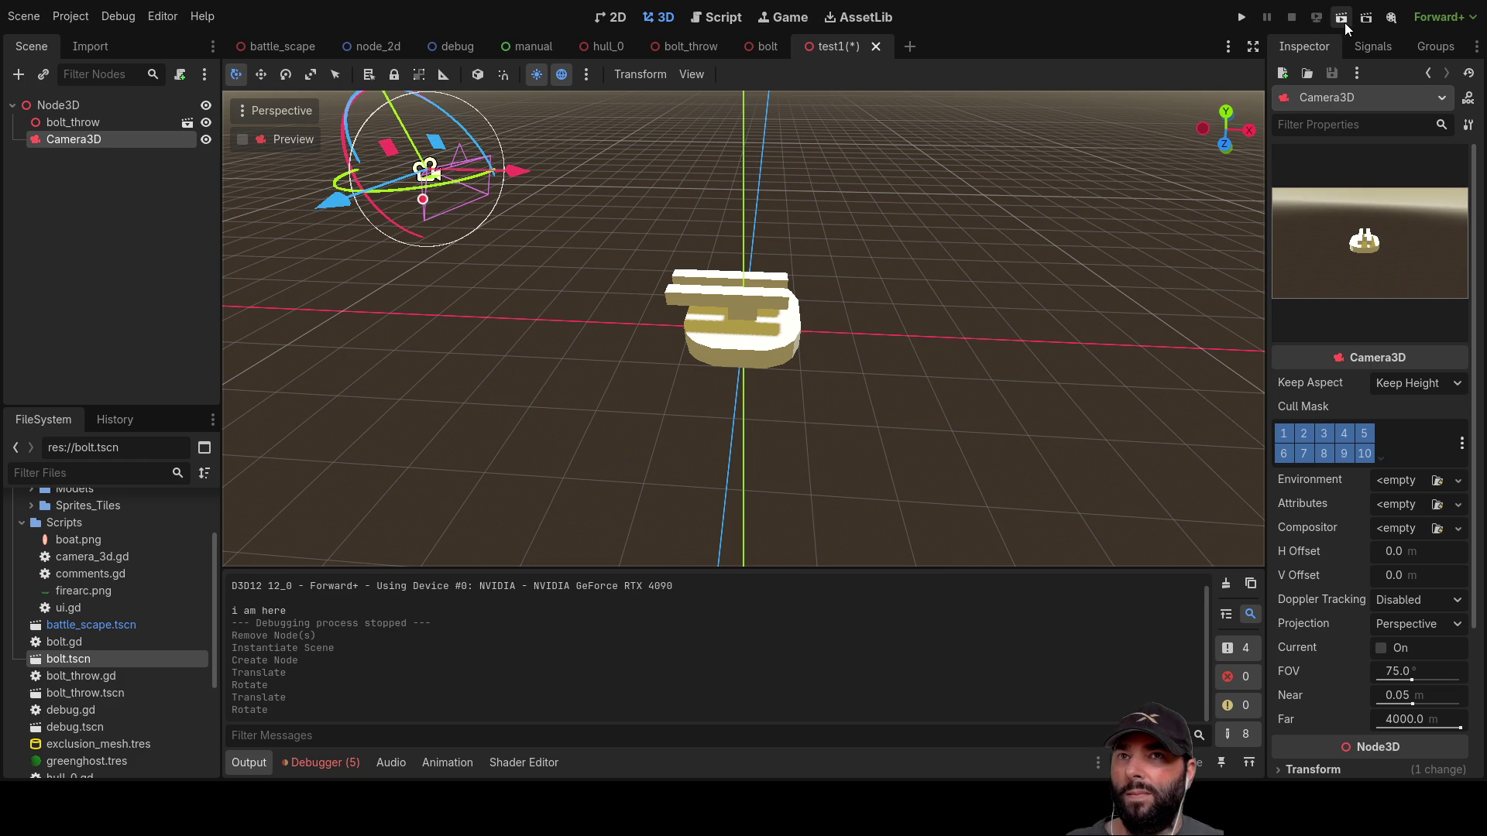
pyautogui.click(1342, 25)
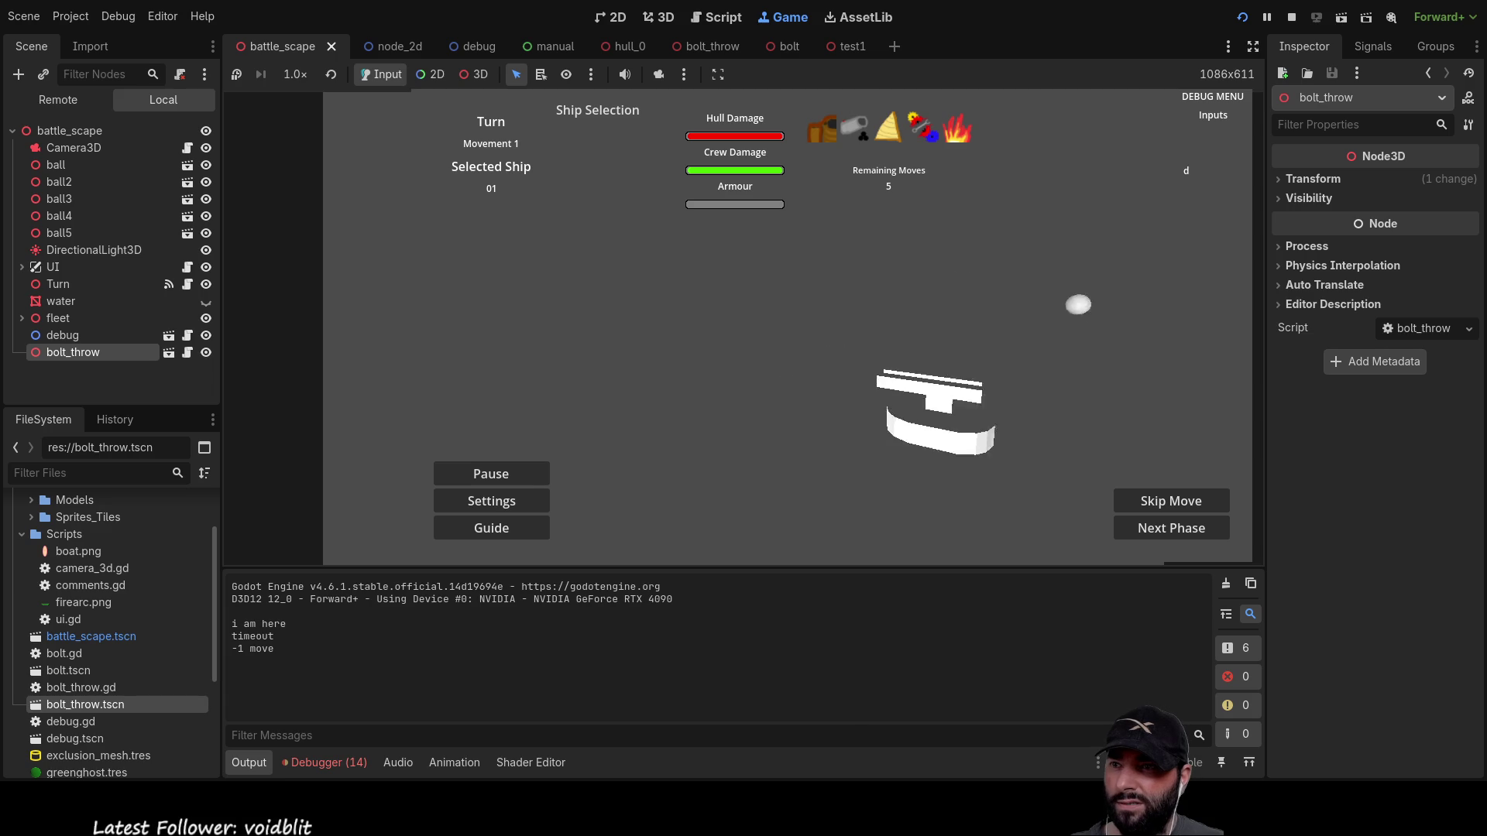
# Step: Steer the ship with WASD and Q as the bolts fire, then stop the game with F8
pyautogui.press('a')
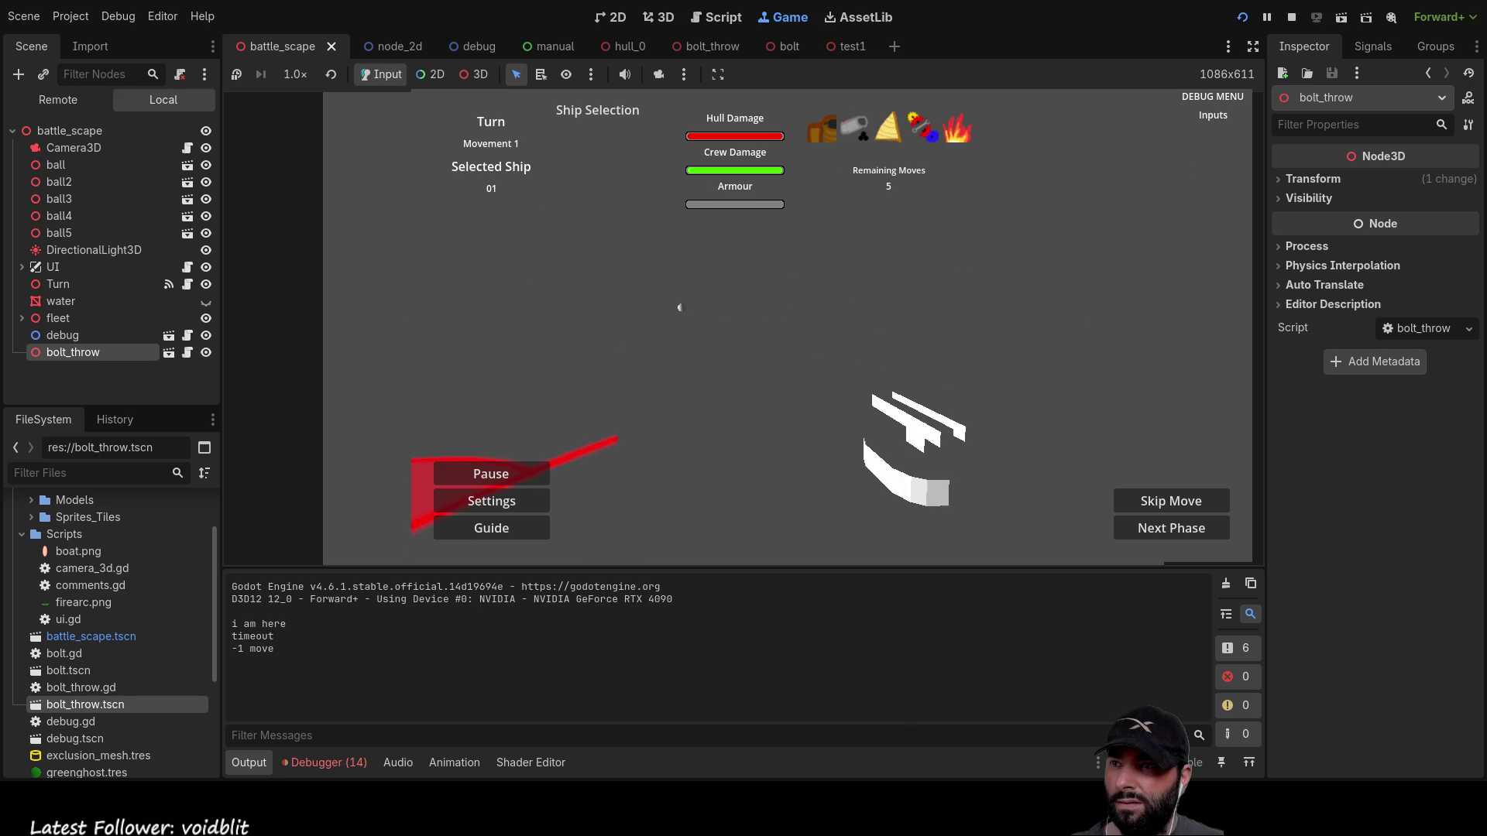
pyautogui.press('w')
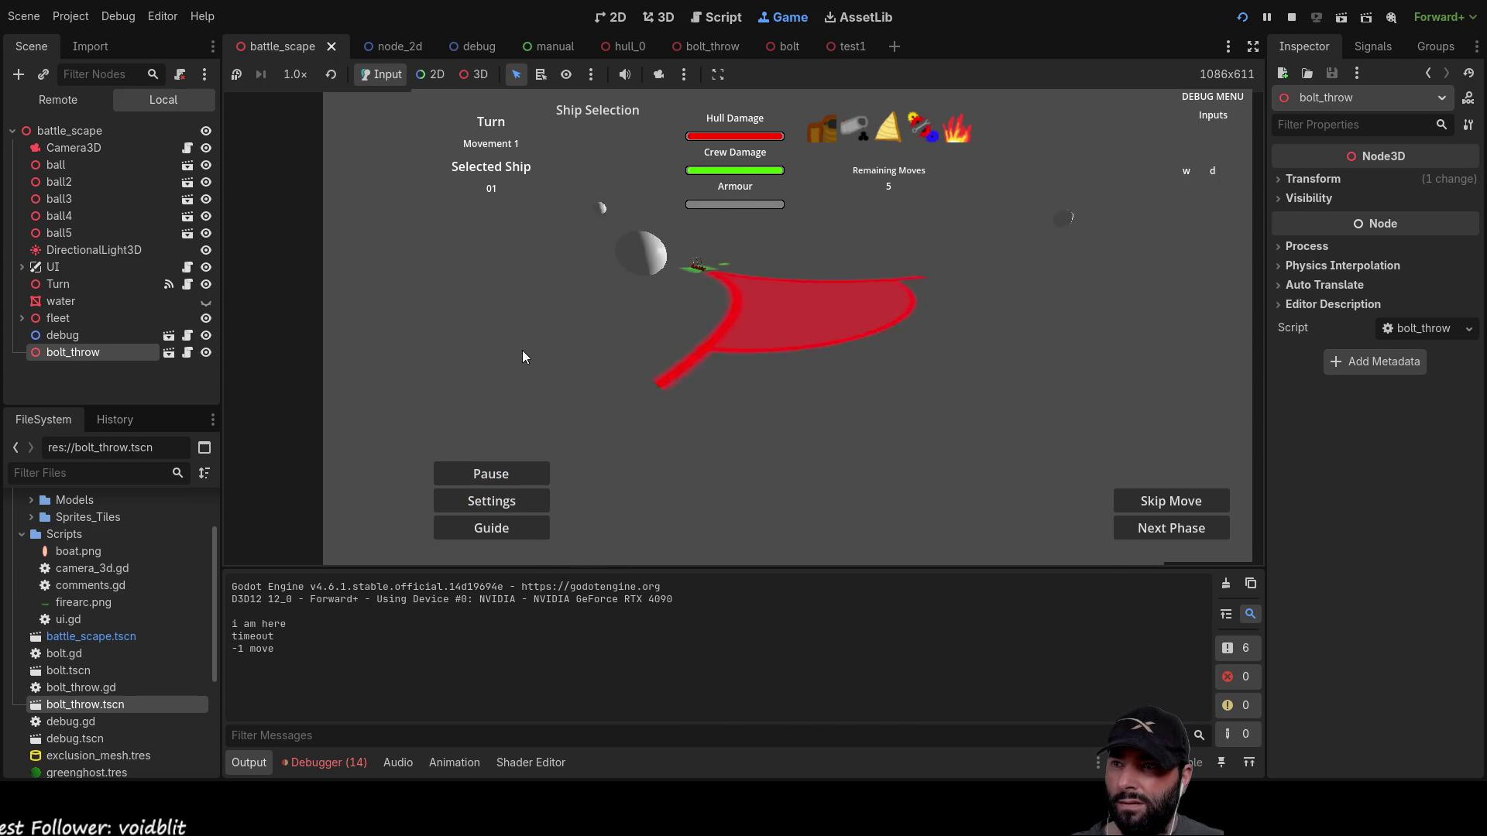
pyautogui.press('d')
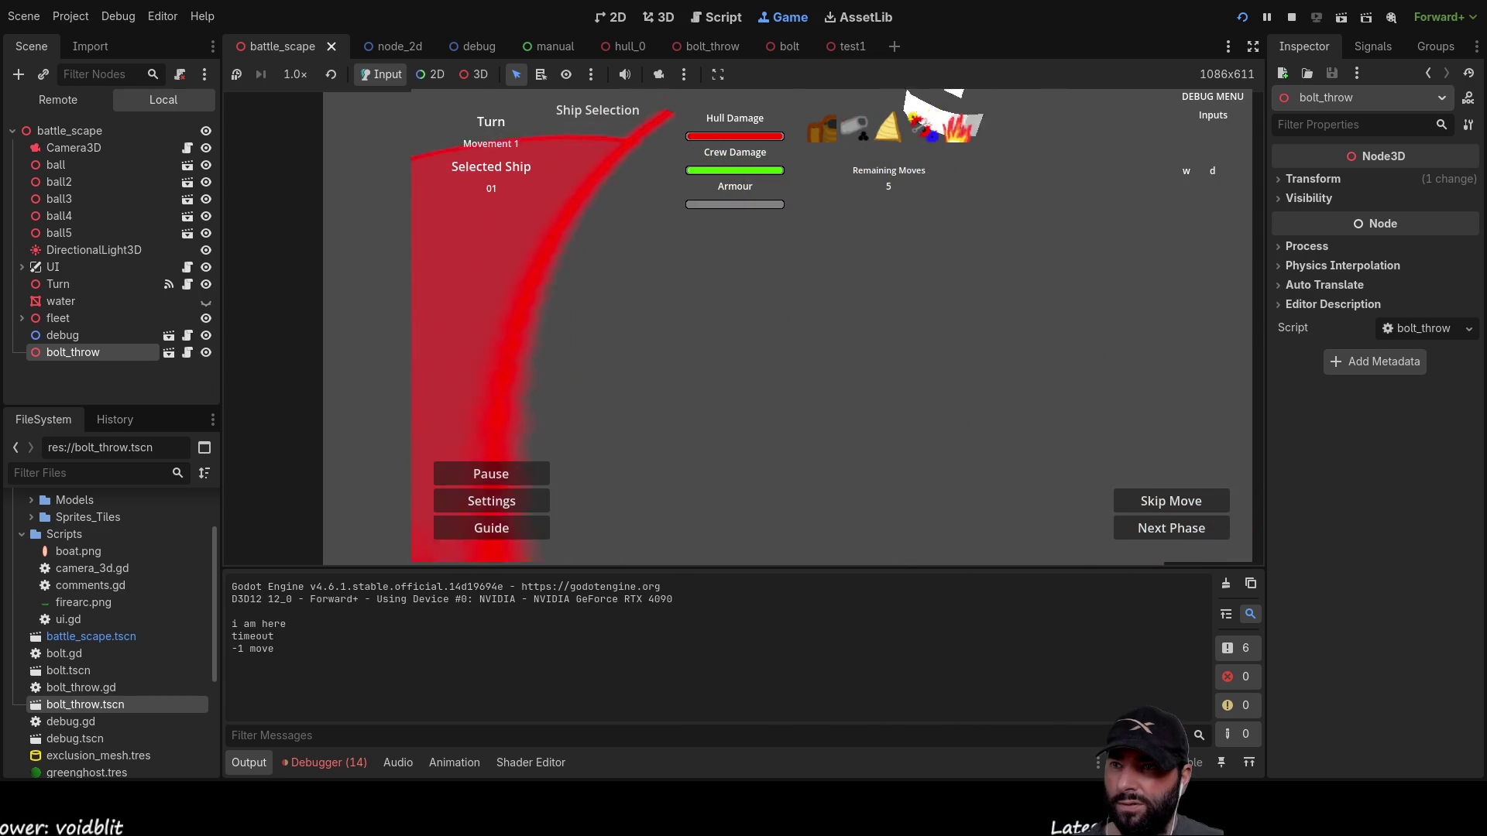
pyautogui.press('s')
pyautogui.press('w')
pyautogui.press('q')
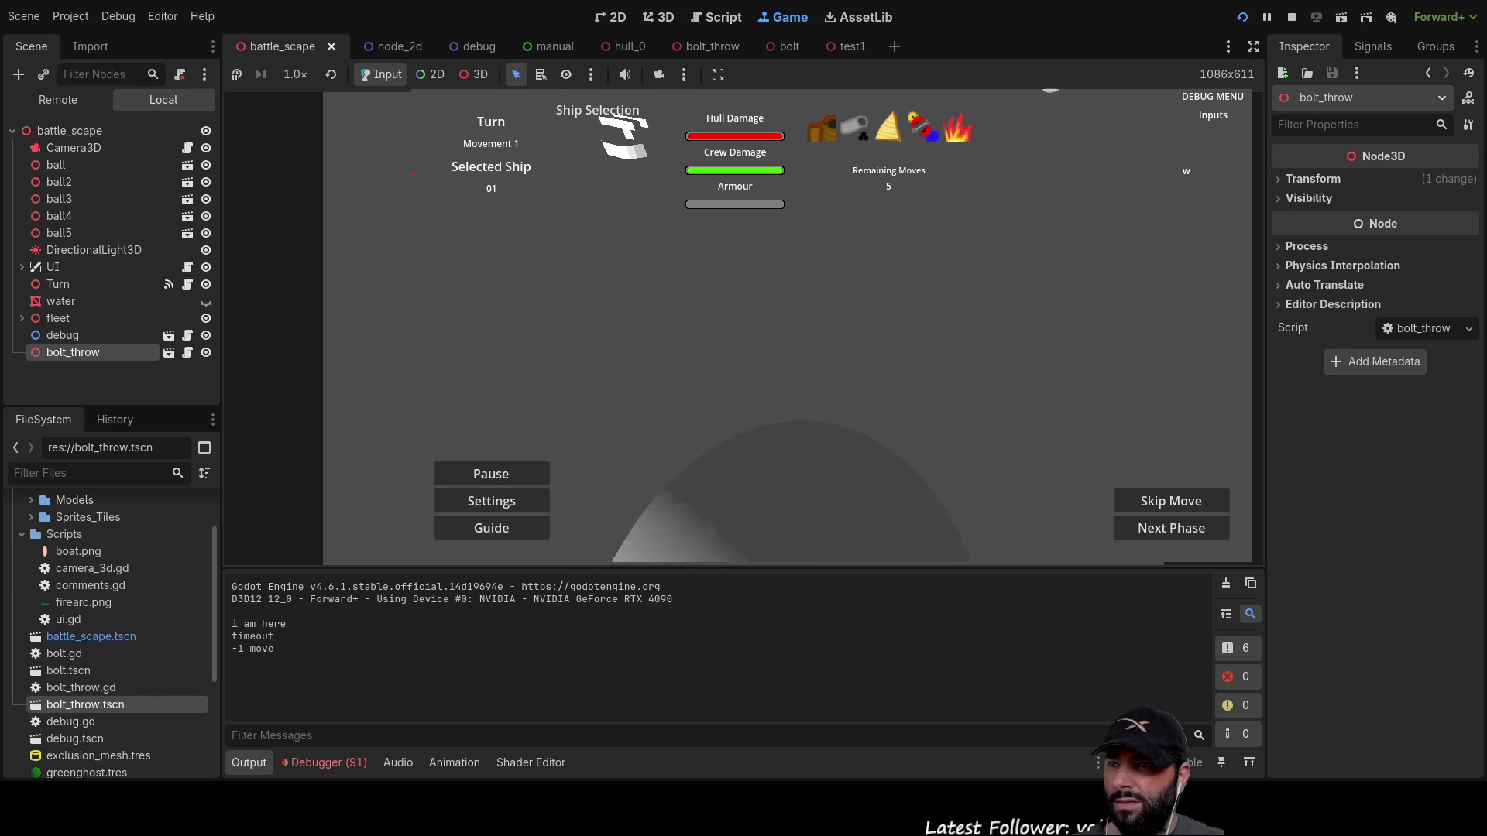
pyautogui.press('d')
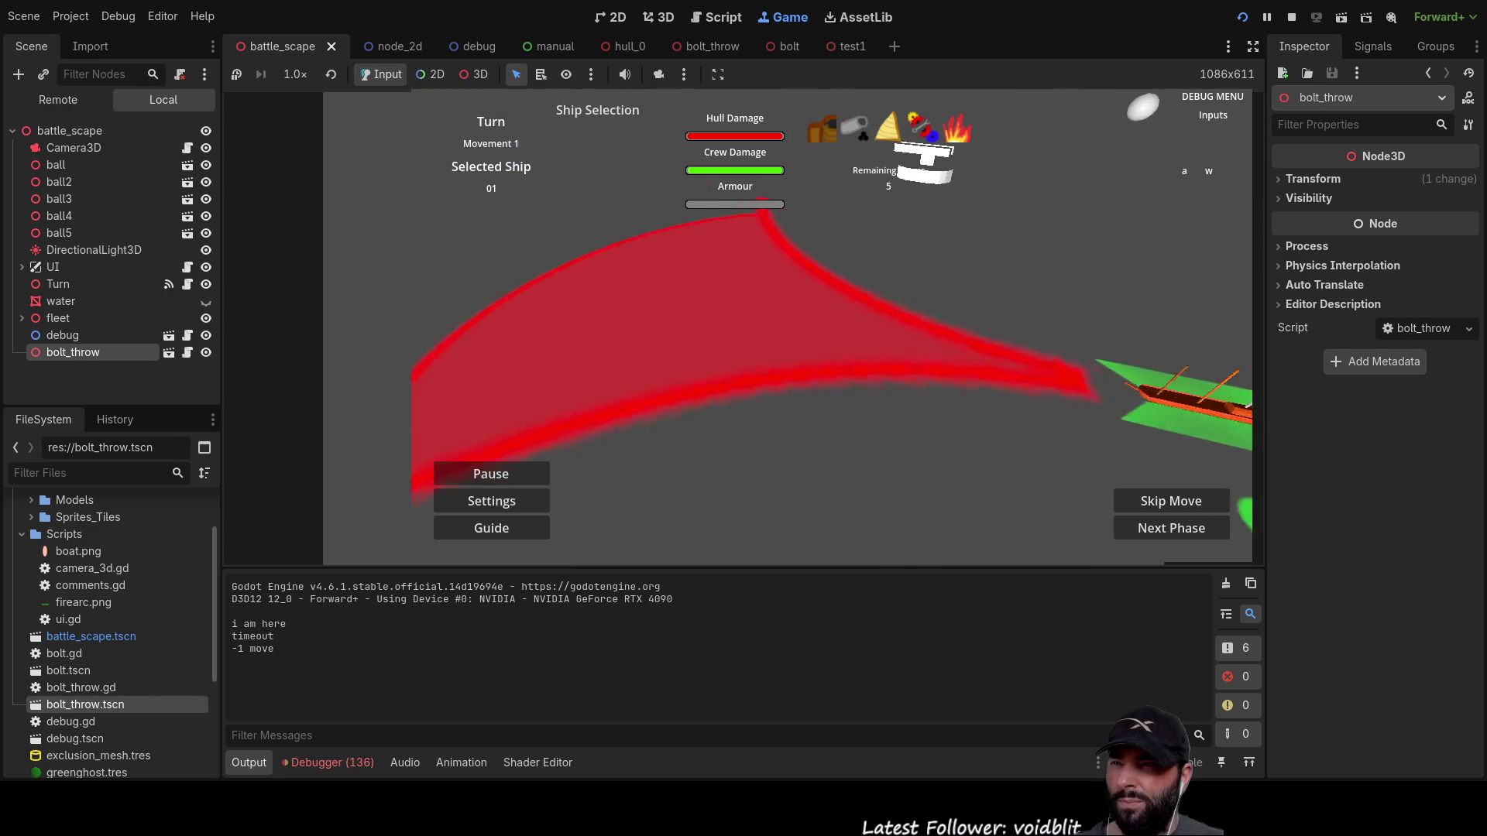
pyautogui.press('F8')
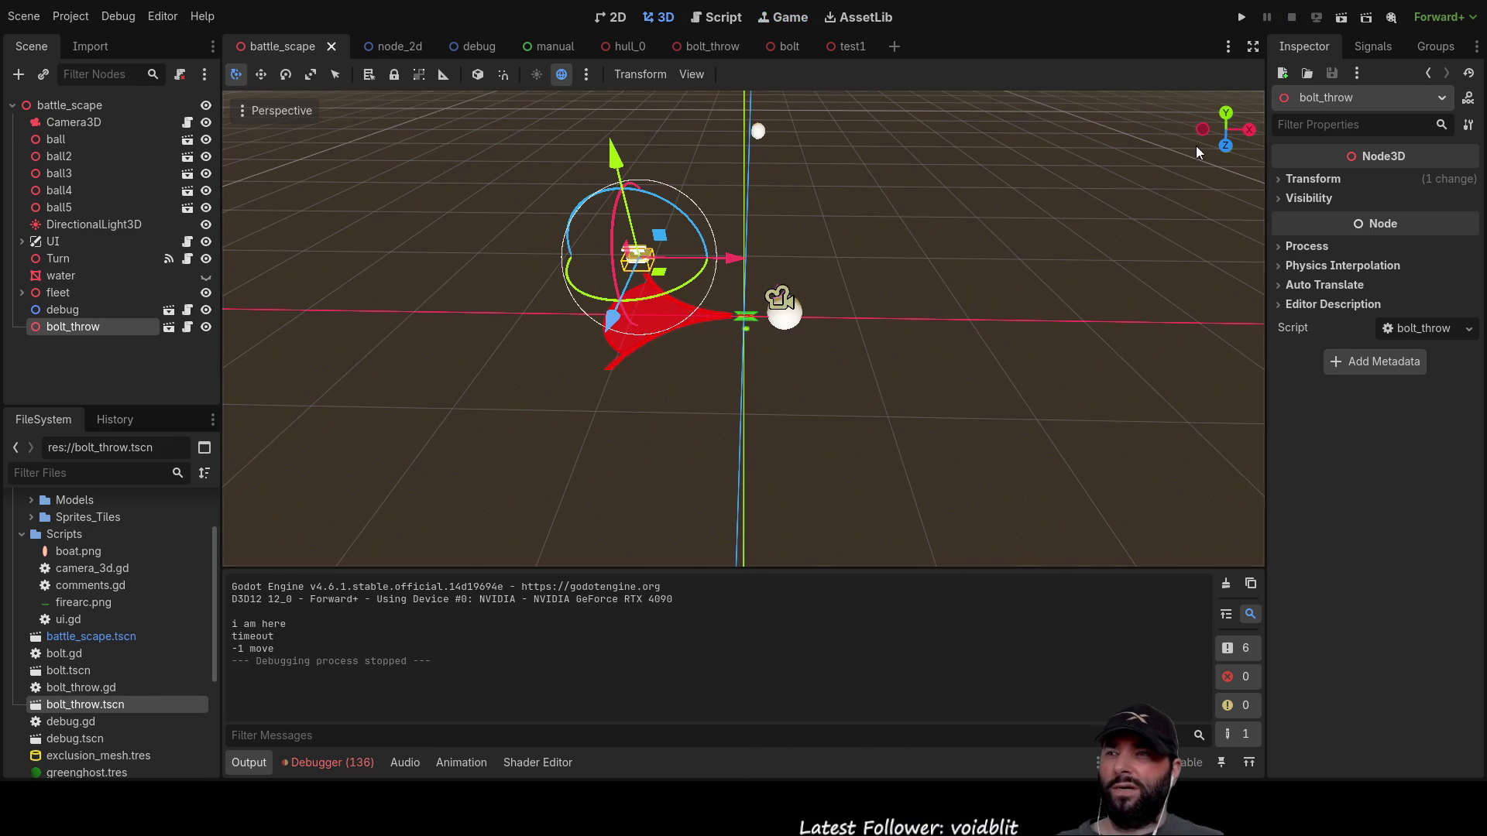
# Step: Frame the ship and fire arc, then slide bolt_throw sideways along its X axis
pyautogui.scroll(8, 826, 414)
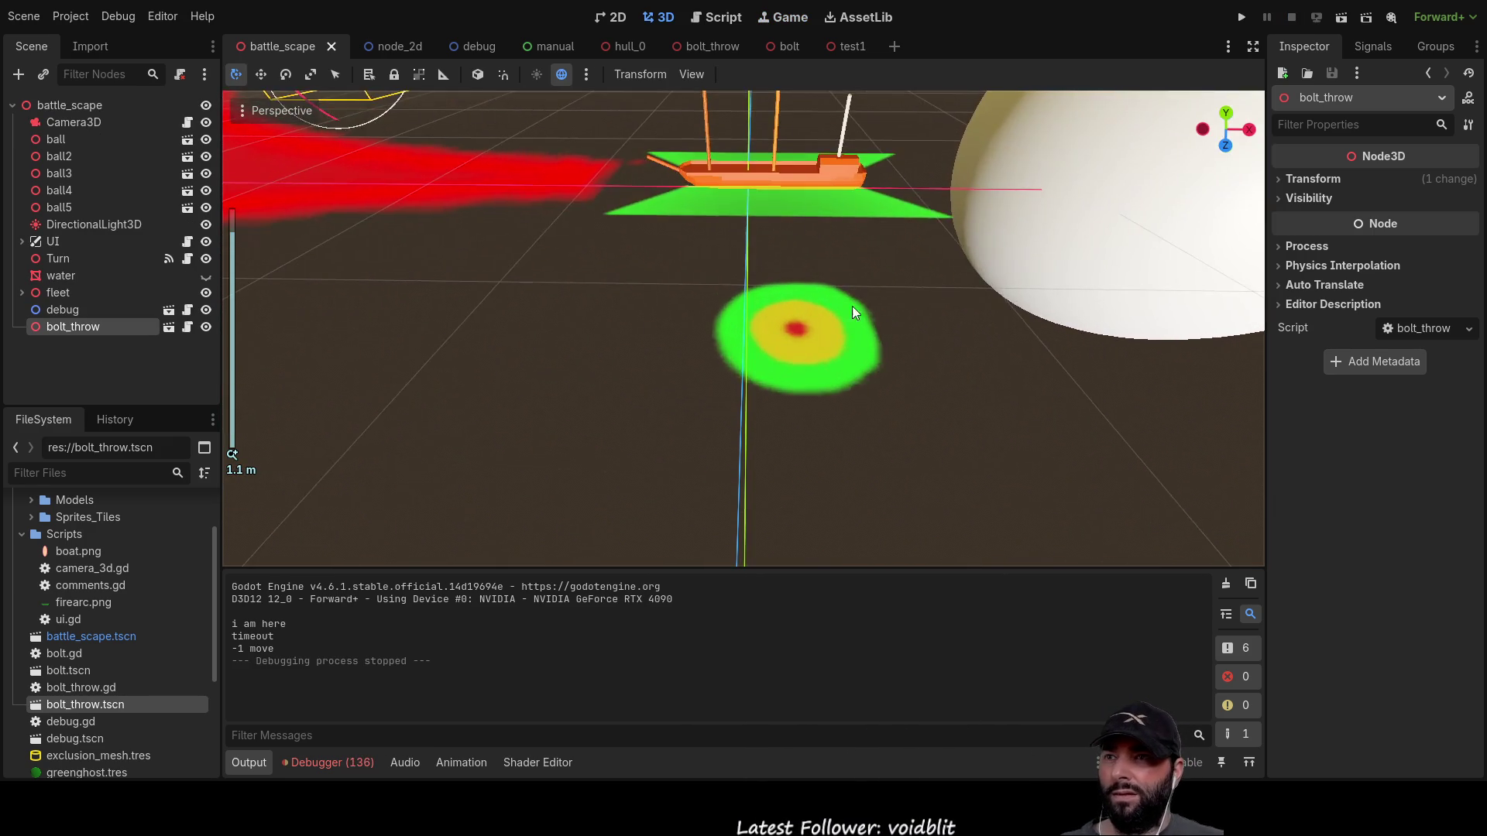
pyautogui.scroll(-4, 810, 335)
pyautogui.press('w')
pyautogui.moveTo(823, 431)
pyautogui.mouseDown()
pyautogui.moveTo(806, 388)
pyautogui.moveTo(839, 371)
pyautogui.moveTo(693, 337)
pyautogui.moveTo(561, 343)
pyautogui.mouseUp()
pyautogui.moveTo(638, 377)
pyautogui.mouseDown()
pyautogui.moveTo(718, 403)
pyautogui.moveTo(732, 373)
pyautogui.moveTo(730, 423)
pyautogui.mouseUp()
pyautogui.moveTo(473, 310)
pyautogui.mouseDown()
pyautogui.moveTo(422, 269)
pyautogui.moveTo(542, 333)
pyautogui.mouseUp()
pyautogui.scroll(-10, 754, 406)
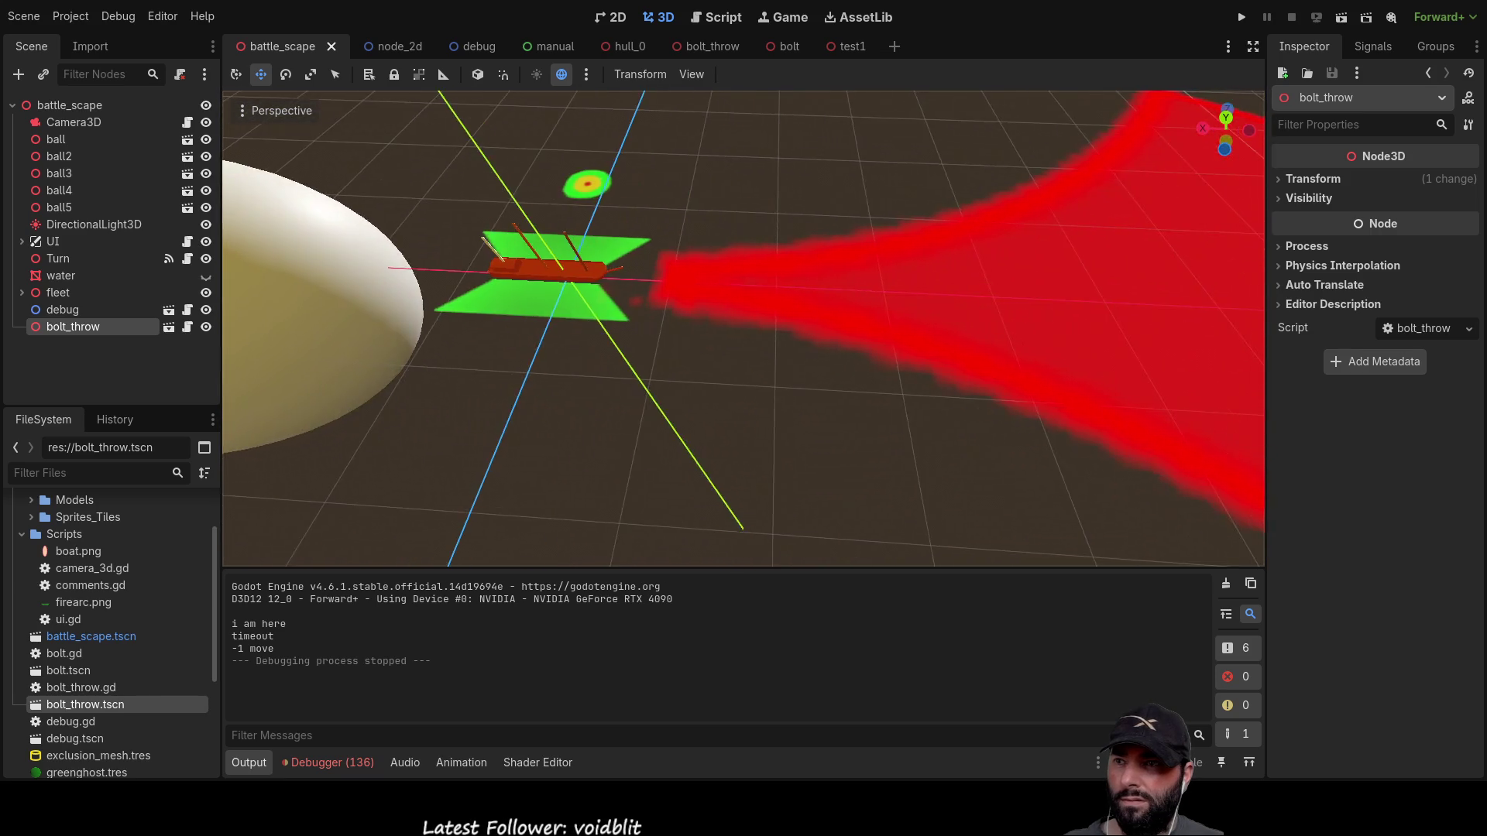
pyautogui.moveTo(777, 382)
pyautogui.mouseDown()
pyautogui.moveTo(821, 304)
pyautogui.moveTo(1126, 304)
pyautogui.moveTo(825, 351)
pyautogui.mouseUp()
pyautogui.scroll(8, 798, 364)
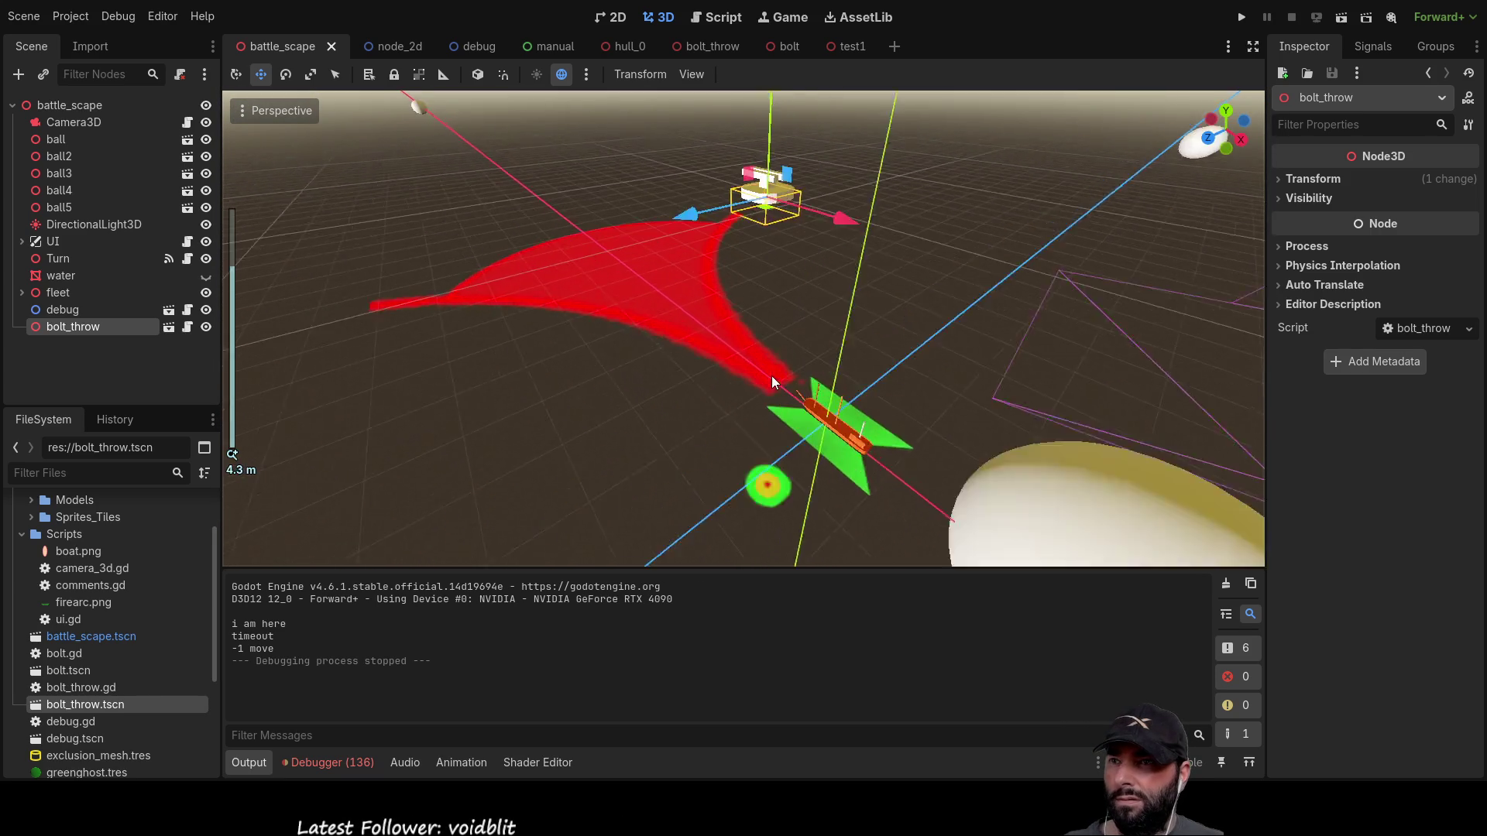
pyautogui.moveTo(741, 309)
pyautogui.mouseDown()
pyautogui.moveTo(671, 272)
pyautogui.moveTo(695, 268)
pyautogui.moveTo(499, 227)
pyautogui.mouseUp()
pyautogui.moveTo(605, 144)
pyautogui.mouseDown()
pyautogui.moveTo(527, 158)
pyautogui.moveTo(481, 200)
pyautogui.moveTo(649, 236)
pyautogui.moveTo(967, 268)
pyautogui.mouseUp()
# Step: Set bolt_throw's linked Transform Scale to 0.1 on all axes
pyautogui.scroll(-5, 810, 287)
pyautogui.moveTo(810, 286)
pyautogui.mouseDown()
pyautogui.moveTo(524, 402)
pyautogui.moveTo(858, 322)
pyautogui.mouseUp()
pyautogui.scroll(3, 587, 383)
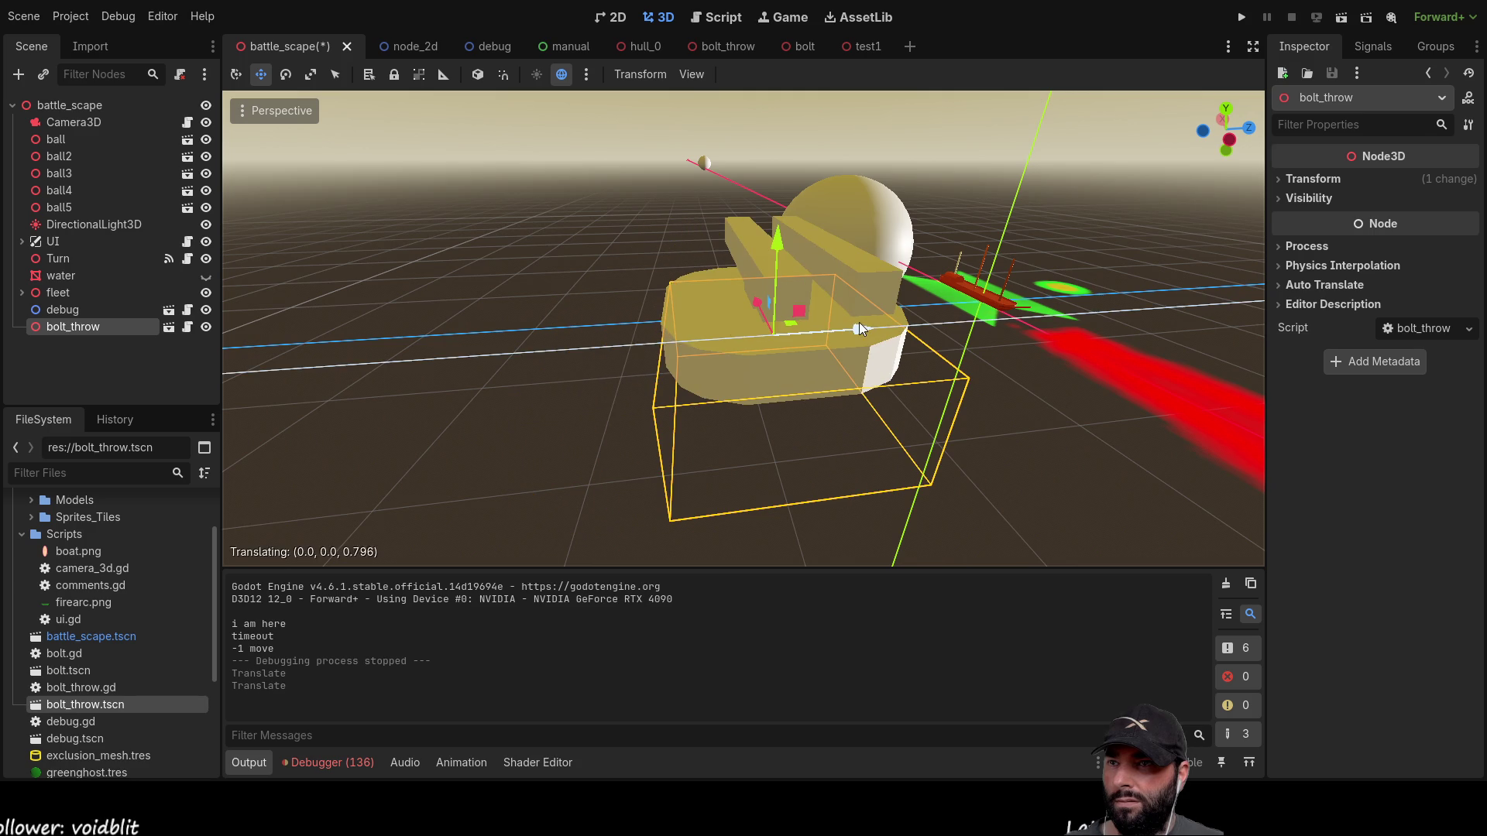
pyautogui.click(1281, 178)
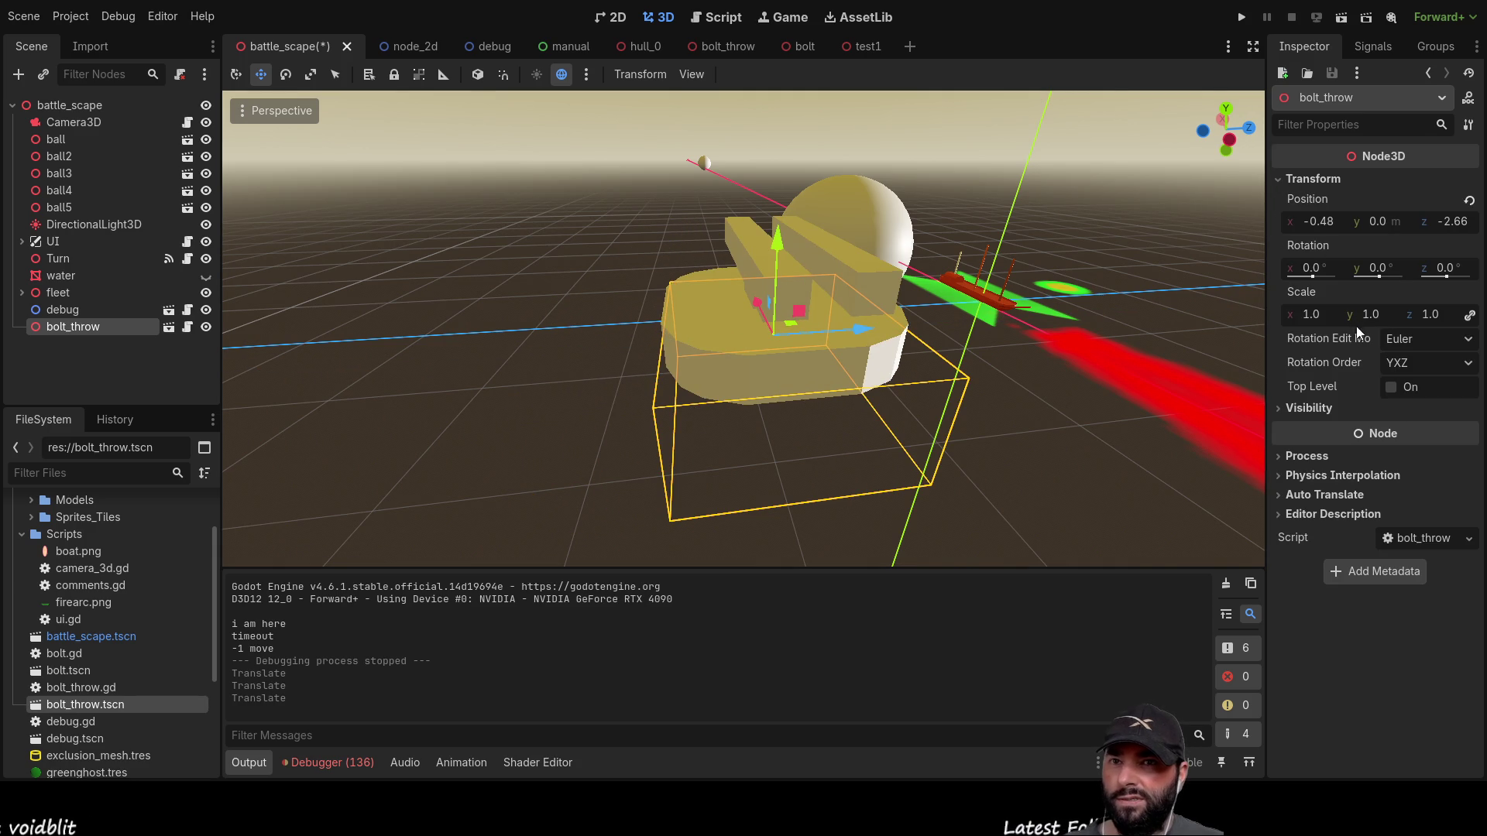
pyautogui.click(1307, 316)
pyautogui.write('0.')
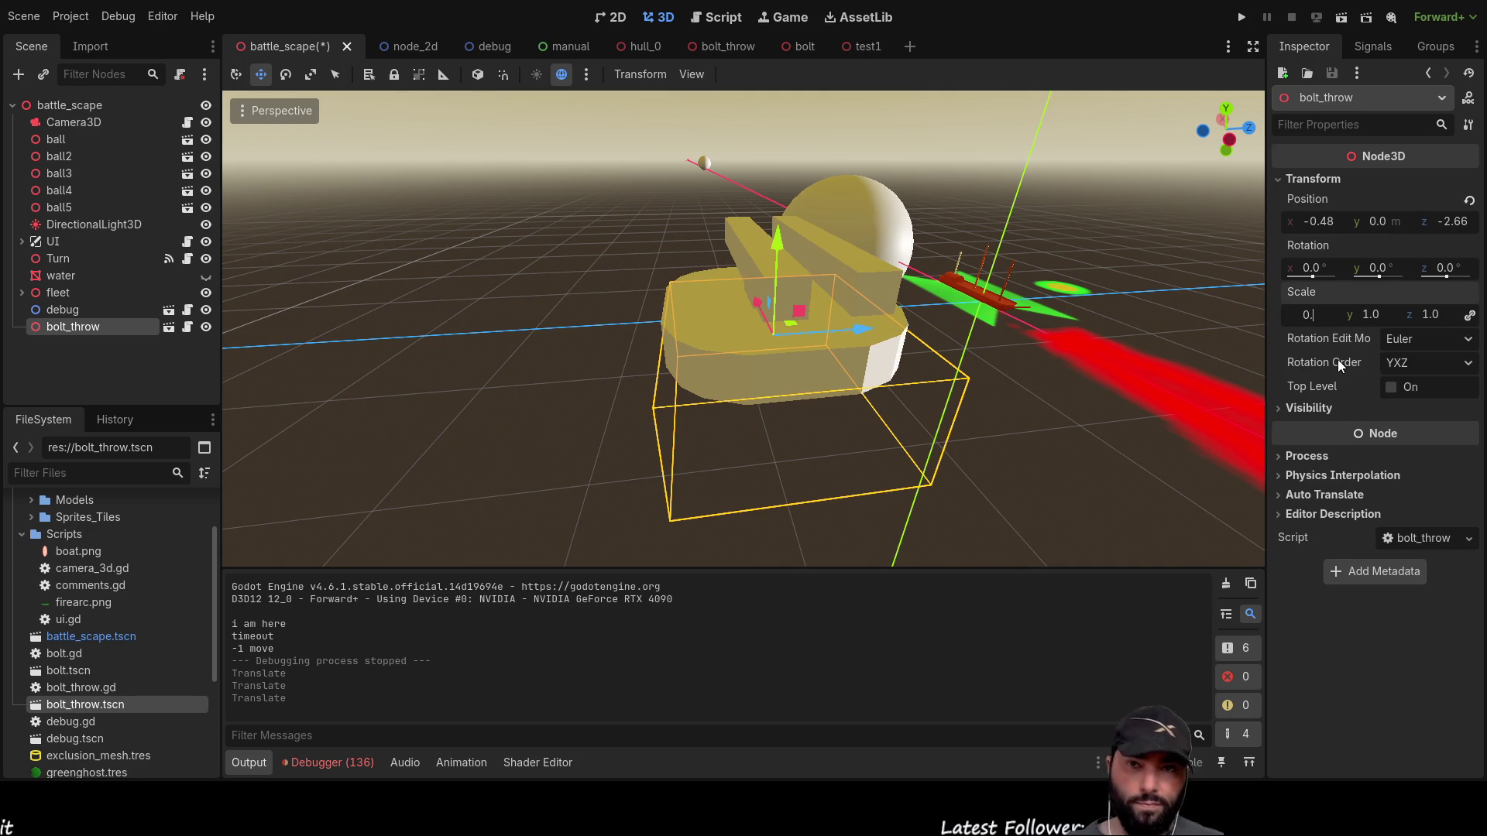
pyautogui.write('1')
pyautogui.press('Return')
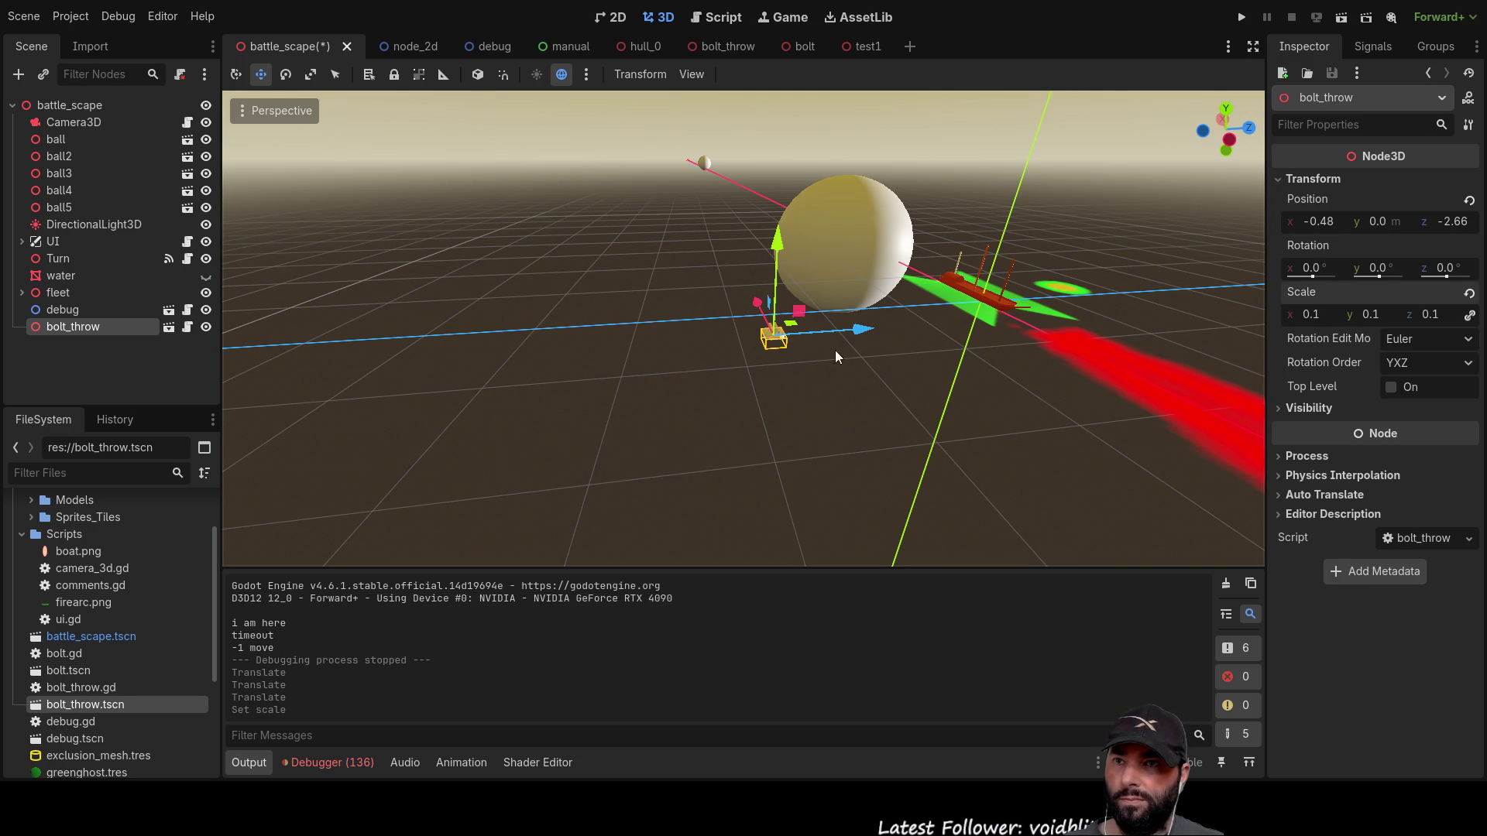
# Step: Reframe the view around the boat and fire arc, then run the game
pyautogui.click(816, 381)
pyautogui.moveTo(816, 382); pyautogui.dragTo(490, 374)
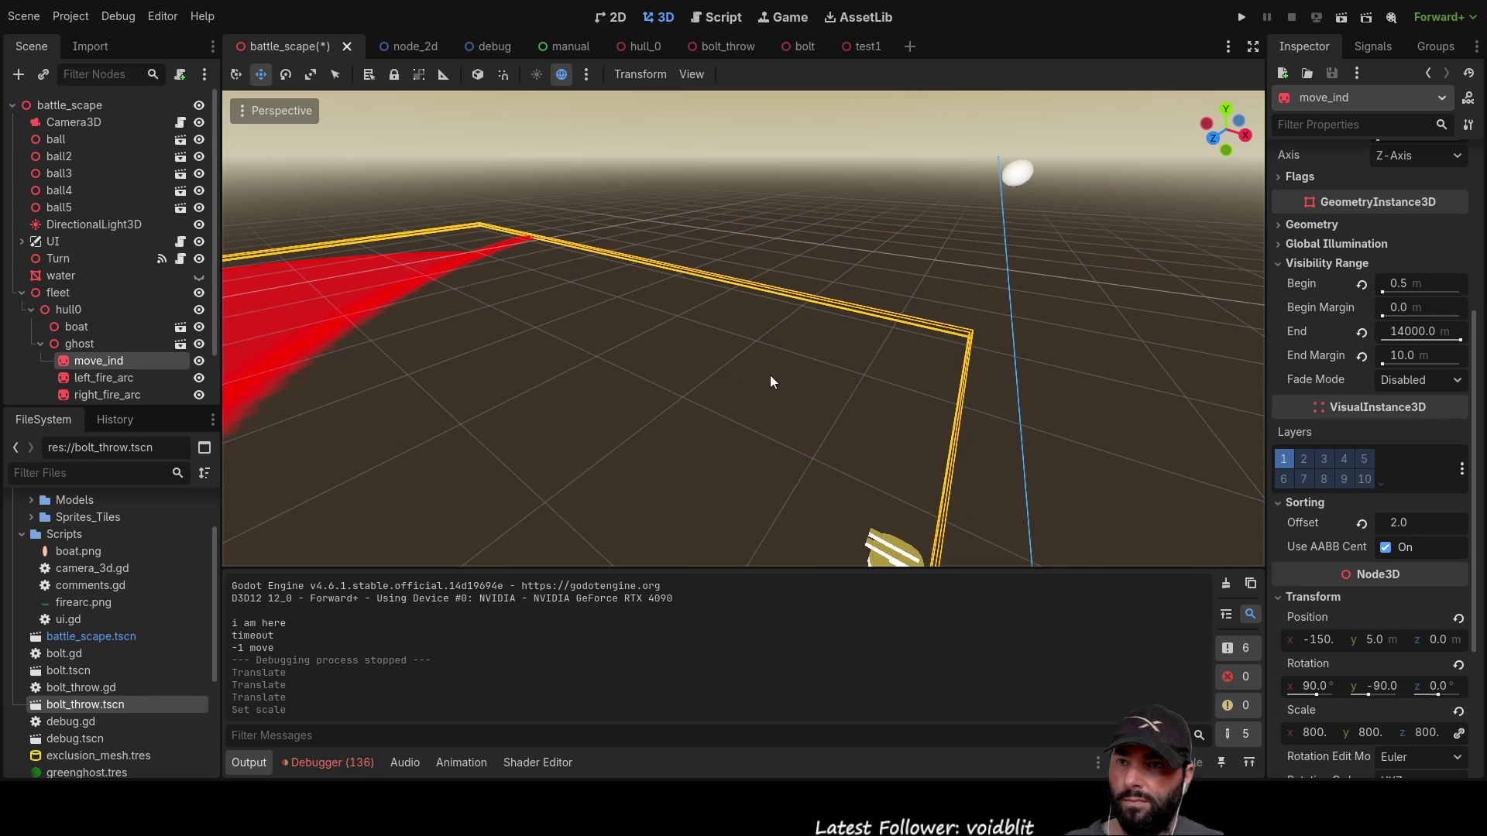
pyautogui.moveTo(855, 321)
pyautogui.mouseDown()
pyautogui.moveTo(468, 340)
pyautogui.moveTo(491, 355)
pyautogui.mouseUp()
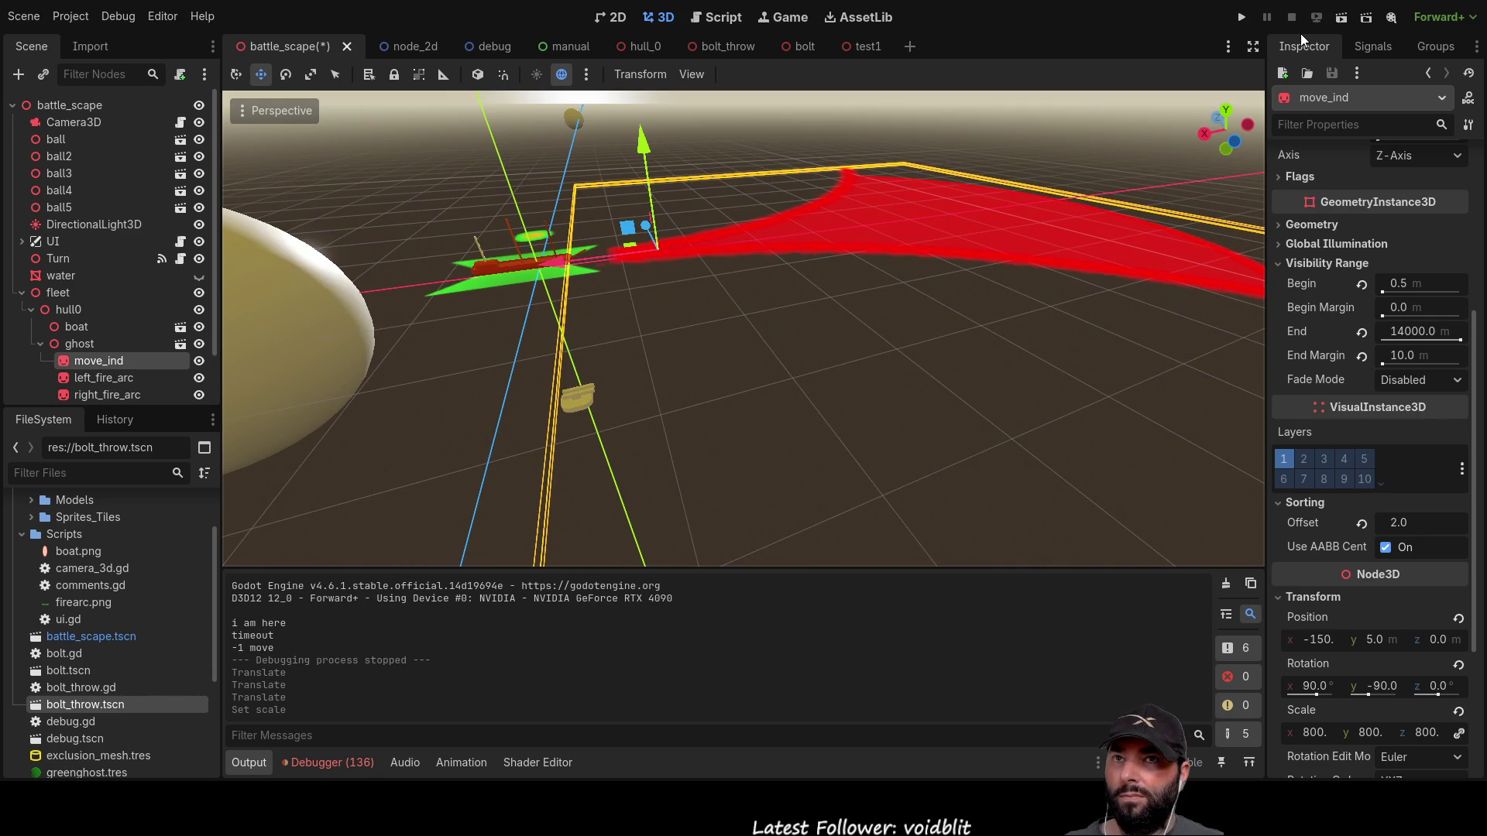
pyautogui.click(1241, 17)
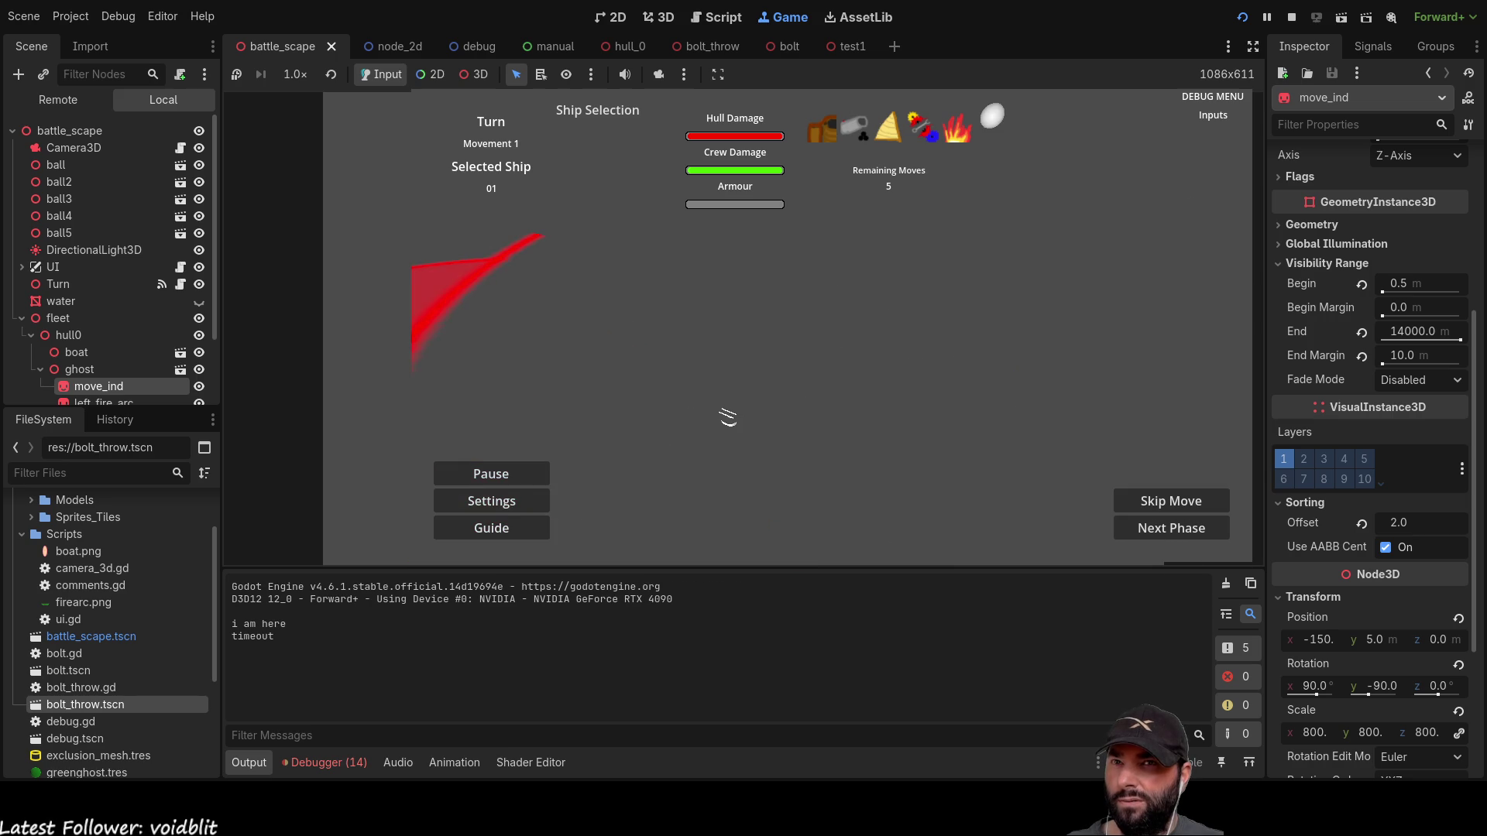
pyautogui.click(1291, 16)
pyautogui.moveTo(847, 320); pyautogui.dragTo(663, 349)
pyautogui.moveTo(504, 375)
pyautogui.mouseDown()
pyautogui.moveTo(434, 348)
pyautogui.moveTo(433, 372)
pyautogui.moveTo(465, 379)
pyautogui.moveTo(527, 349)
pyautogui.moveTo(737, 491)
pyautogui.moveTo(739, 467)
pyautogui.moveTo(503, 545)
pyautogui.moveTo(755, 443)
pyautogui.mouseUp()
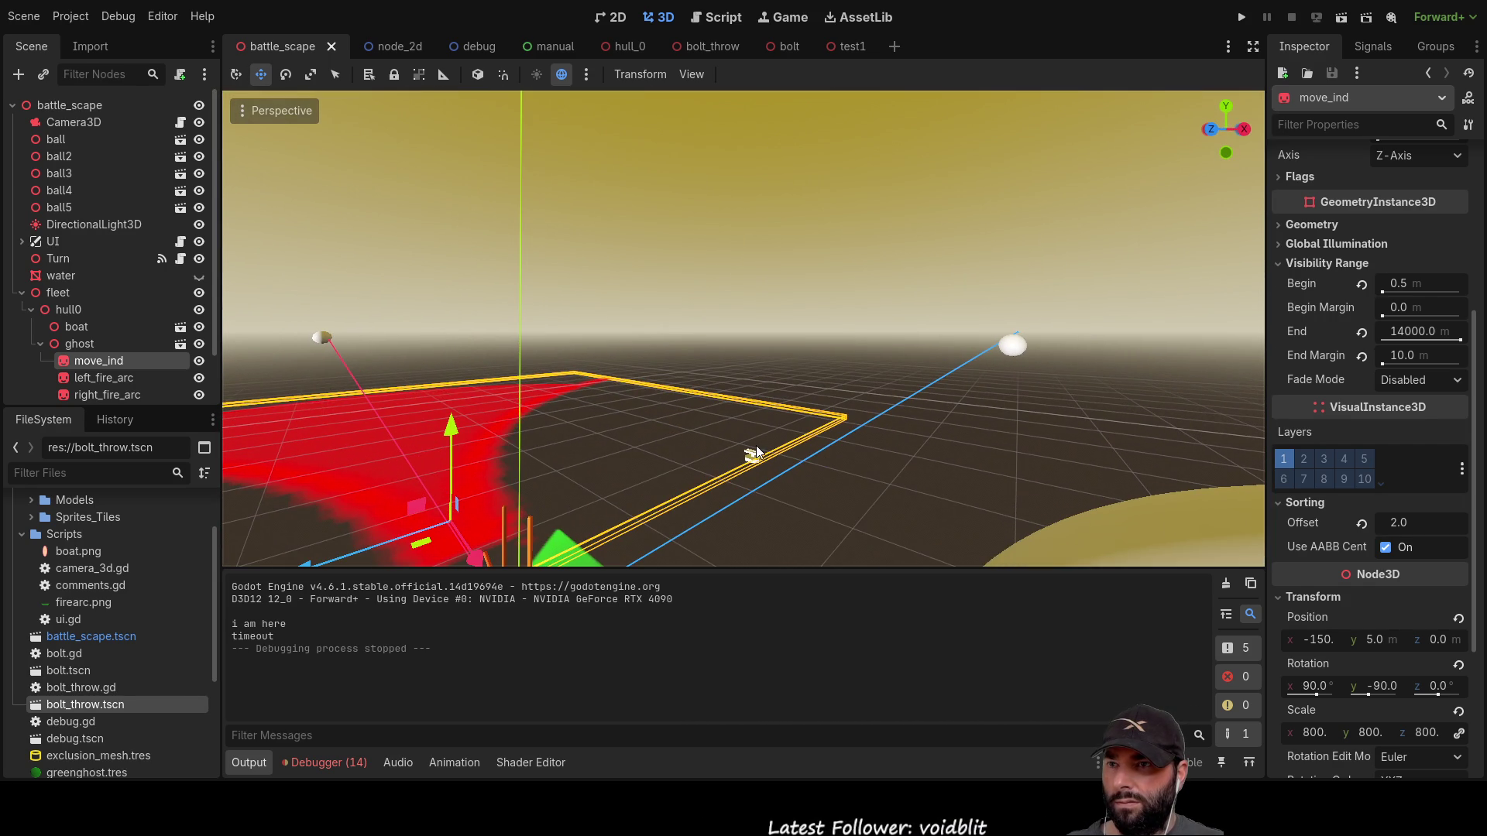
# Step: Raise the bolt_throw node along its Y axis to about 1.866
pyautogui.click(749, 454)
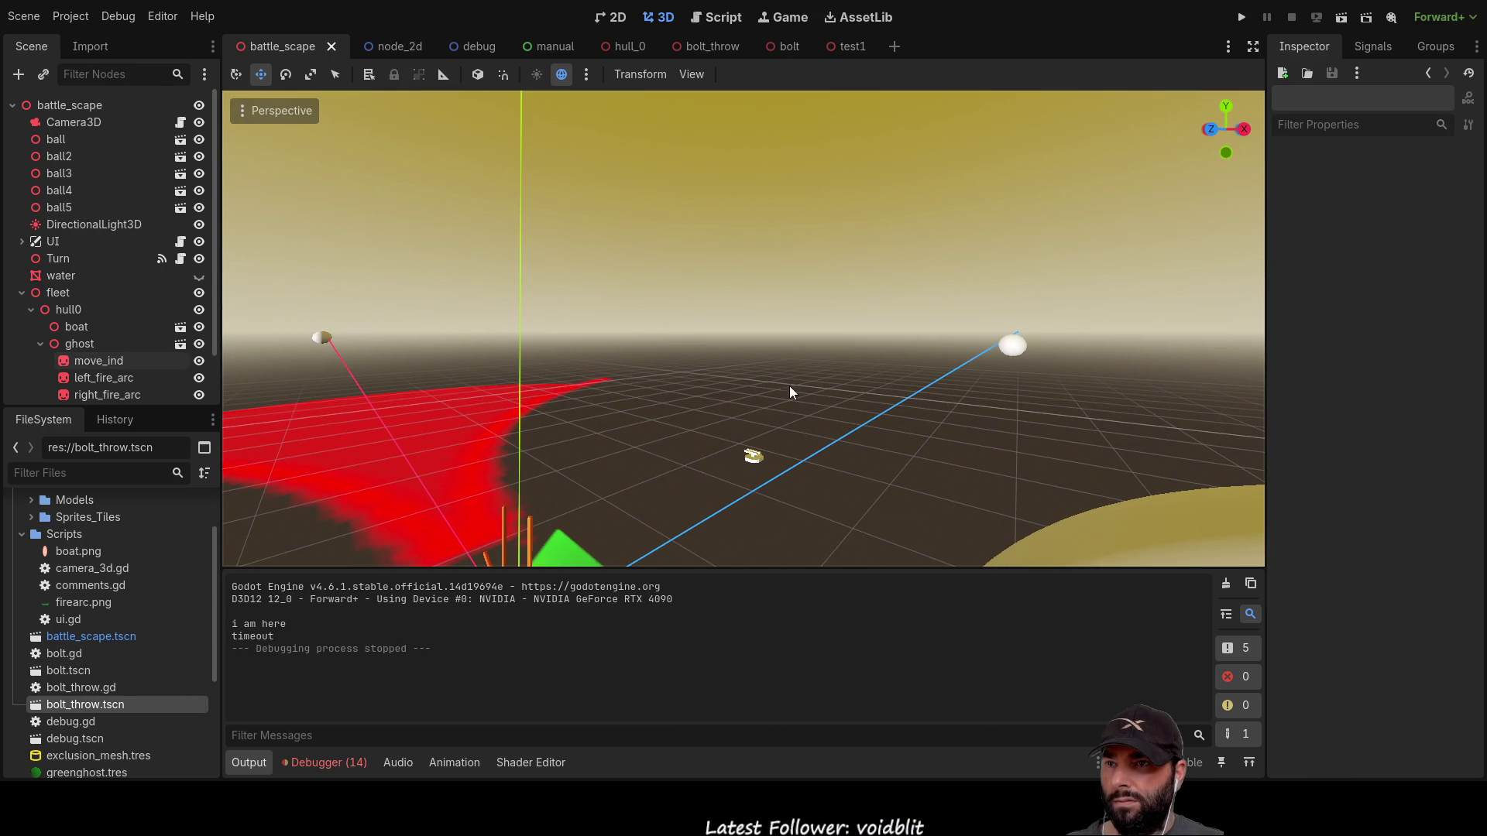
pyautogui.click(751, 457)
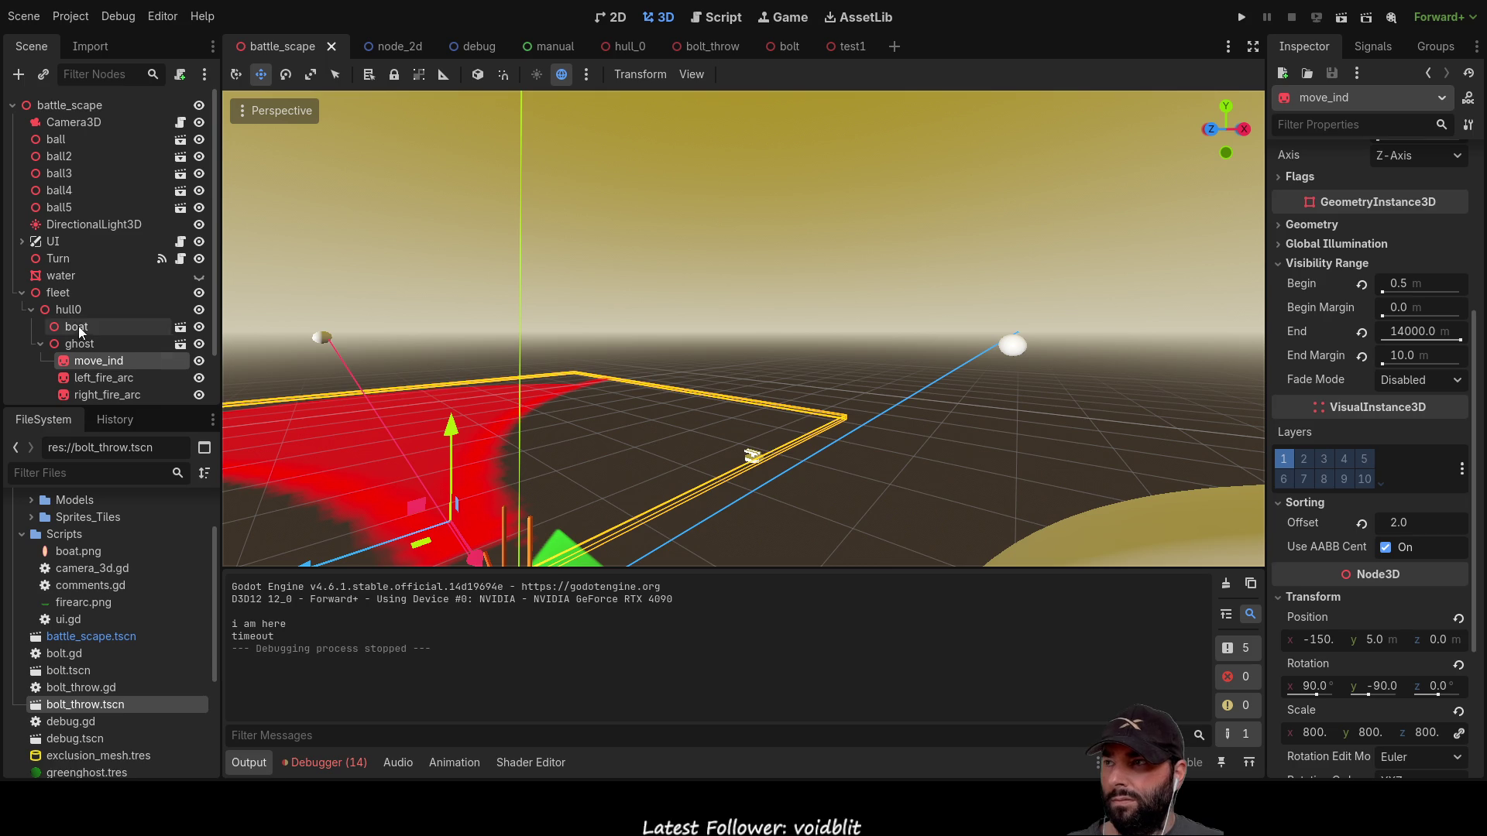
pyautogui.scroll(-3, 84, 341)
pyautogui.click(92, 391)
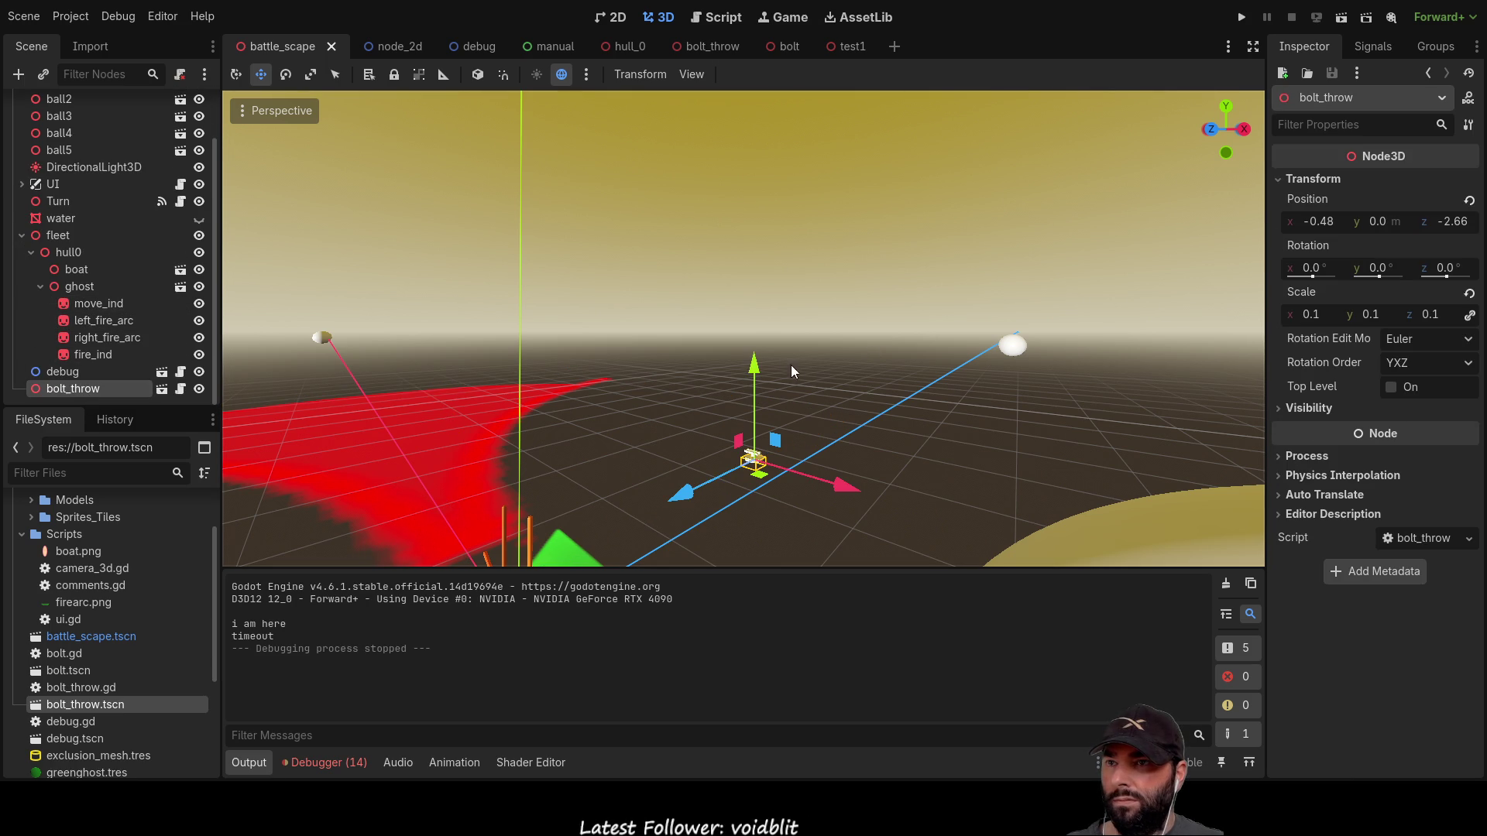
pyautogui.moveTo(755, 364)
pyautogui.mouseDown()
pyautogui.moveTo(754, 170)
pyautogui.moveTo(751, 213)
pyautogui.mouseUp()
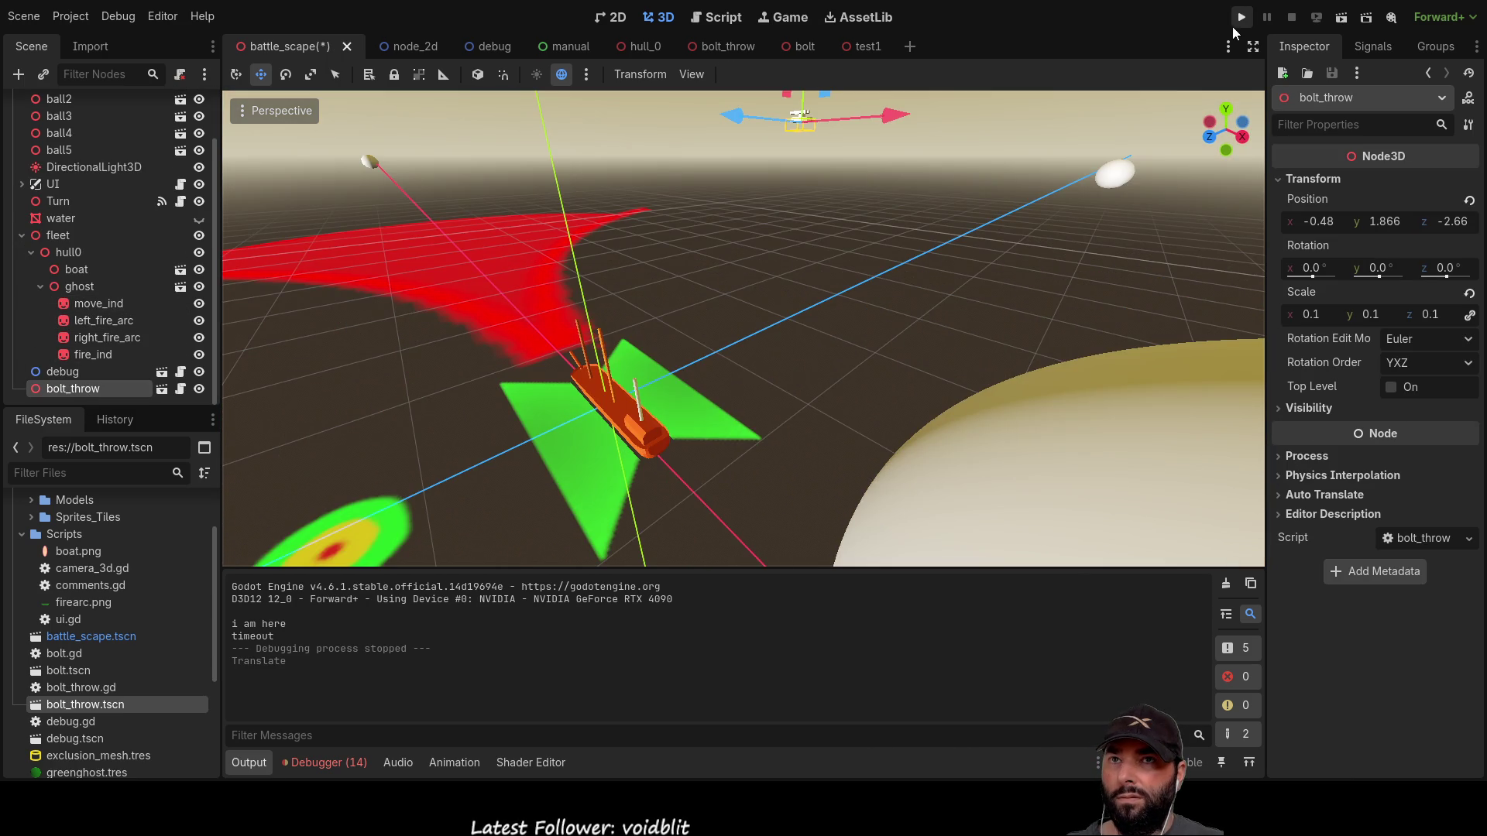
# Step: Test-run the game, swinging the camera around the ship, then stop it and open the bolt scene
pyautogui.click(1241, 17)
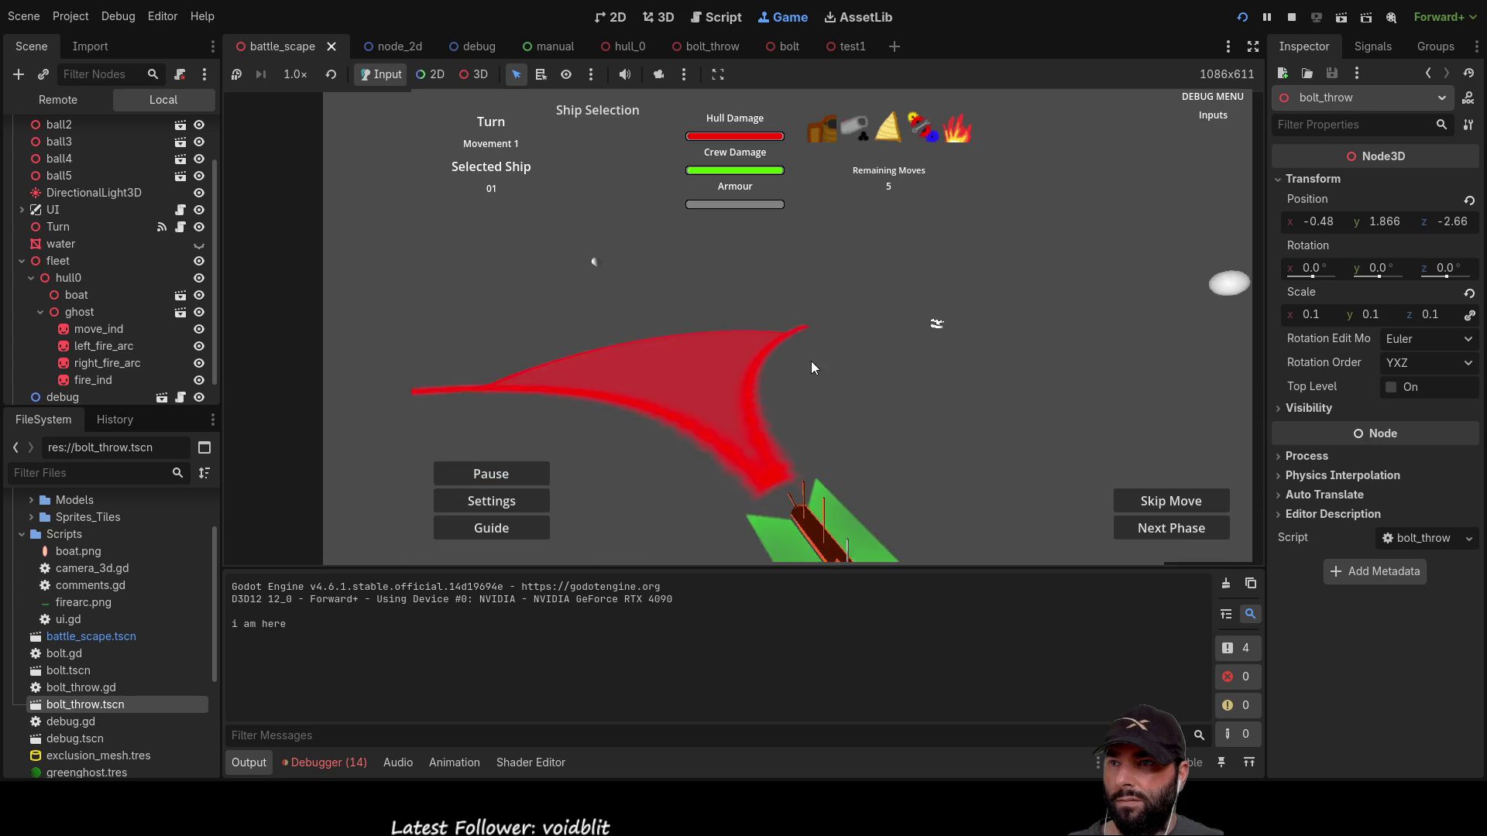
pyautogui.moveTo(640, 341)
pyautogui.mouseDown()
pyautogui.moveTo(462, 337)
pyautogui.moveTo(577, 316)
pyautogui.mouseUp()
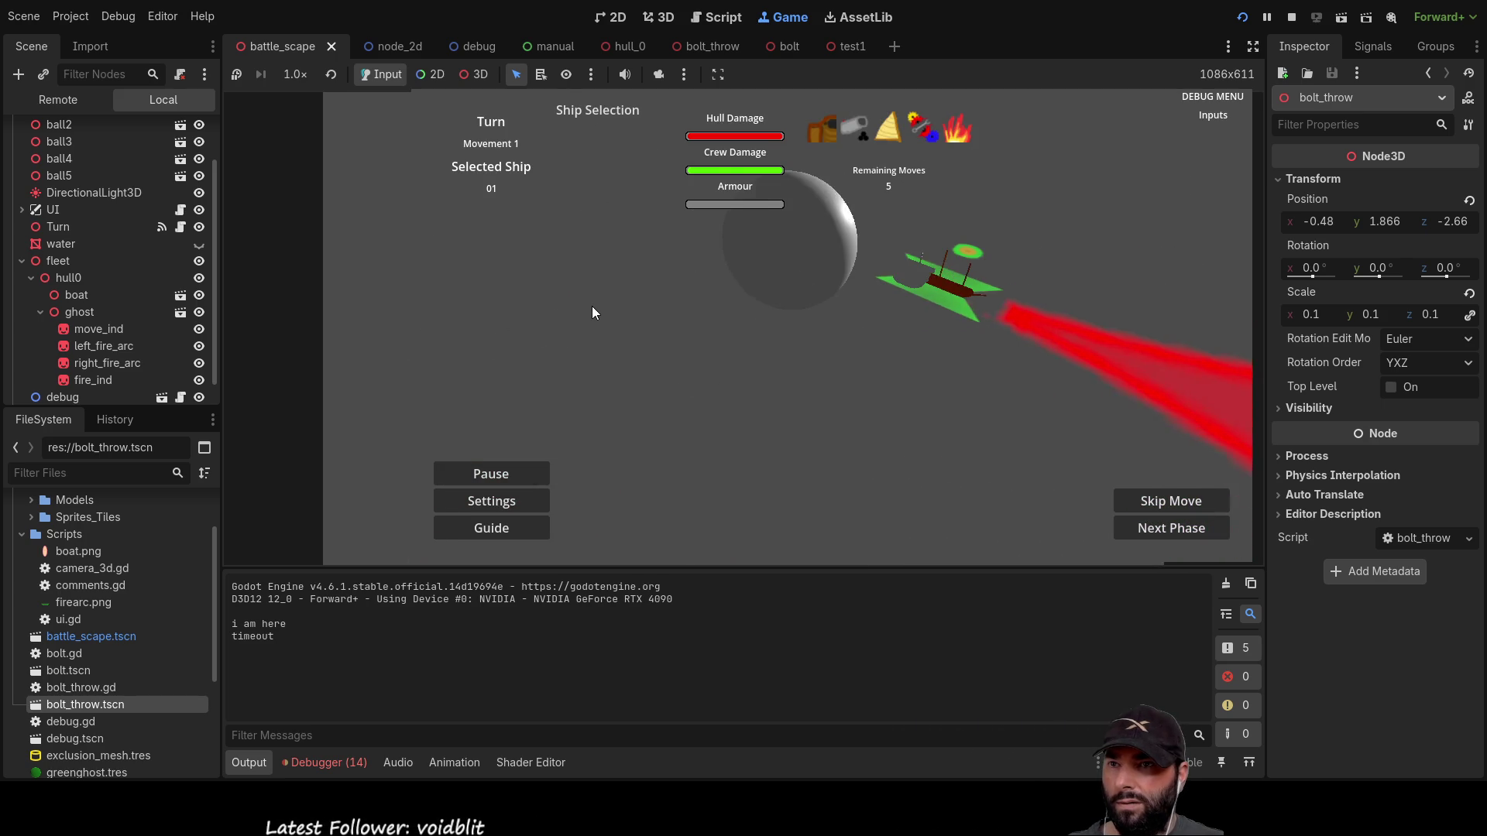
pyautogui.press('d')
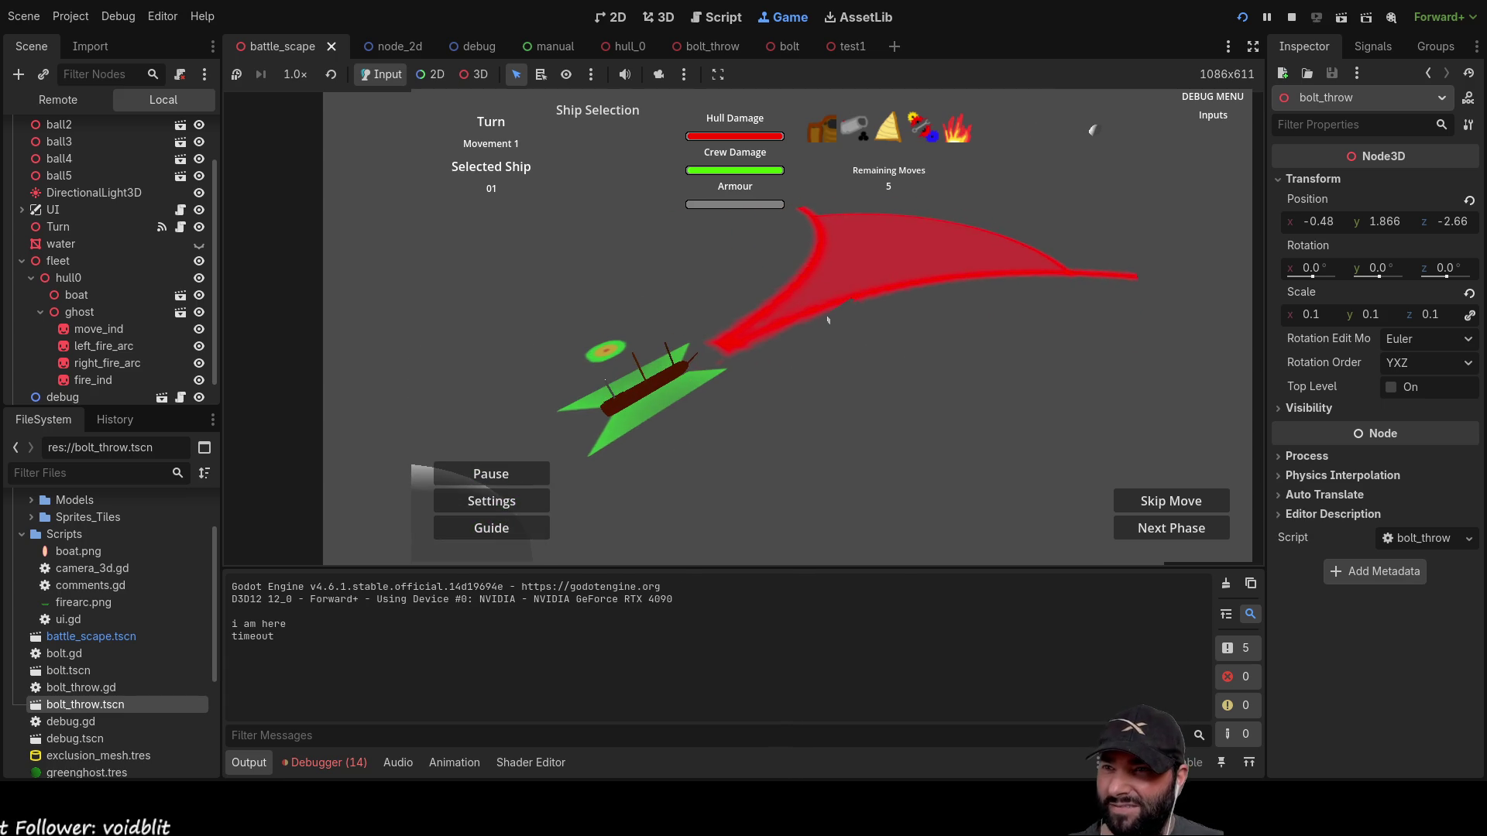
pyautogui.press('w')
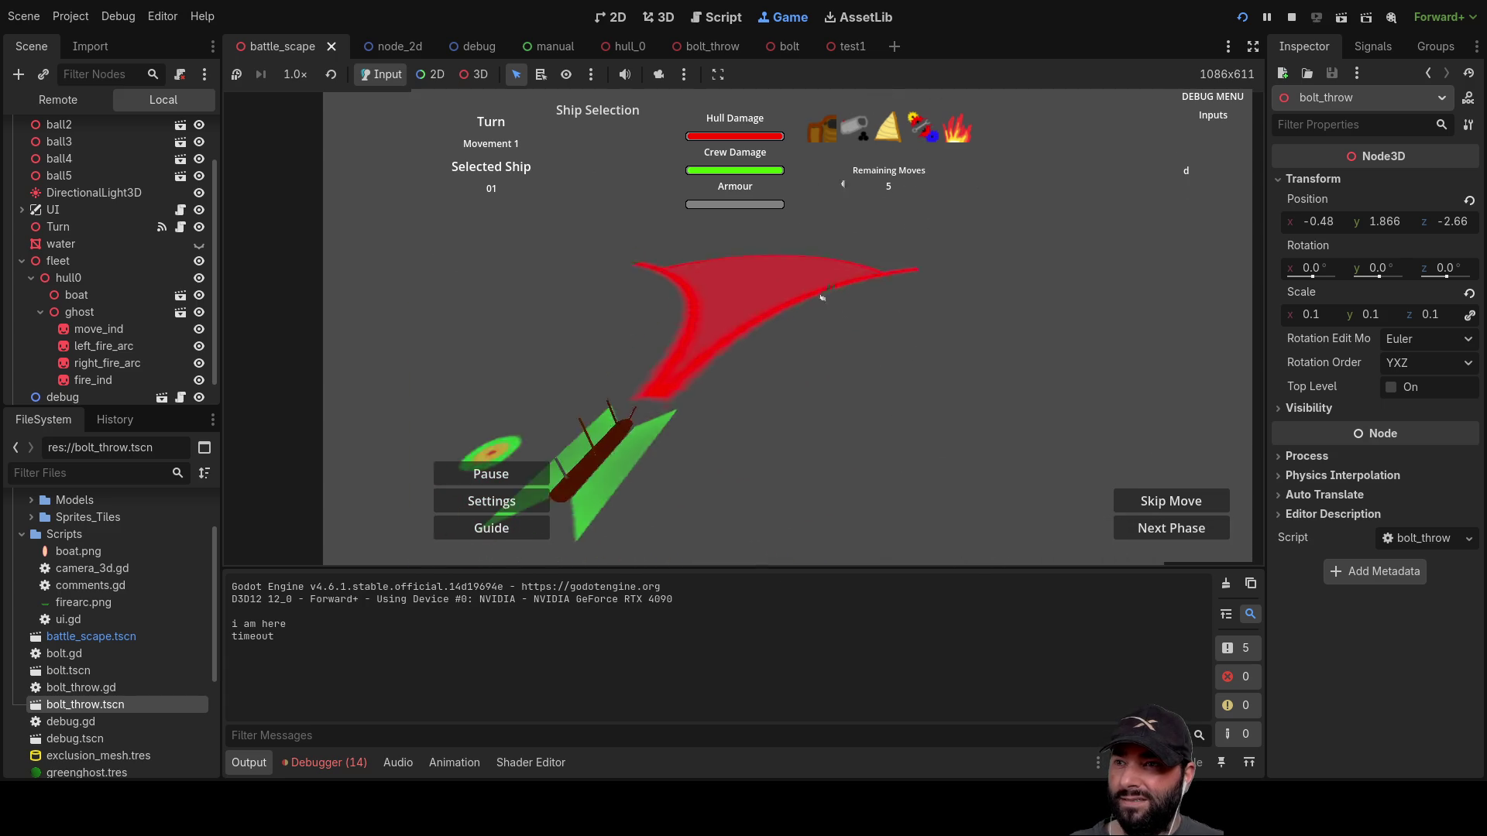
pyautogui.press('d')
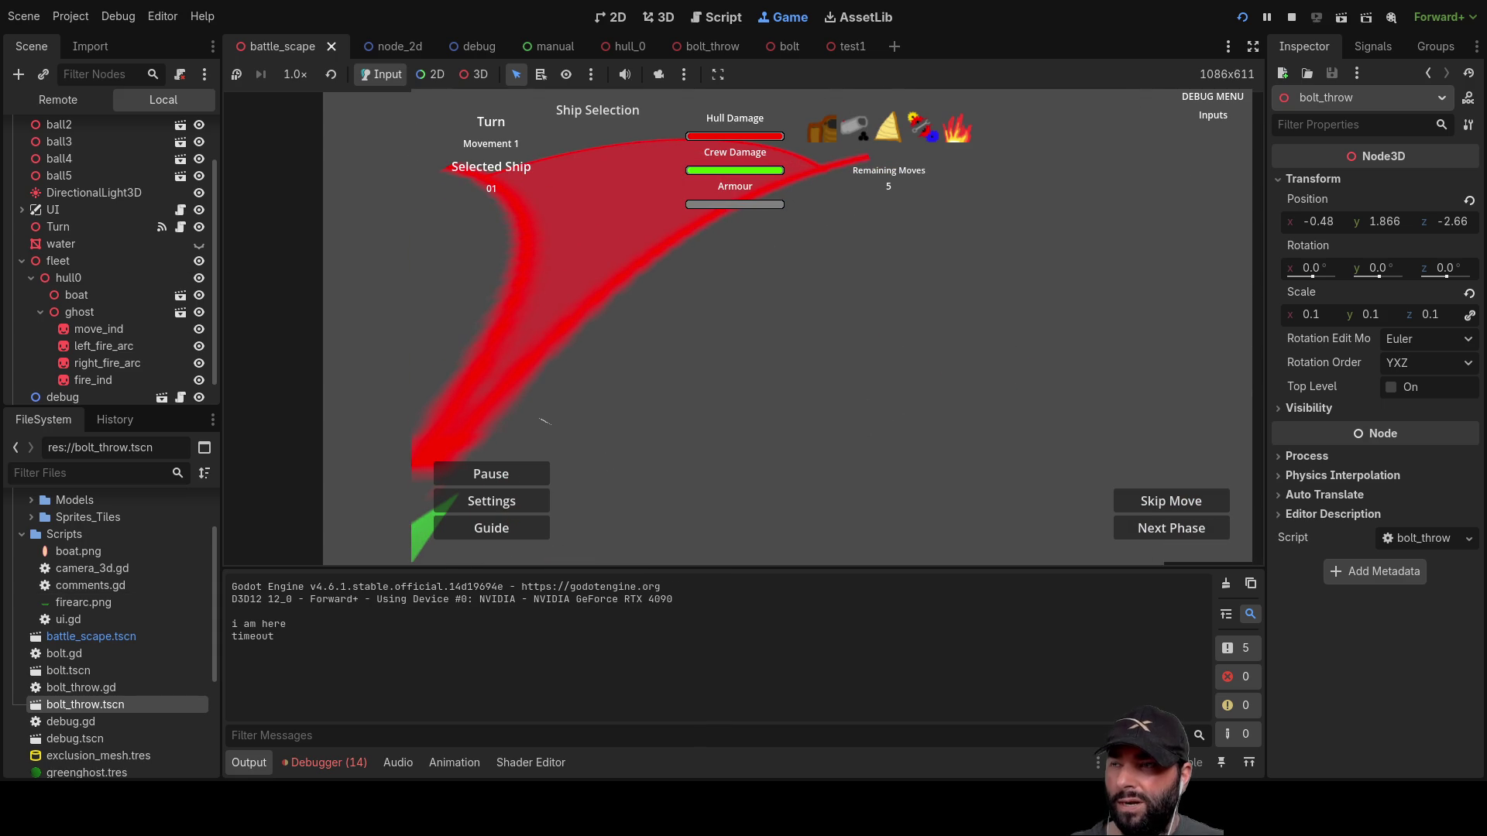
pyautogui.press('F8')
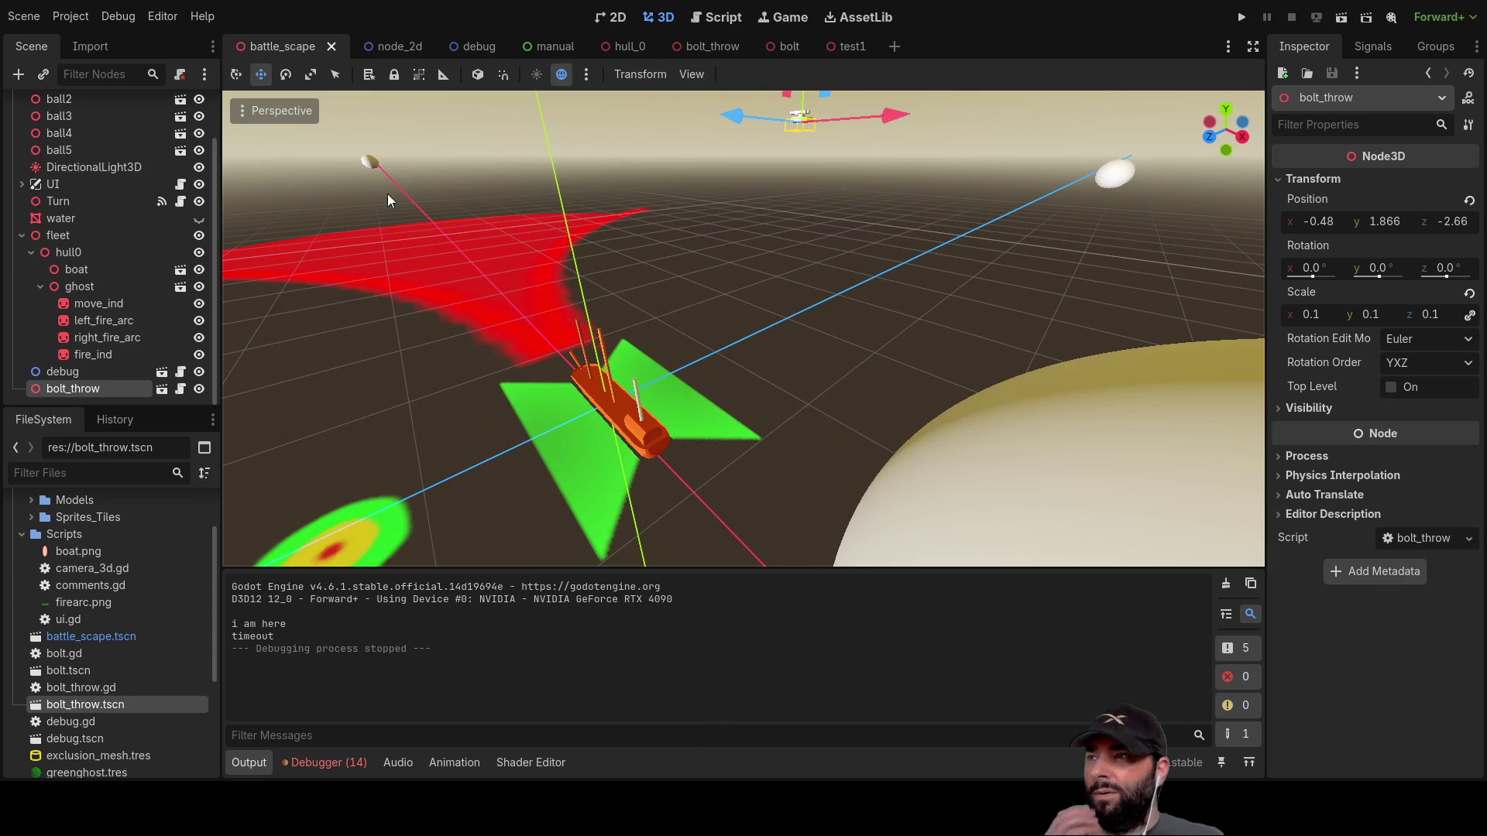
pyautogui.click(790, 48)
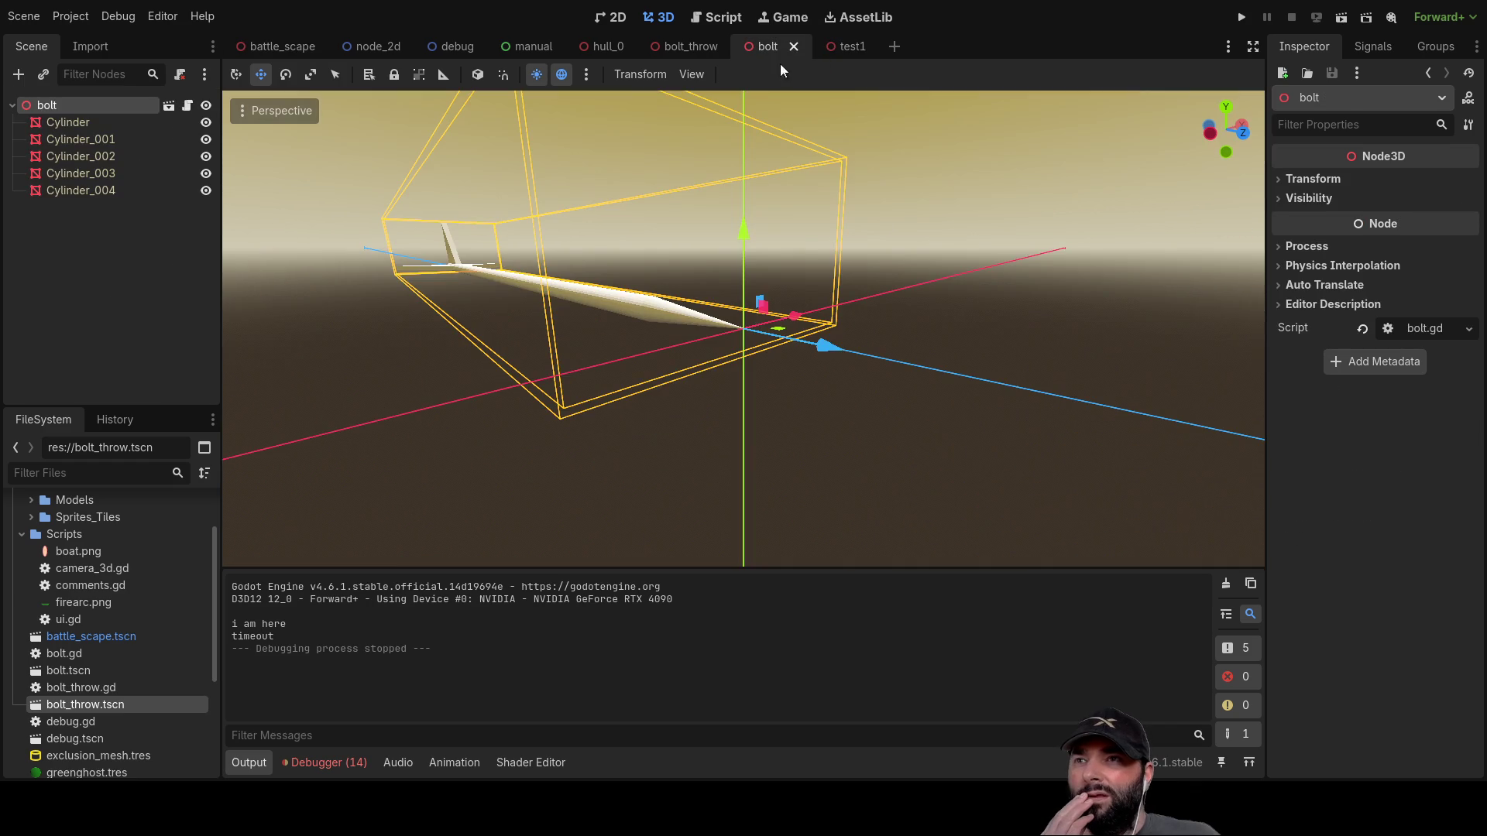
# Step: Add print("i am a bolt") above pass in bolt.gd's _process, run the game, and switch to Blender
pyautogui.click(186, 104)
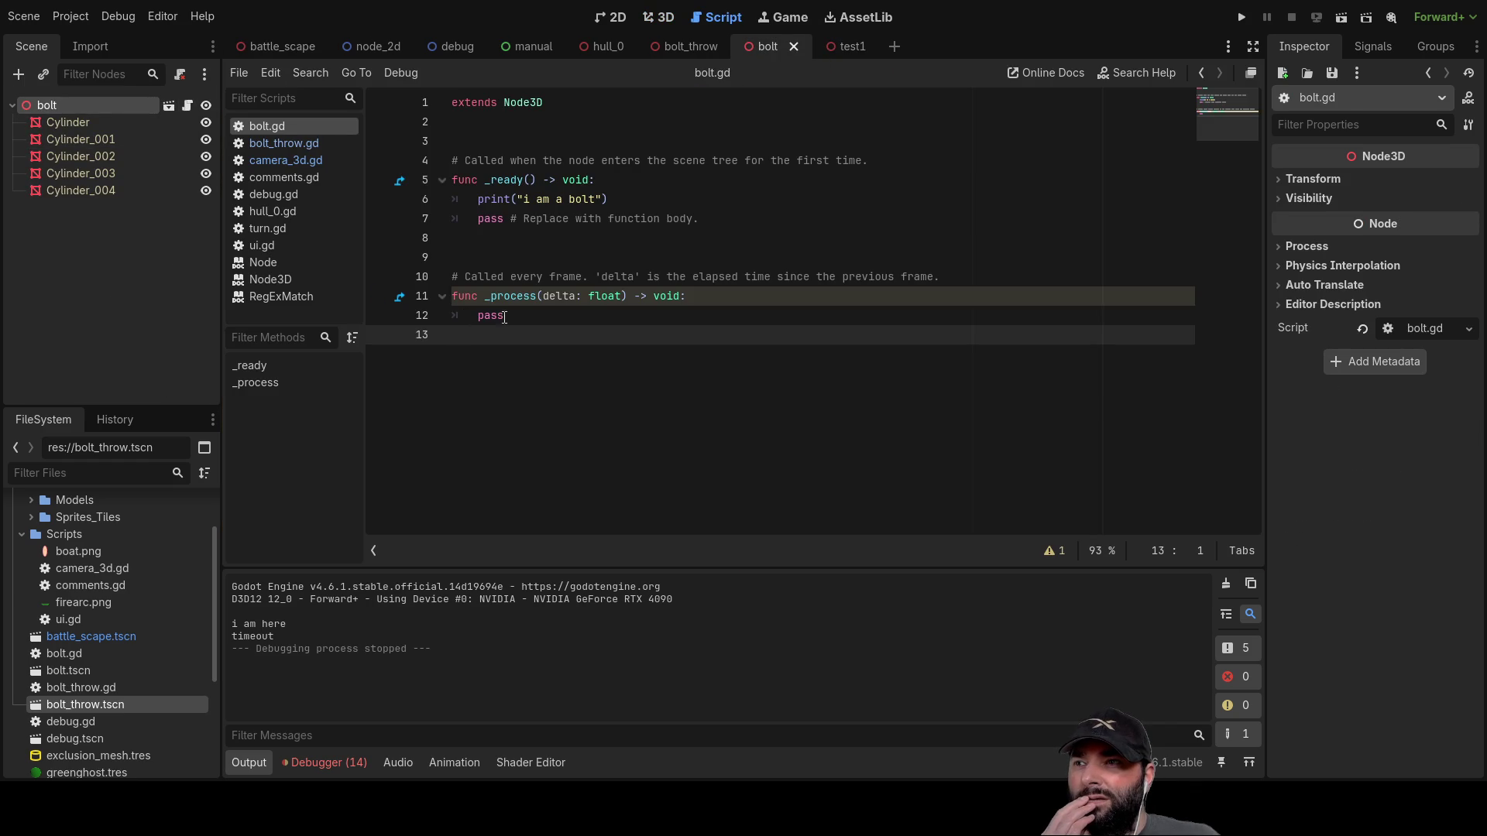
pyautogui.moveTo(641, 199); pyautogui.dragTo(435, 195)
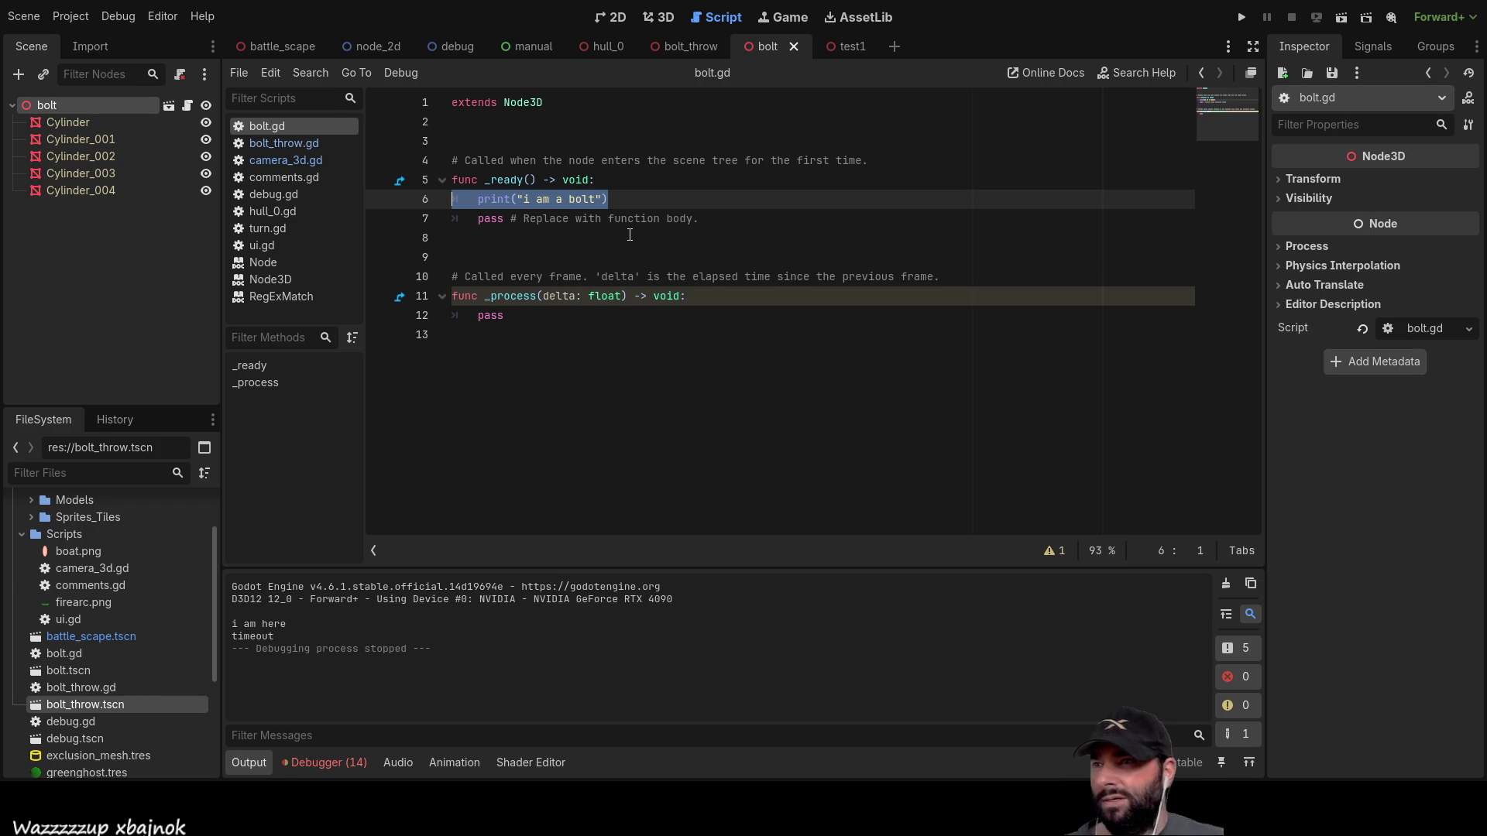
pyautogui.click(480, 316)
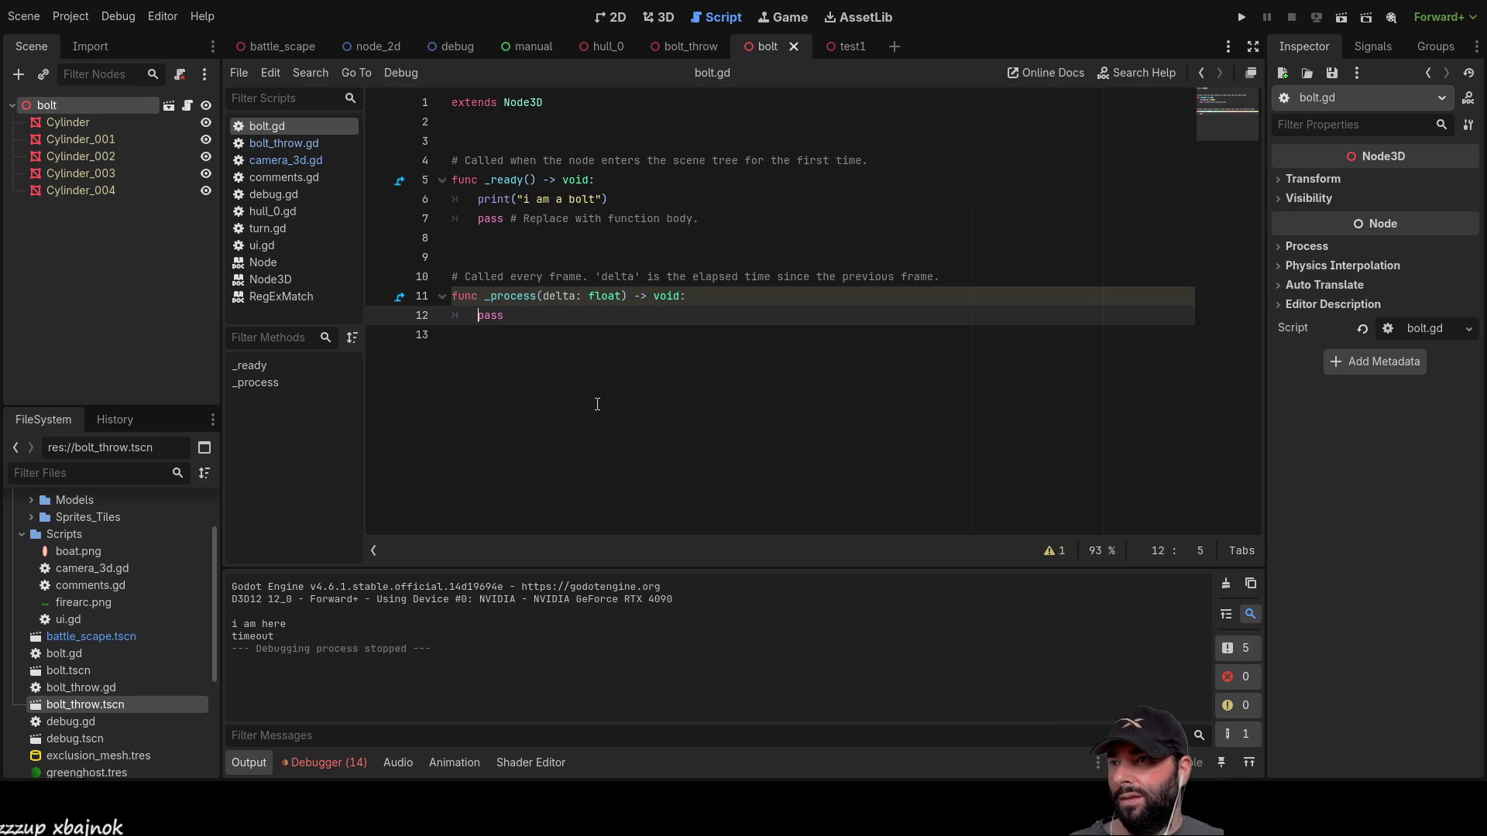
pyautogui.hotkey('ctrl', 'shift', 'Return')
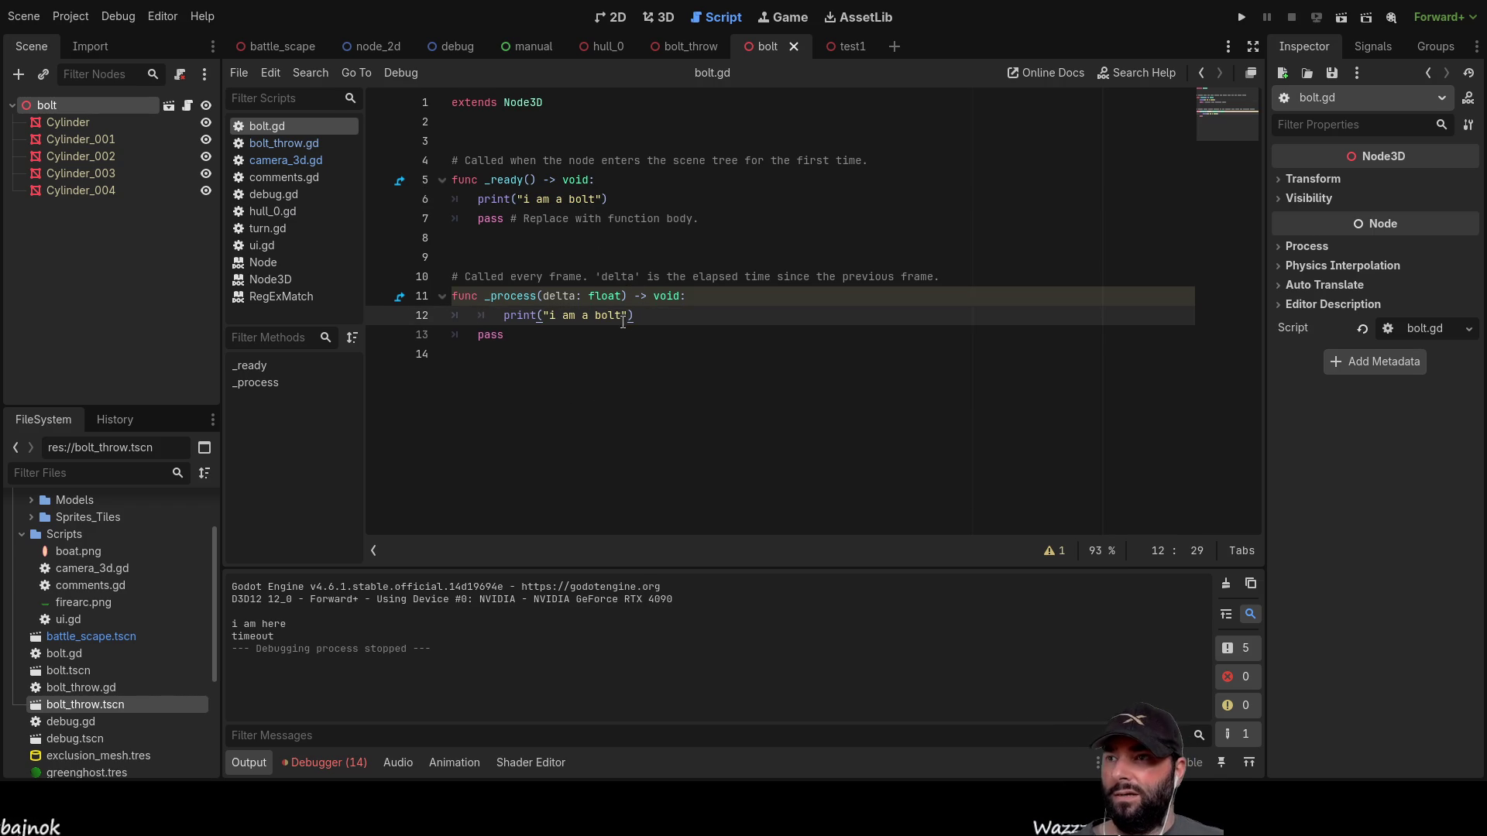
pyautogui.click(488, 316)
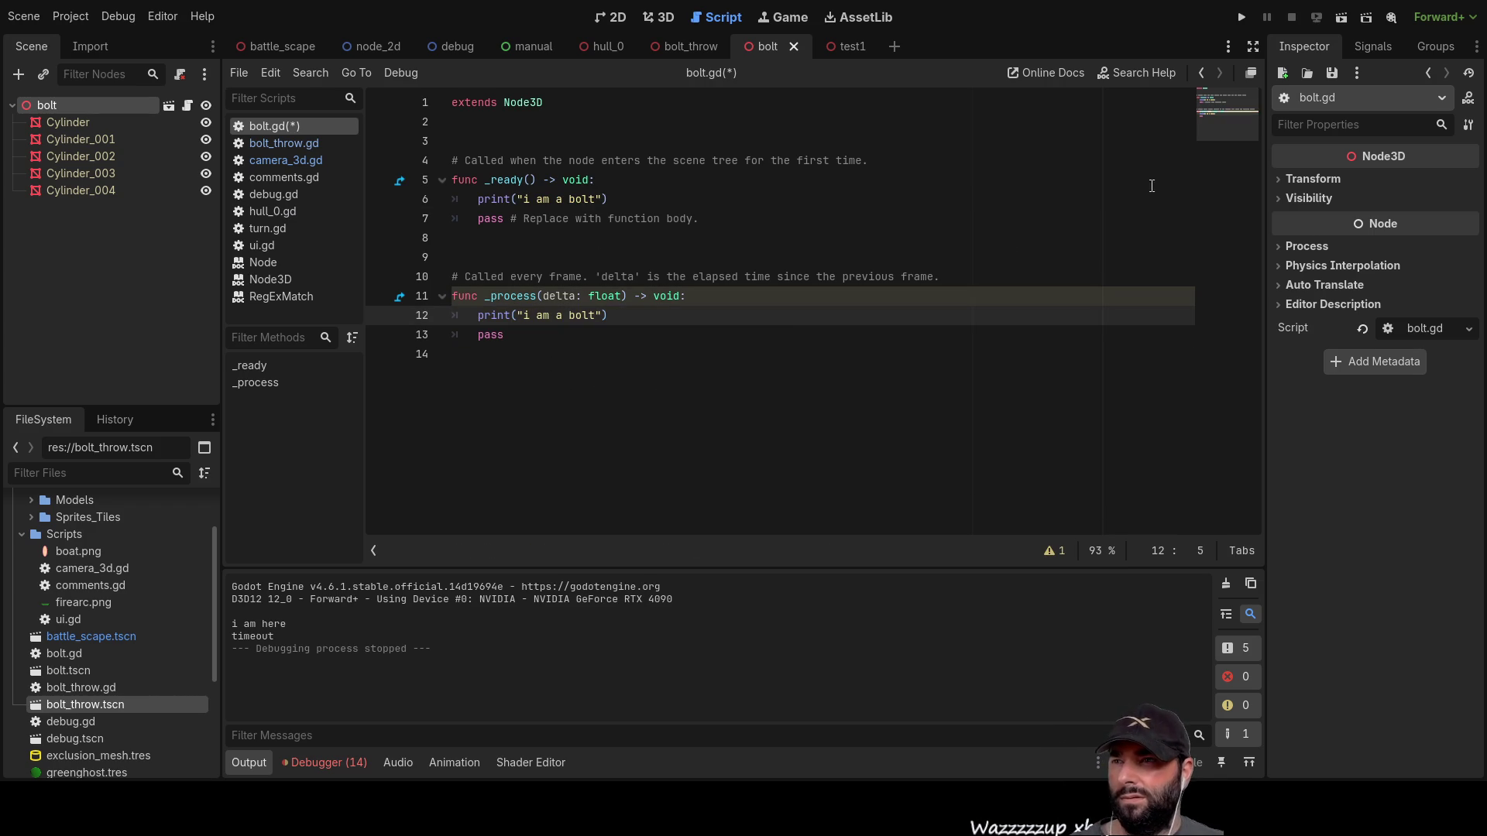
pyautogui.click(1242, 17)
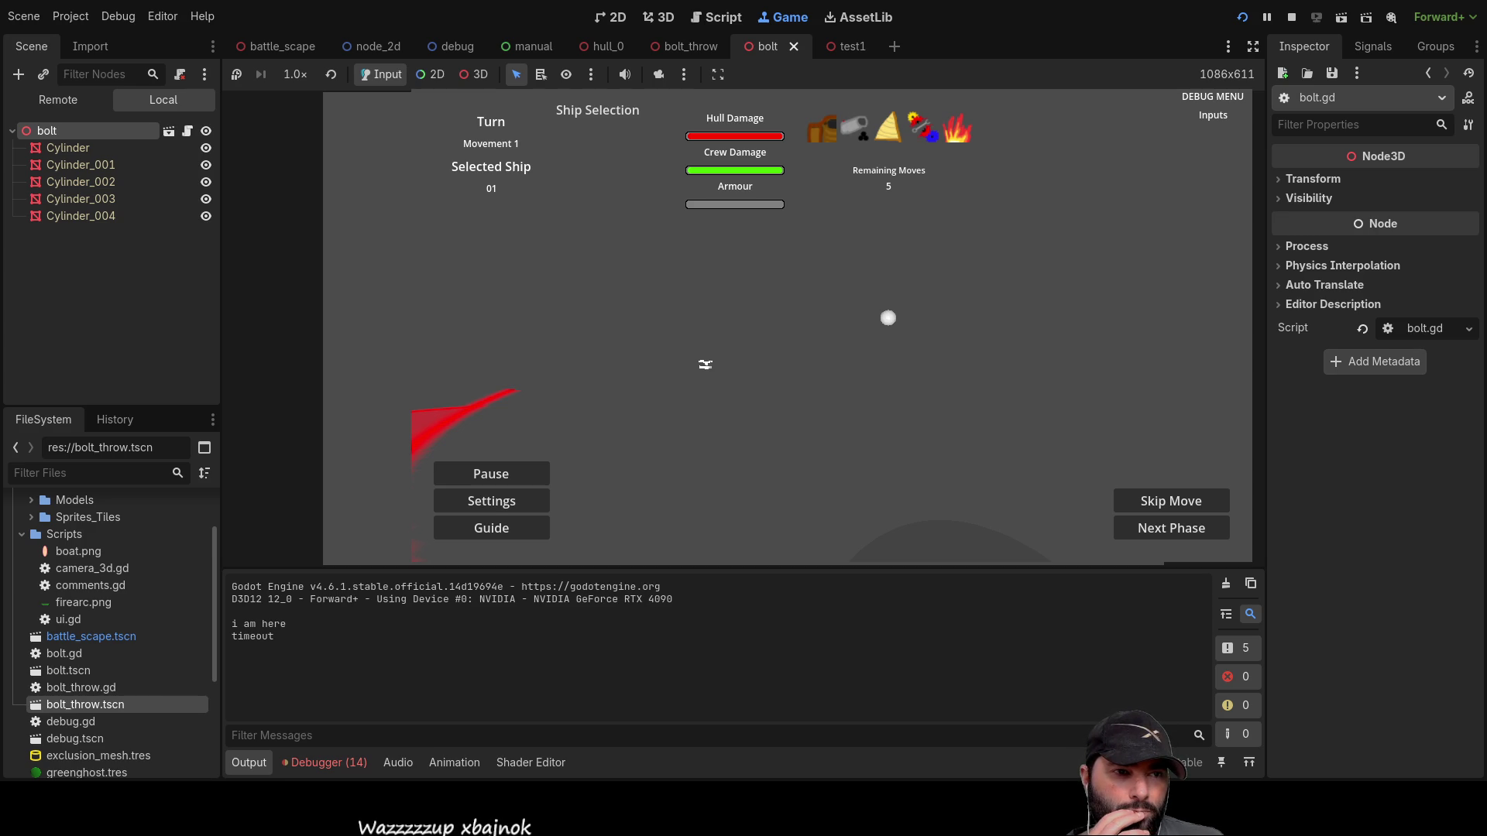
pyautogui.hotkey('alt', 'Tab')
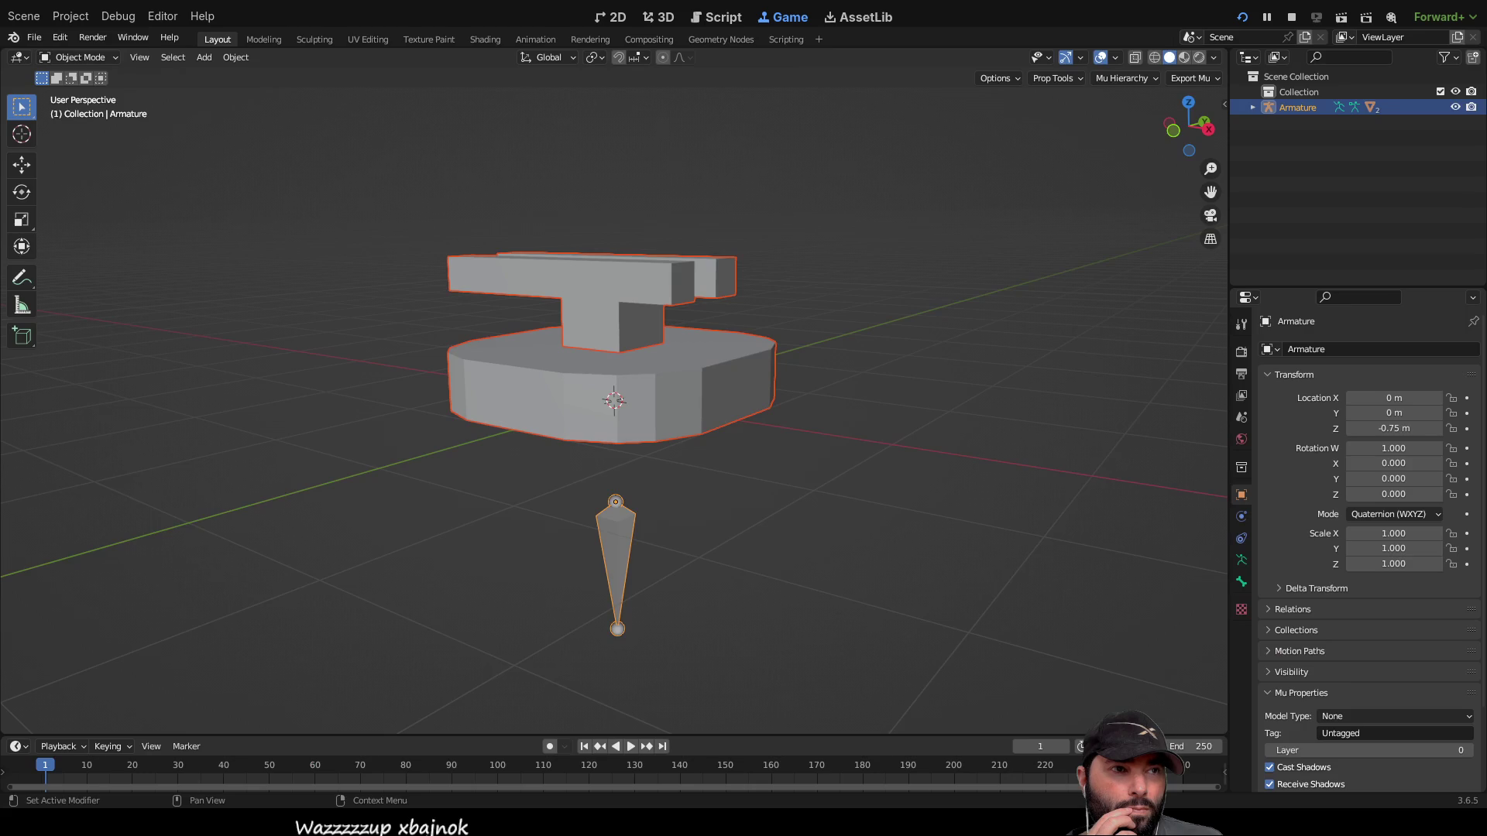
# Step: Orbit and zoom around the turret model, then switch to the Texture Paint workspace
pyautogui.moveTo(999, 364)
pyautogui.mouseDown()
pyautogui.moveTo(612, 368)
pyautogui.moveTo(1002, 412)
pyautogui.mouseUp()
pyautogui.scroll(-2, 922, 418)
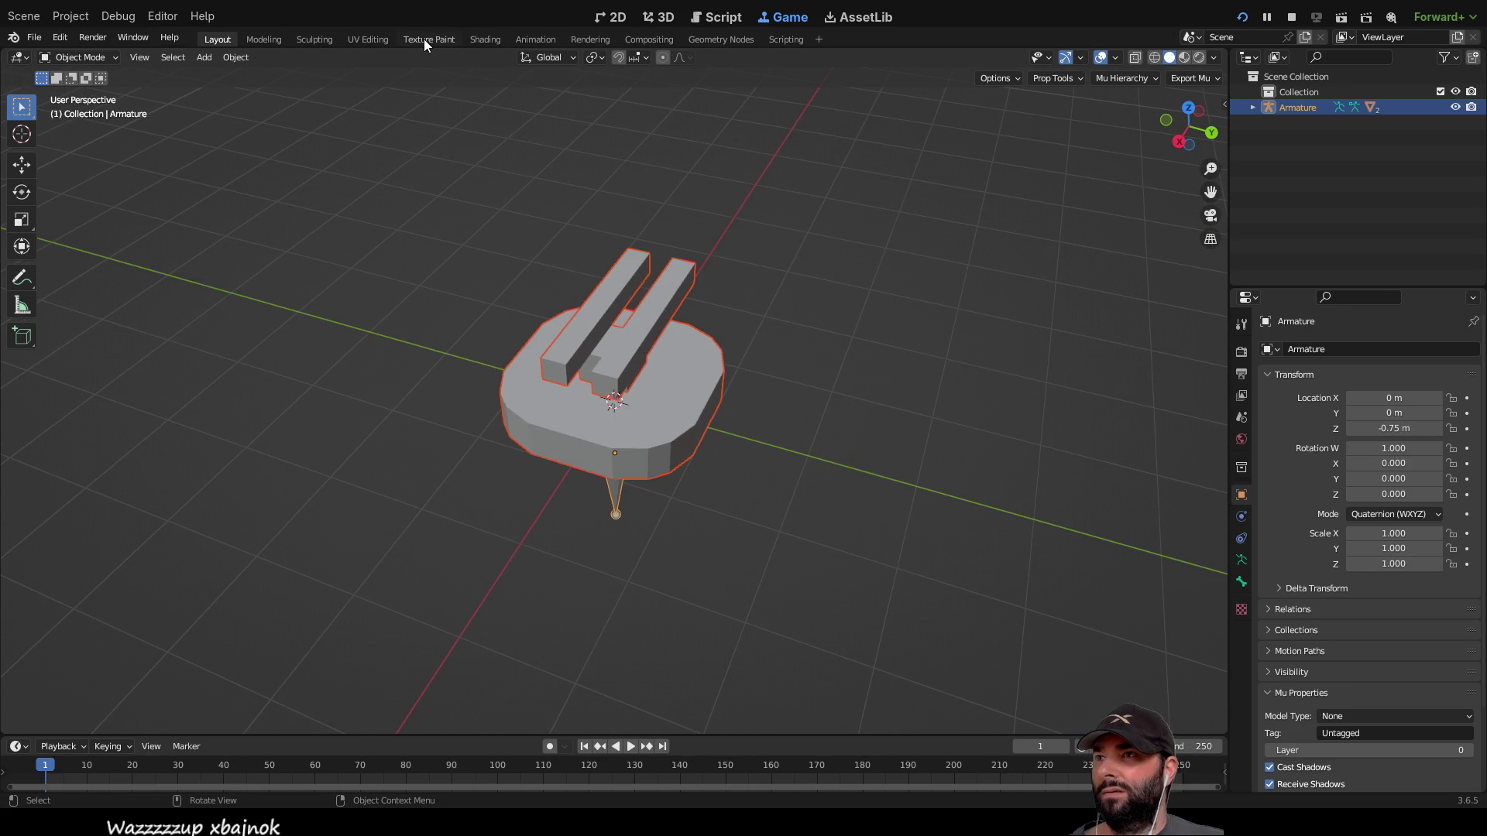
pyautogui.click(424, 38)
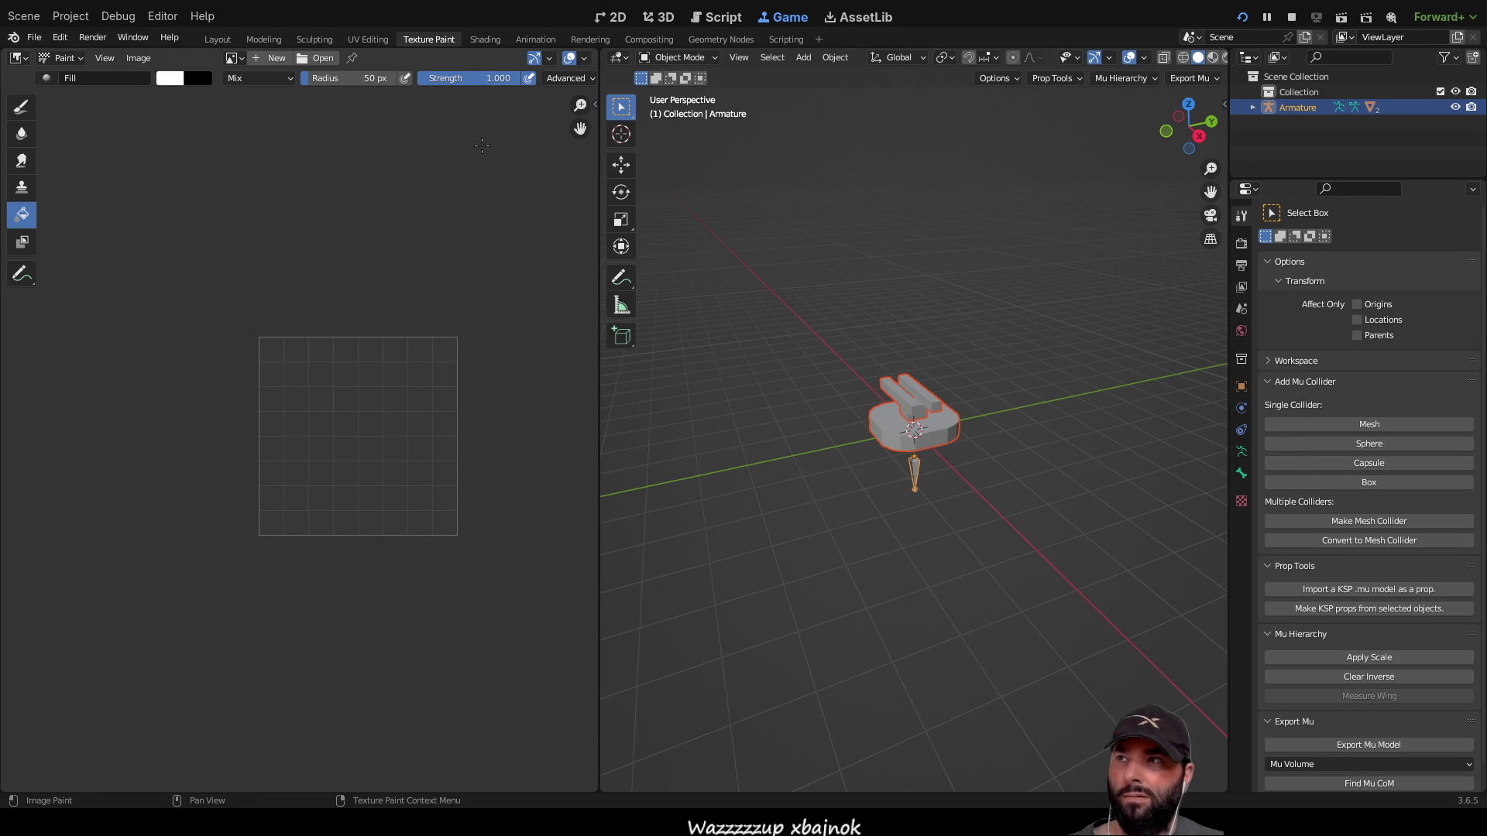
# Step: Toggle the armature's Edit Mode, switch the brush to drawing, and select the Cube base
pyautogui.press('Tab')
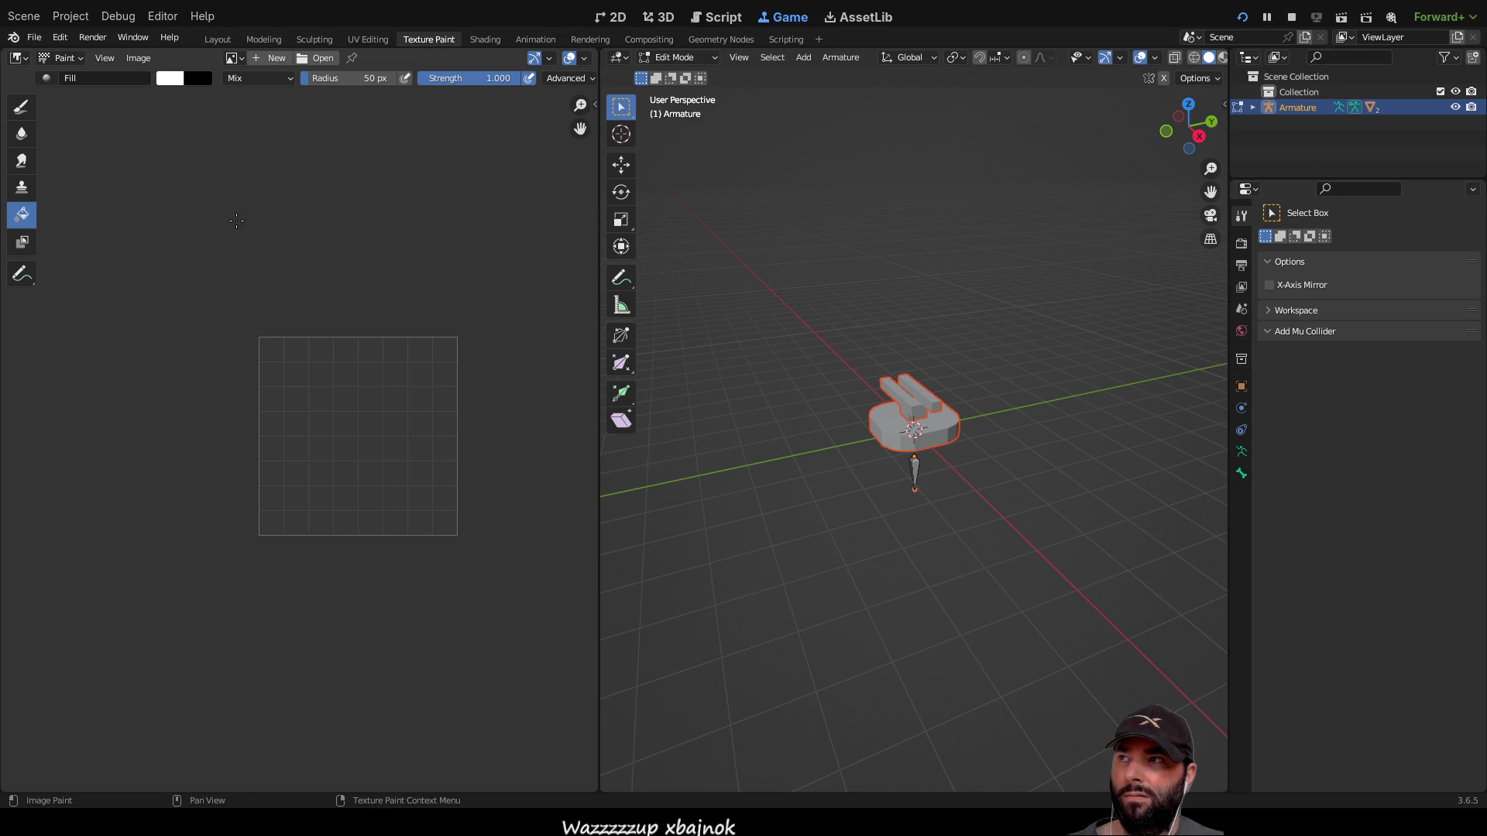
pyautogui.press('Tab')
pyautogui.press('Tab')
pyautogui.press('Tab')
pyautogui.press('Tab')
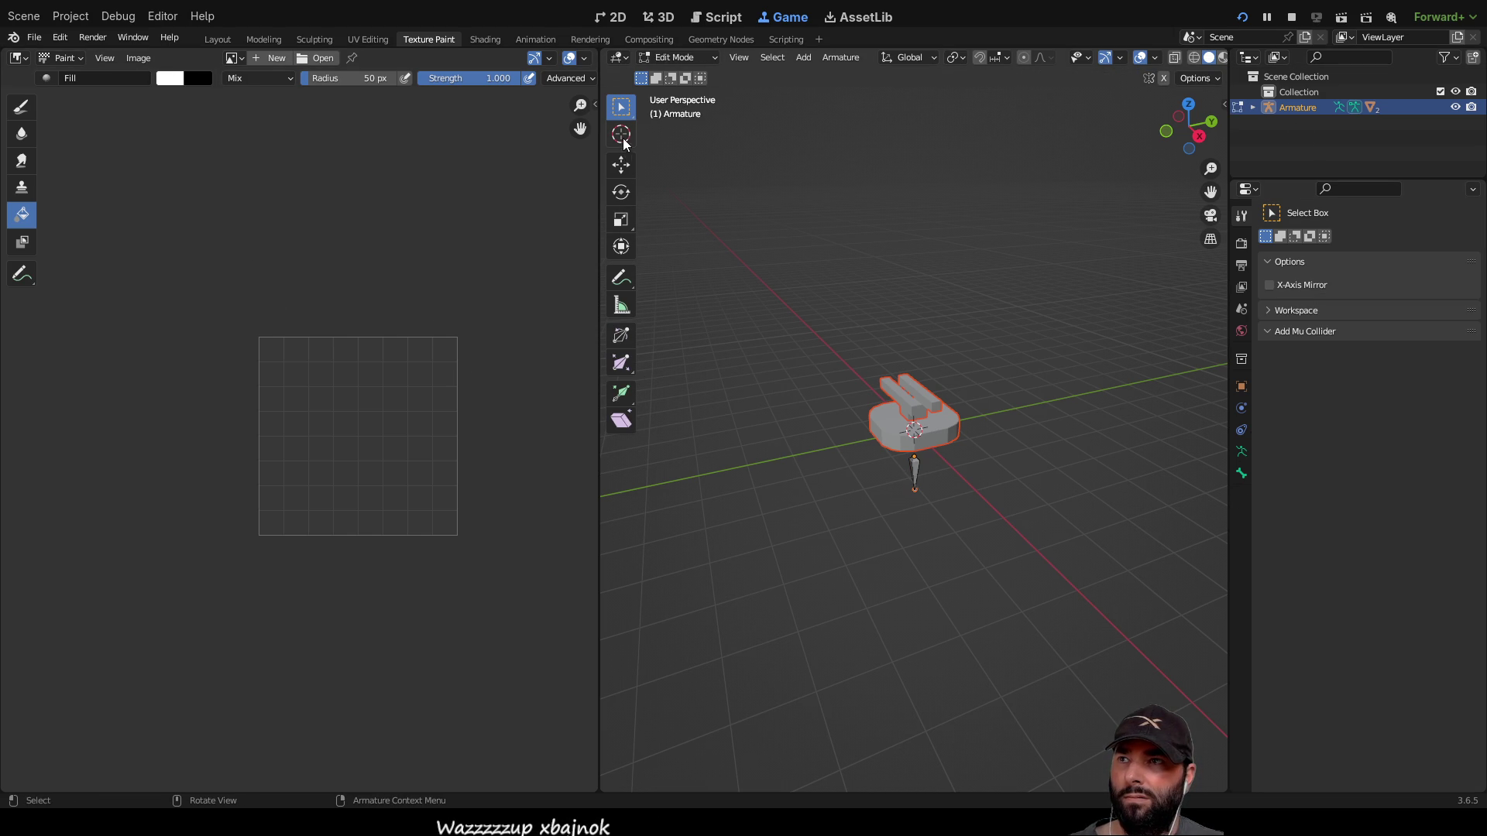
pyautogui.press('Tab')
pyautogui.press('Tab')
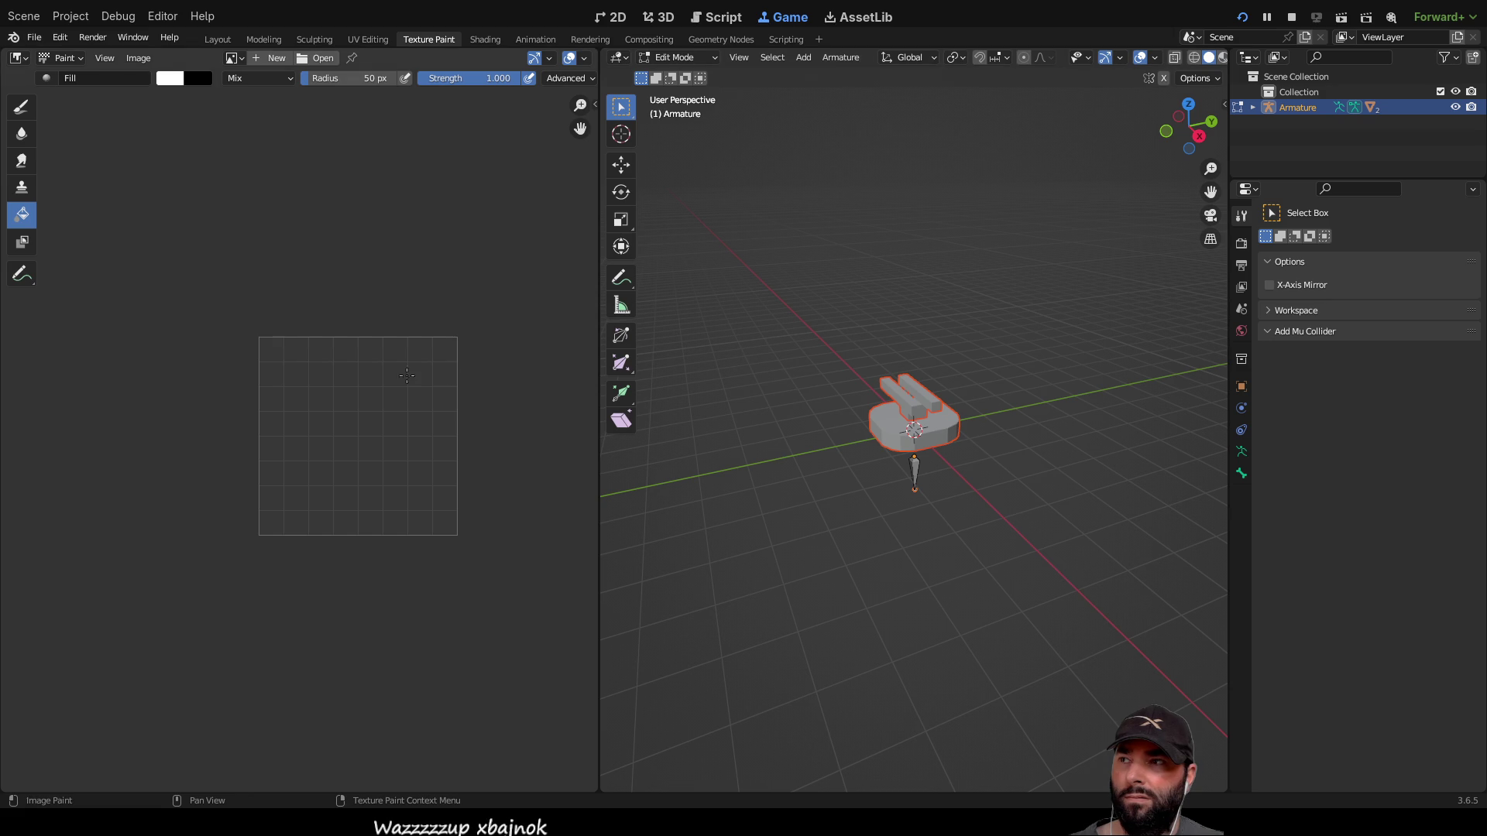
pyautogui.click(21, 111)
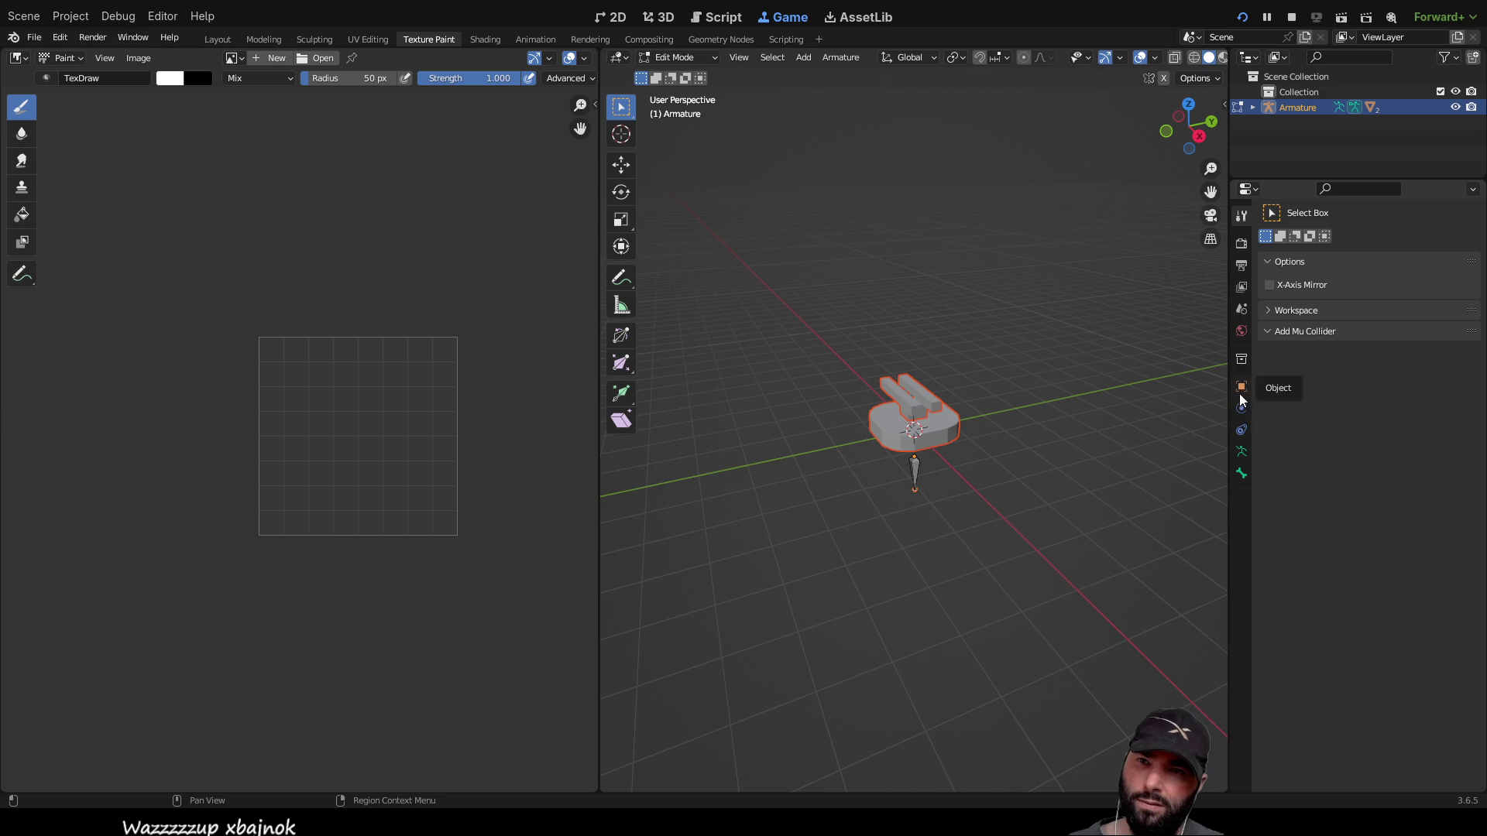
pyautogui.click(1241, 312)
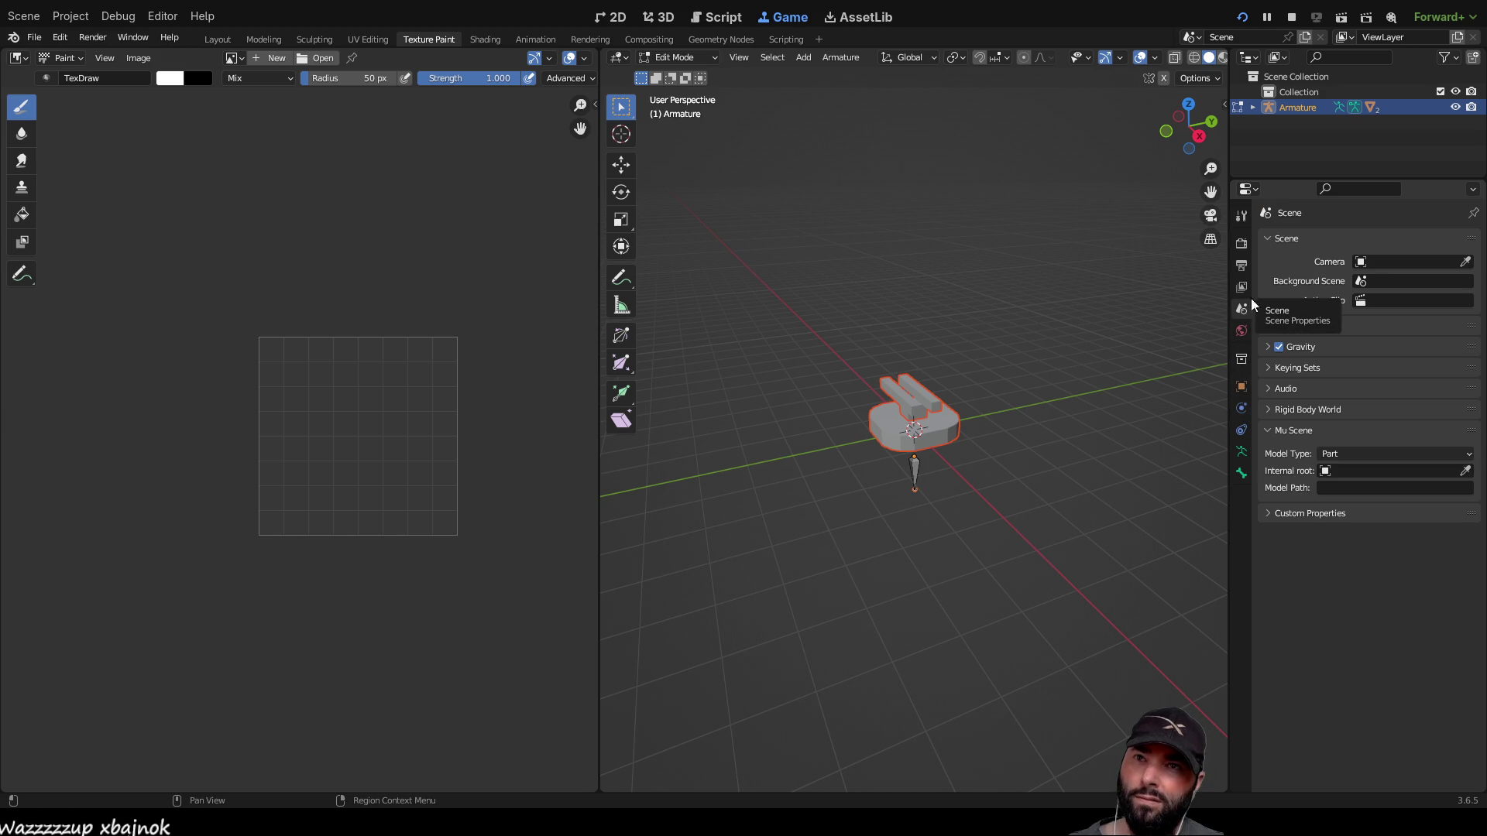
pyautogui.press('Up')
pyautogui.click(1253, 108)
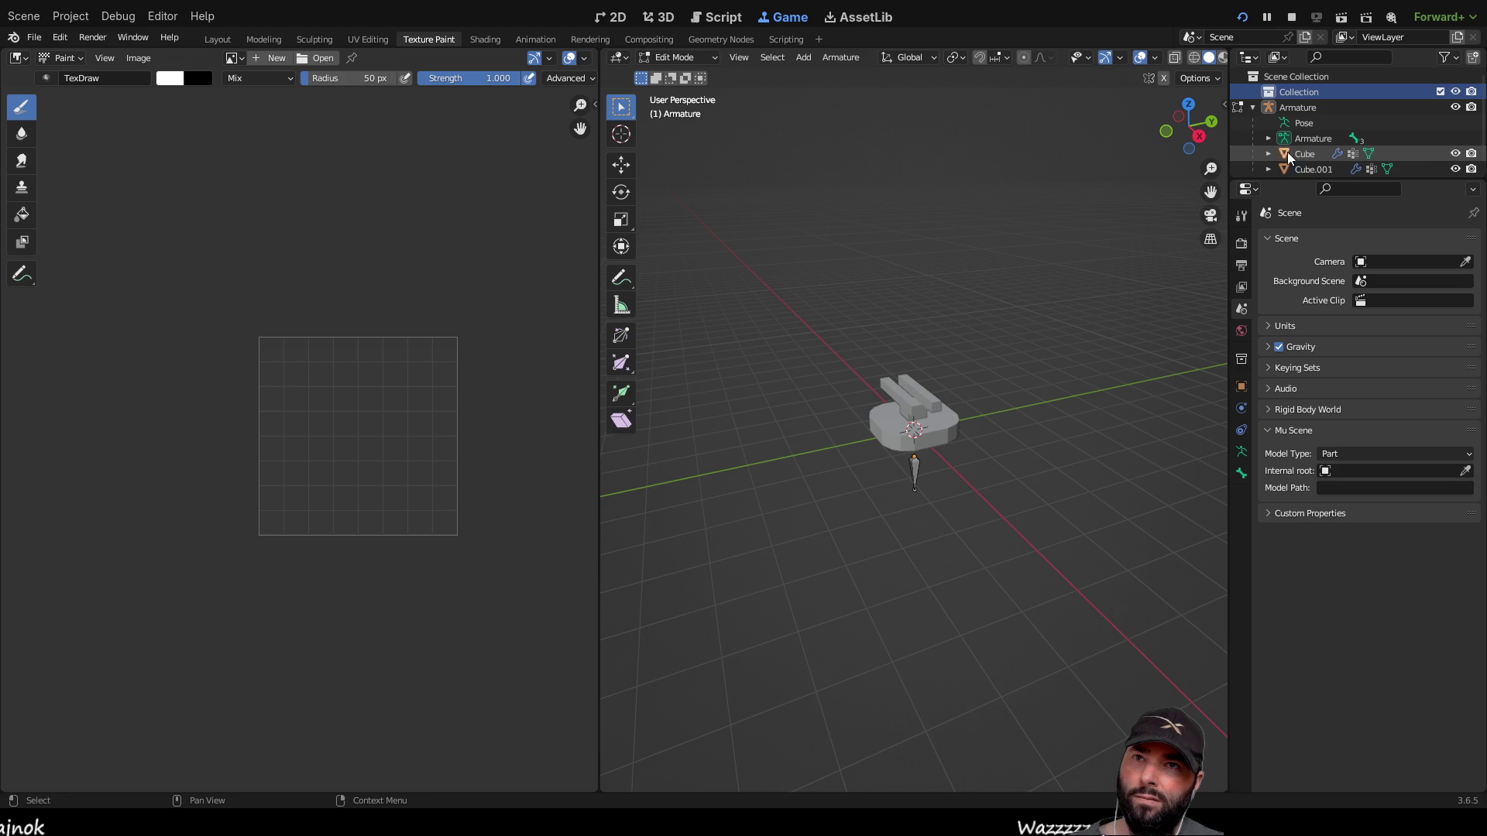
pyautogui.click(1309, 155)
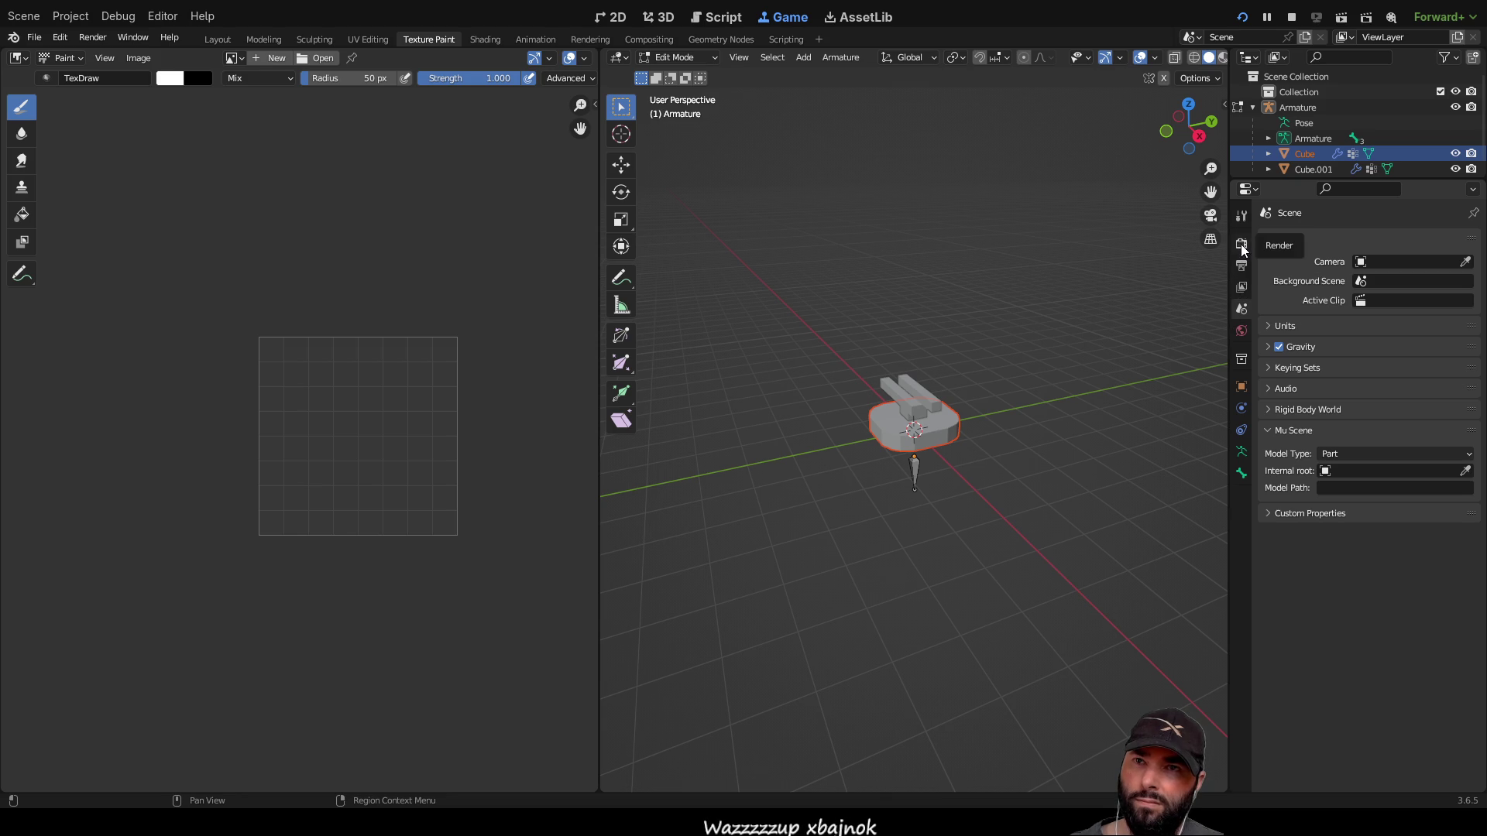
# Step: Return to Object Mode, set the image editor to View, and go to the Layout workspace
pyautogui.press('Tab')
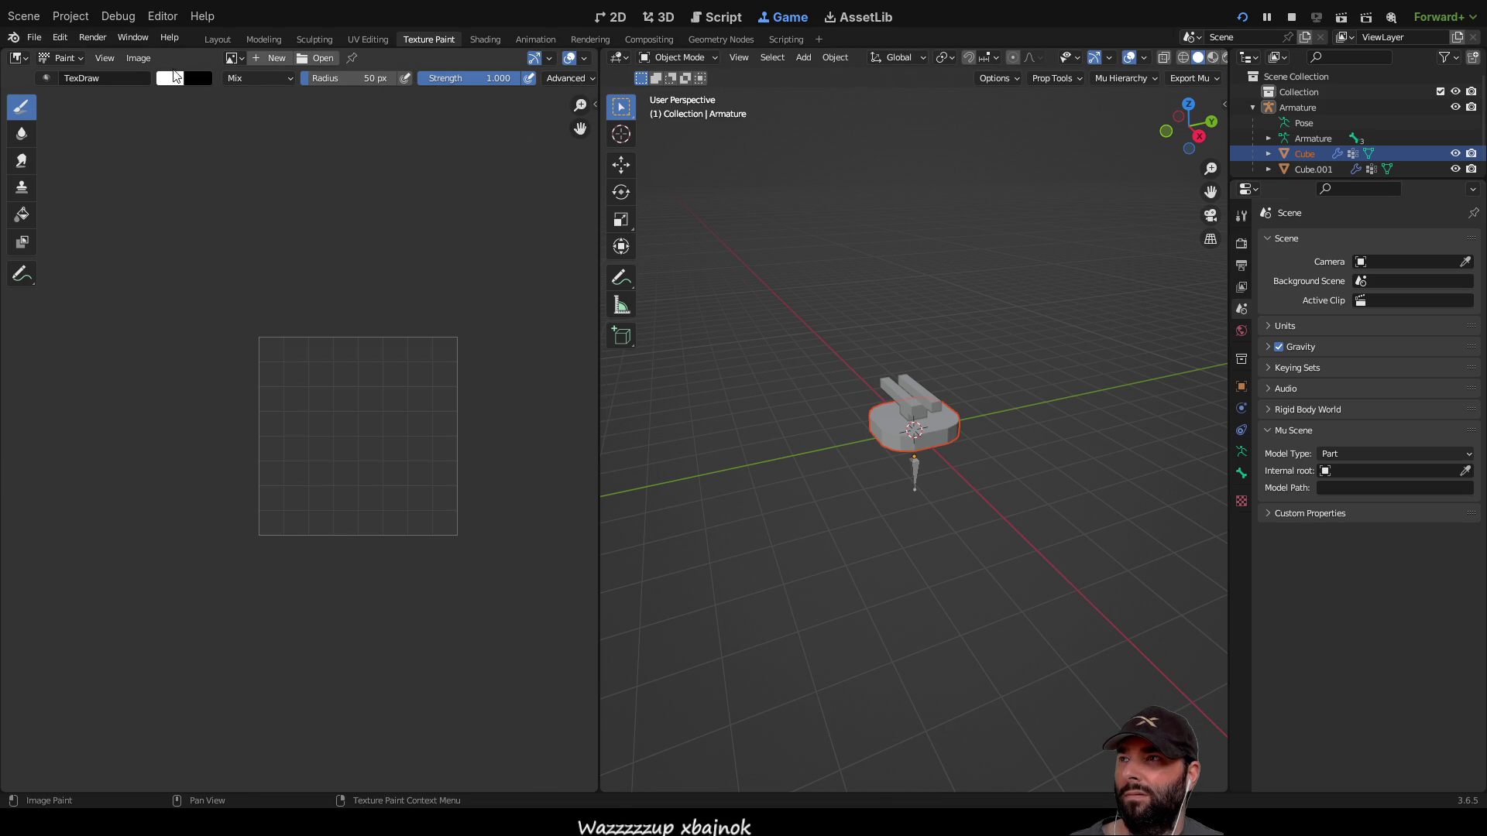
pyautogui.click(66, 59)
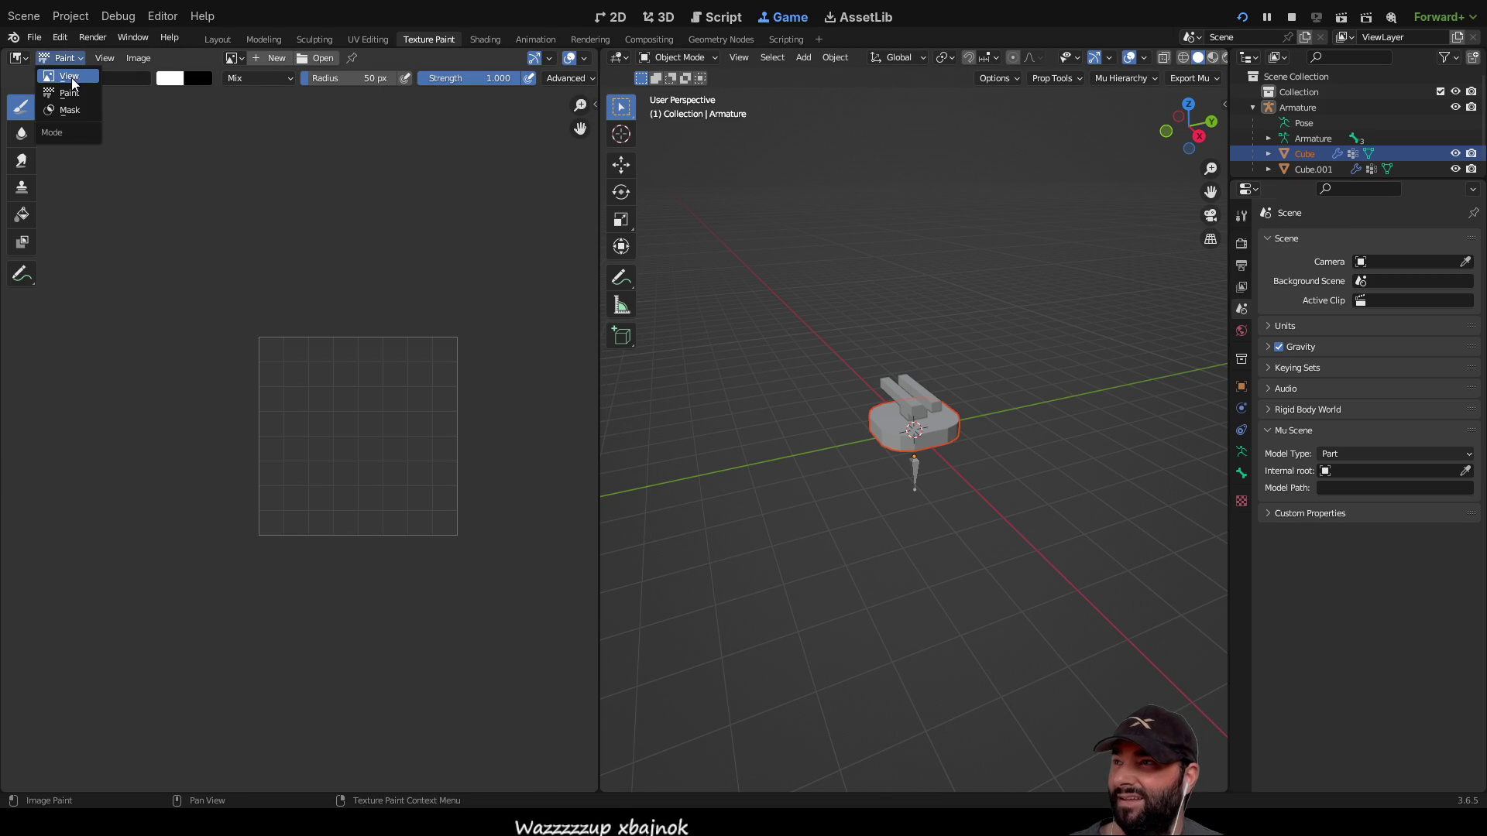
pyautogui.click(71, 76)
pyautogui.click(72, 61)
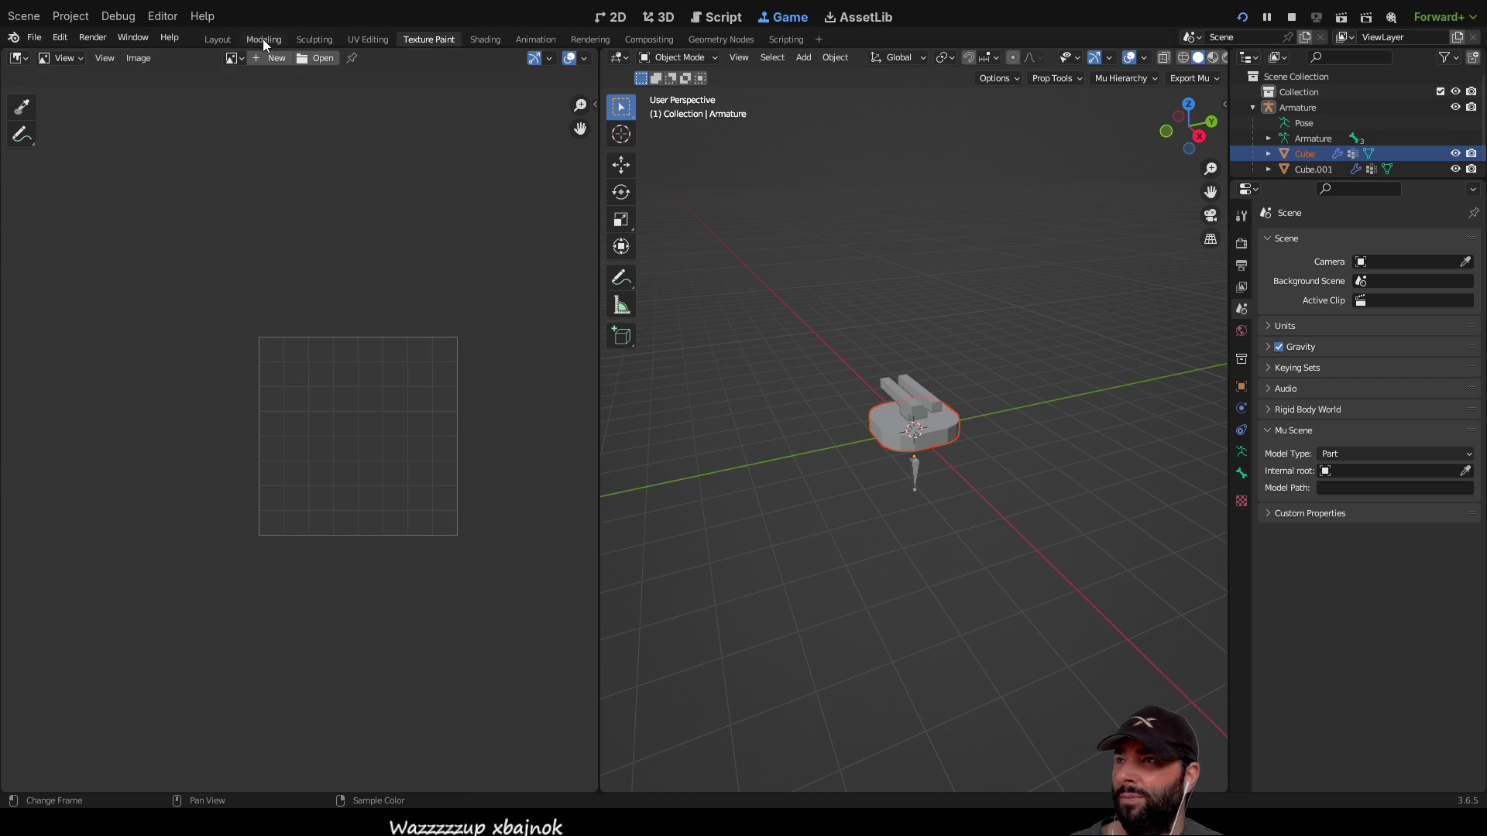
pyautogui.click(216, 40)
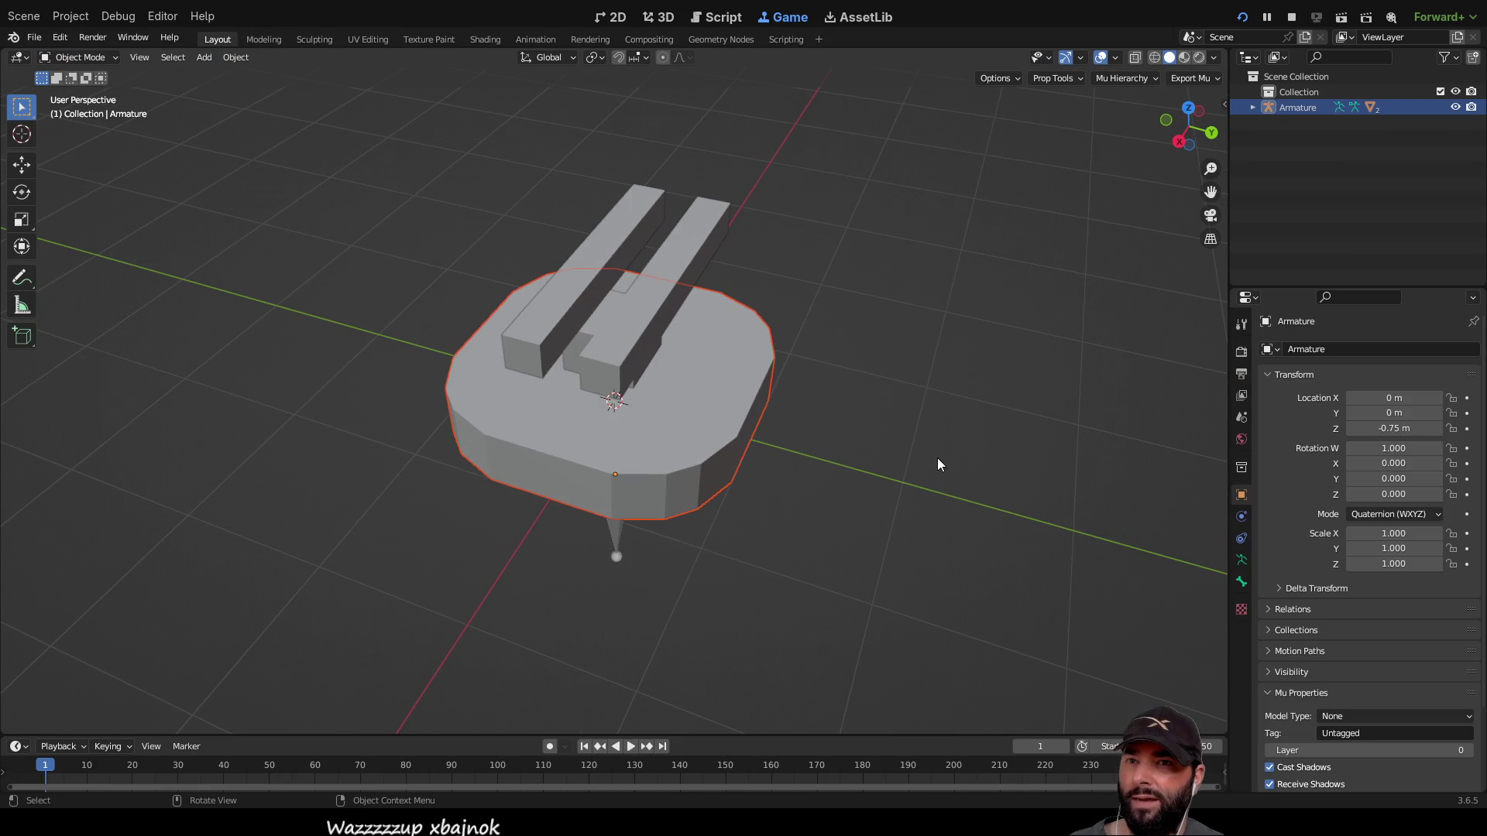
# Step: Select Cube and Cube.001, give Cube.001 an empty material slot, and enter Edit Mode
pyautogui.click(725, 452)
pyautogui.moveTo(654, 430); pyautogui.dragTo(877, 372)
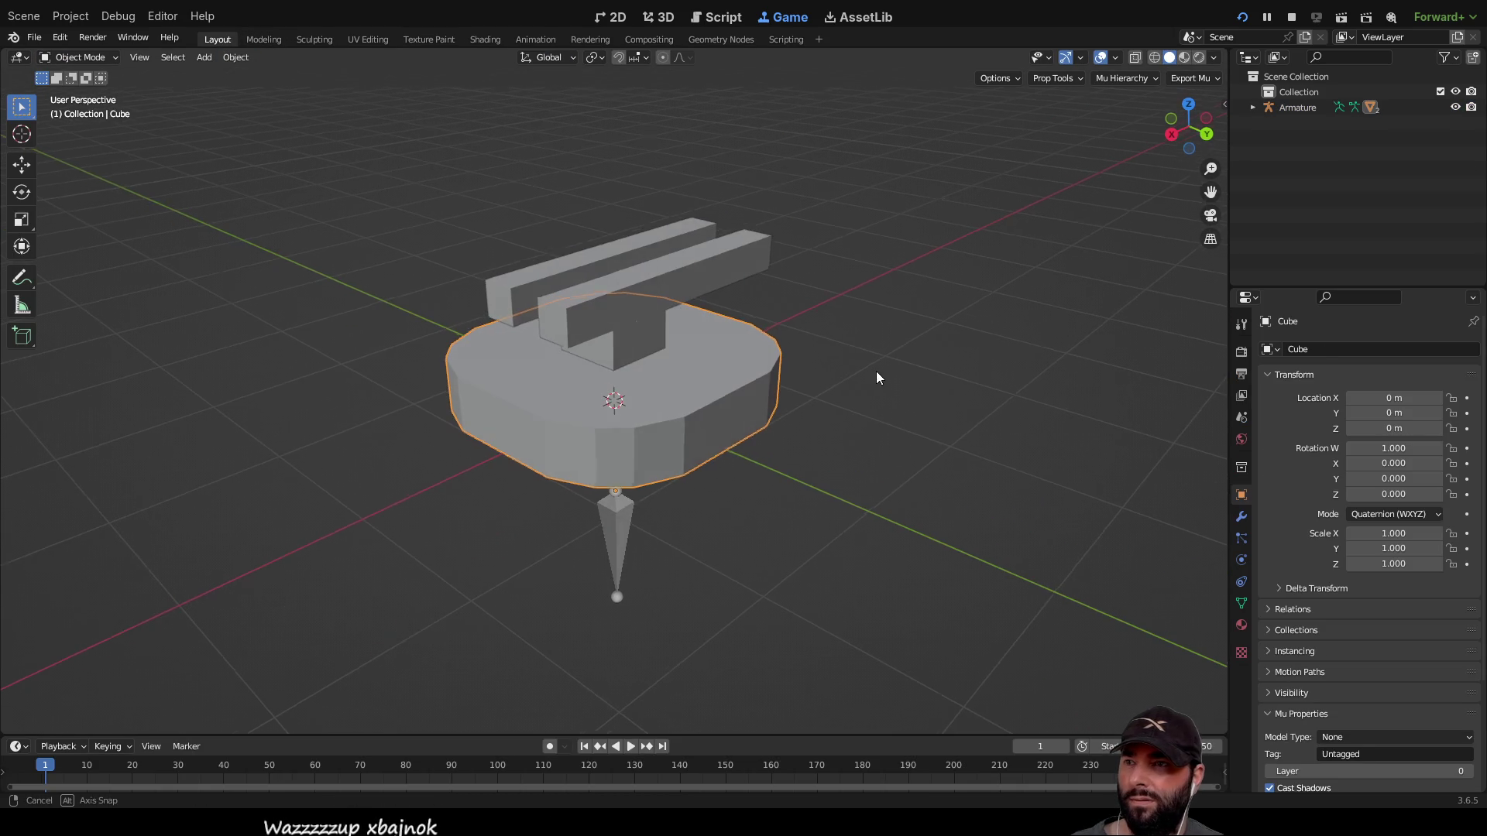
pyautogui.keyDown('shift'); pyautogui.click(631, 301); pyautogui.keyUp('shift')
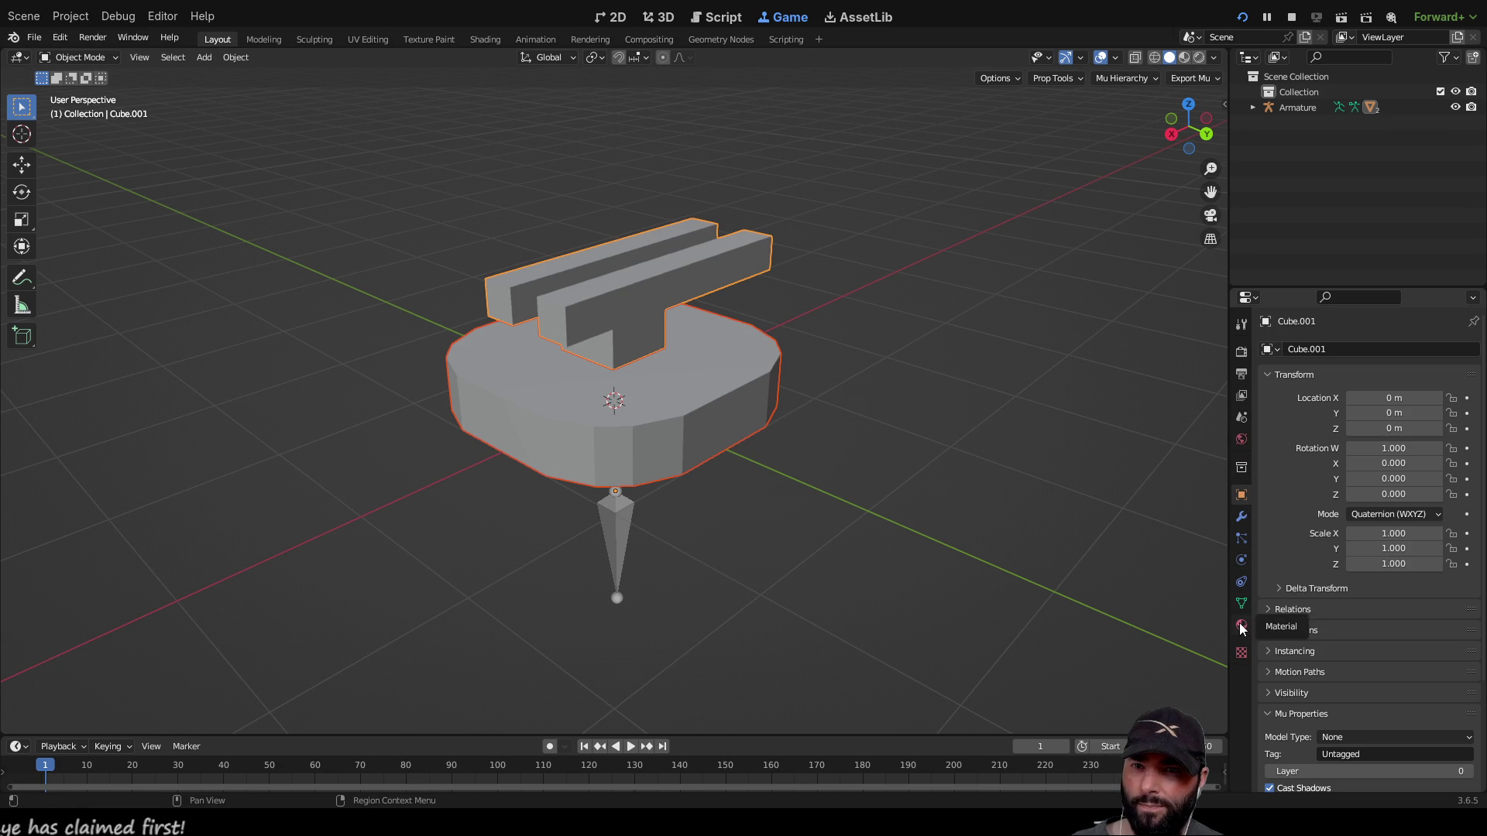
pyautogui.click(1242, 626)
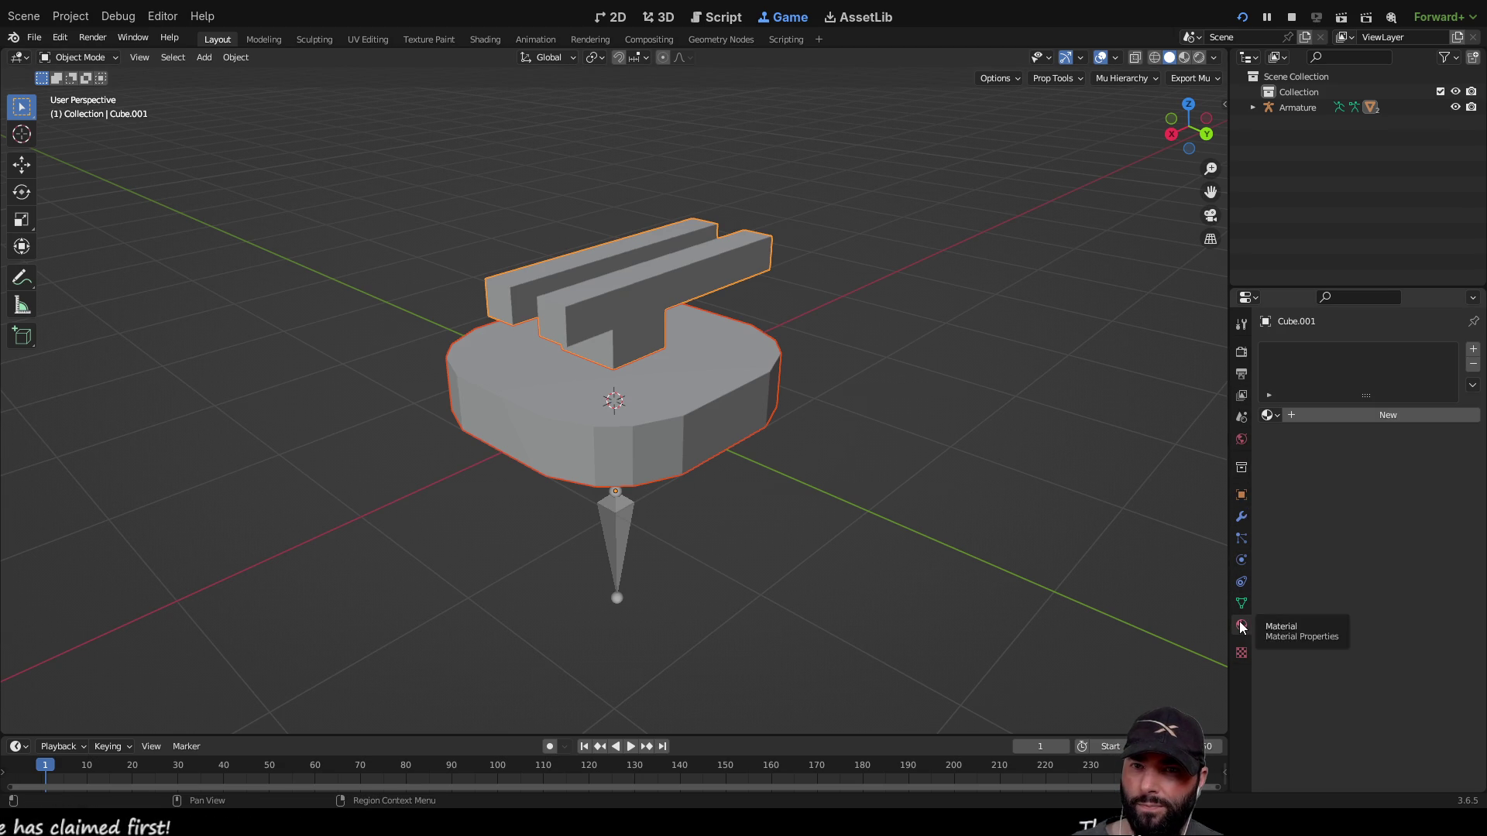
pyautogui.click(1474, 352)
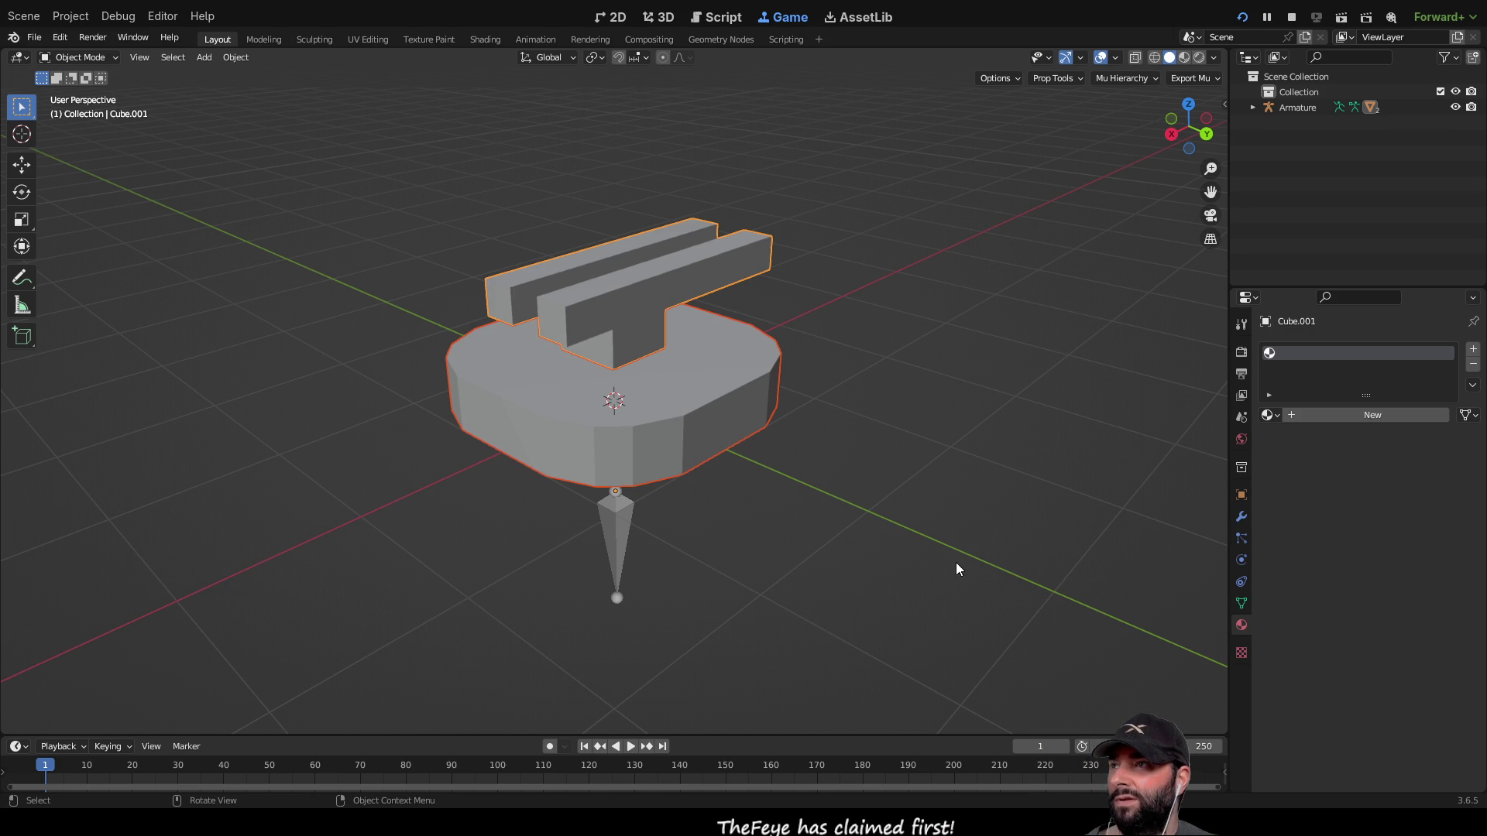
pyautogui.press('Tab')
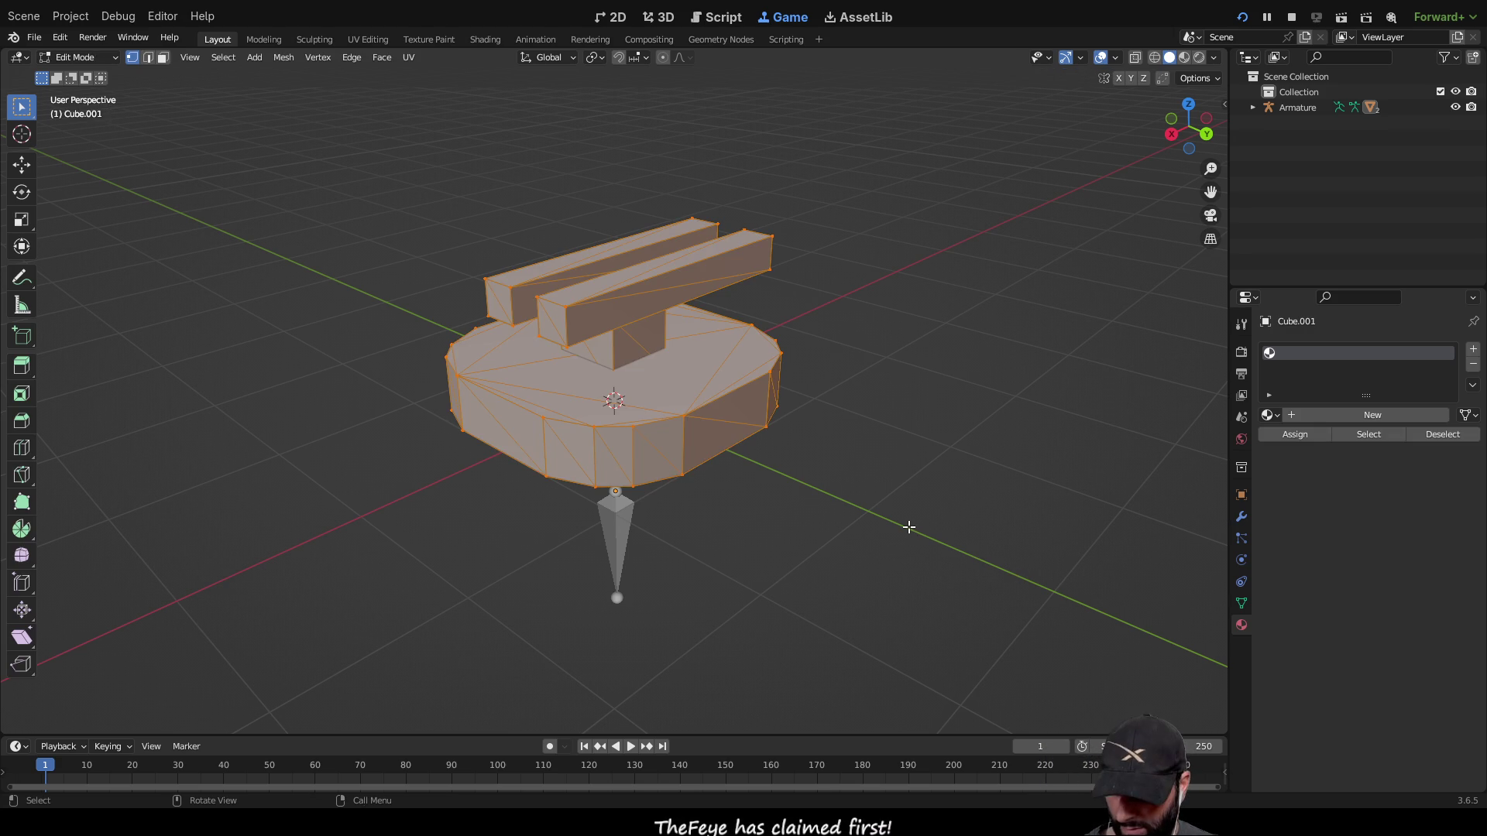
# Step: Recalculate the rail mesh normals with Shift+N, deselect it, and browse the export formats
pyautogui.hotkey('shift', 'n')
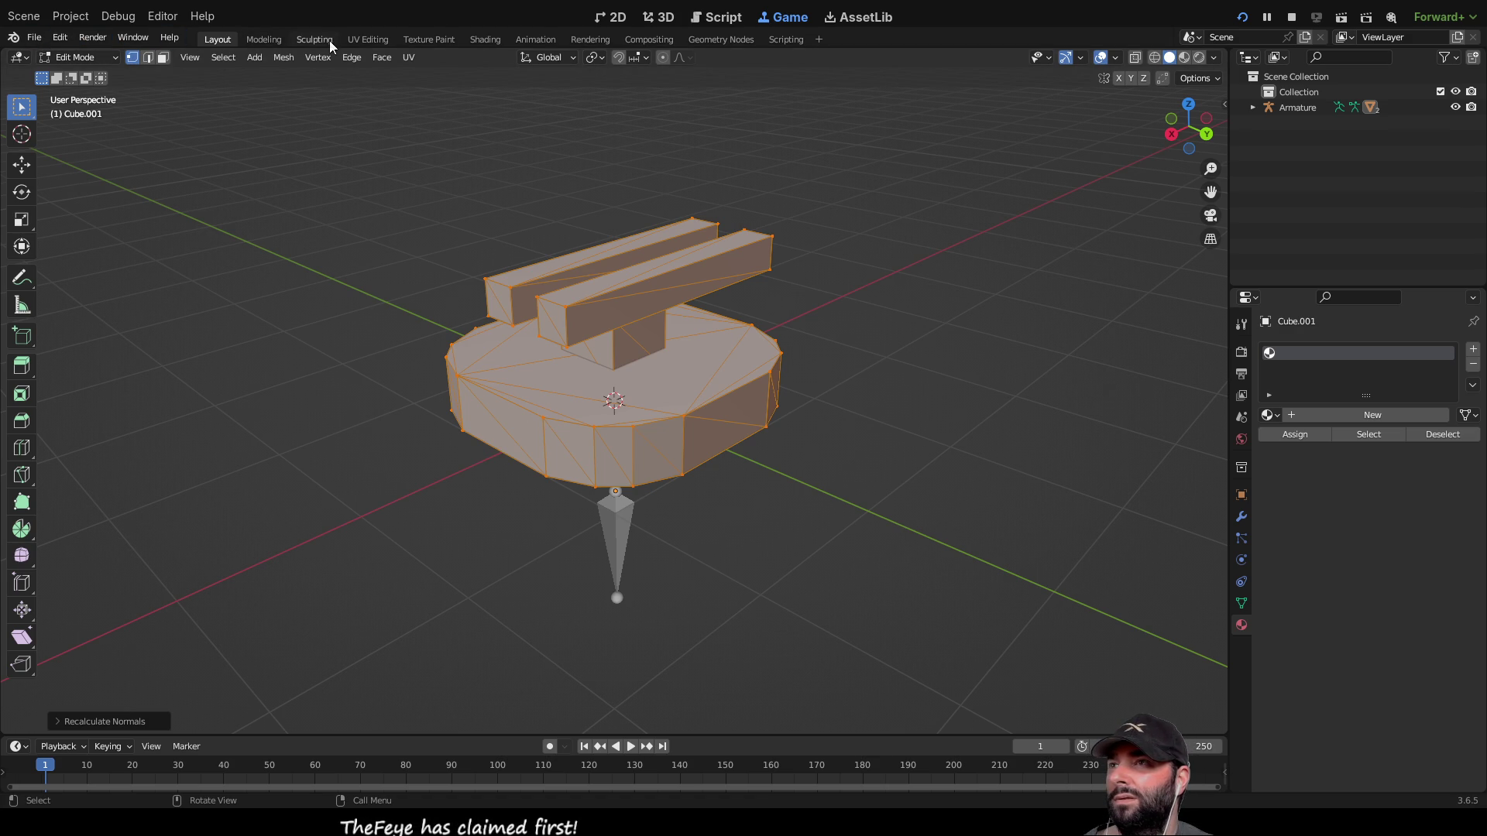
pyautogui.click(286, 60)
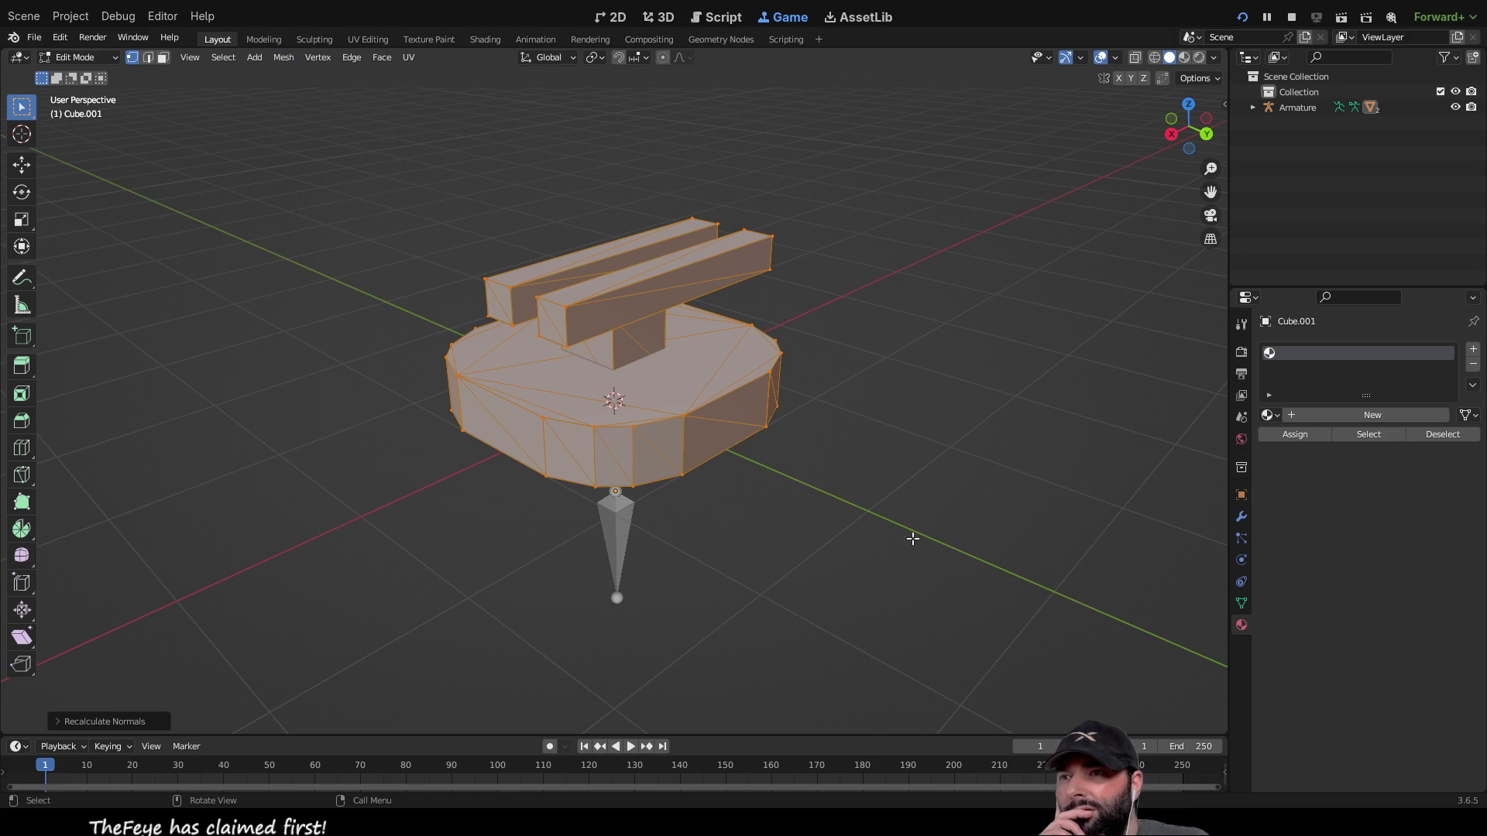
pyautogui.click(891, 527)
pyautogui.moveTo(700, 581)
pyautogui.mouseDown()
pyautogui.moveTo(581, 557)
pyautogui.moveTo(741, 436)
pyautogui.moveTo(704, 498)
pyautogui.moveTo(666, 457)
pyautogui.mouseUp()
pyautogui.click(34, 39)
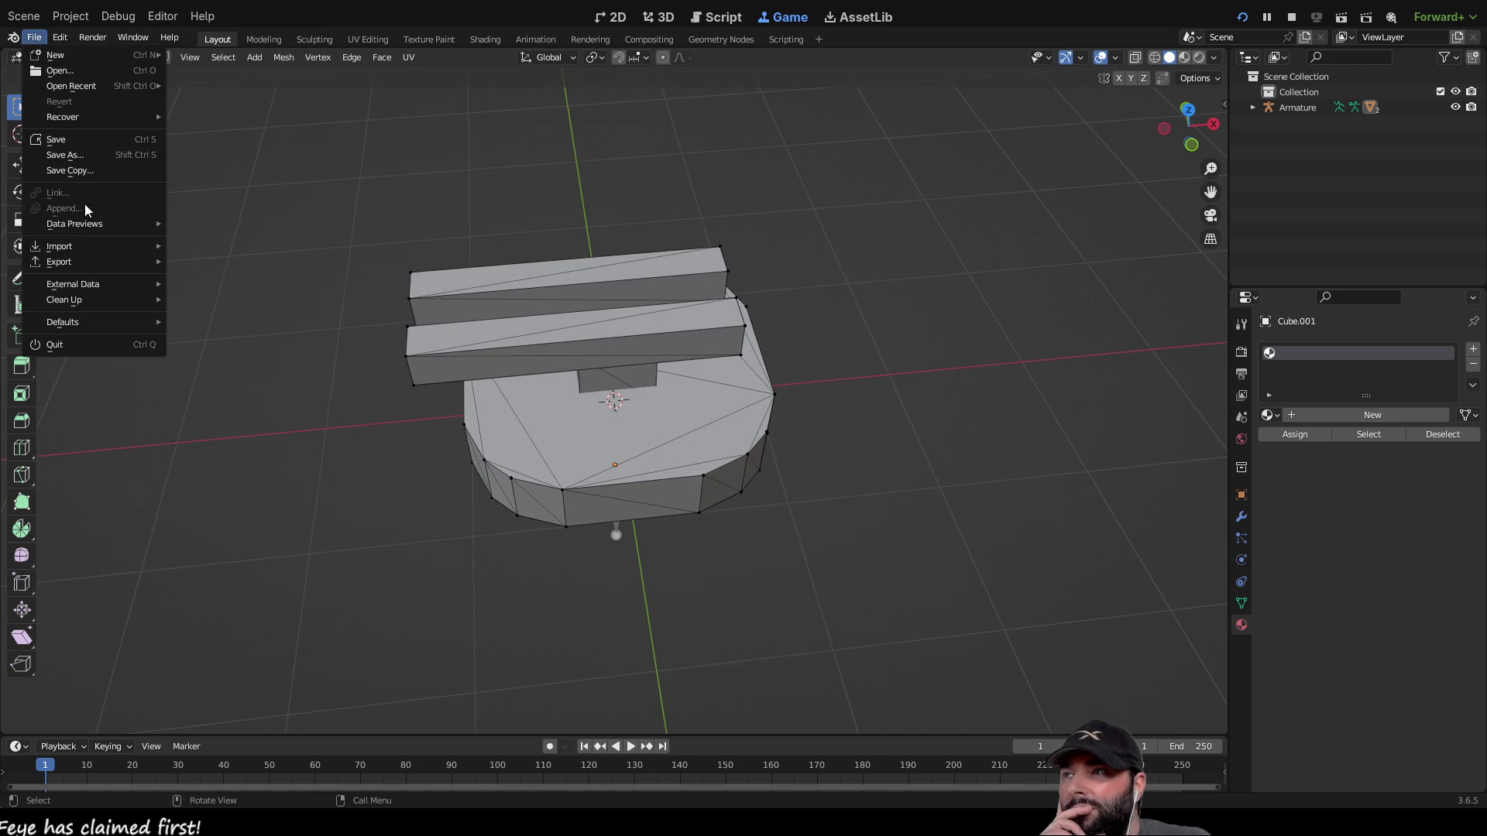
pyautogui.moveTo(78, 261)
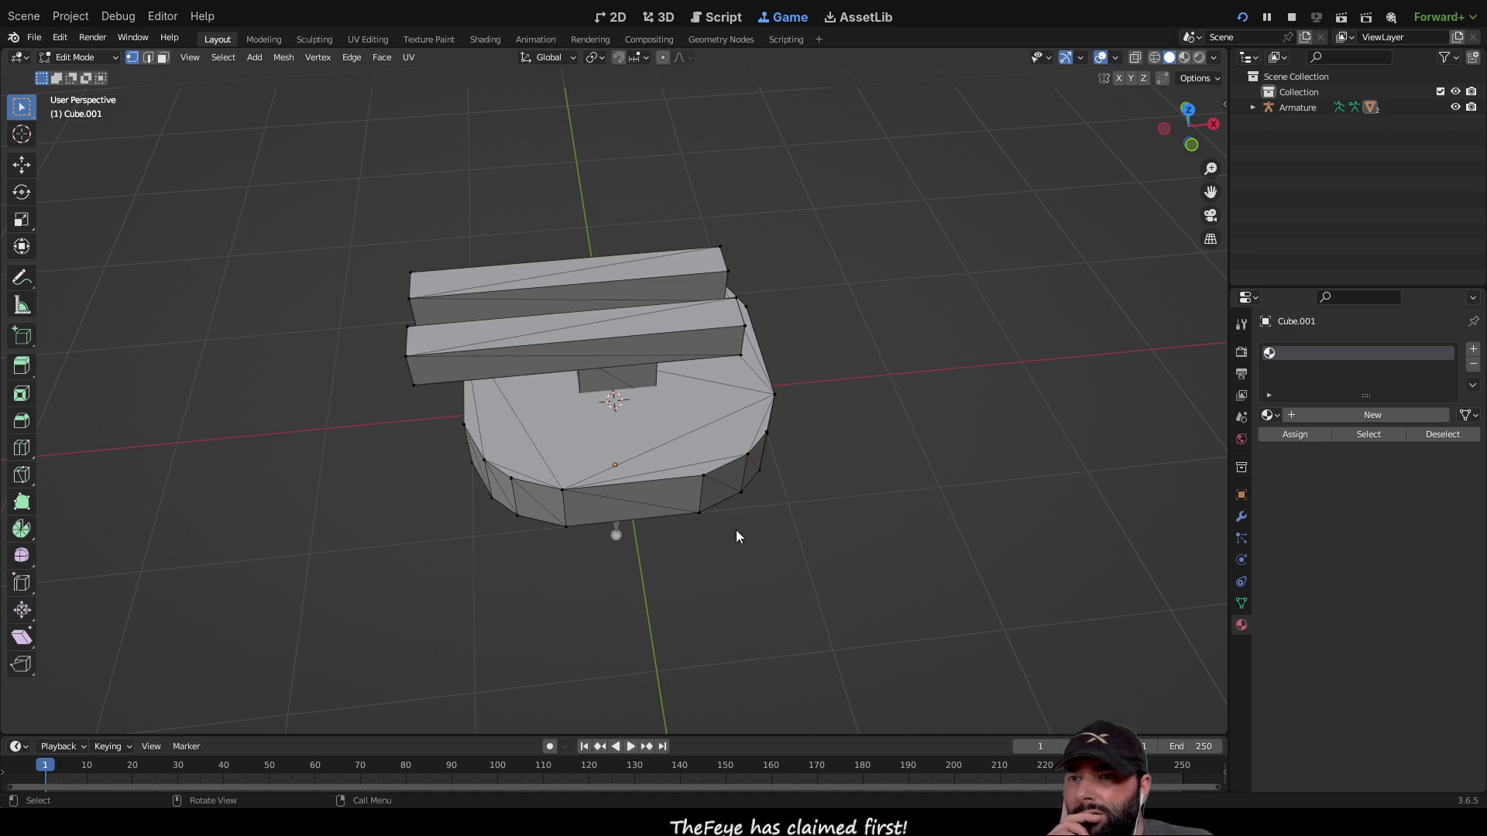
# Step: Return to Object Mode, view the turret from above, then back in Godot stop the game
pyautogui.press('Tab')
pyautogui.click(868, 497)
pyautogui.moveTo(890, 495); pyautogui.dragTo(870, 436)
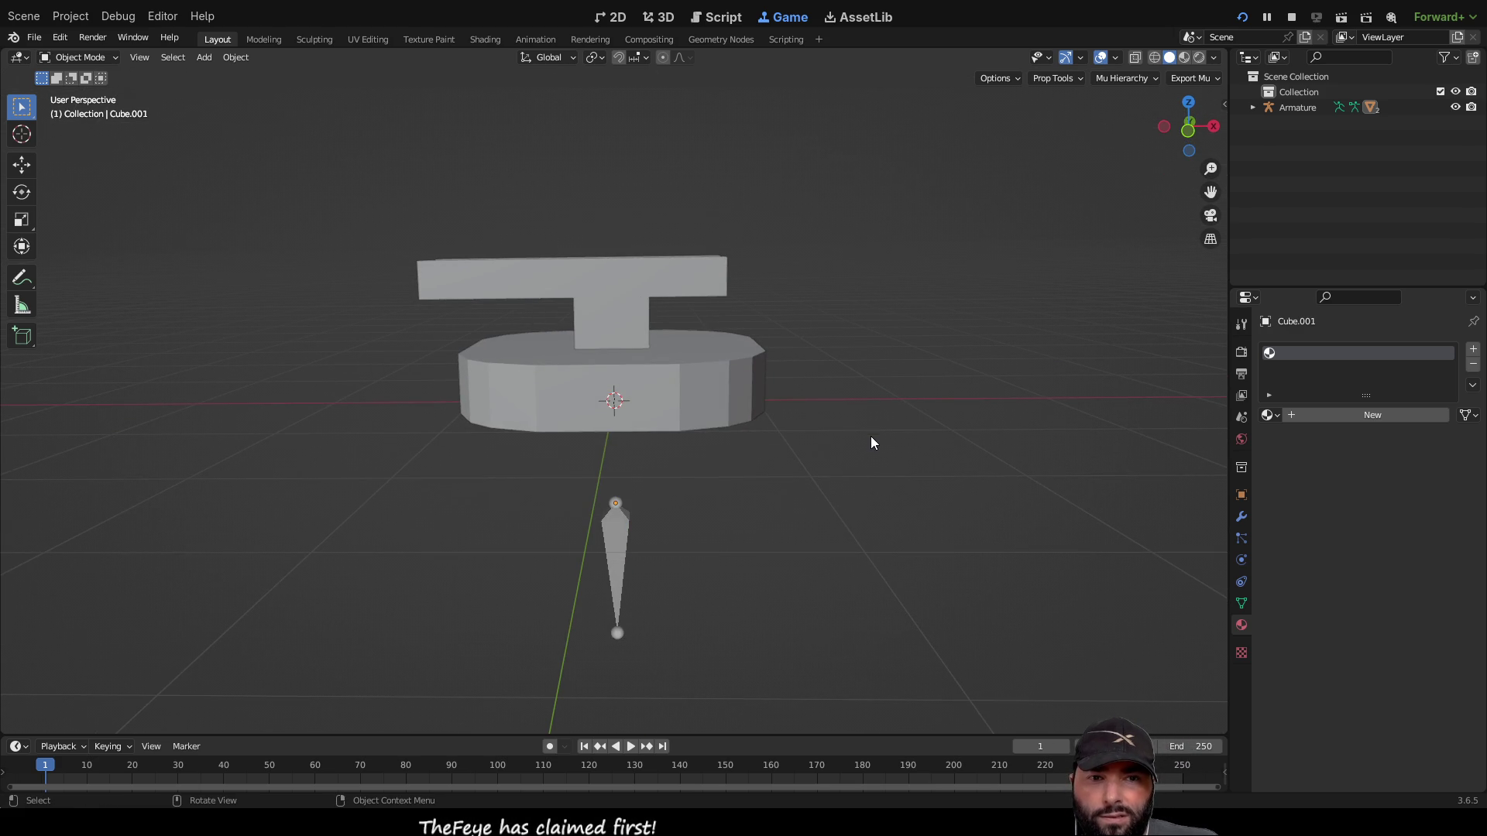
pyautogui.press('KP_8')
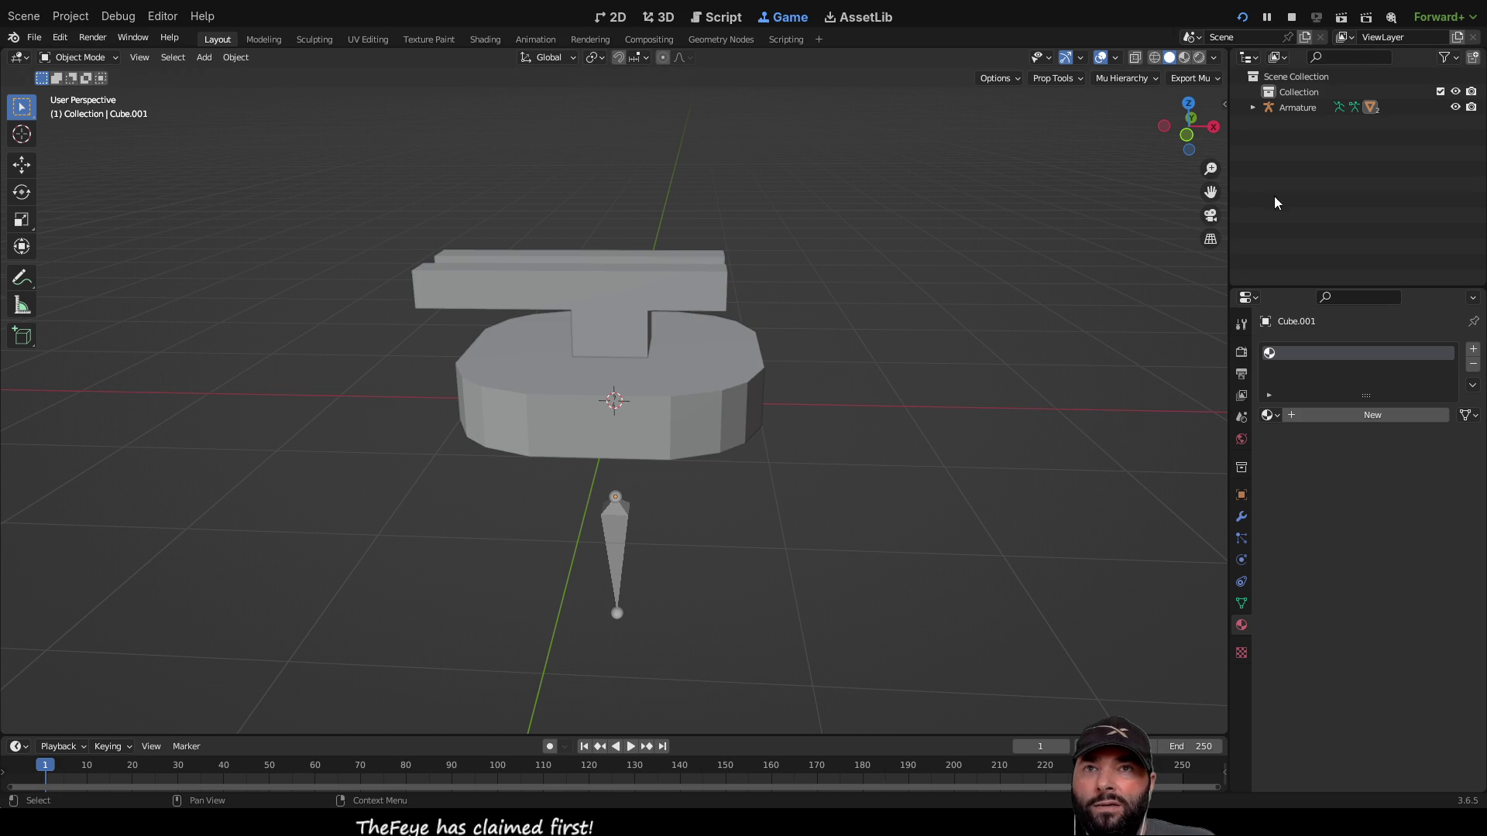
pyautogui.hotkey('alt', 'Tab')
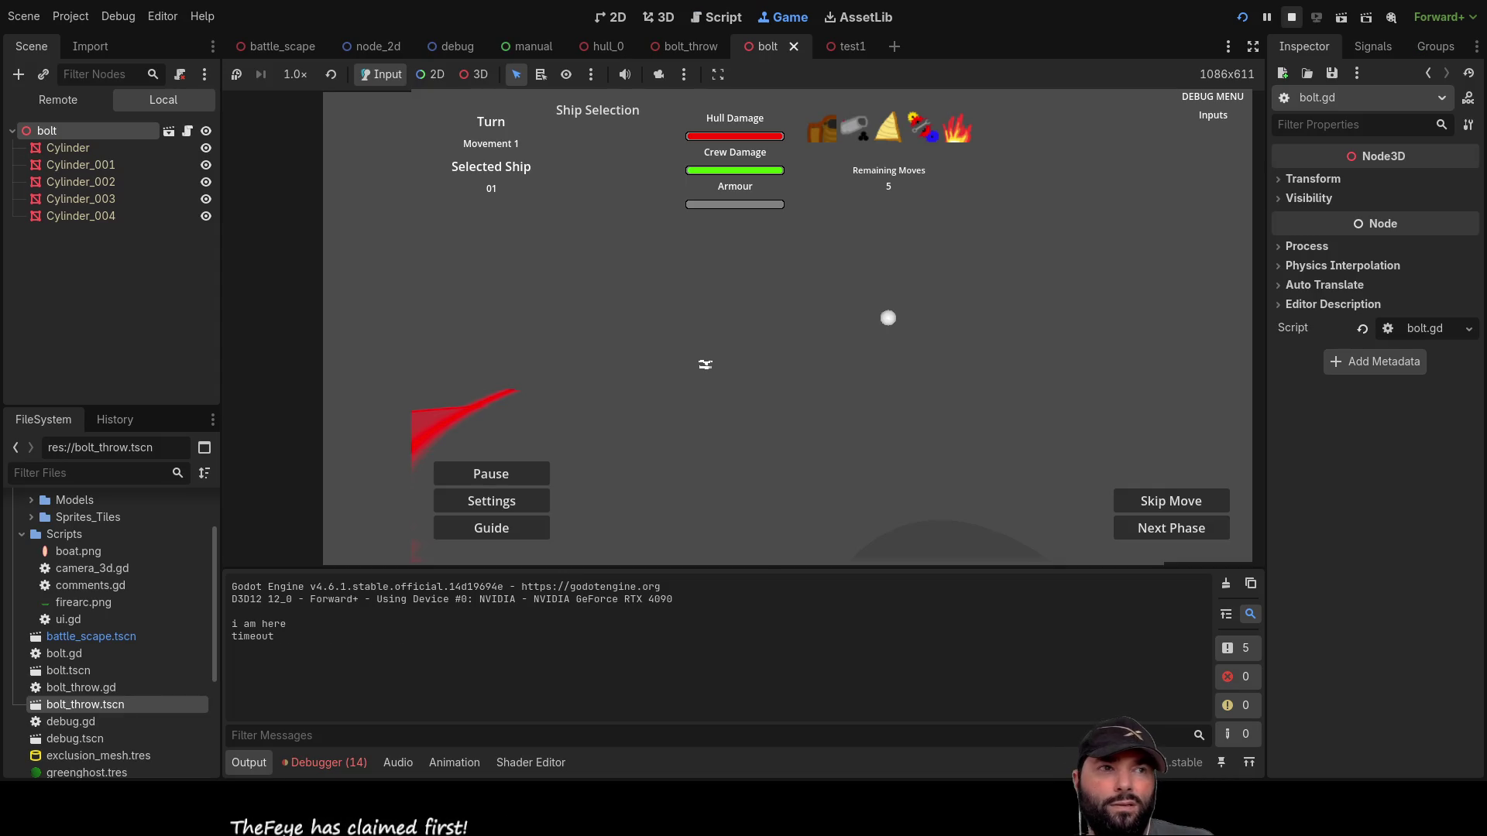
pyautogui.press('F8')
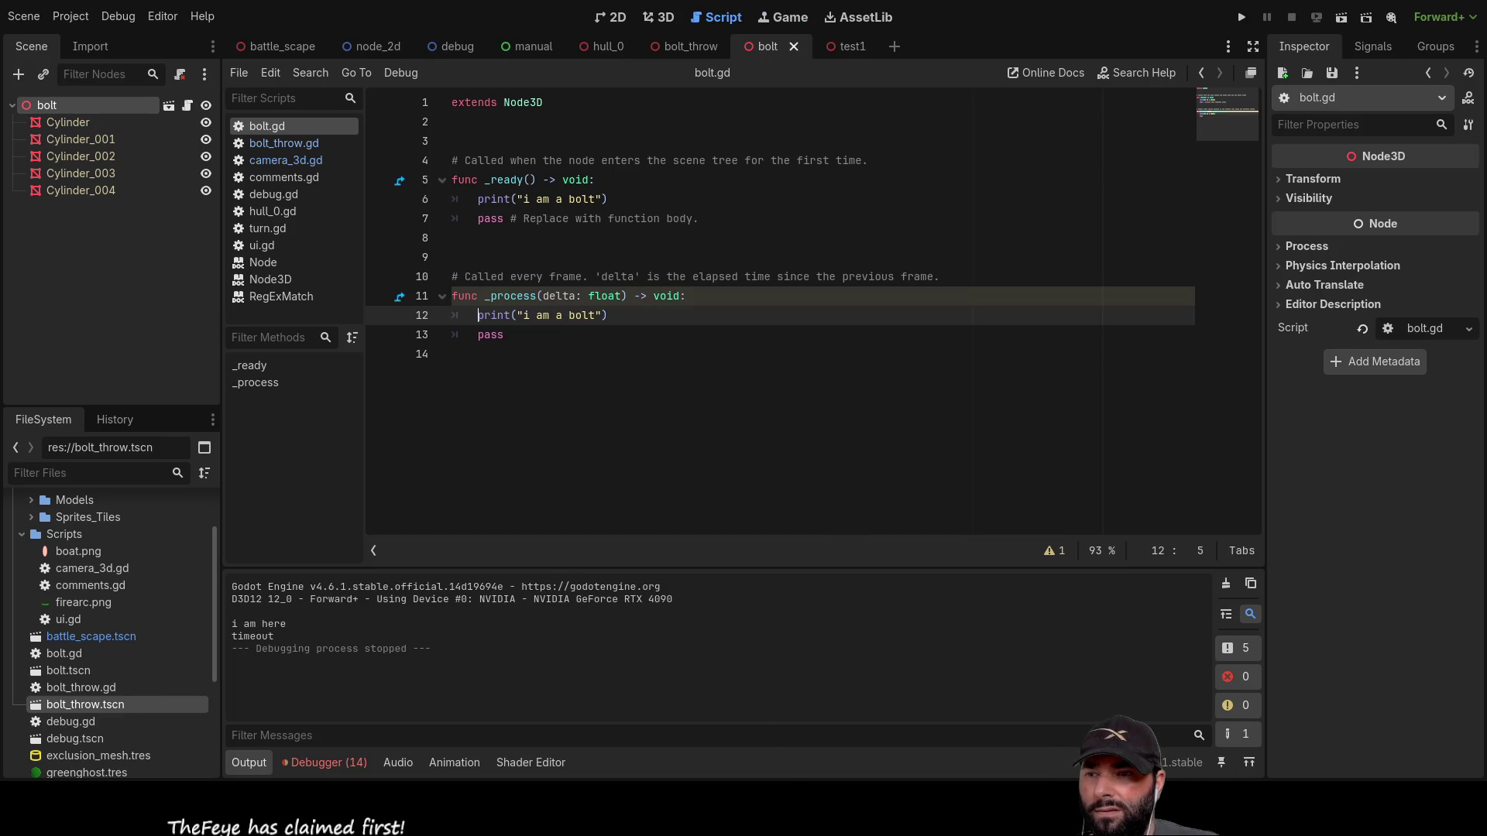
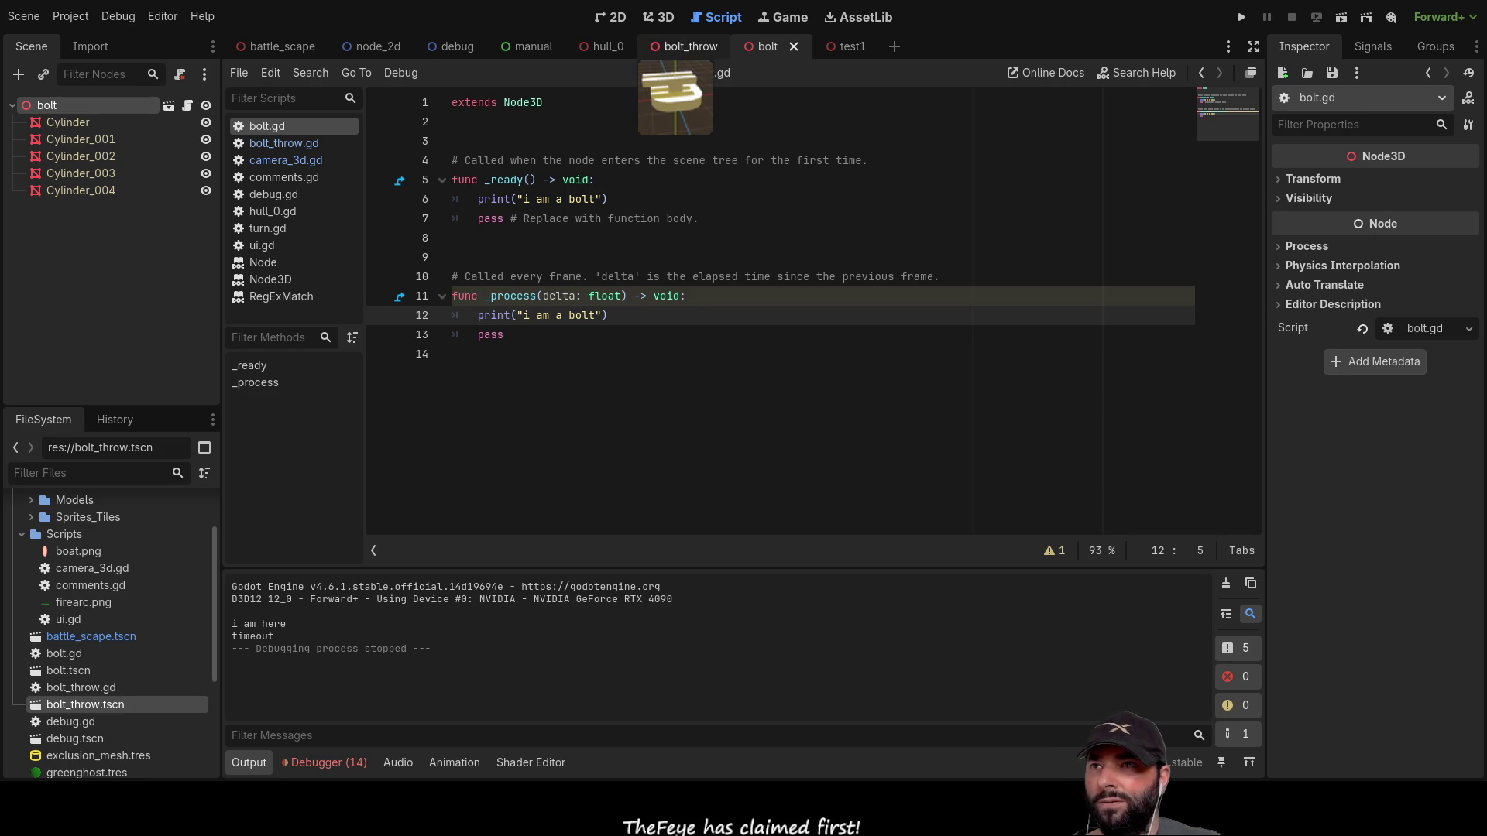
# Step: Close the bolt_throw scene tab and move bolt_throw.glb into the Assets/Models folder
pyautogui.click(696, 49)
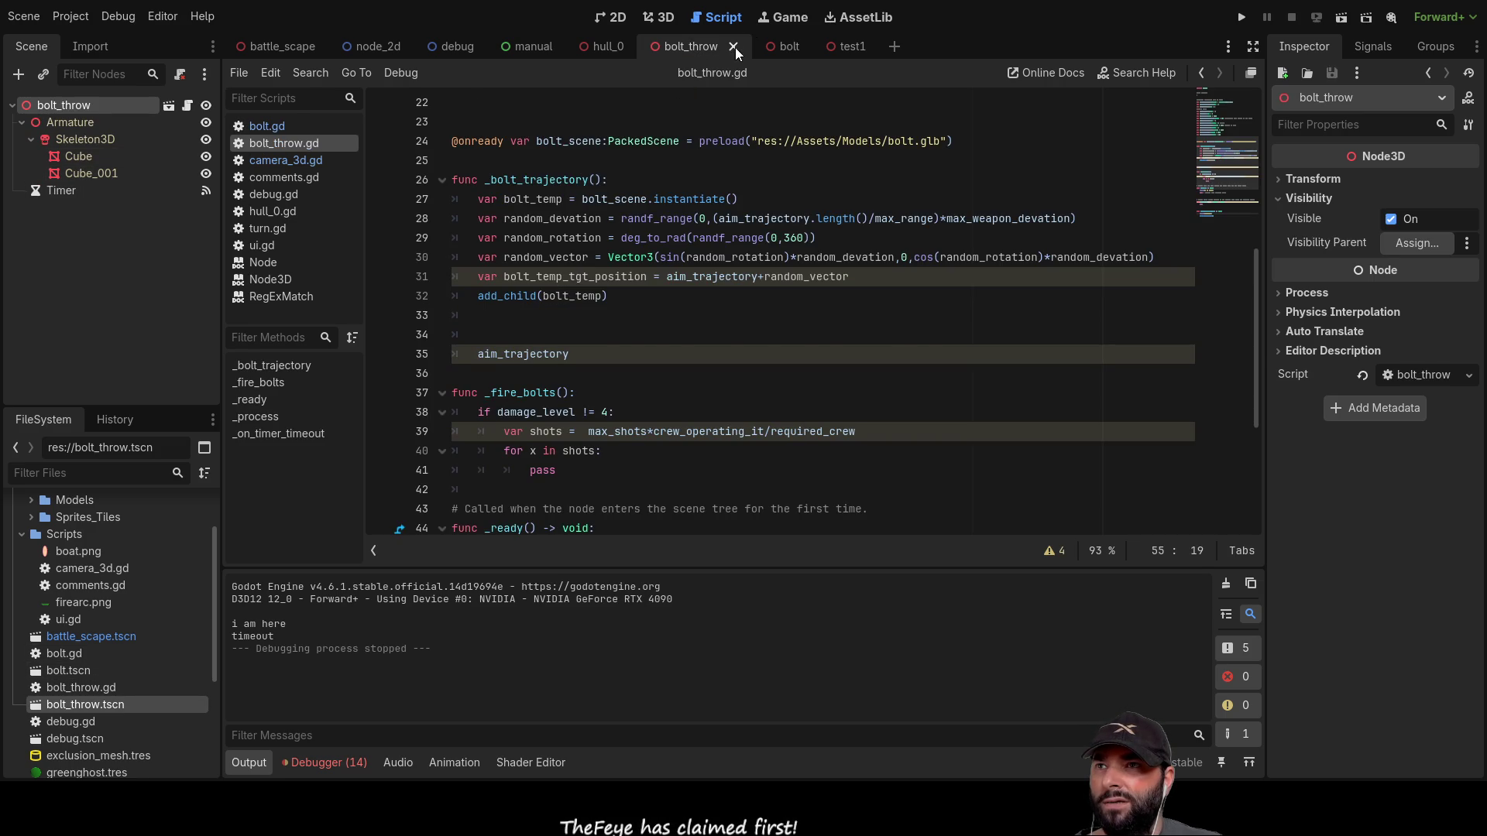
pyautogui.click(733, 46)
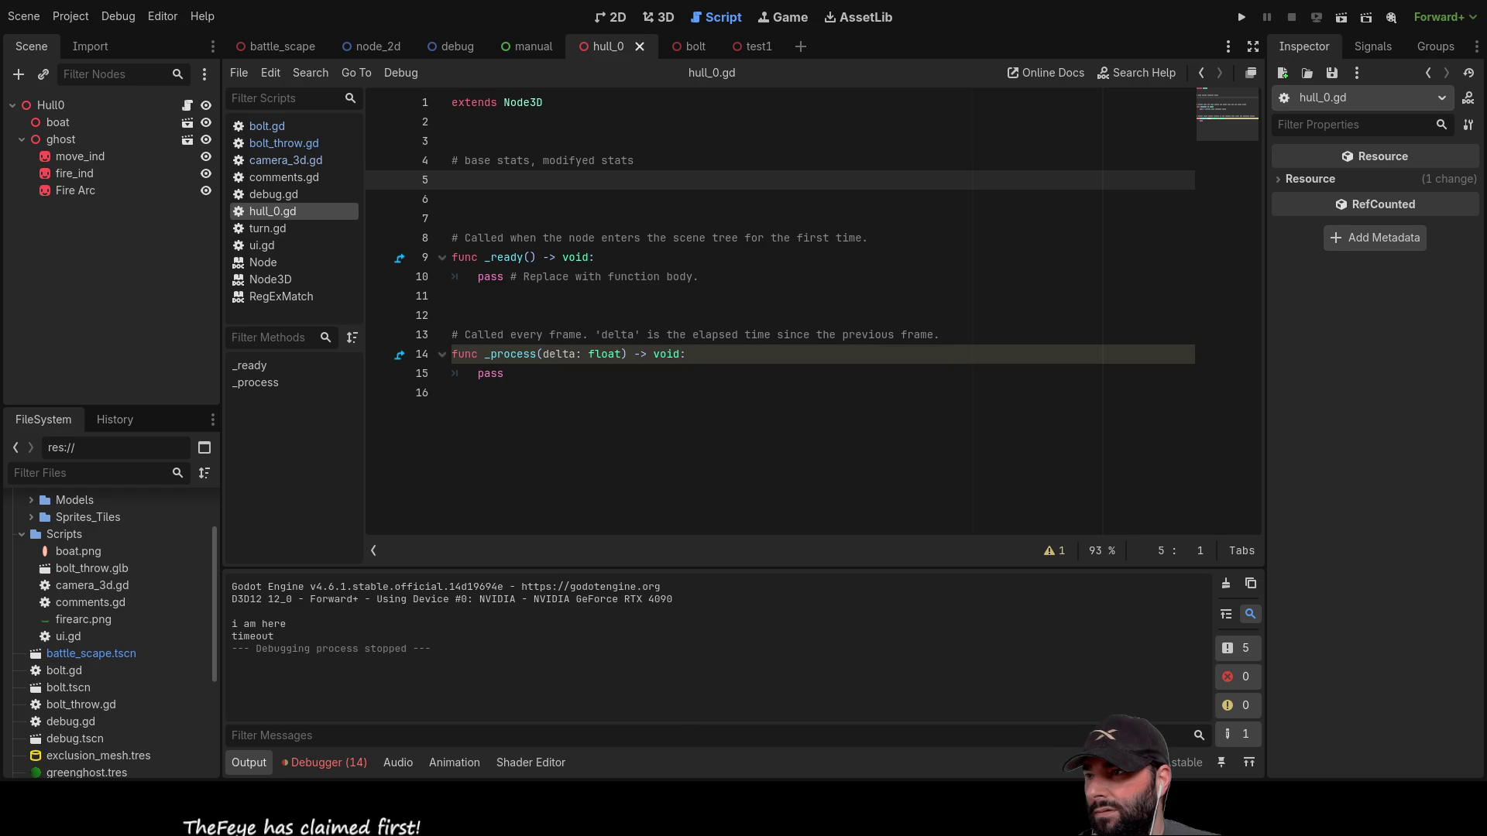
pyautogui.moveTo(60, 569)
pyautogui.mouseDown()
pyautogui.moveTo(72, 520)
pyautogui.moveTo(73, 560)
pyautogui.mouseUp()
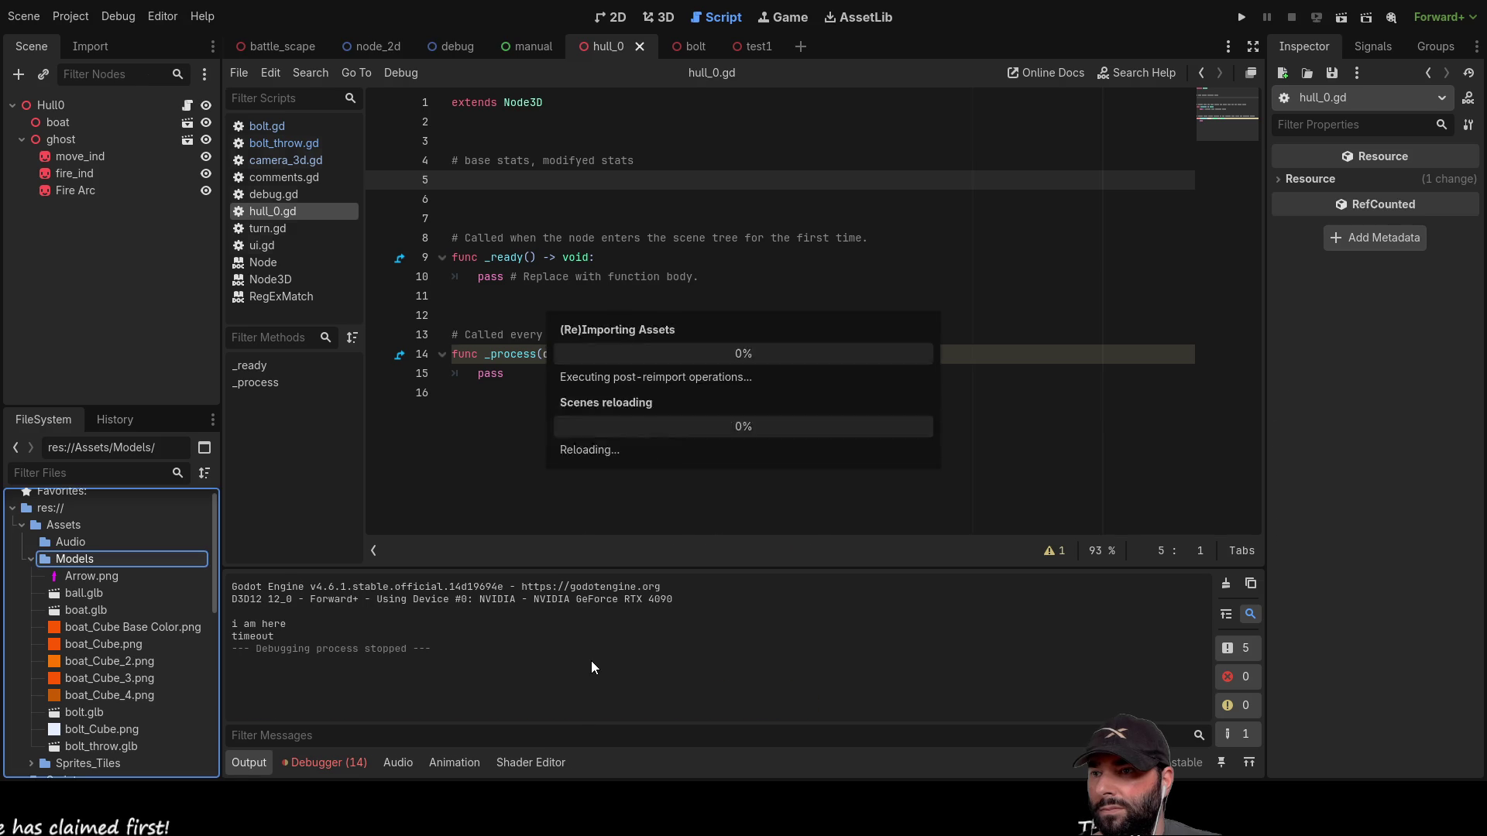
# Step: Open bolt_throw.glb as a new unsaved scene and select its bolt_throw root node
pyautogui.scroll(-3, 130, 611)
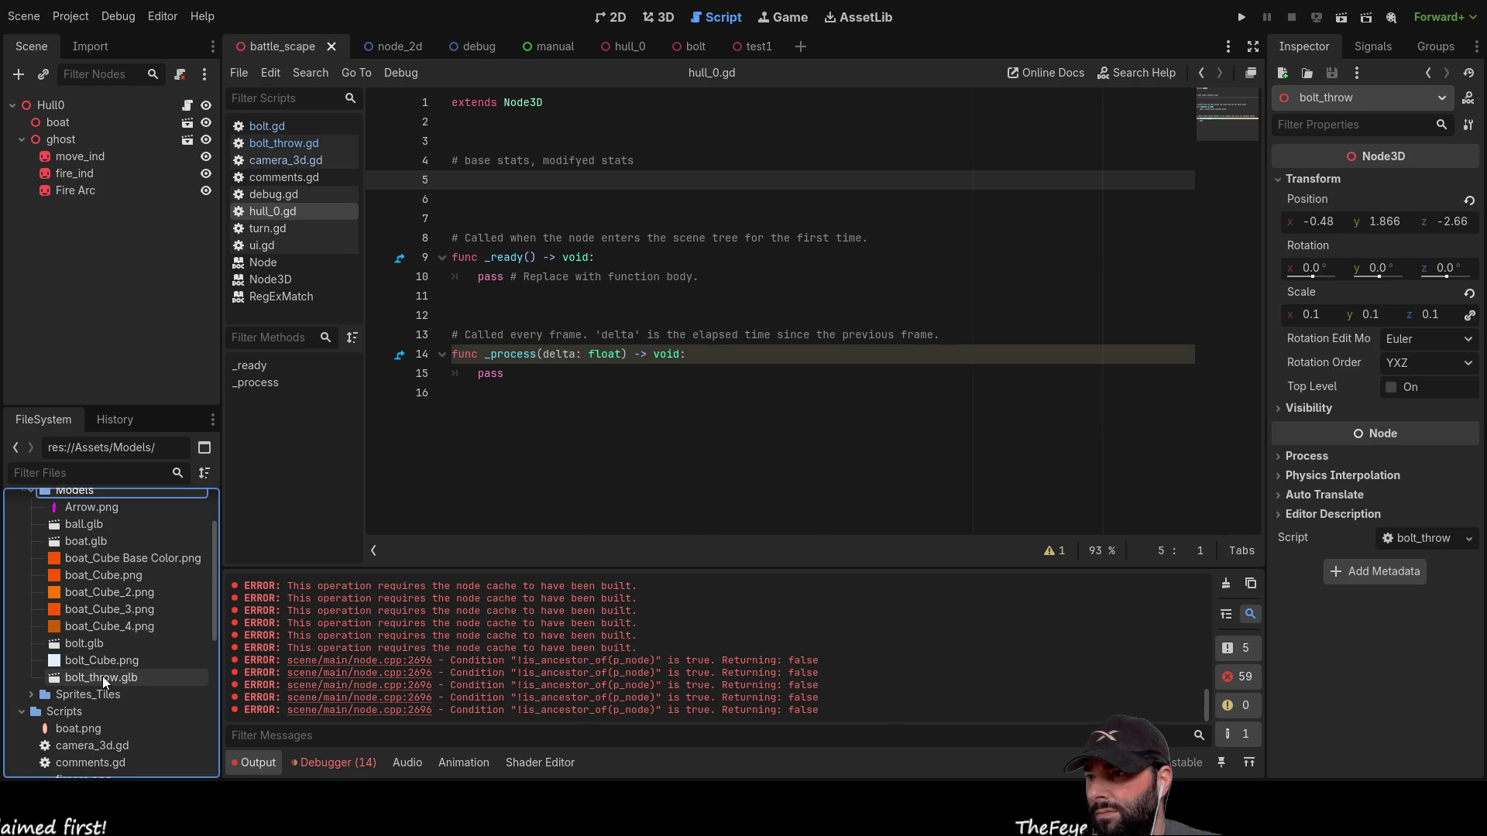
pyautogui.click(103, 678)
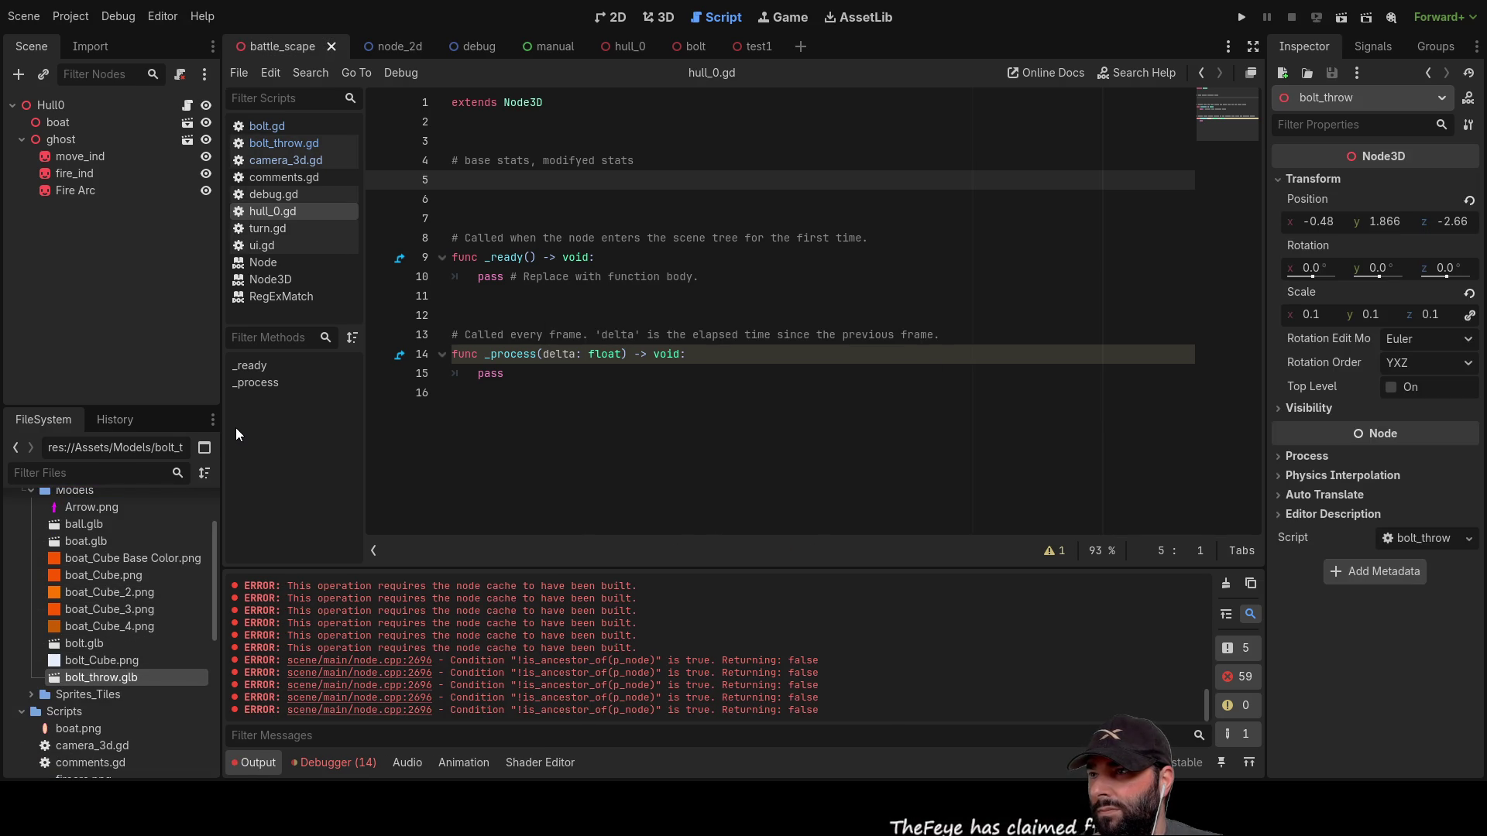
pyautogui.click(81, 107)
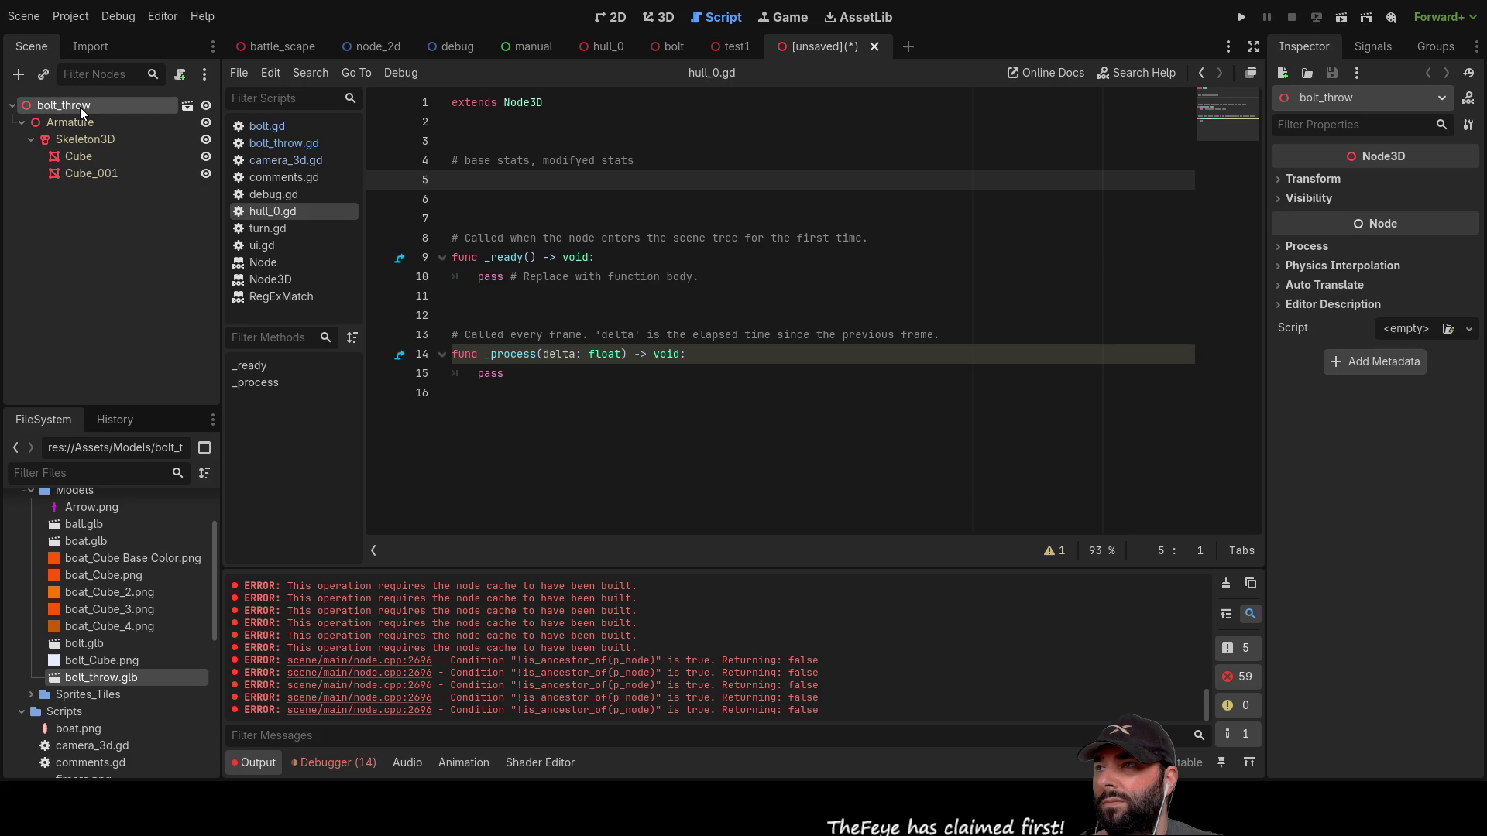
# Step: In the 3D view, shift the bolt about 2.65 units along Z, then return to battle_scape
pyautogui.click(658, 18)
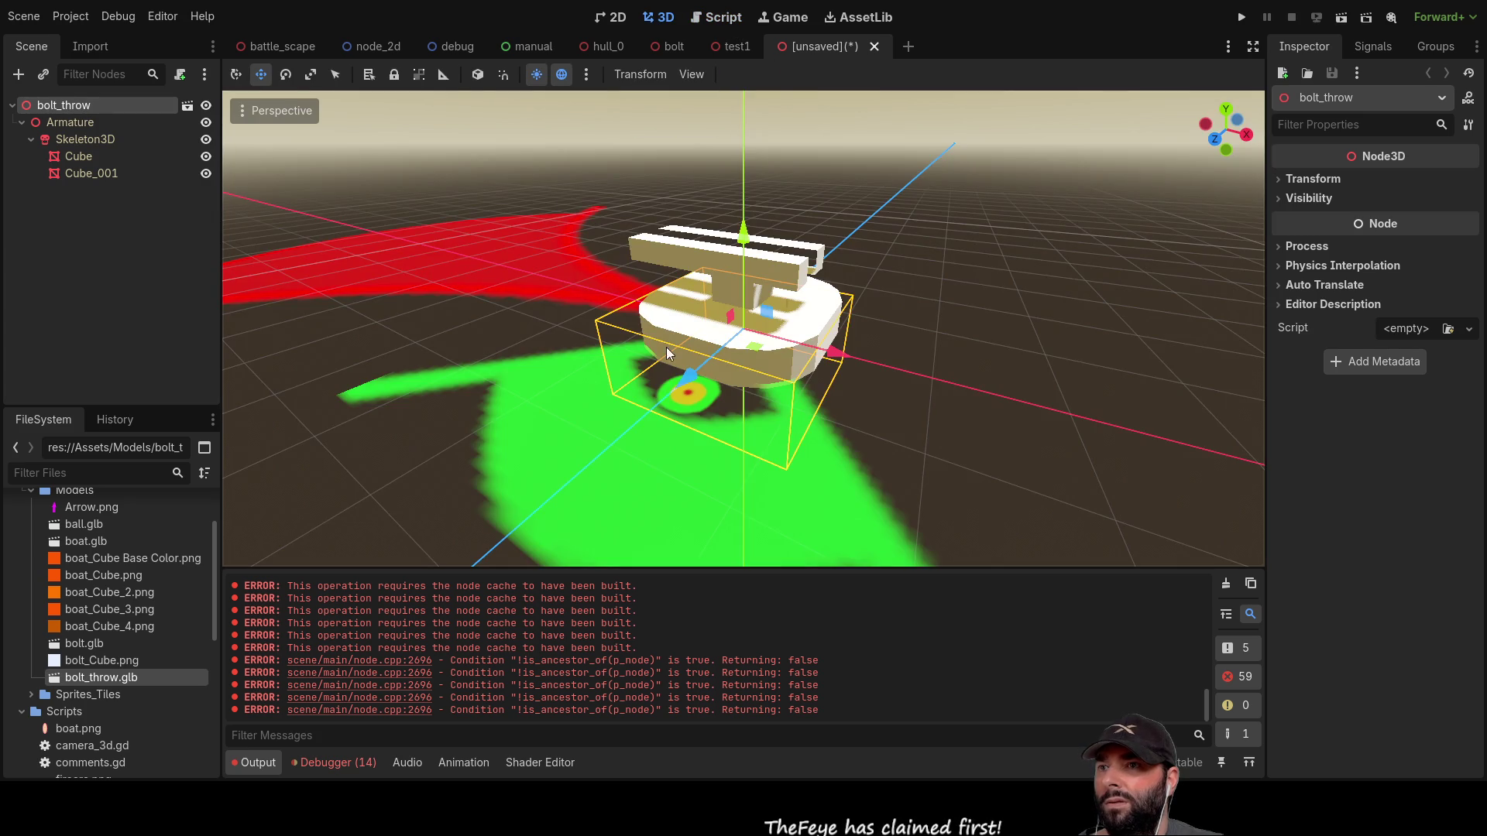
pyautogui.moveTo(759, 325)
pyautogui.mouseDown()
pyautogui.moveTo(830, 344)
pyautogui.moveTo(227, 156)
pyautogui.mouseUp()
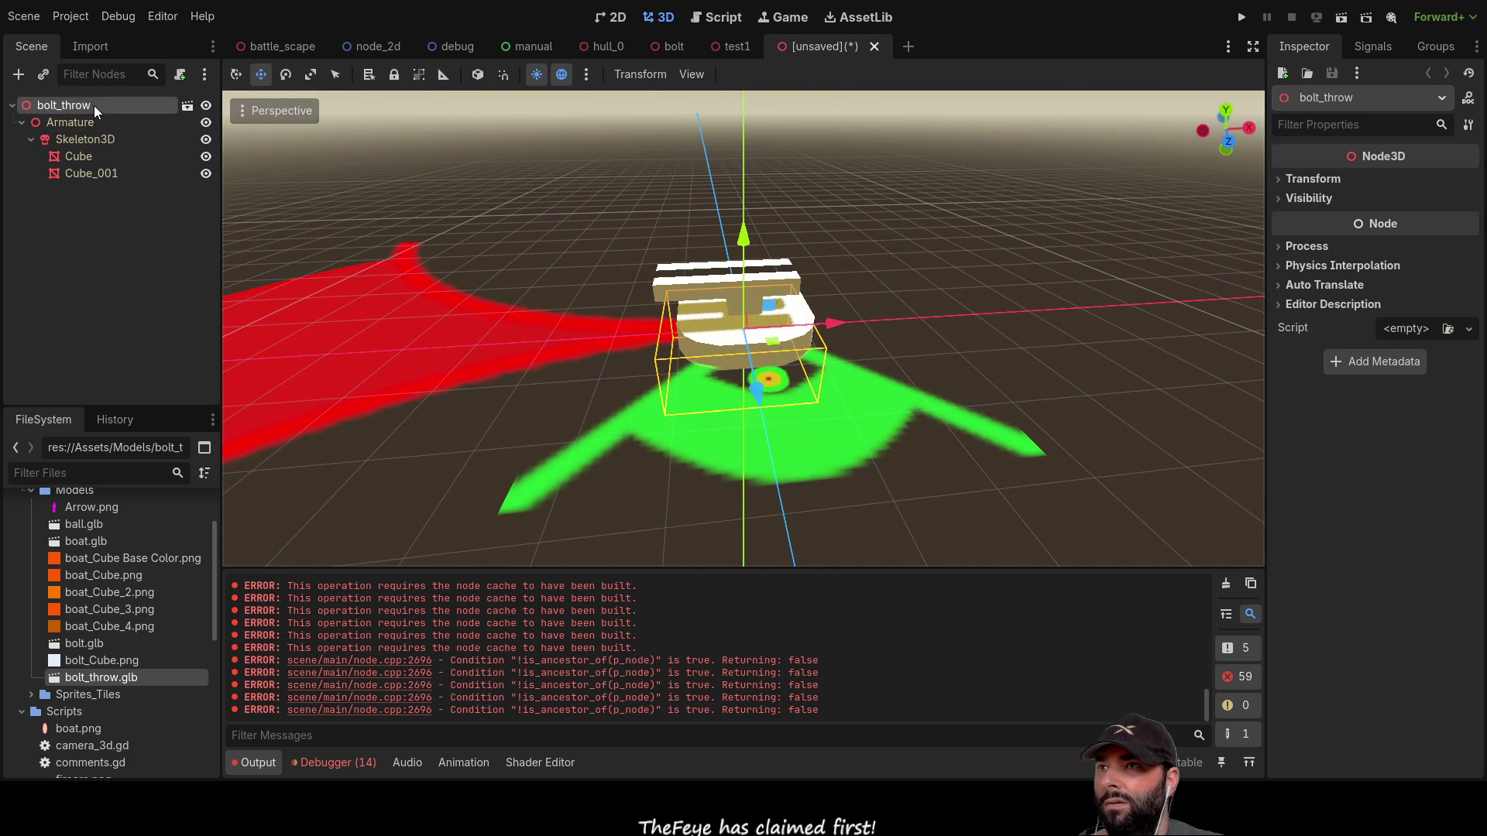
pyautogui.moveTo(823, 220); pyautogui.dragTo(868, 435)
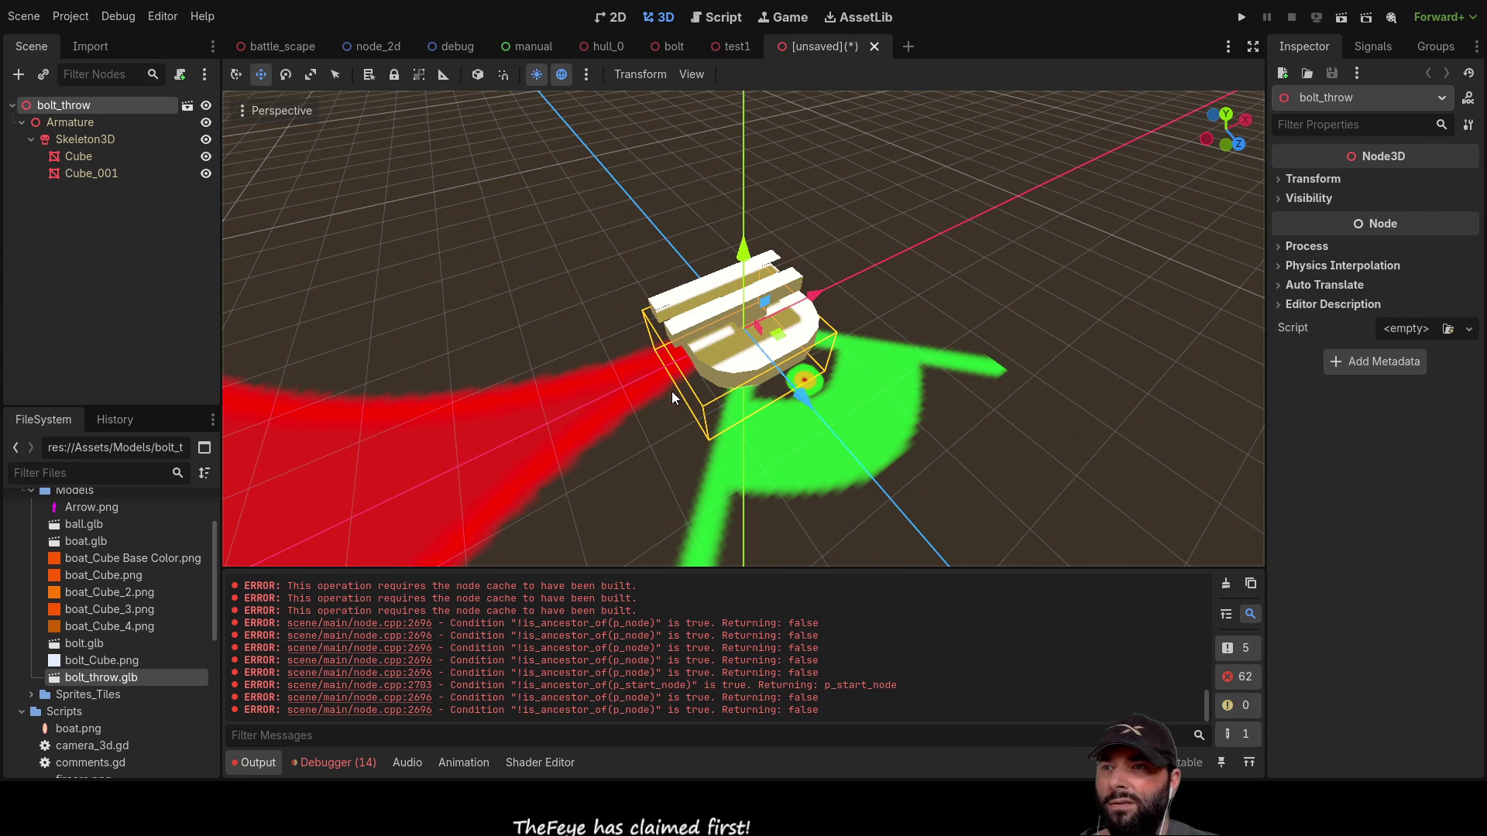
pyautogui.scroll(-3, 726, 317)
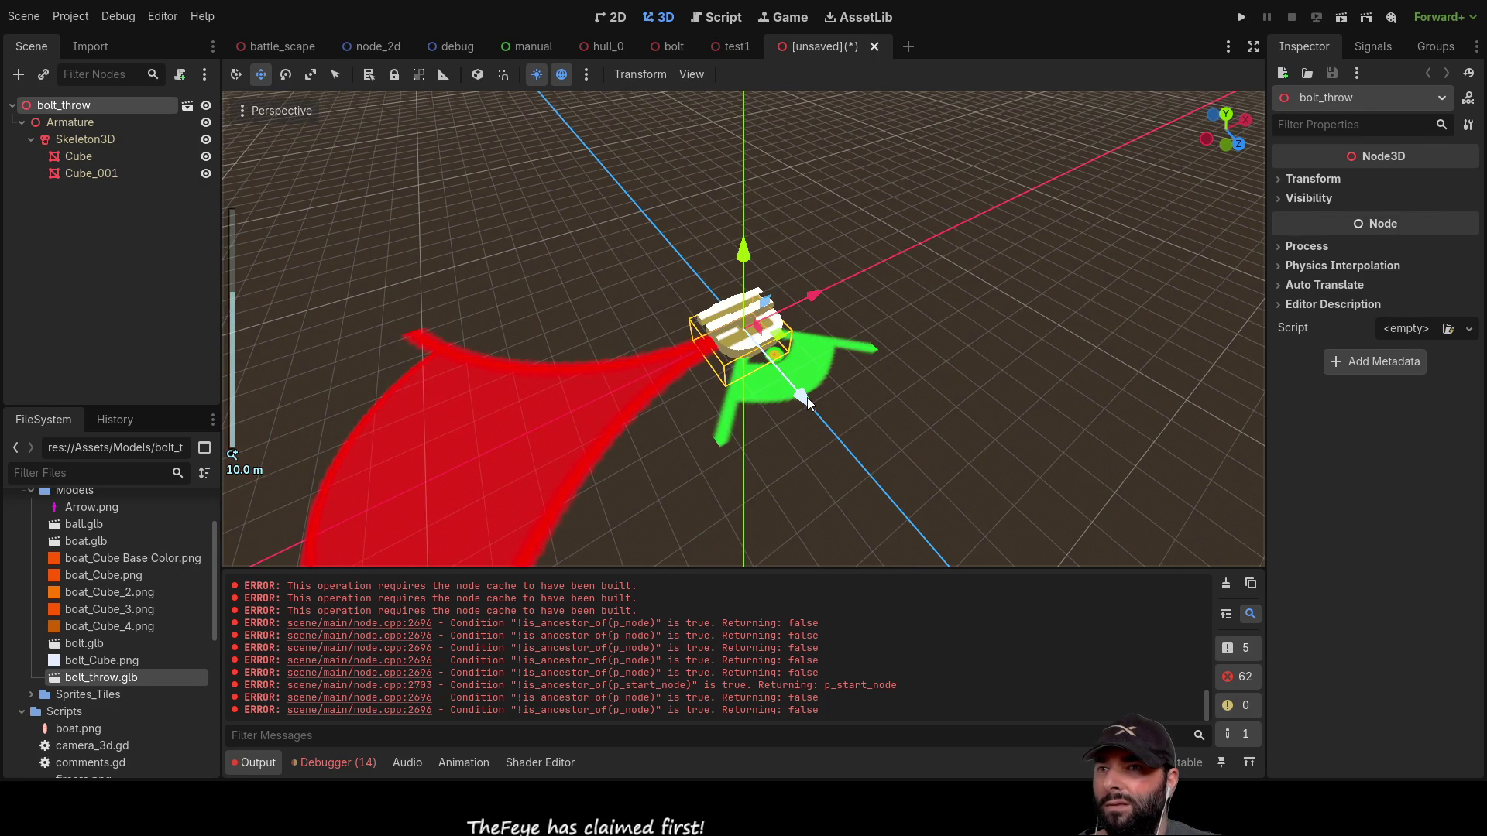
pyautogui.moveTo(807, 398)
pyautogui.mouseDown()
pyautogui.moveTo(686, 302)
pyautogui.moveTo(724, 352)
pyautogui.mouseUp()
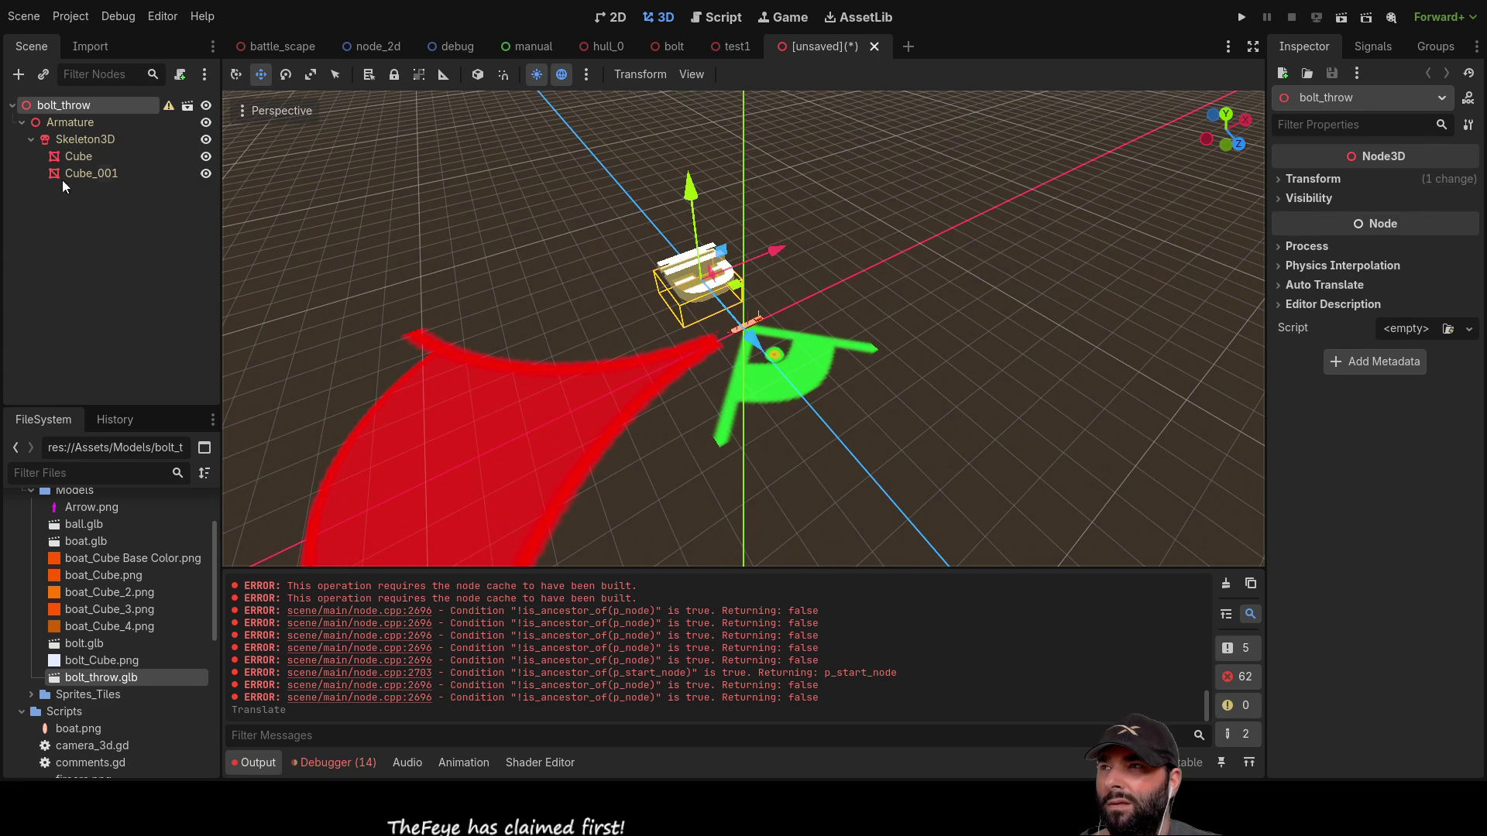
pyautogui.click(277, 49)
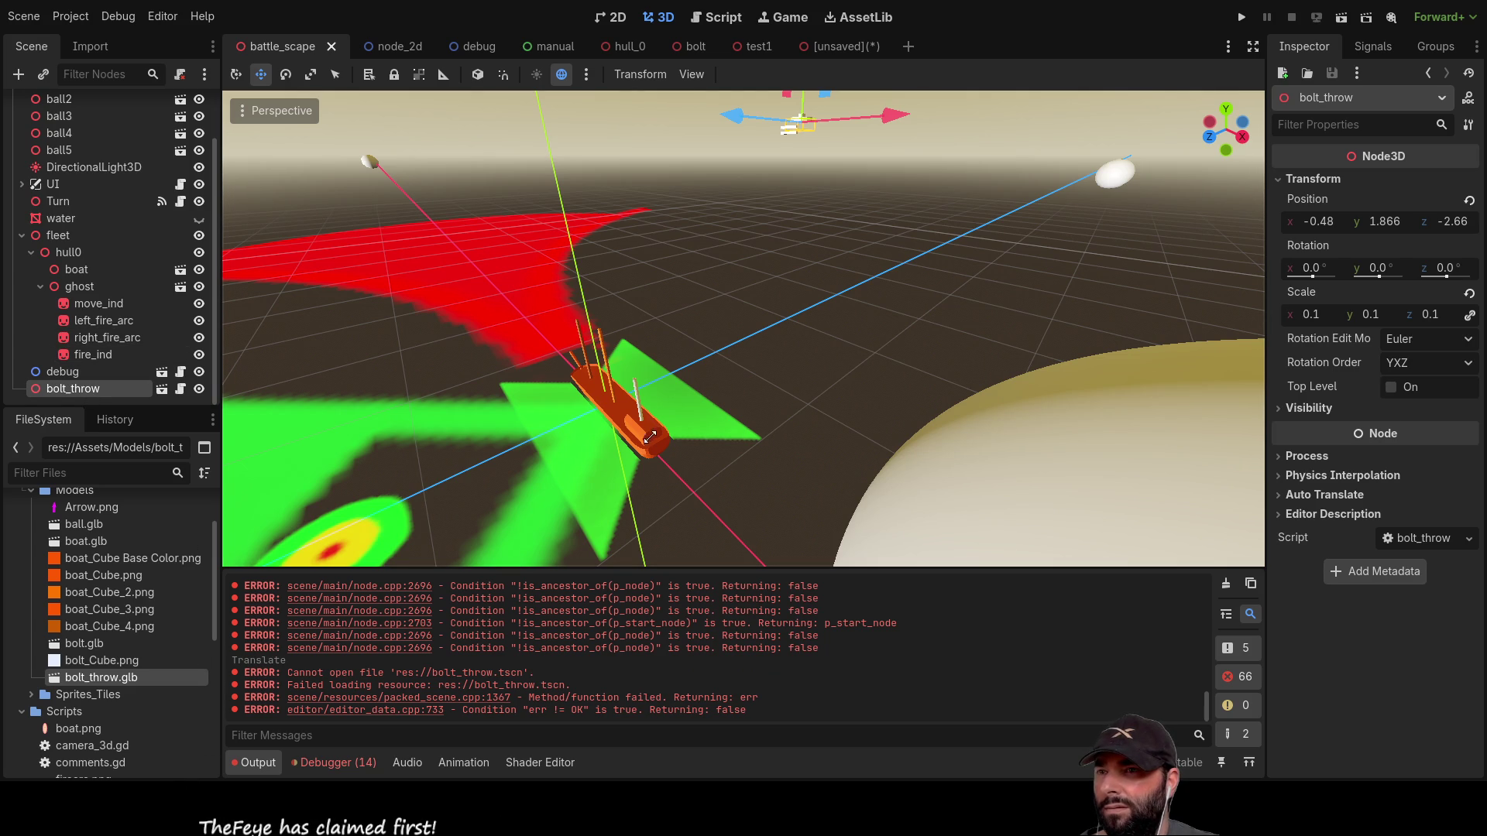
# Step: Delete the broken bolt_throw node from battle_scape and close the unsaved bolt_throw model scene
pyautogui.press('Delete')
pyautogui.click(868, 43)
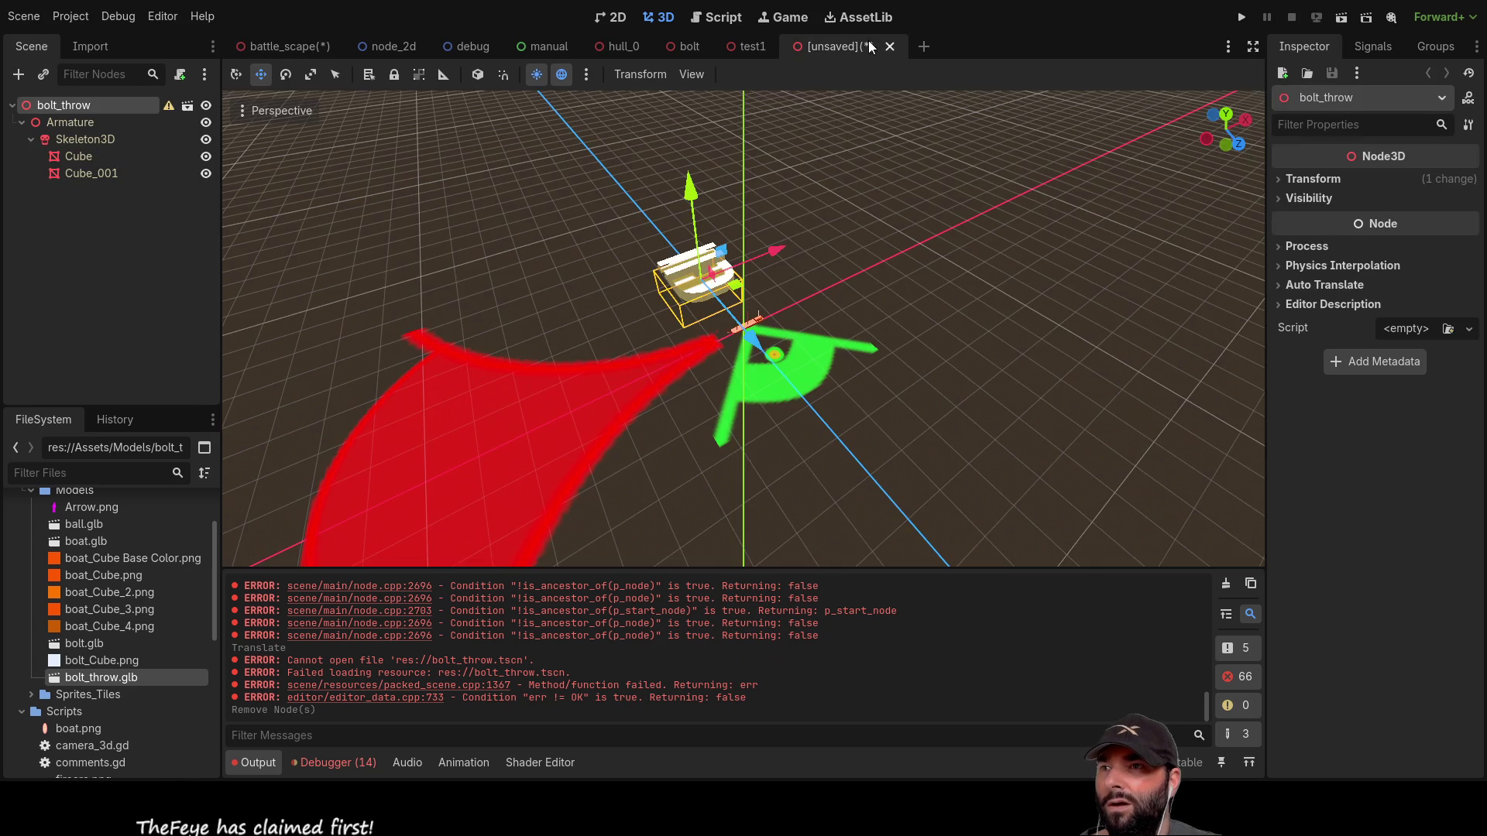
pyautogui.moveTo(877, 302)
pyautogui.mouseDown()
pyautogui.moveTo(645, 285)
pyautogui.moveTo(728, 378)
pyautogui.mouseUp()
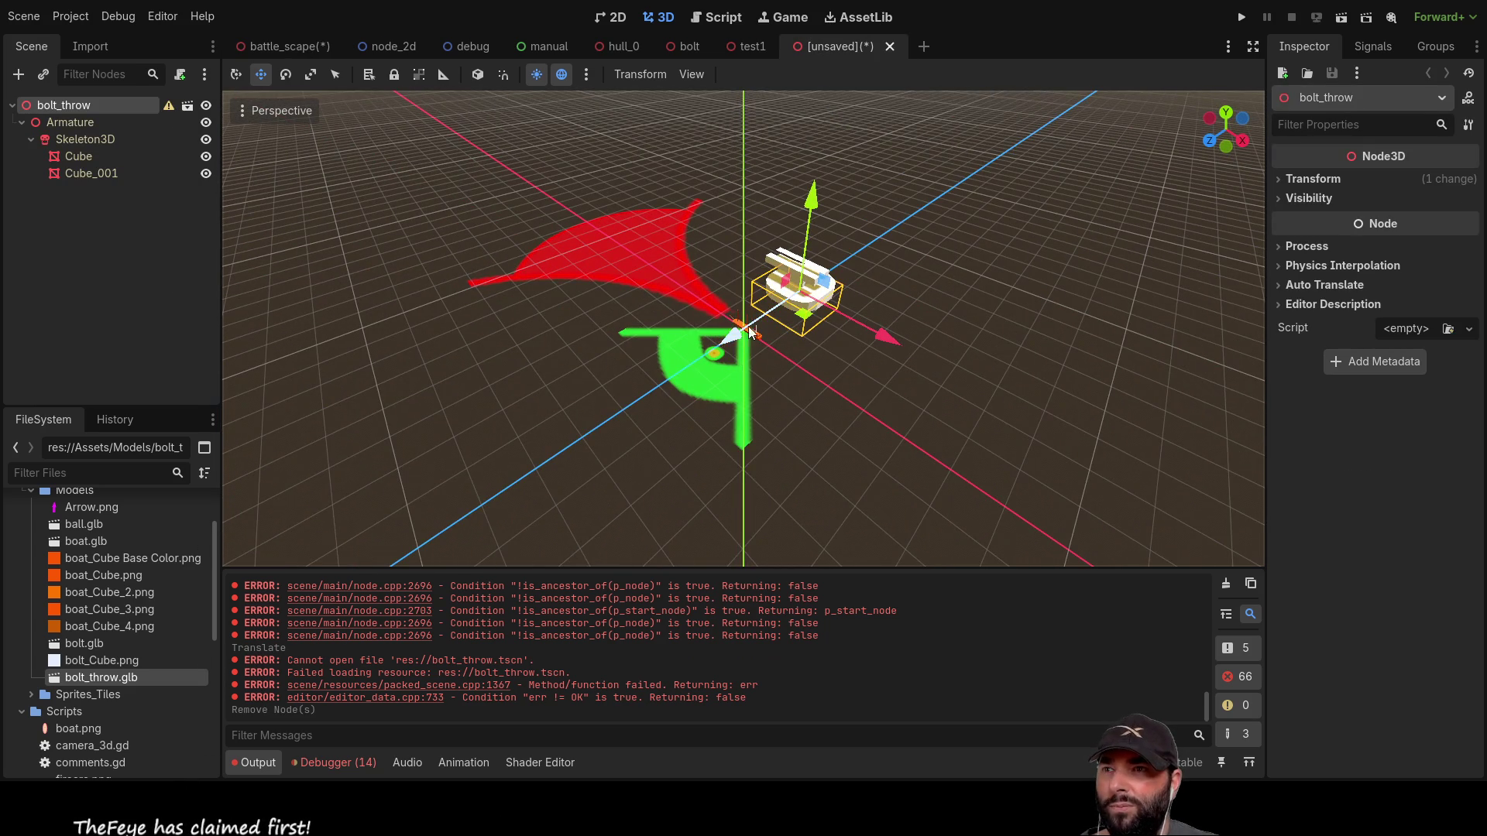
pyautogui.click(682, 306)
pyautogui.click(808, 275)
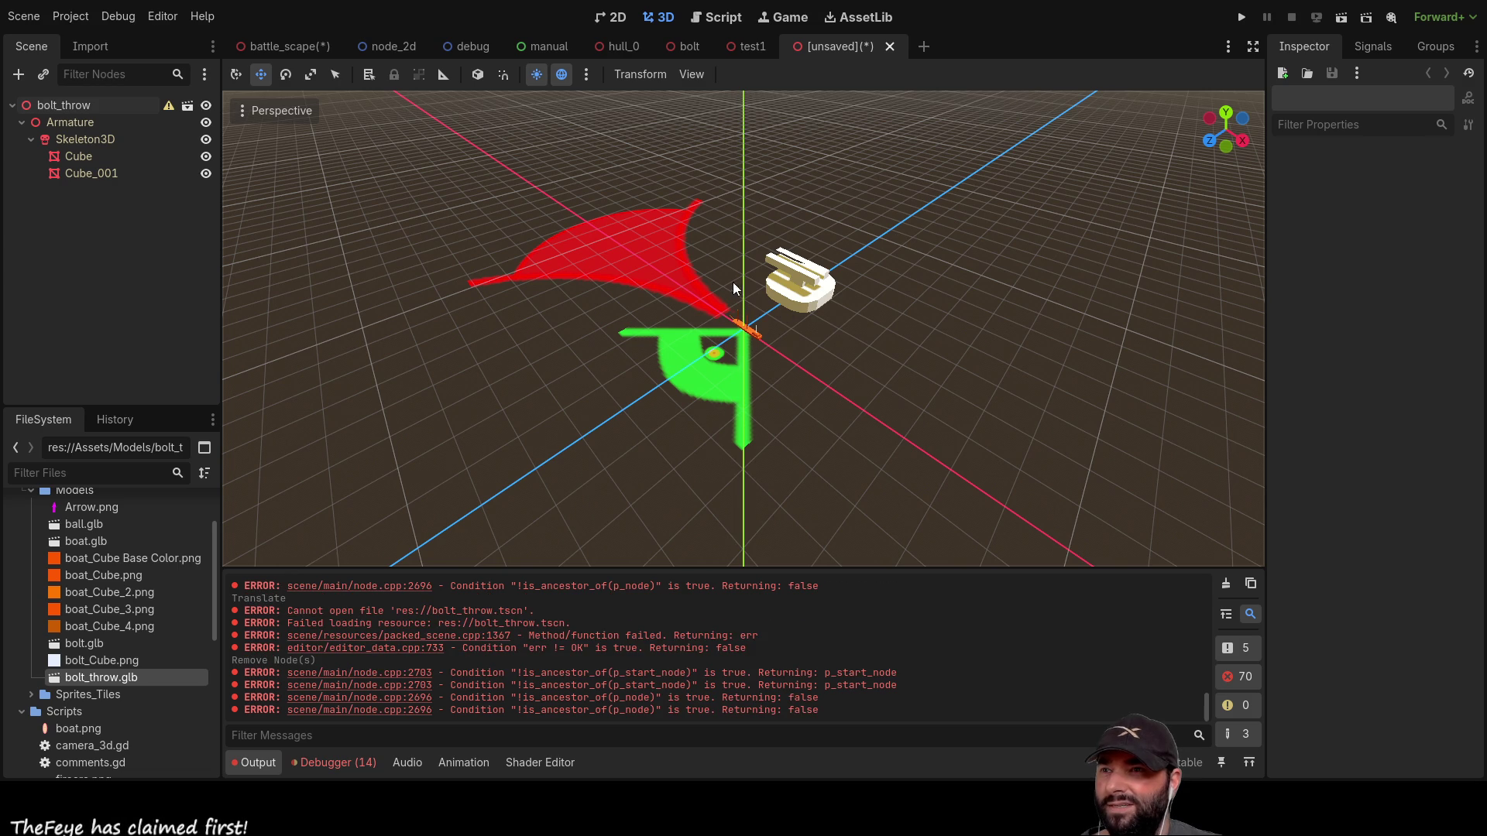
pyautogui.click(89, 110)
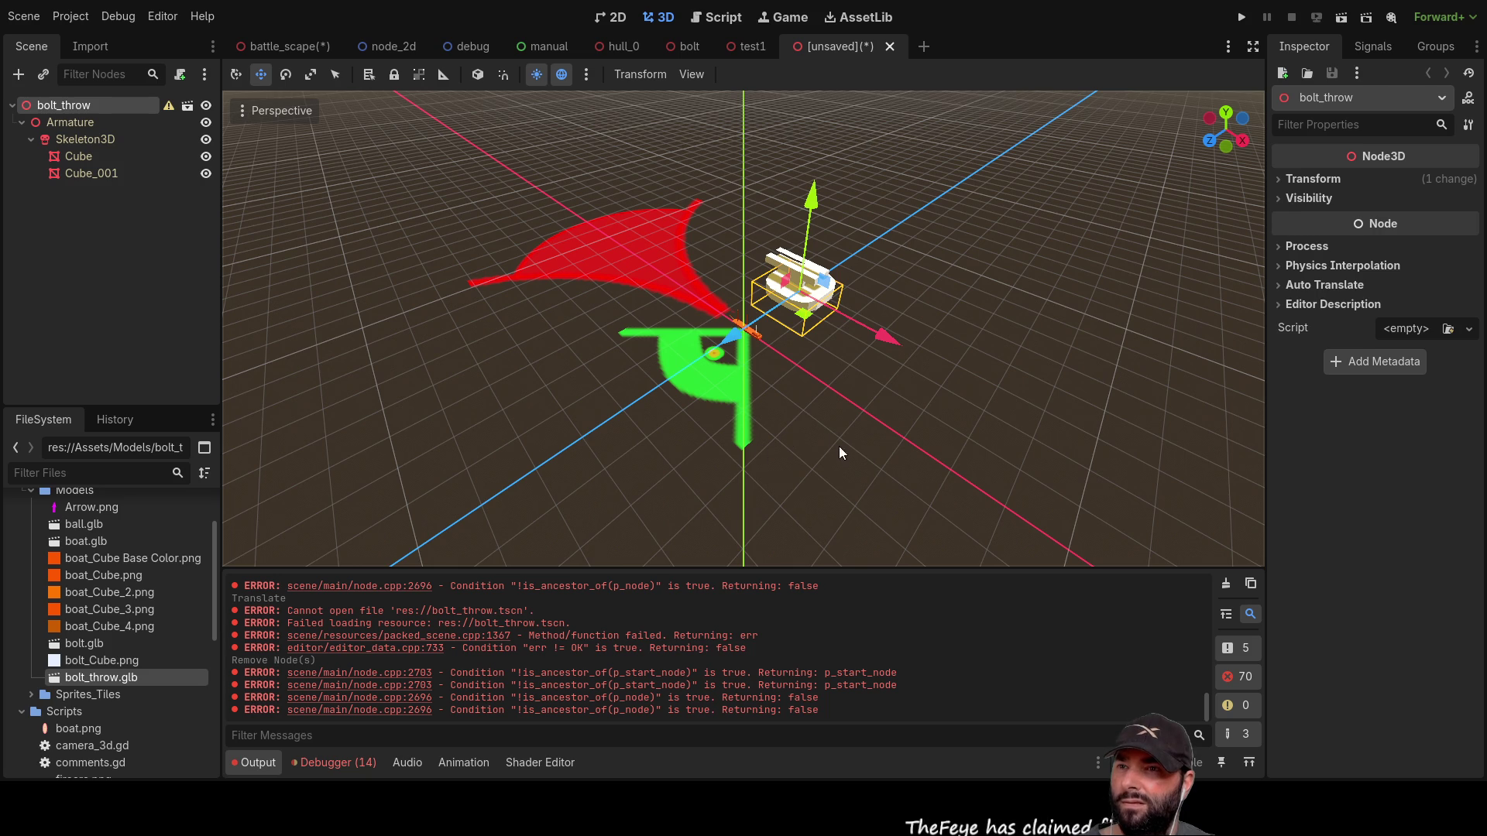
pyautogui.hotkey('ctrl', 'shift', 'w')
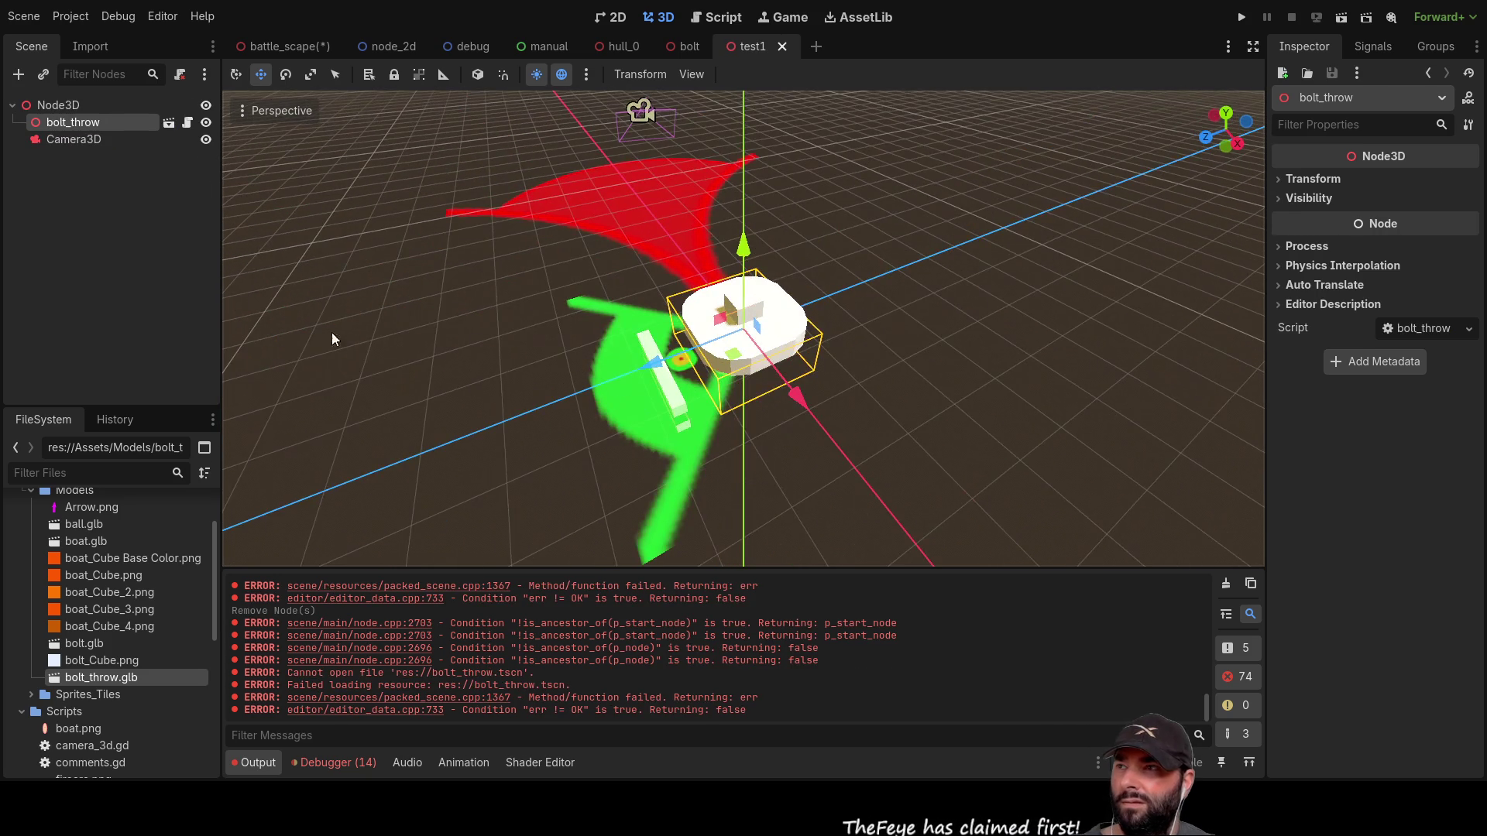
# Step: Close the test1 scene and clear the selection in the bolt scene
pyautogui.click(66, 105)
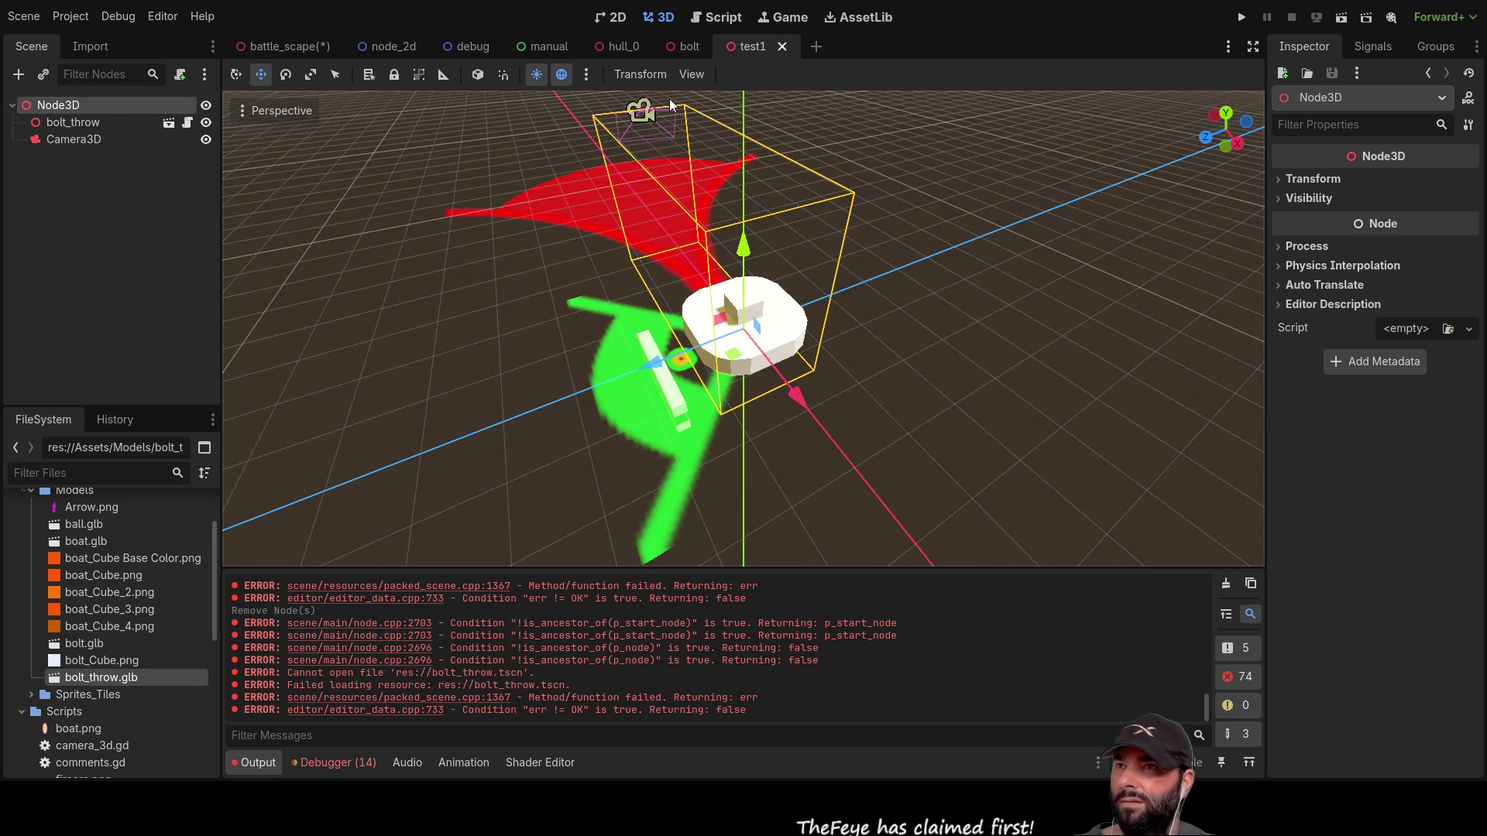
pyautogui.click(783, 46)
pyautogui.scroll(-8, 755, 443)
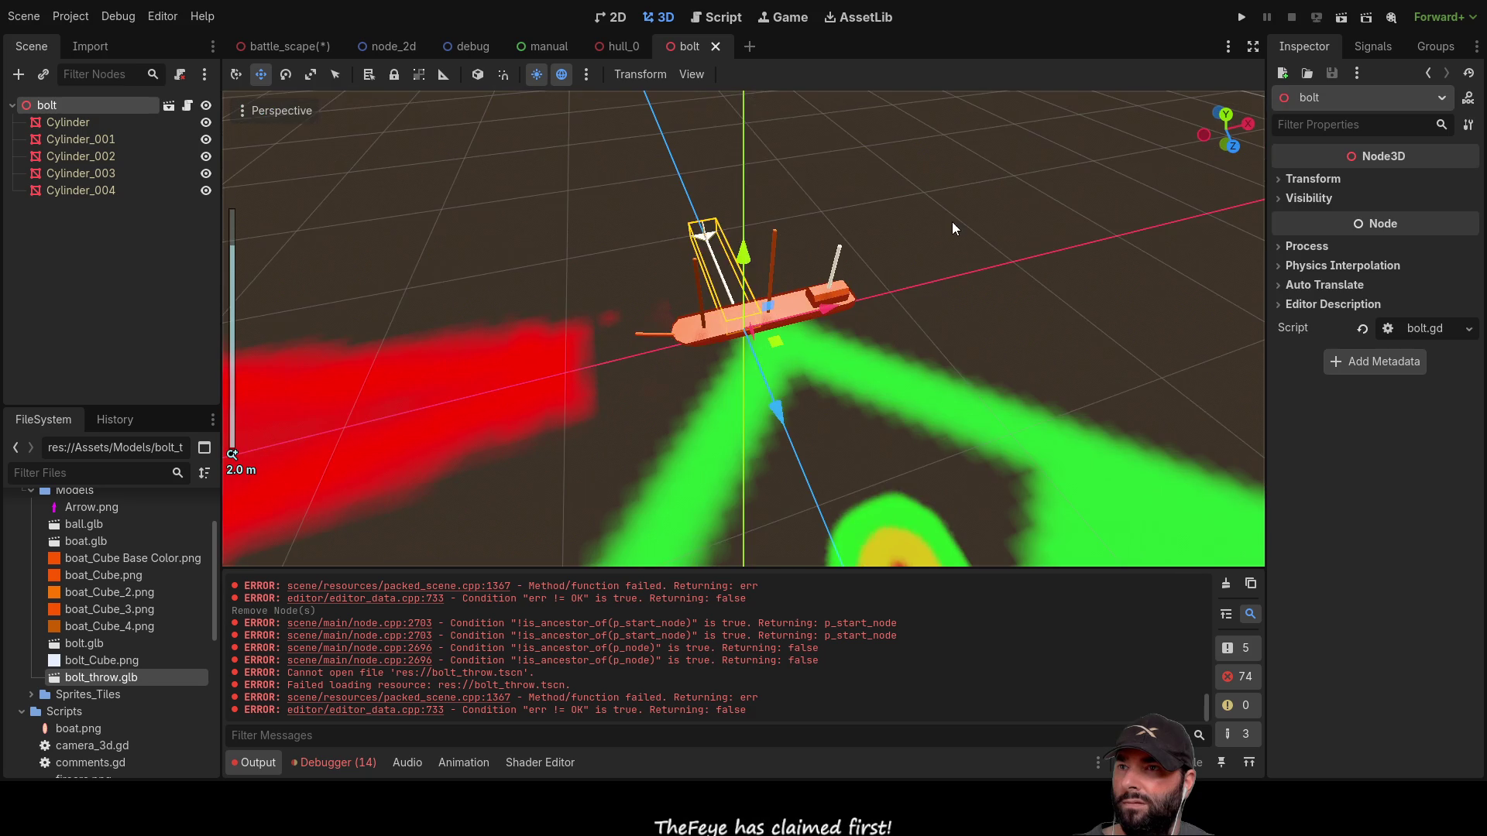
pyautogui.click(951, 225)
pyautogui.scroll(5, 951, 240)
# Step: Inspect the bolt's Cylinder_004 and Cylinder_002 meshes from several angles in the 3D view
pyautogui.click(1018, 303)
pyautogui.moveTo(1017, 304)
pyautogui.mouseDown()
pyautogui.moveTo(955, 436)
pyautogui.moveTo(880, 420)
pyautogui.moveTo(943, 431)
pyautogui.mouseUp()
pyautogui.click(944, 431)
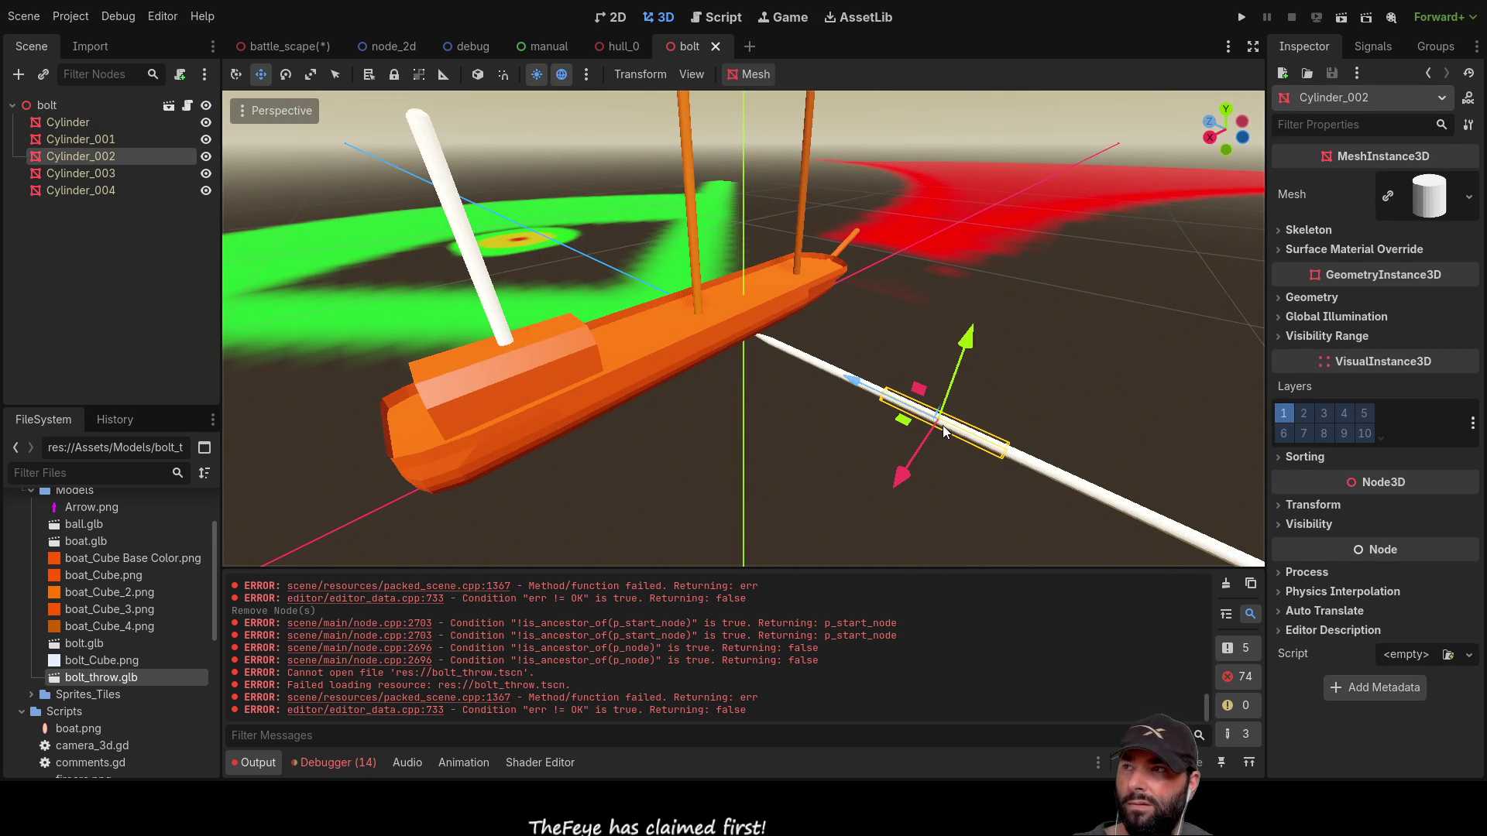
pyautogui.scroll(-3, 929, 446)
pyautogui.scroll(3, 891, 458)
pyautogui.moveTo(860, 462)
pyautogui.mouseDown()
pyautogui.moveTo(848, 501)
pyautogui.moveTo(886, 449)
pyautogui.moveTo(671, 413)
pyautogui.moveTo(830, 440)
pyautogui.moveTo(741, 346)
pyautogui.mouseUp()
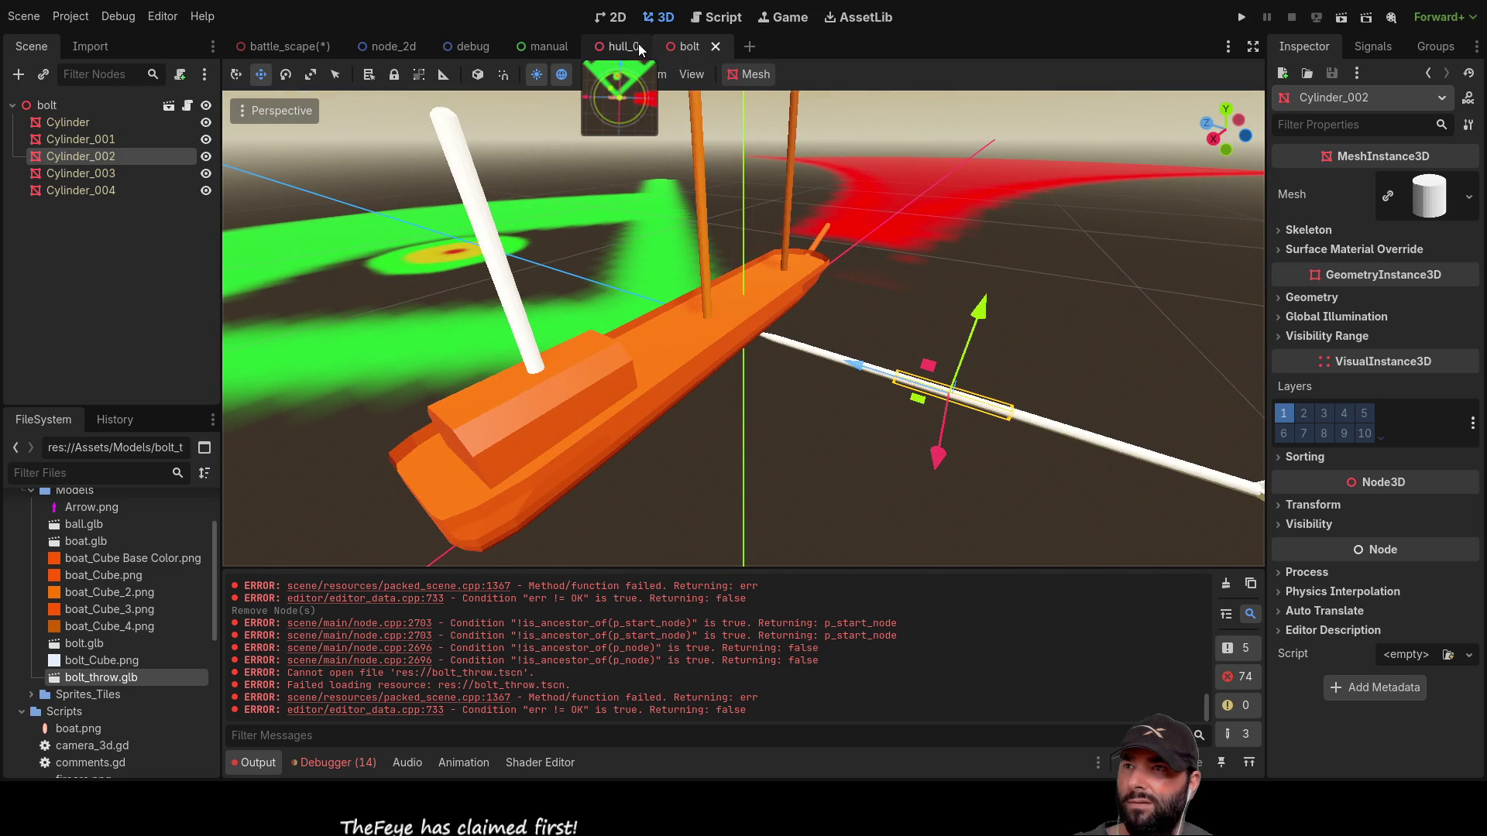
pyautogui.click(625, 46)
pyautogui.click(687, 45)
pyautogui.moveTo(826, 472)
pyautogui.mouseDown()
pyautogui.moveTo(819, 403)
pyautogui.moveTo(841, 376)
pyautogui.moveTo(634, 341)
pyautogui.moveTo(733, 336)
pyautogui.moveTo(761, 350)
pyautogui.moveTo(635, 425)
pyautogui.moveTo(588, 433)
pyautogui.mouseUp()
pyautogui.scroll(3, 634, 341)
pyautogui.scroll(-4, 634, 341)
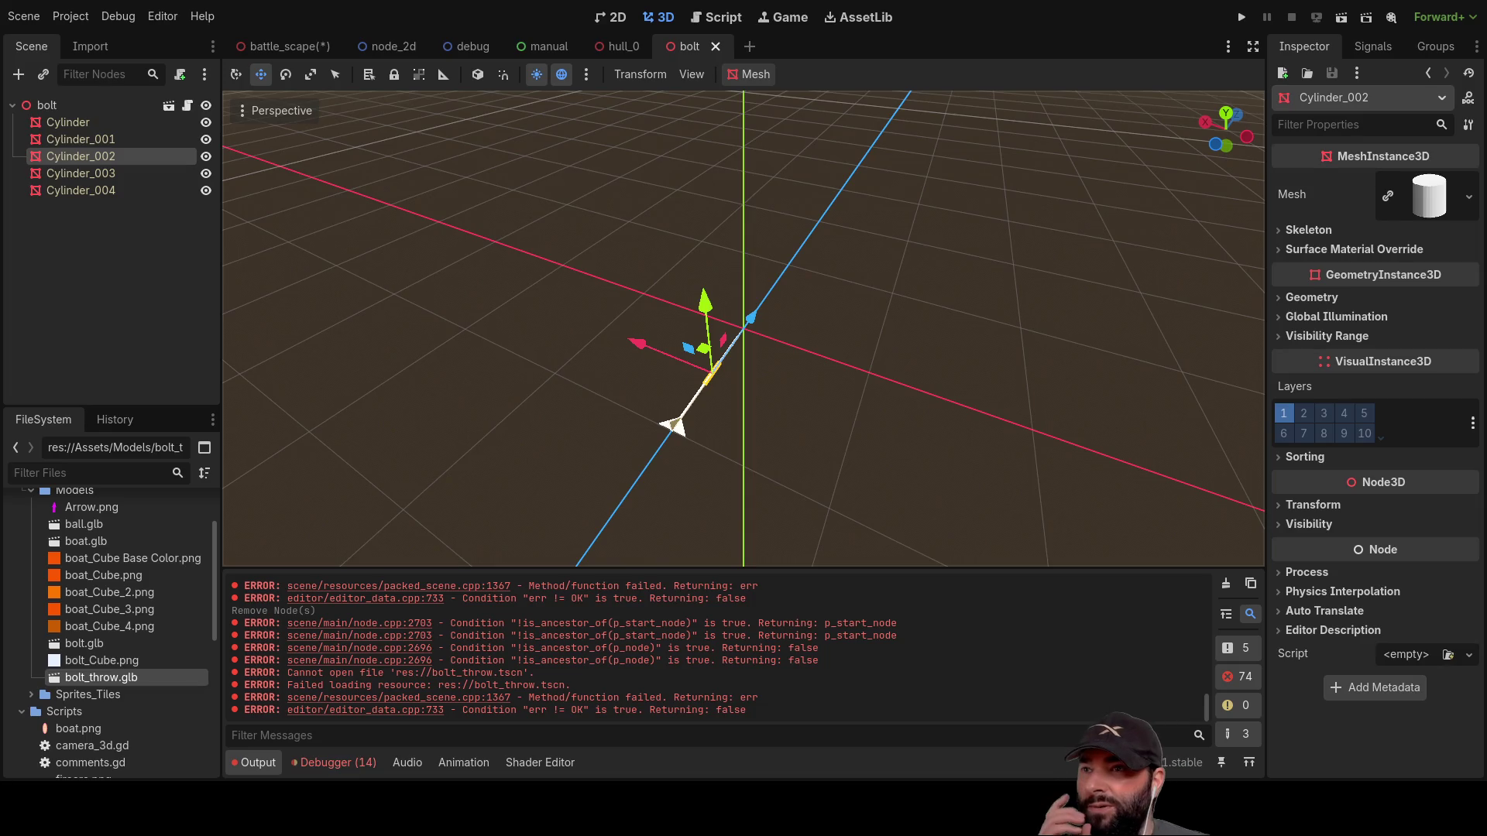
# Step: Switch to the hull_0 boat scene and look around it in the viewport
pyautogui.click(617, 46)
pyautogui.moveTo(600, 503)
pyautogui.mouseDown()
pyautogui.moveTo(530, 457)
pyautogui.moveTo(771, 382)
pyautogui.moveTo(777, 431)
pyautogui.moveTo(788, 413)
pyautogui.mouseUp()
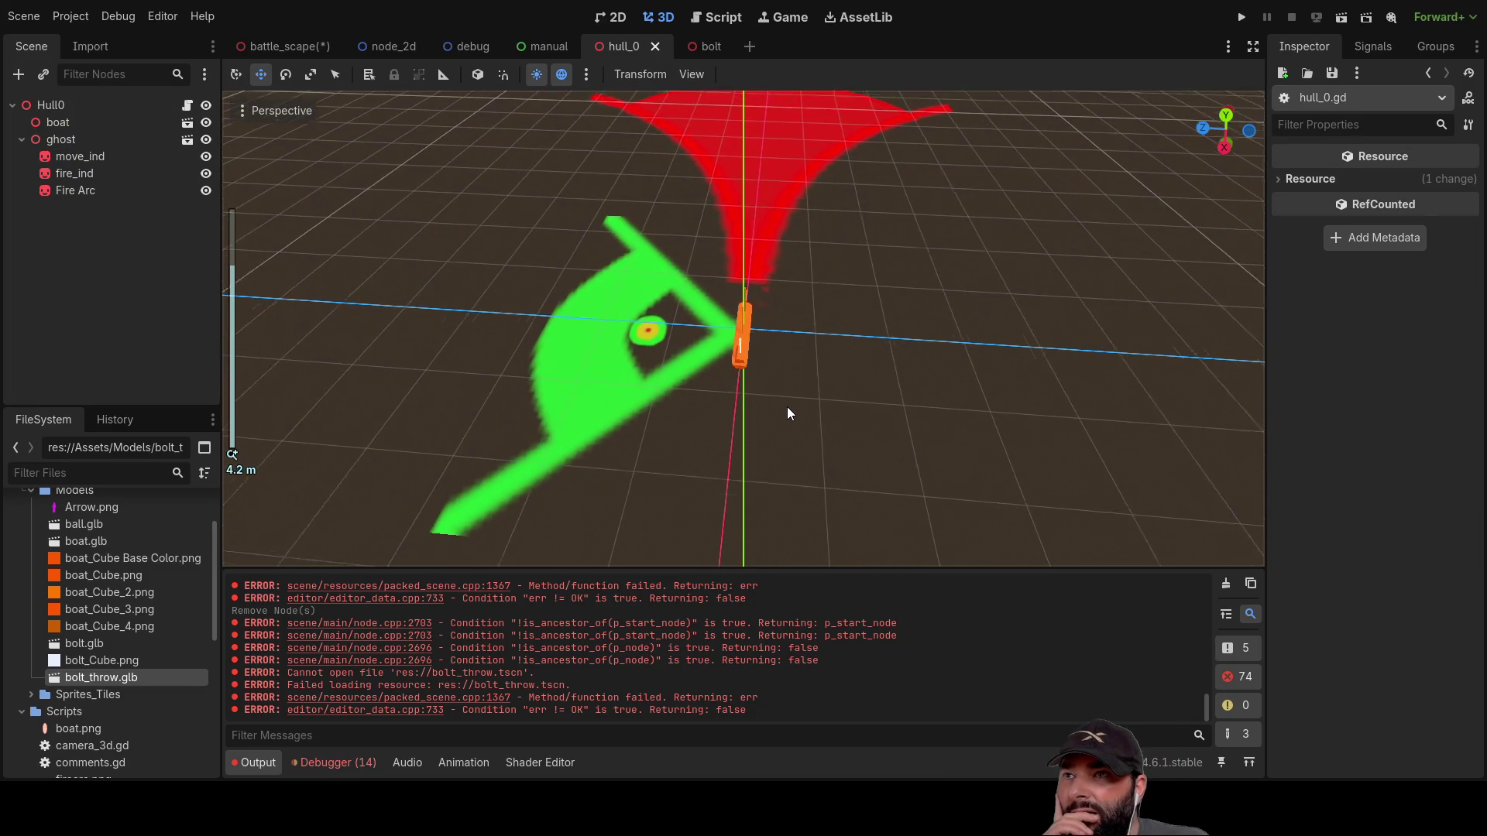
pyautogui.scroll(4, 789, 412)
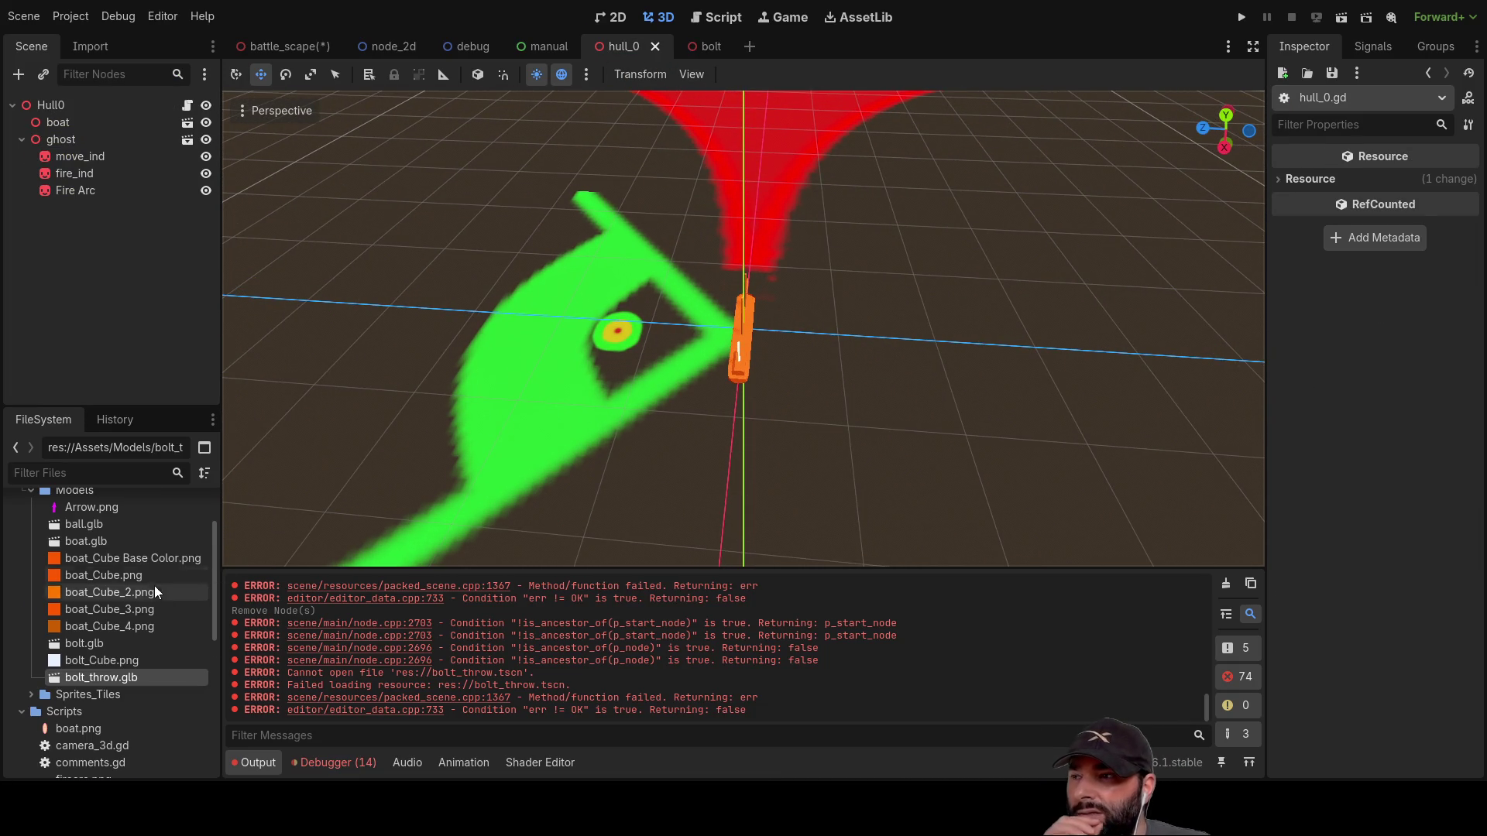
pyautogui.scroll(-10, 171, 636)
# Step: Browse bolt.tscn, bolt_throw.gd and test1.tscn, then open bolt_throw.glb as a new scene
pyautogui.click(87, 542)
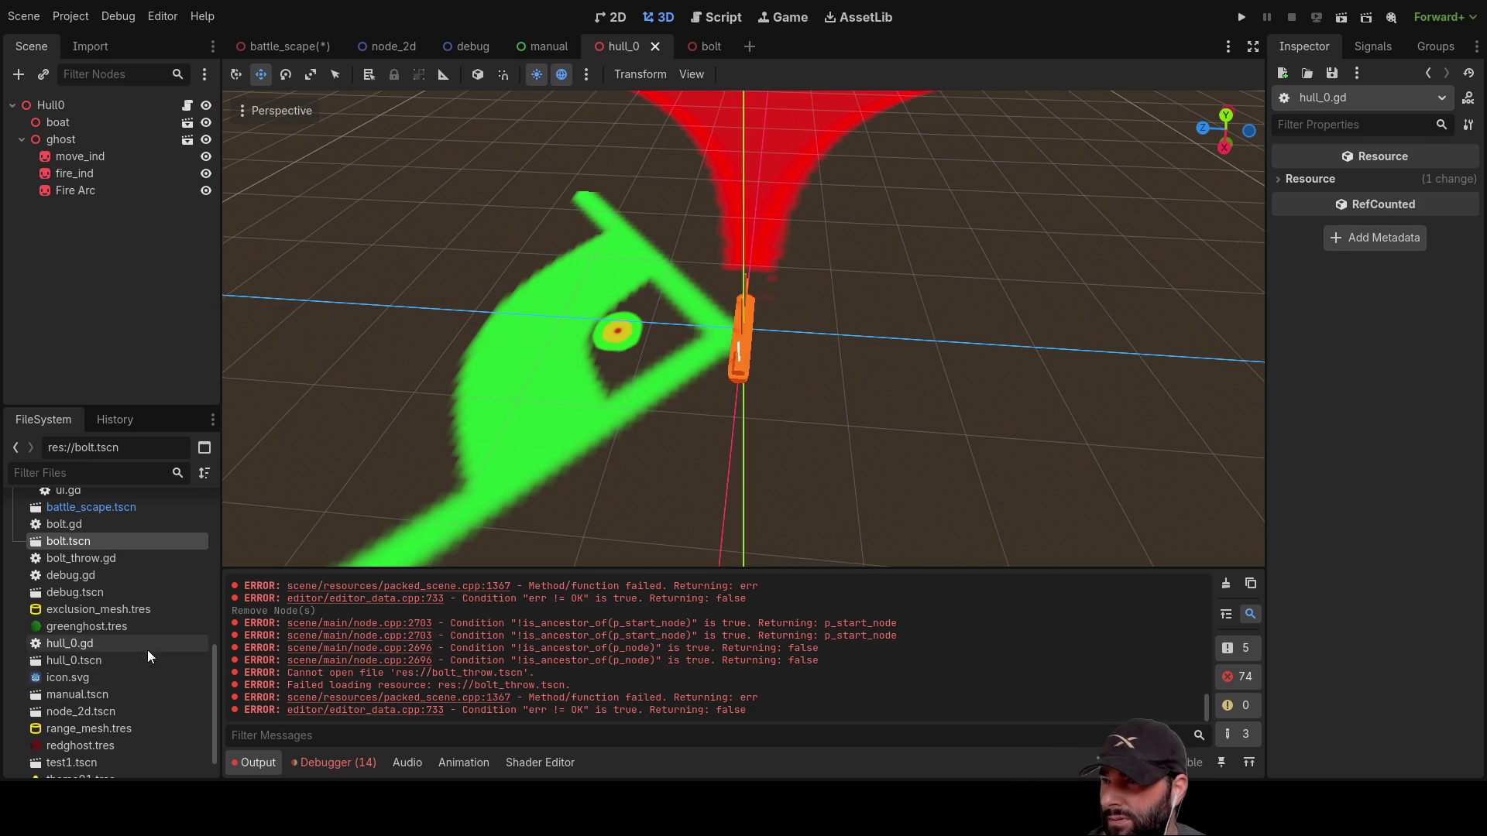
pyautogui.click(110, 560)
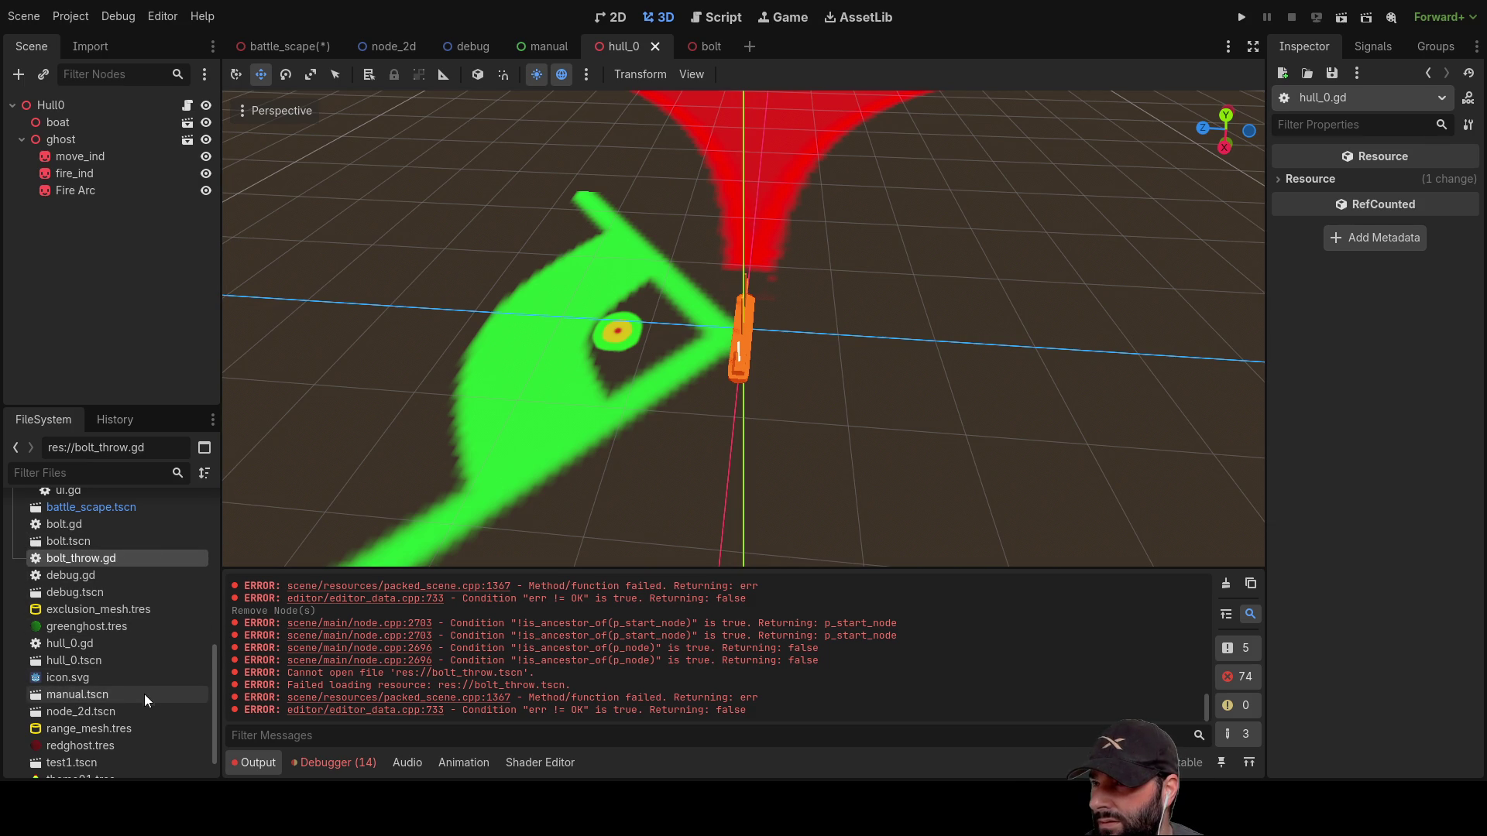
pyautogui.scroll(-1, 147, 700)
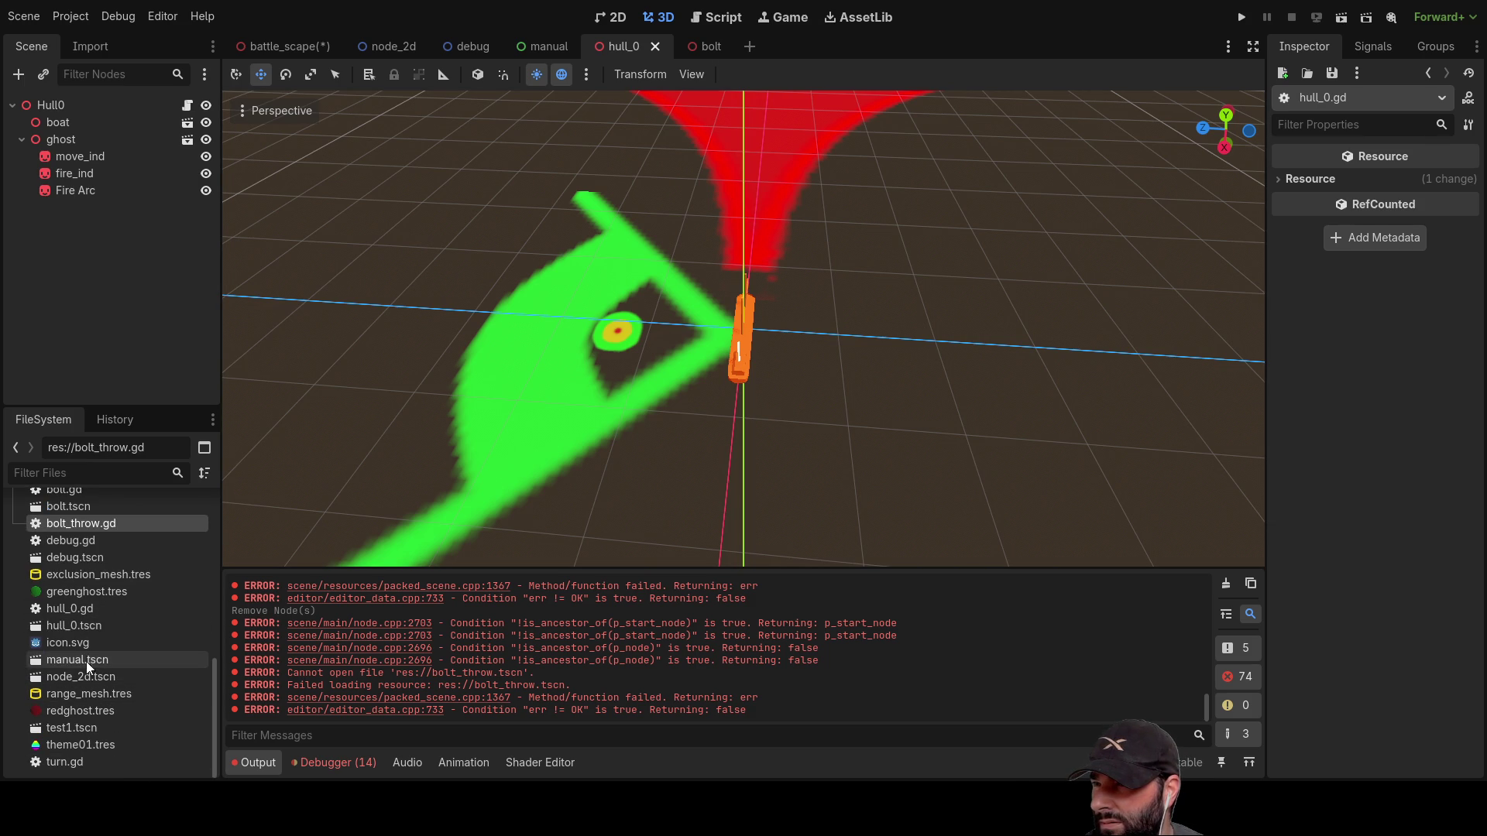
pyautogui.click(91, 730)
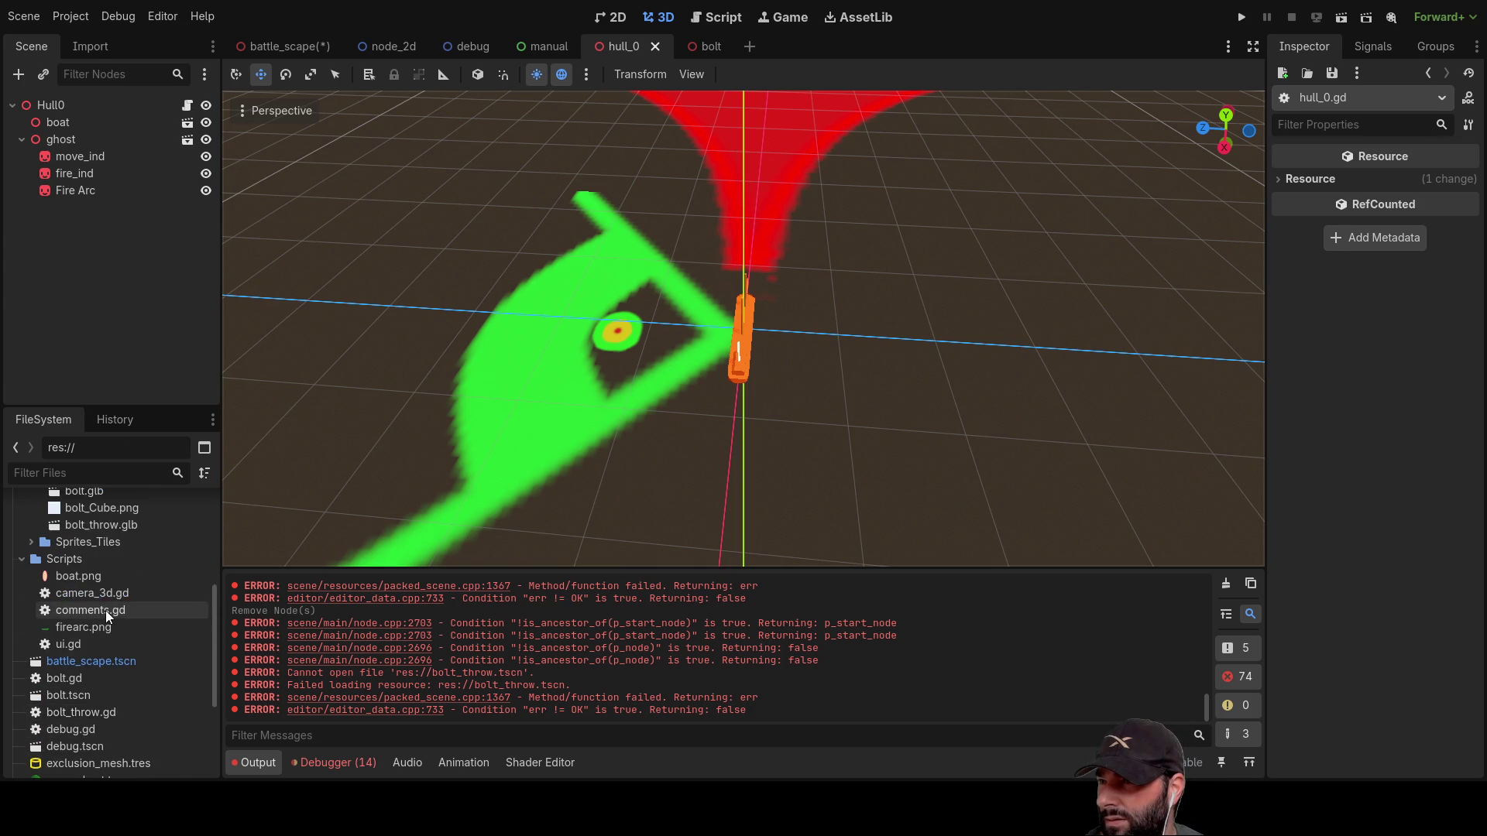
pyautogui.scroll(3, 106, 611)
pyautogui.click(109, 627)
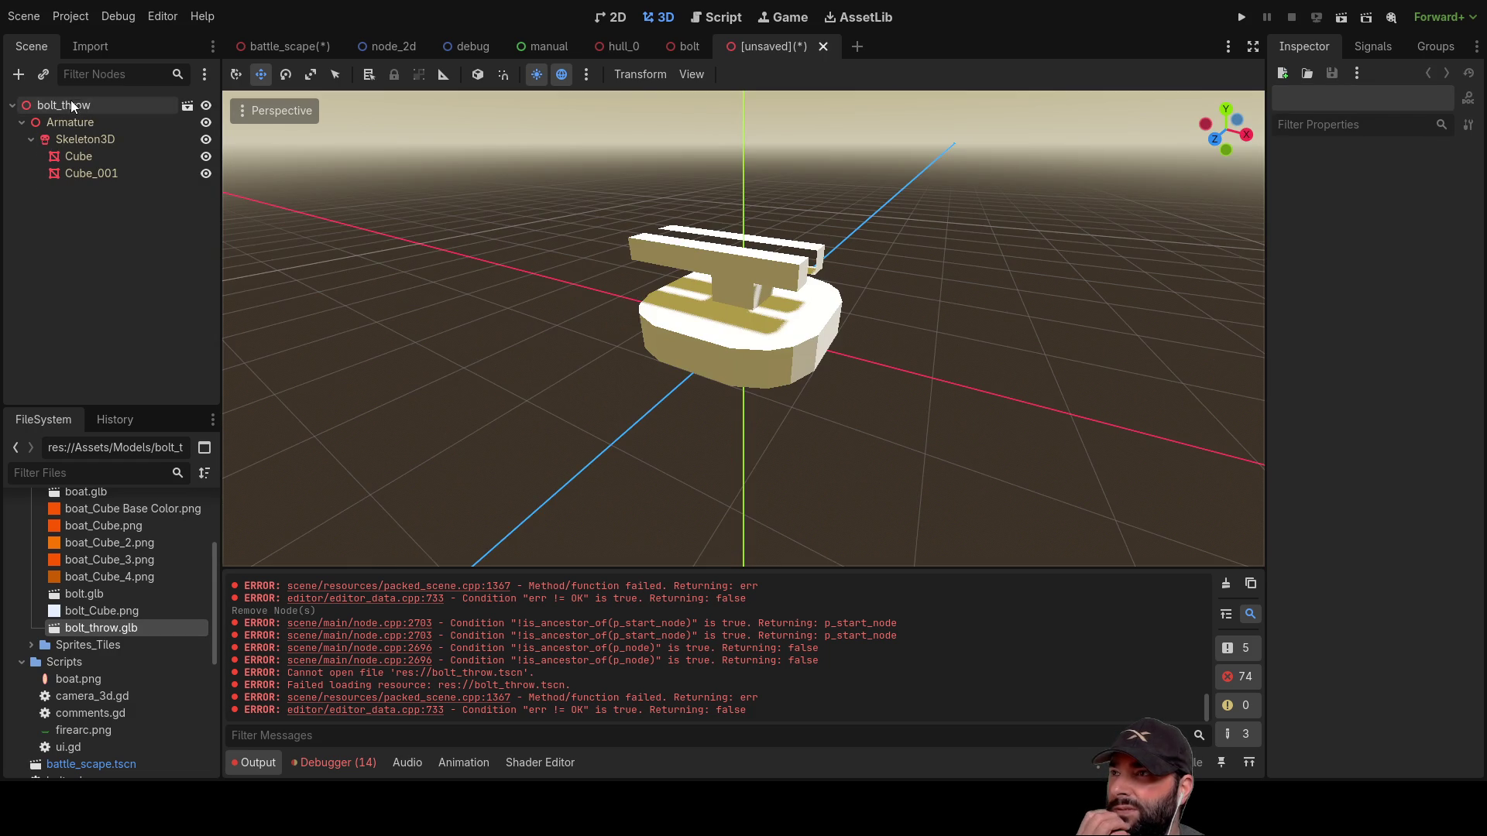
# Step: Look around the bolt model, then stop the bolt_throw scene's test run
pyautogui.moveTo(954, 361); pyautogui.dragTo(271, 376)
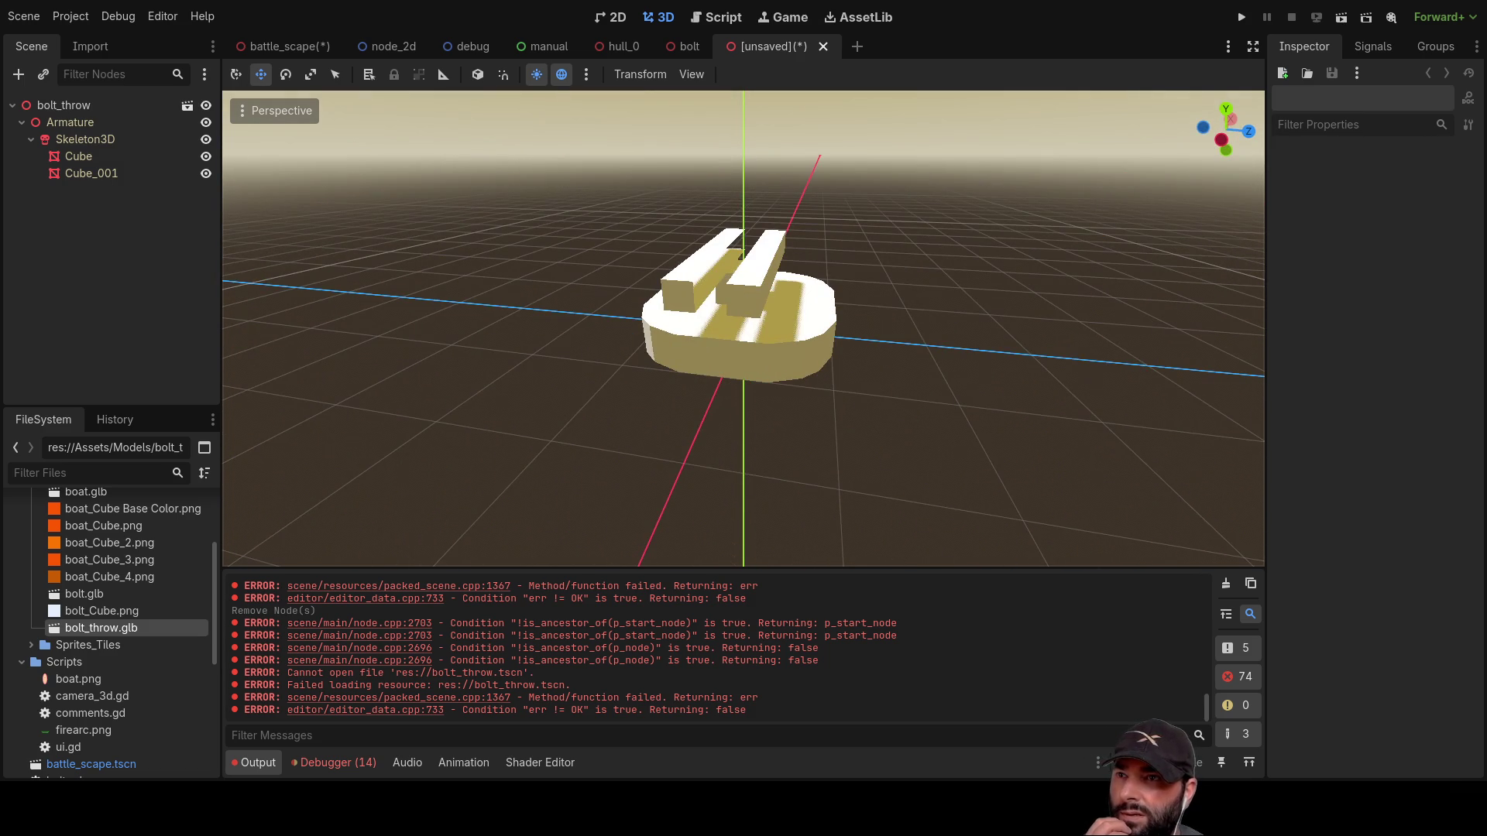
pyautogui.moveTo(589, 419)
pyautogui.mouseDown()
pyautogui.moveTo(686, 412)
pyautogui.moveTo(768, 283)
pyautogui.moveTo(787, 374)
pyautogui.moveTo(1039, 375)
pyautogui.moveTo(1028, 488)
pyautogui.moveTo(1245, 145)
pyautogui.mouseUp()
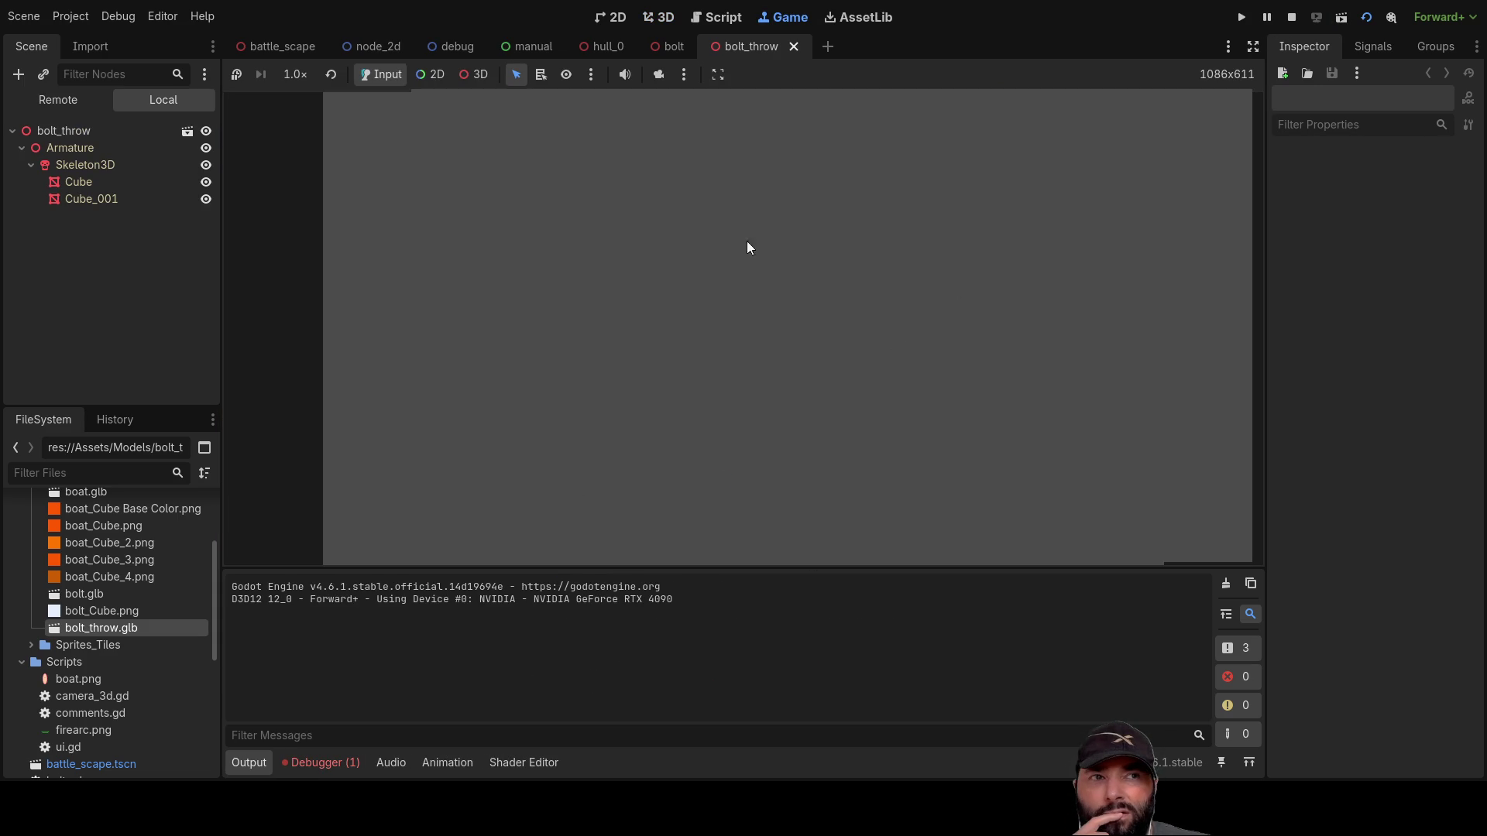
pyautogui.press('F8')
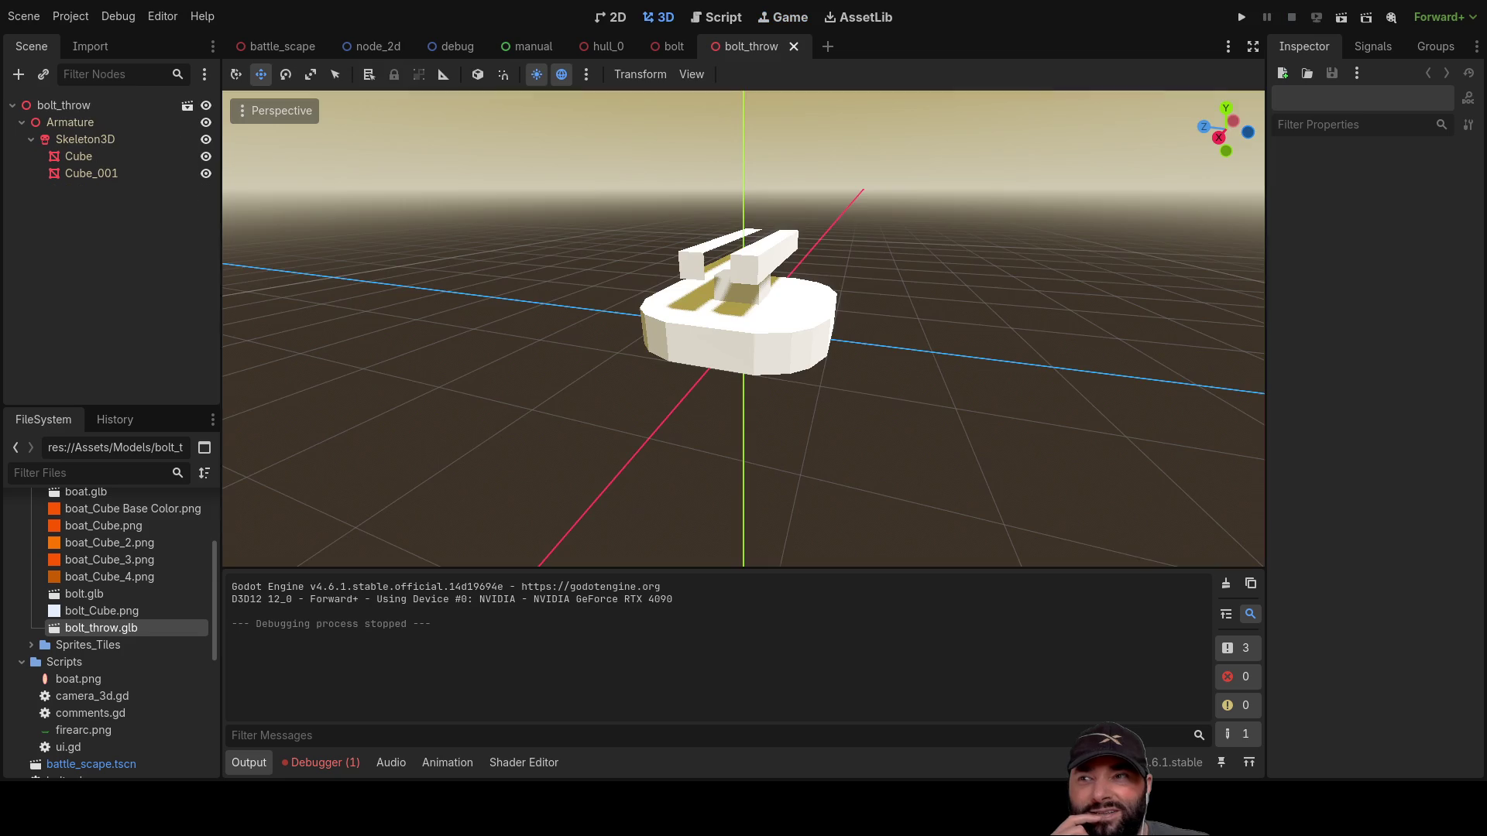
# Step: Instance bolt_throw.tscn into battle_scape and move it along Z near the ship
pyautogui.moveTo(885, 374); pyautogui.dragTo(560, 360)
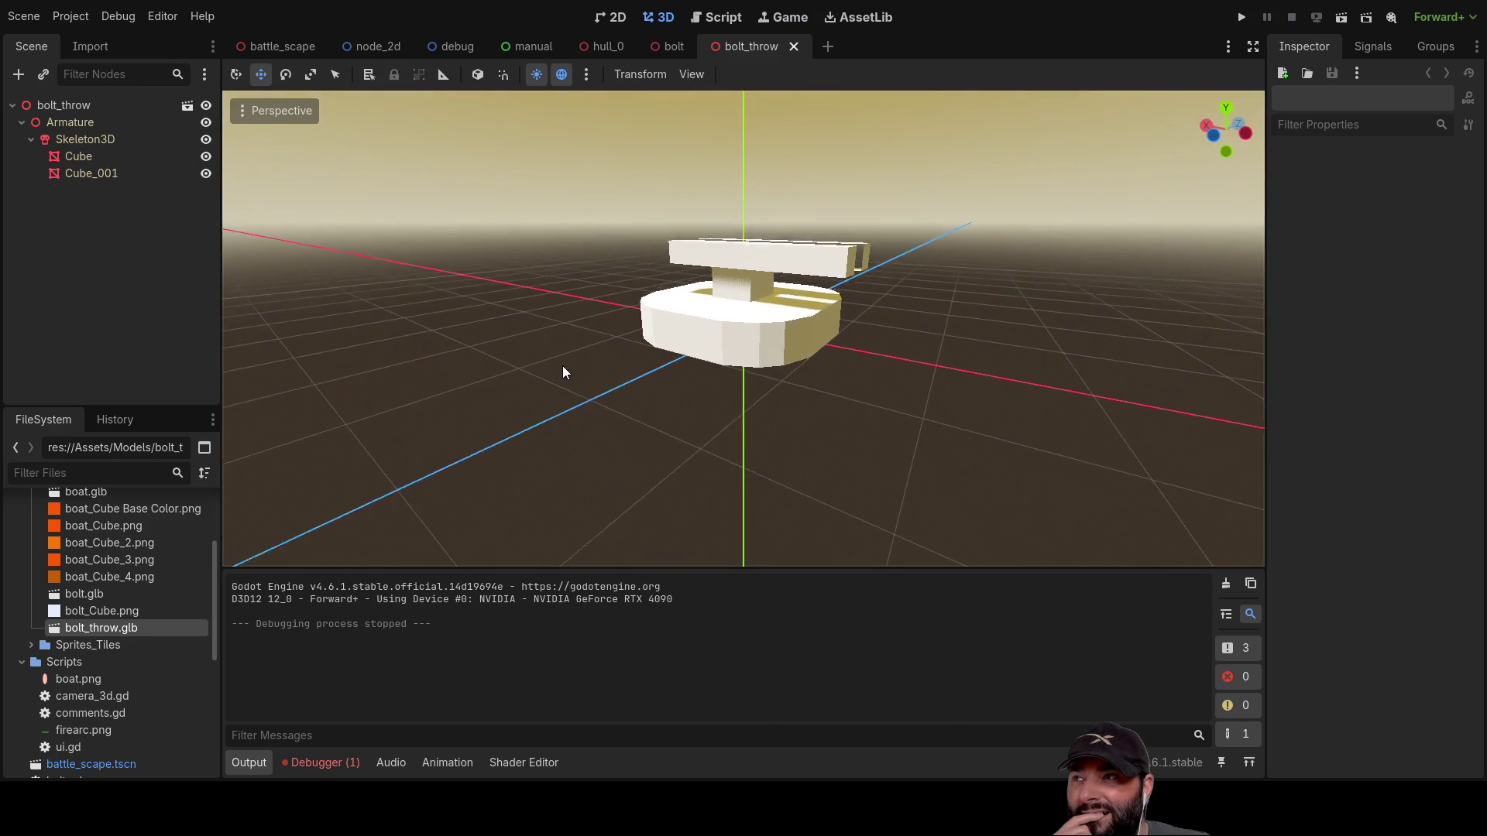
pyautogui.click(293, 47)
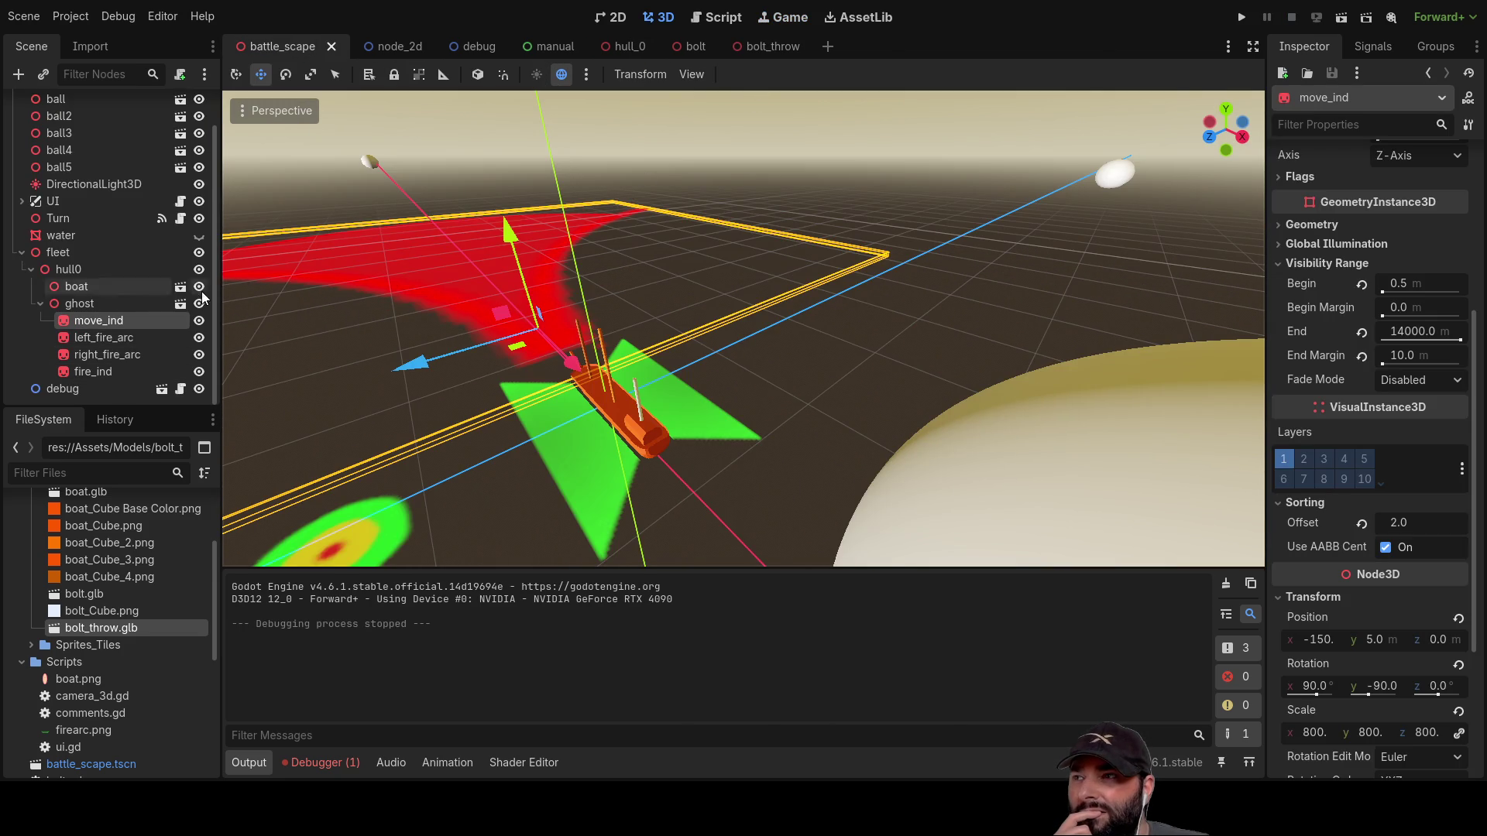
pyautogui.scroll(-5, 111, 633)
pyautogui.moveTo(94, 562)
pyautogui.mouseDown()
pyautogui.moveTo(118, 466)
pyautogui.moveTo(53, 106)
pyautogui.mouseUp()
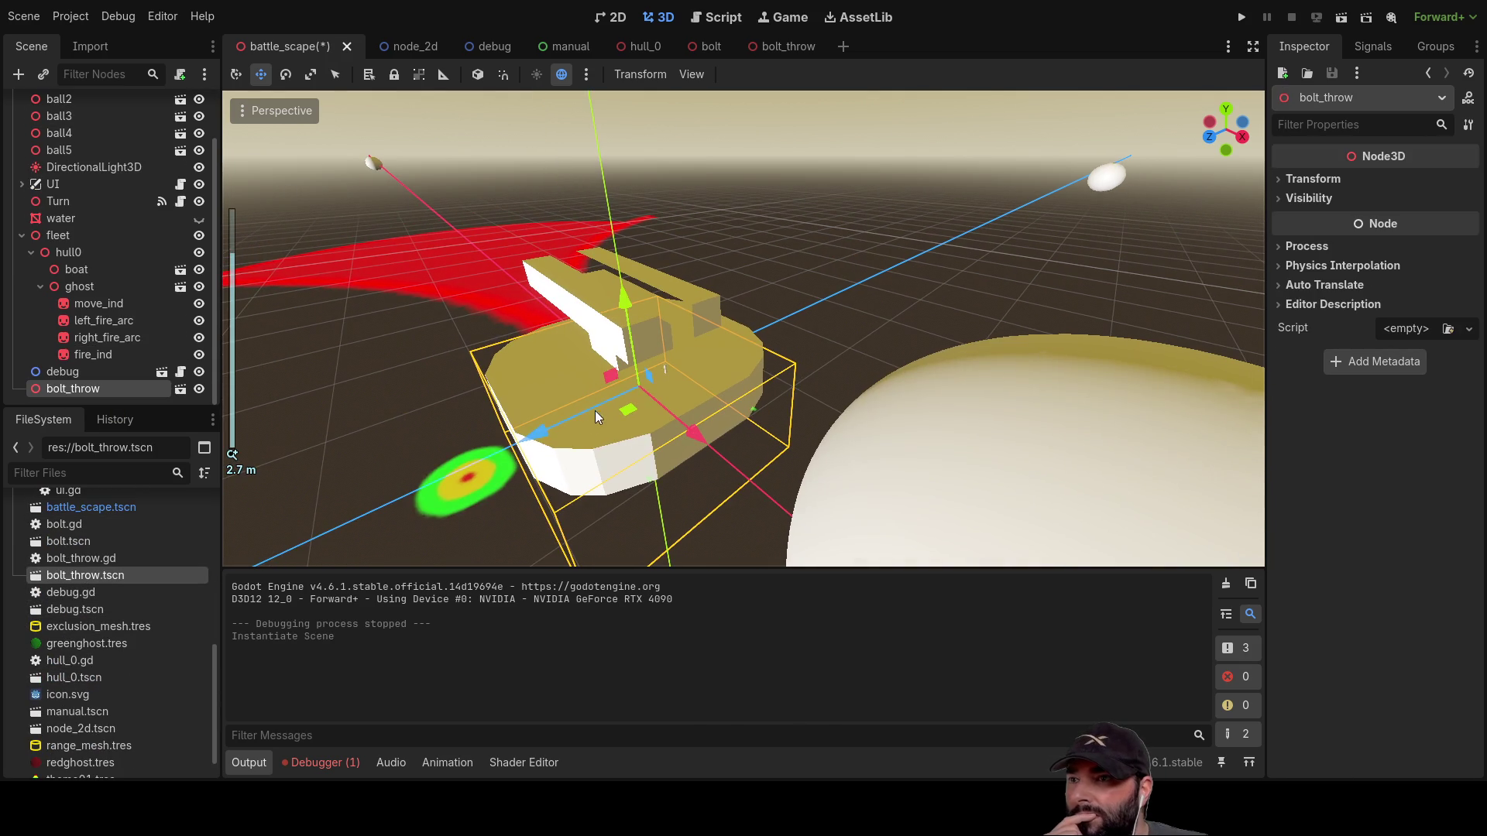
pyautogui.moveTo(540, 432); pyautogui.dragTo(769, 324)
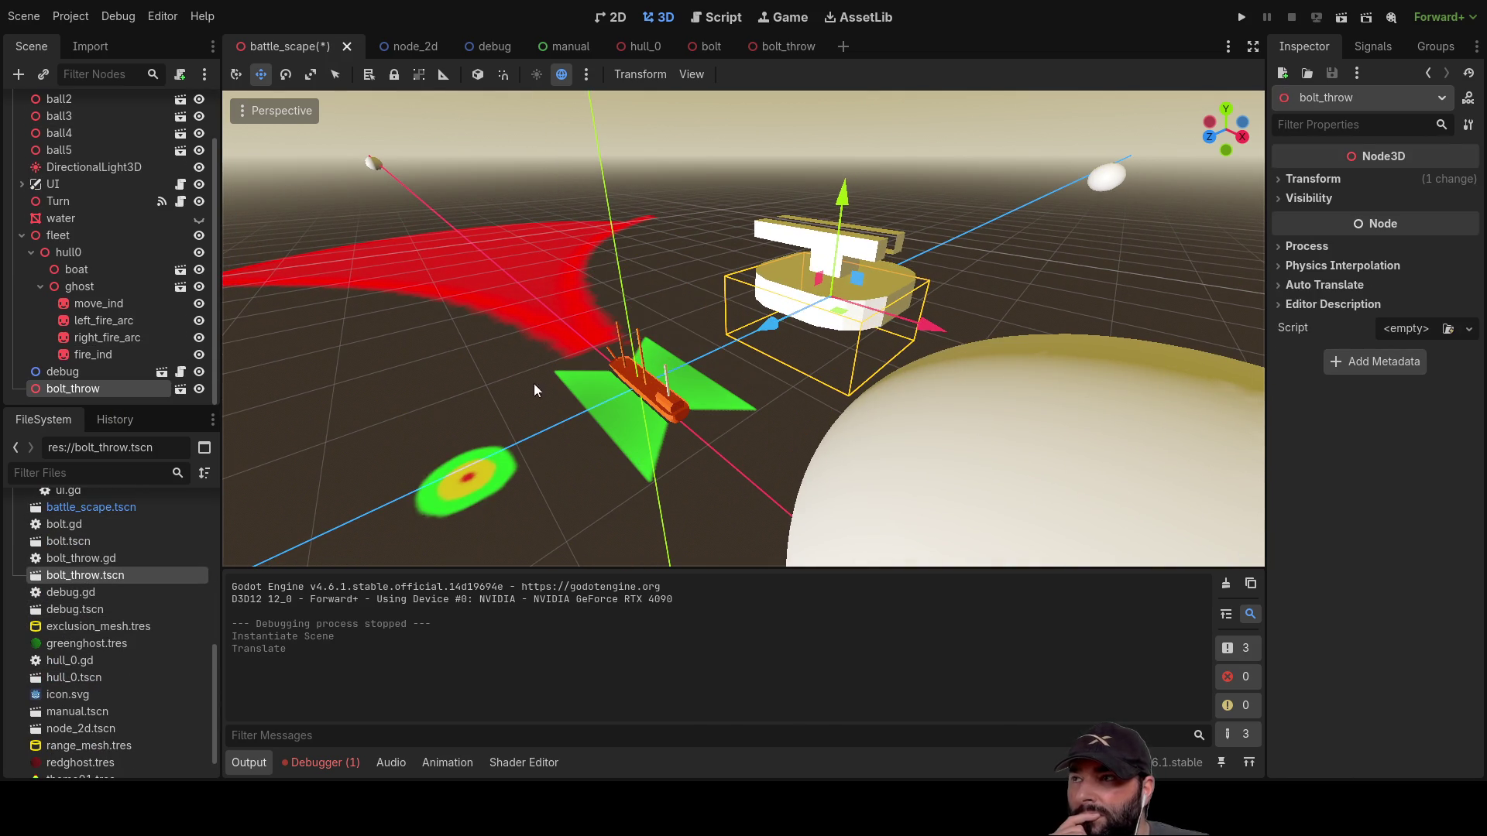
# Step: Attach bolt_throw.gd to the bolt_throw scene's root node and run the game
pyautogui.click(766, 45)
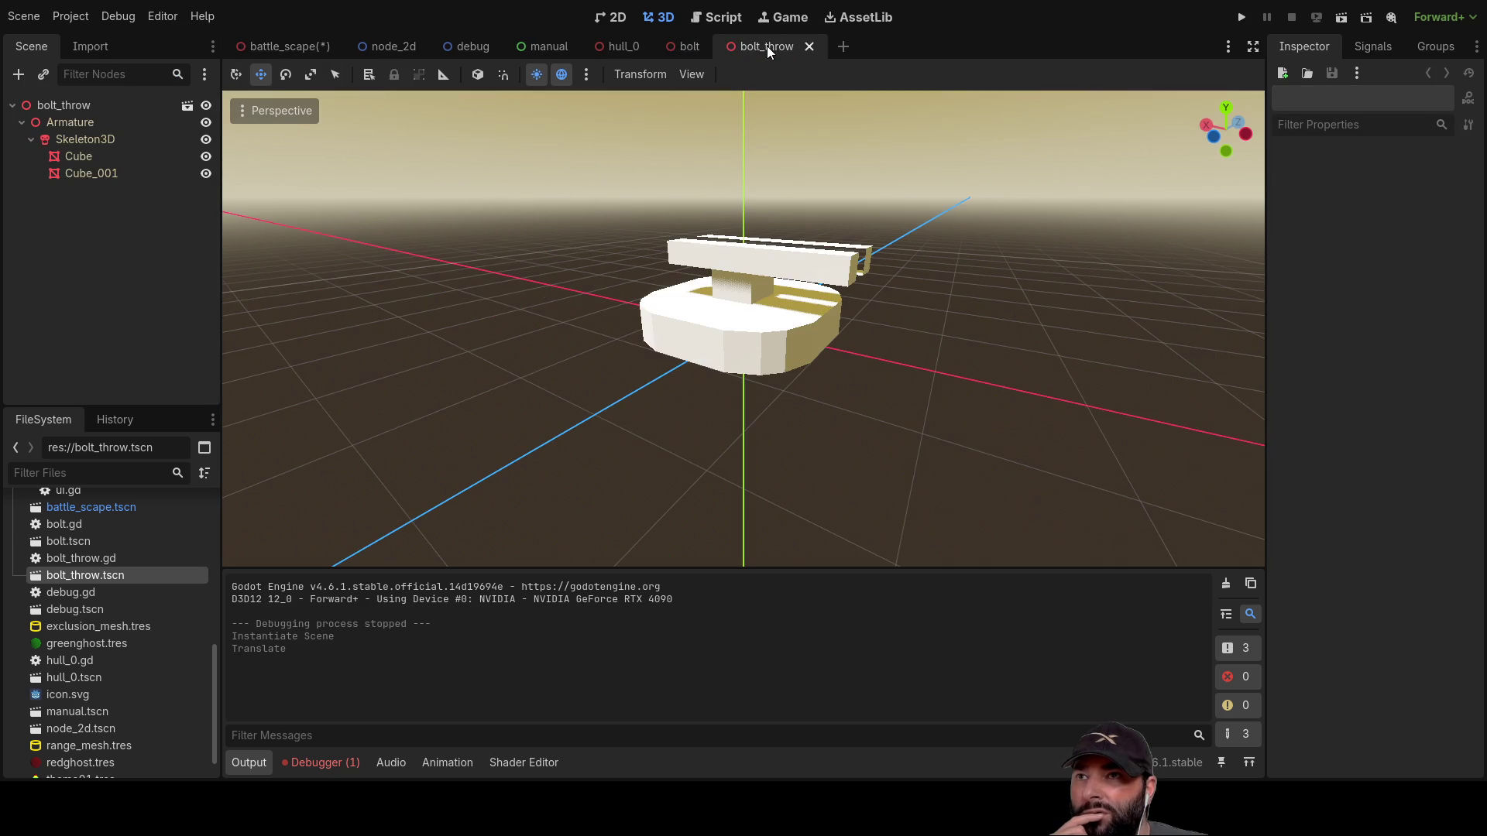
pyautogui.click(58, 105)
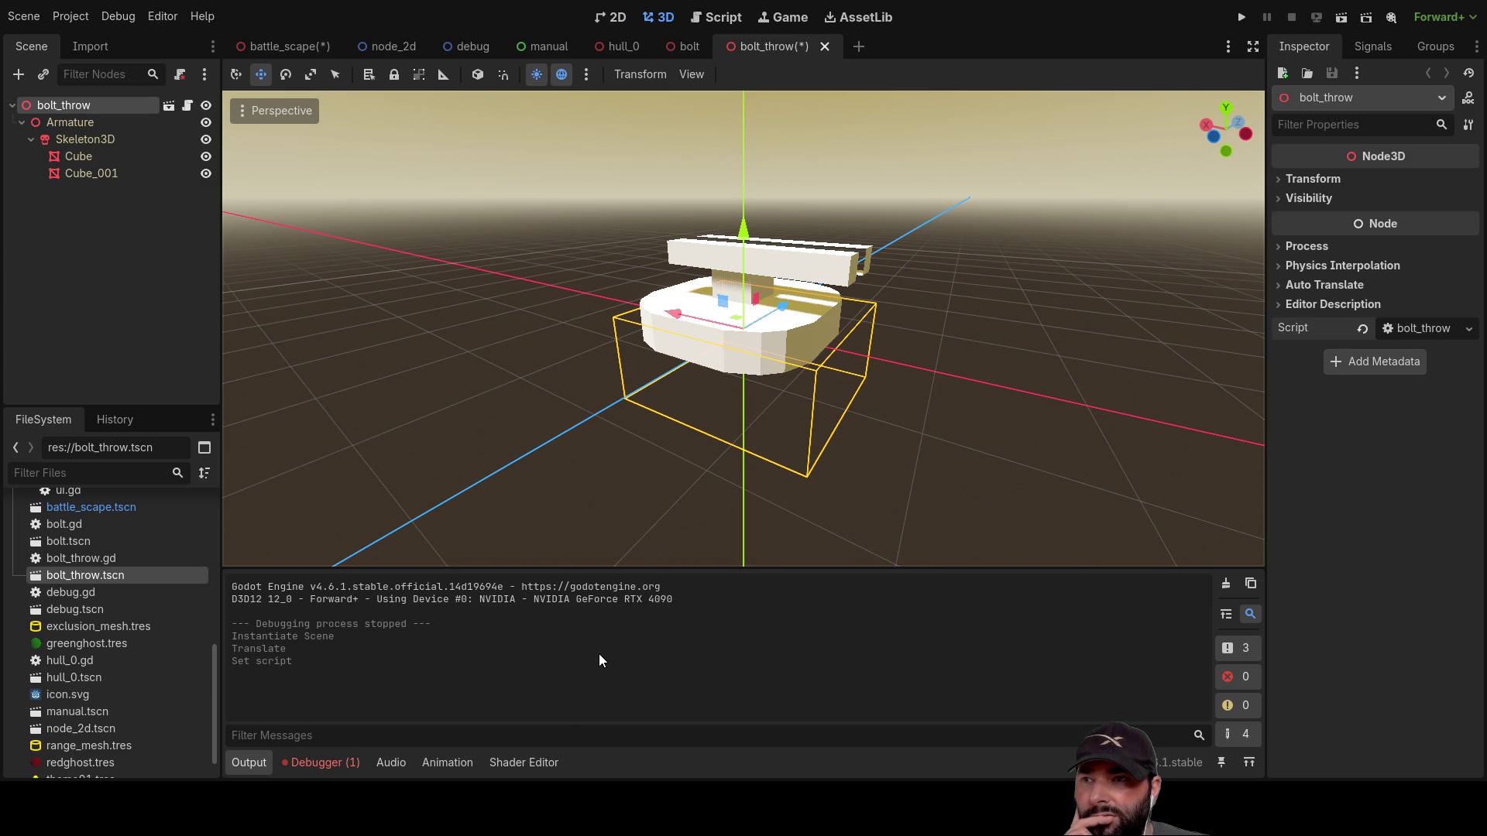
pyautogui.click(1085, 257)
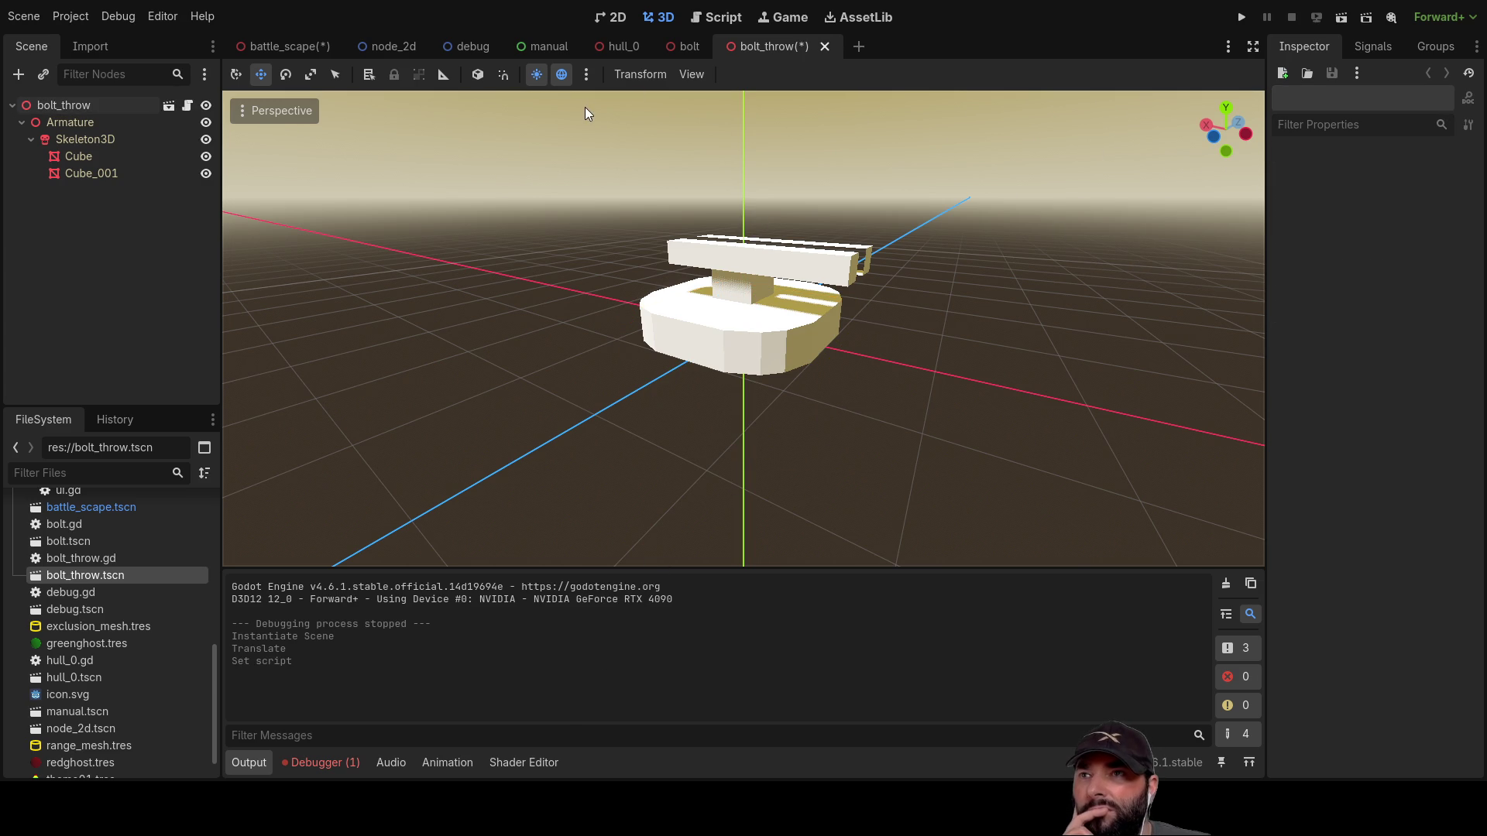
pyautogui.click(1242, 16)
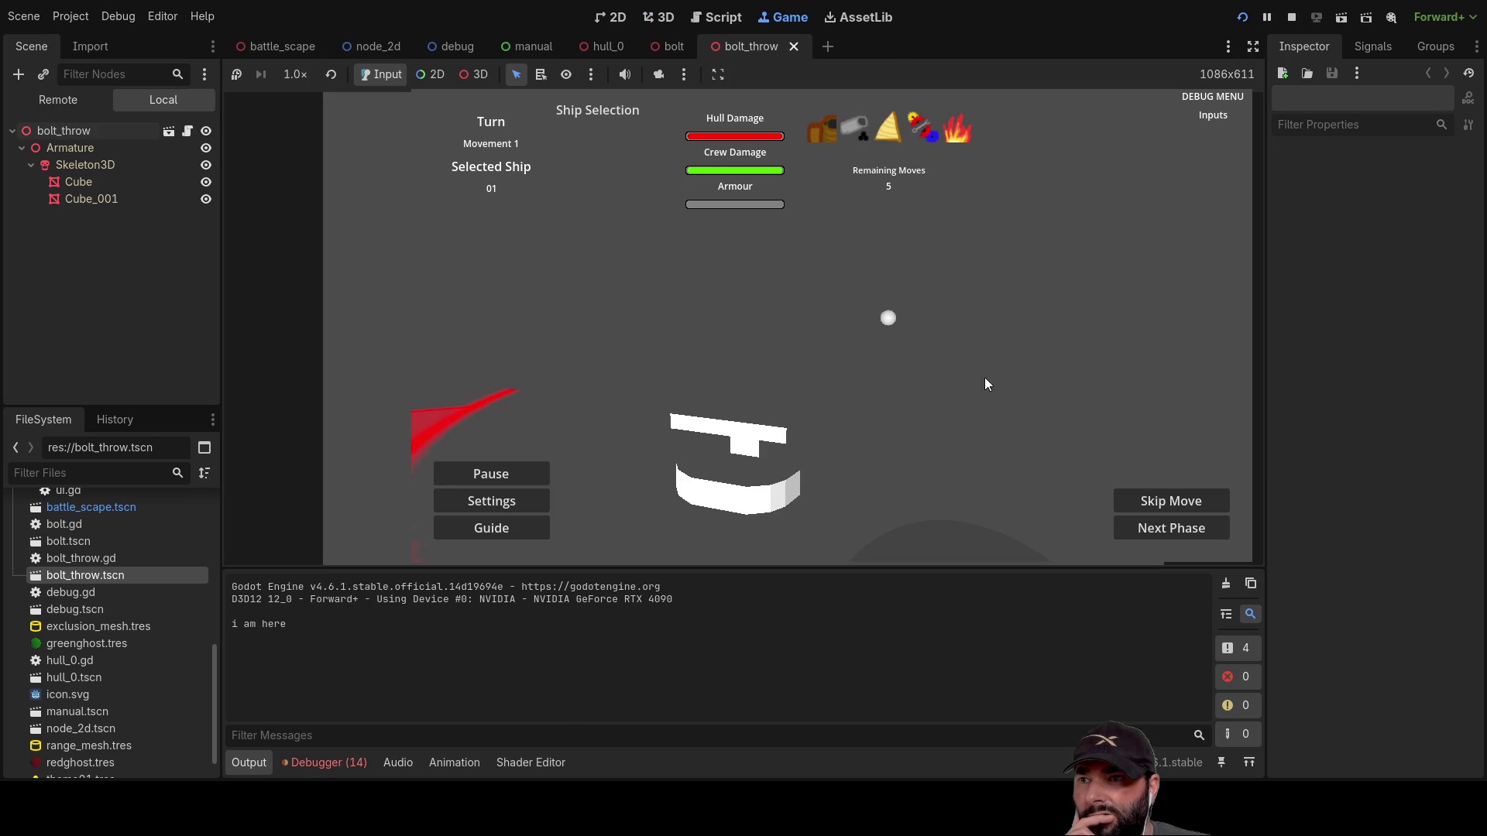
pyautogui.press('d')
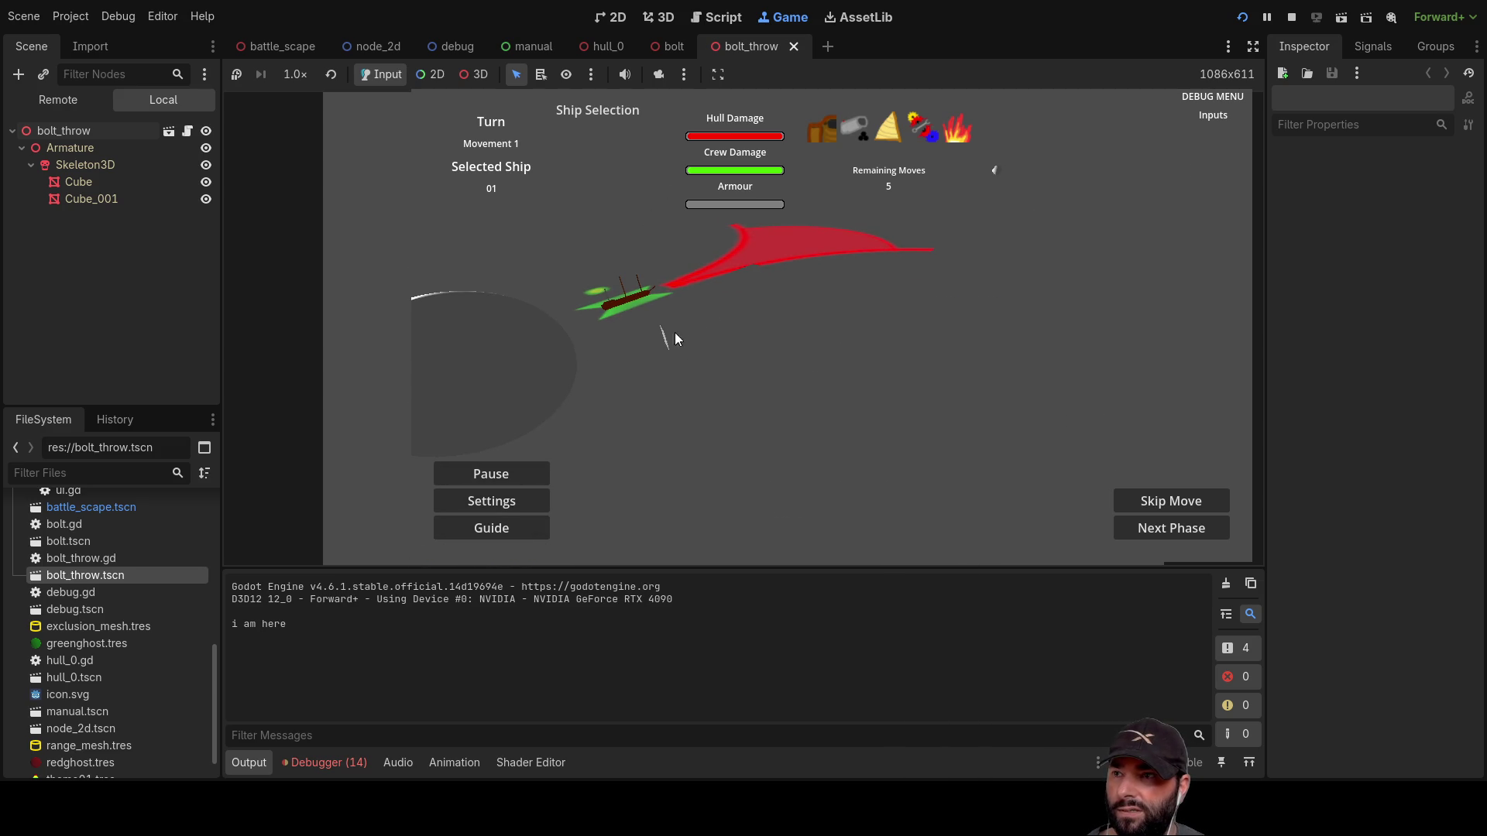
pyautogui.press('d')
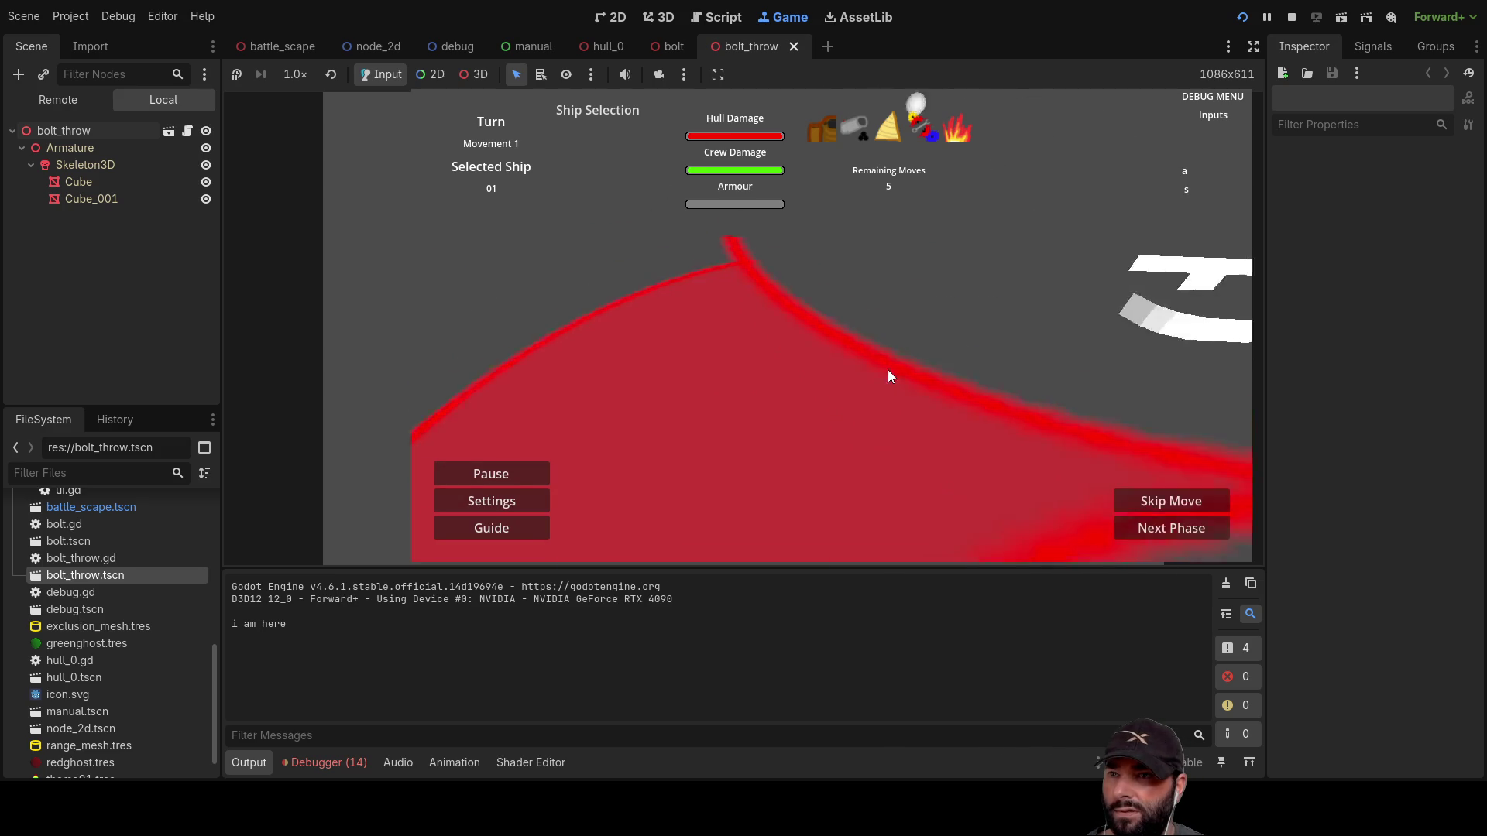
pyautogui.press('a')
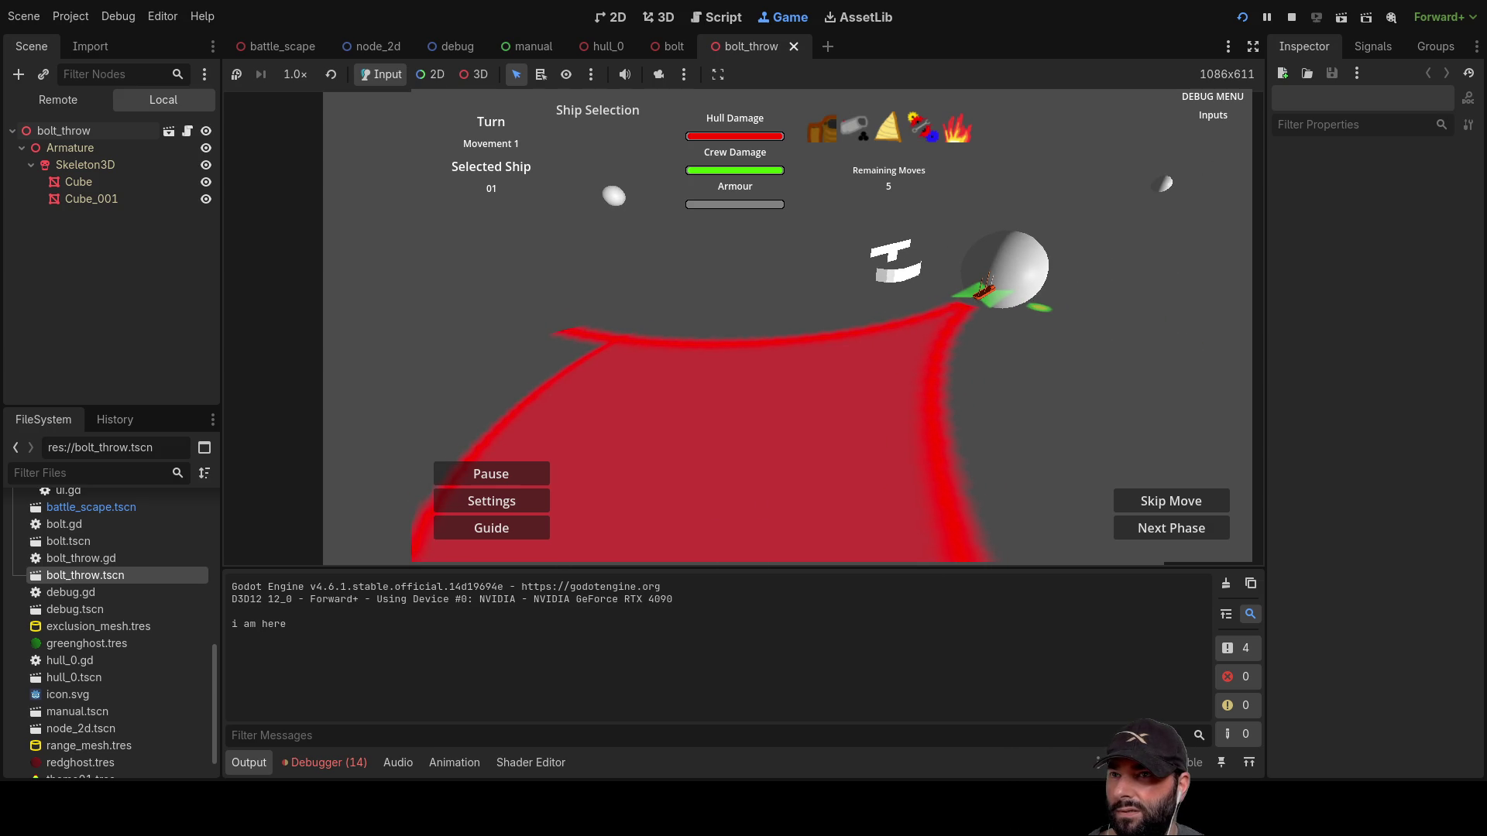
pyautogui.press('w')
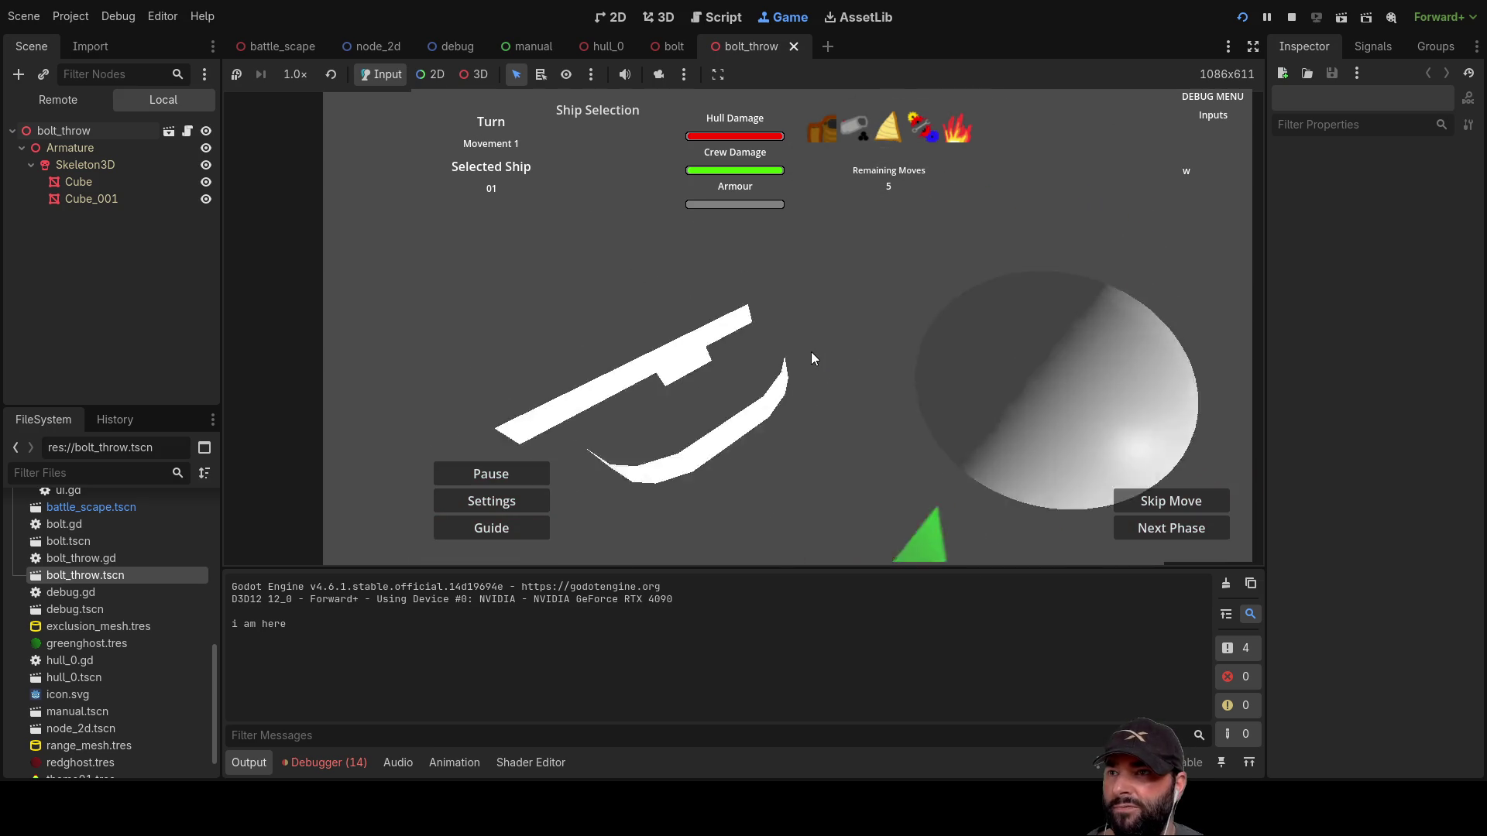
pyautogui.press('a')
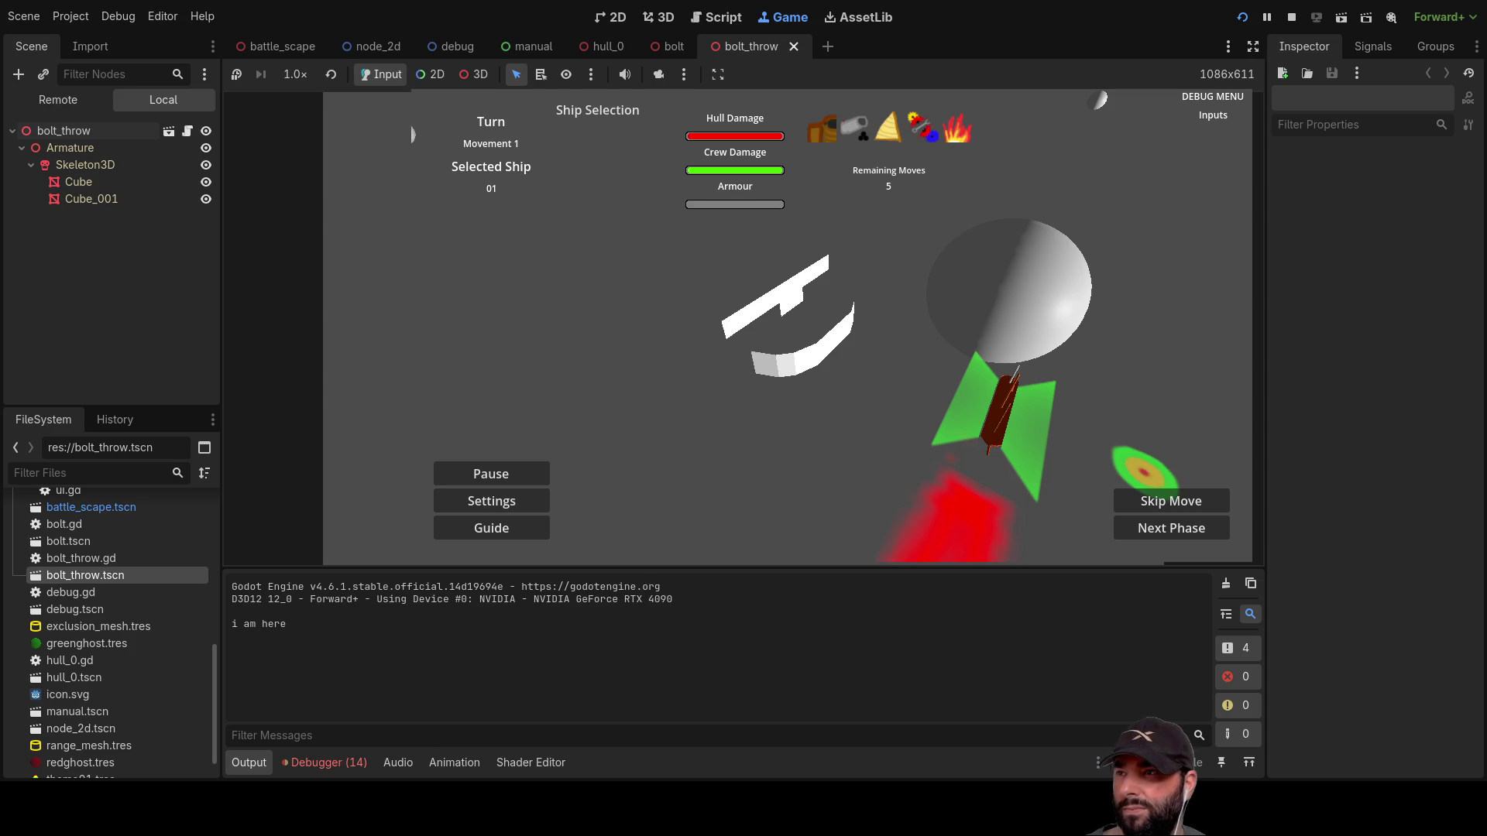
pyautogui.press('F8')
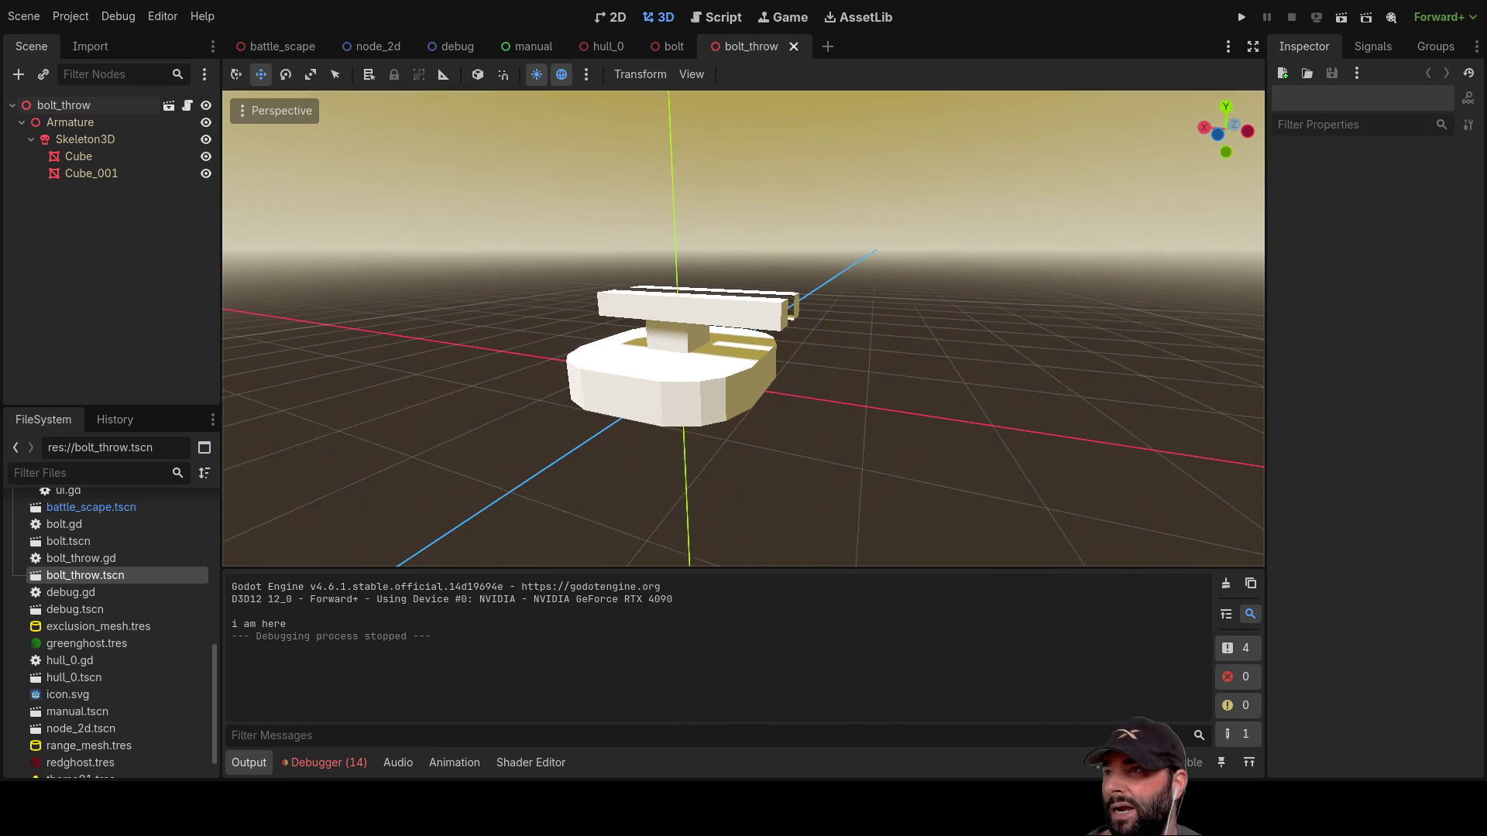
# Step: Add a Timer under bolt_throw with One Shot, Autostart and a 5-second wait time
pyautogui.click(68, 105)
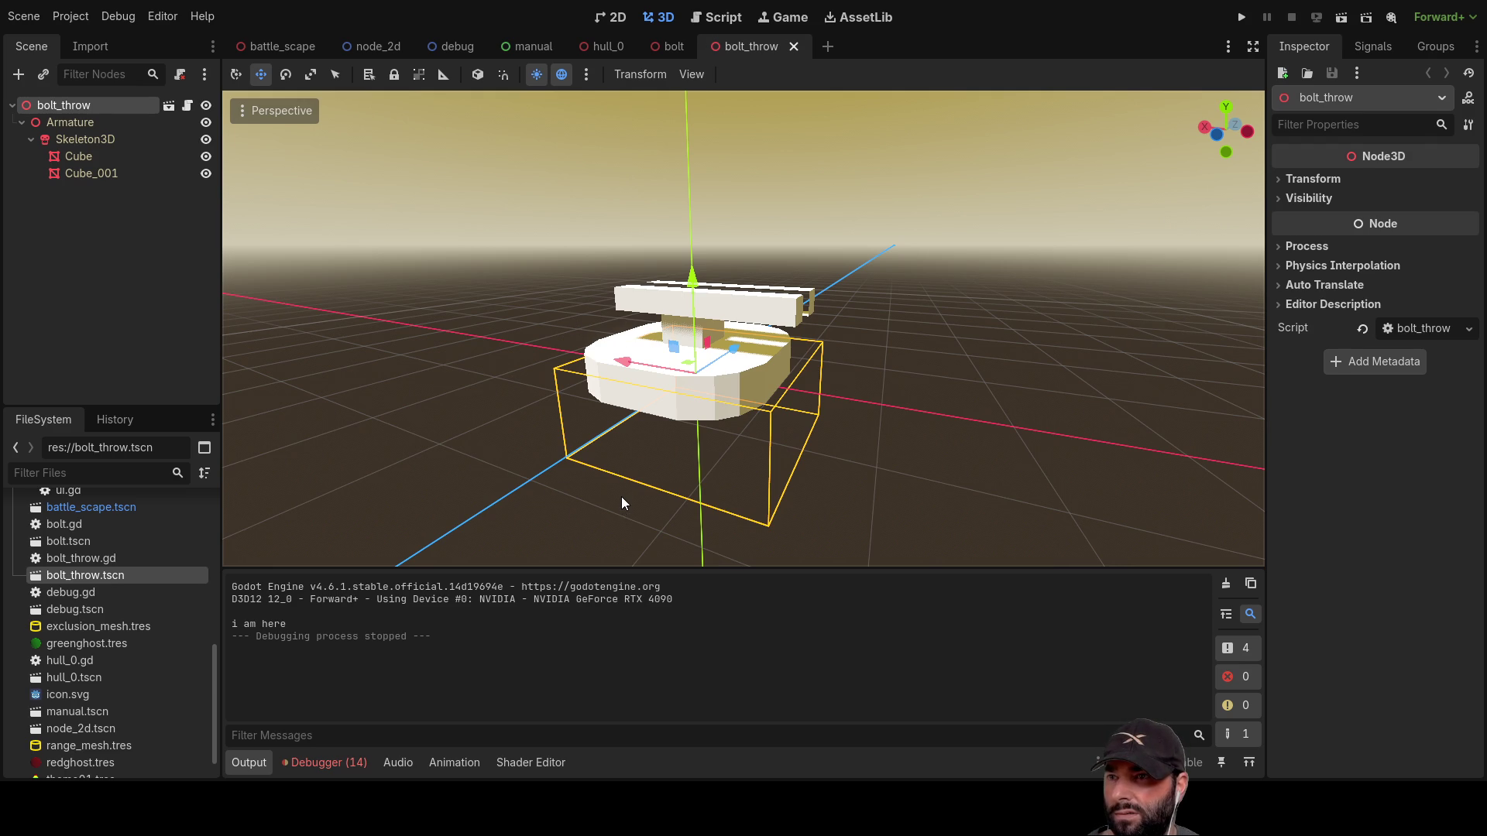
pyautogui.hotkey('ctrl', 'shift', 'z')
pyautogui.click(1386, 230)
pyautogui.click(1388, 253)
pyautogui.click(1399, 205)
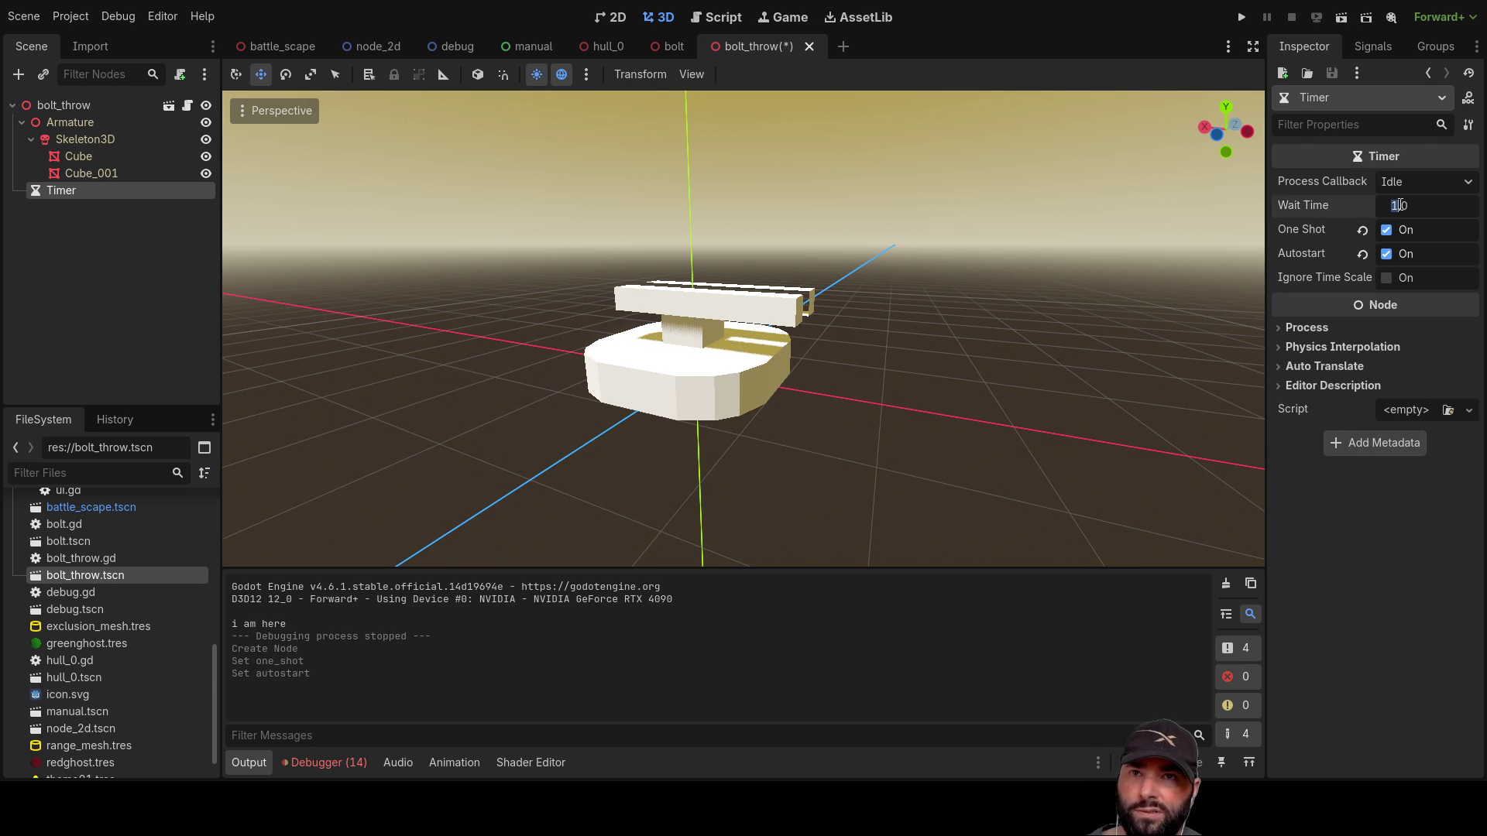
pyautogui.write('5')
pyautogui.press('Return')
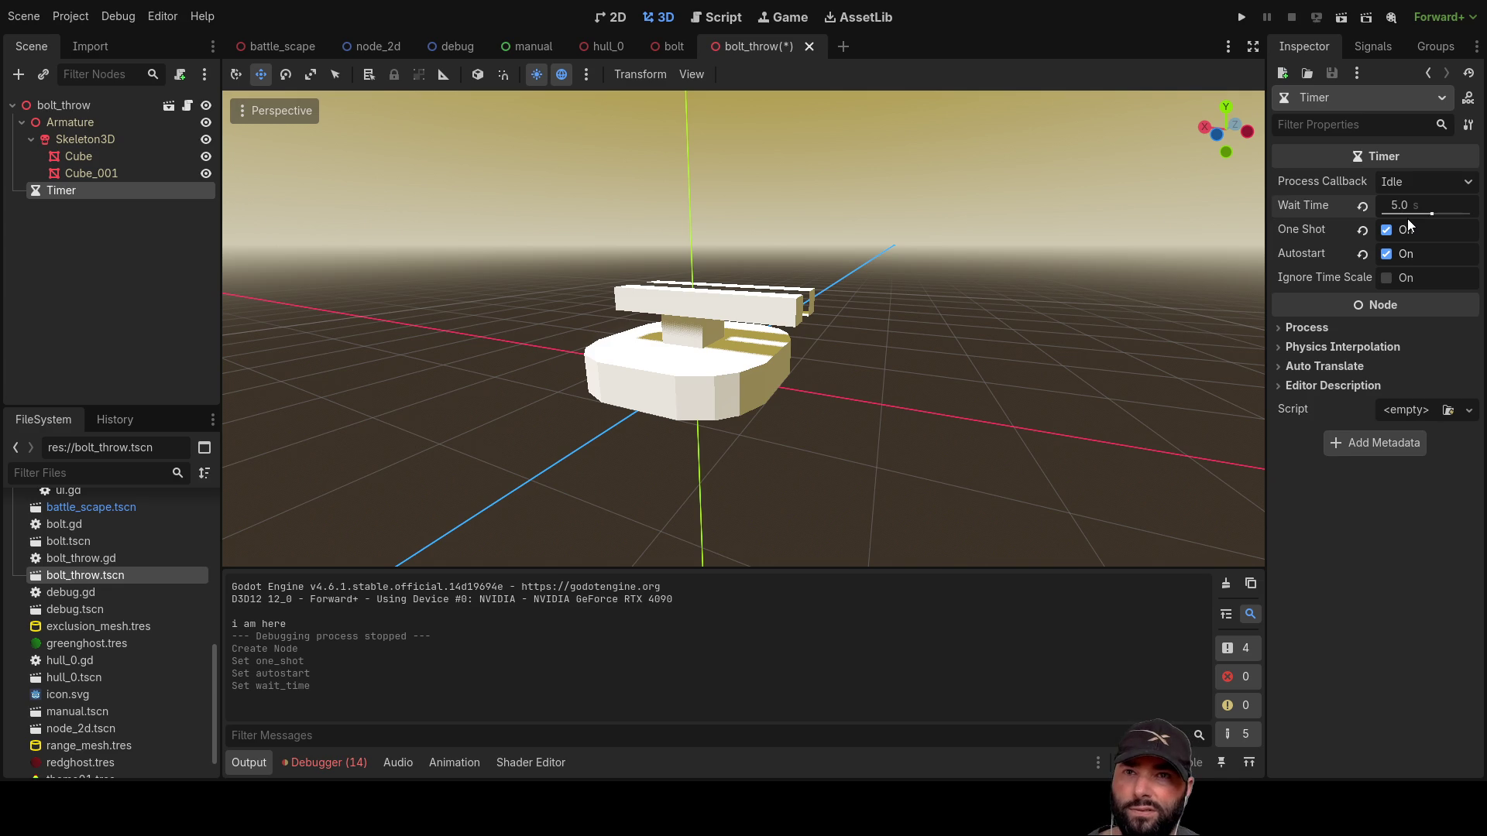
# Step: Connect the Timer's timeout() signal to _on_timer_timeout in bolt_throw.gd
pyautogui.click(1370, 48)
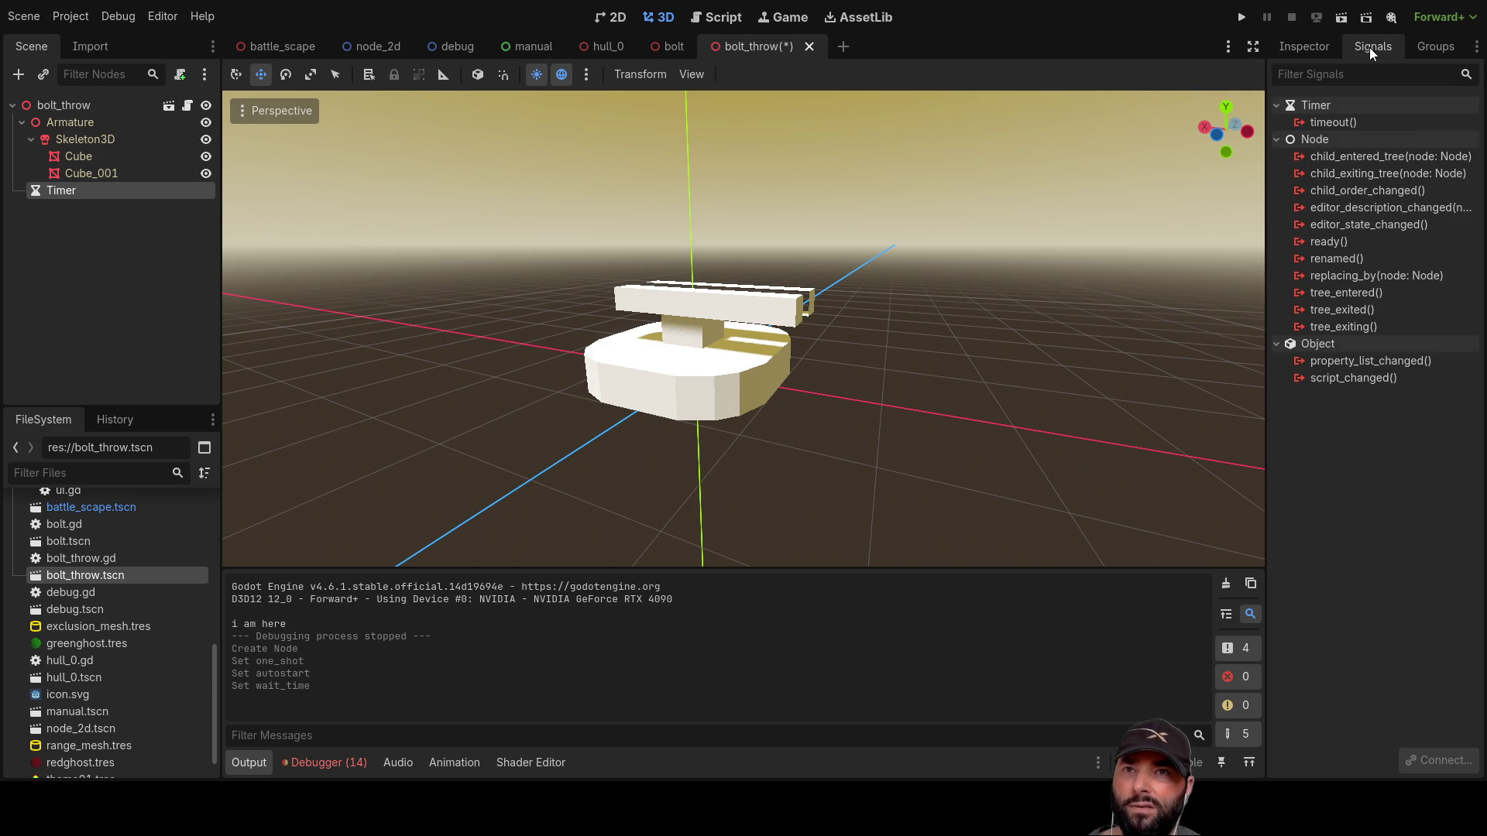
pyautogui.click(1349, 124)
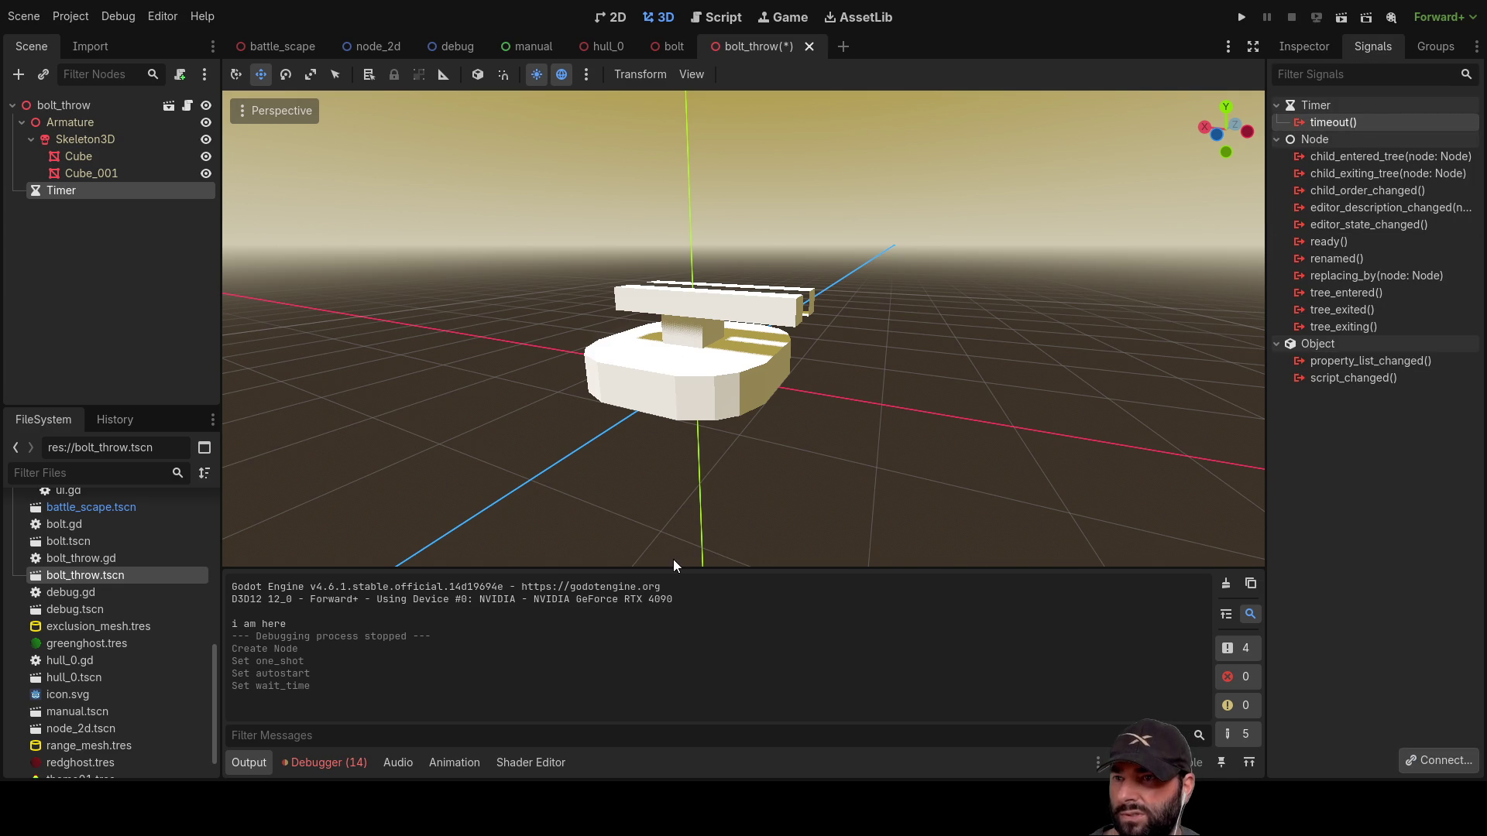
pyautogui.scroll(-3, 658, 437)
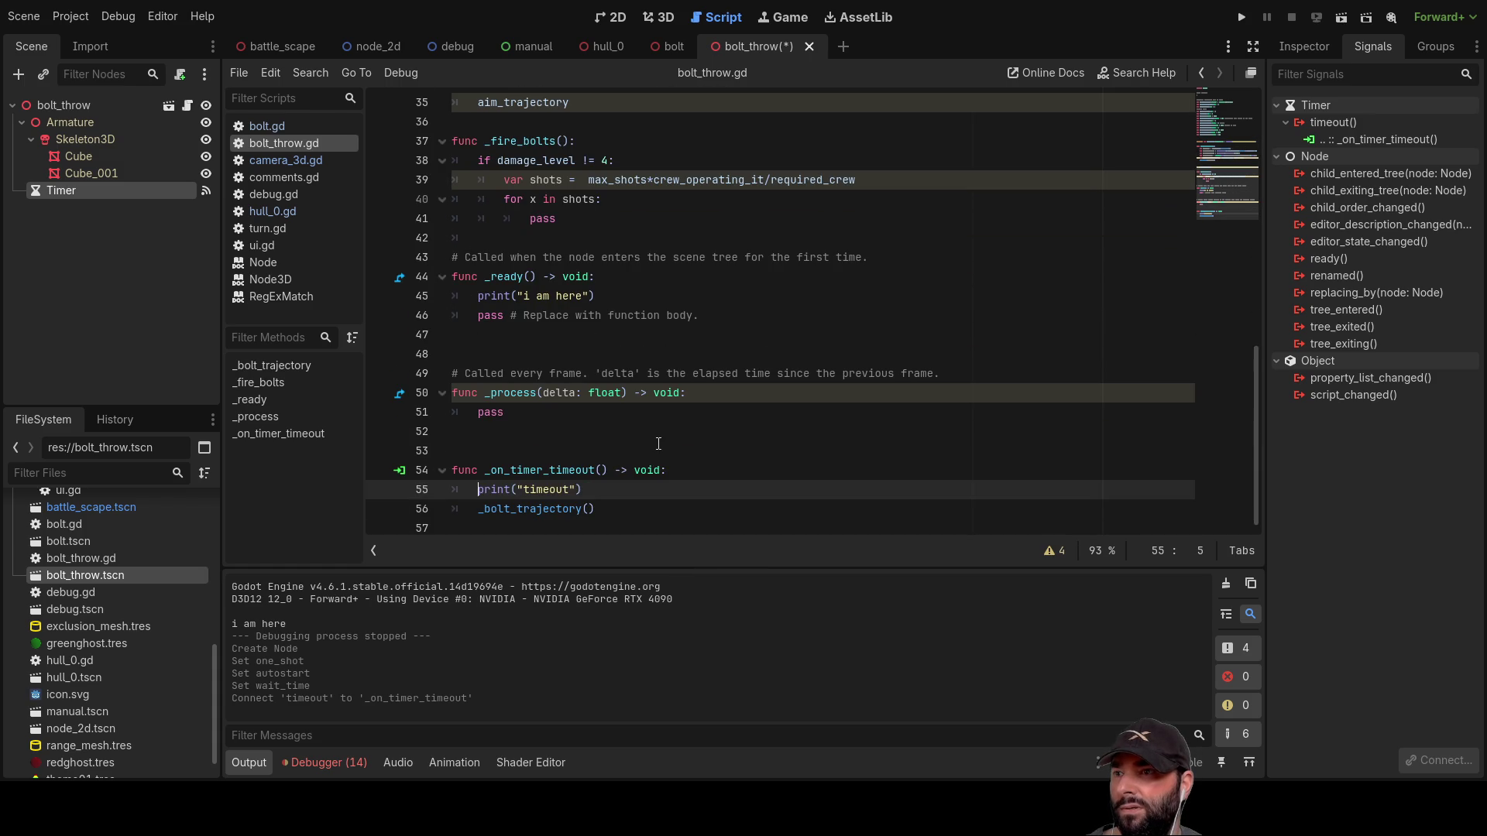
# Step: Review the _on_timer_timeout handler in bolt_throw.gd and run the project to test the timer
pyautogui.moveTo(672, 480); pyautogui.dragTo(369, 474)
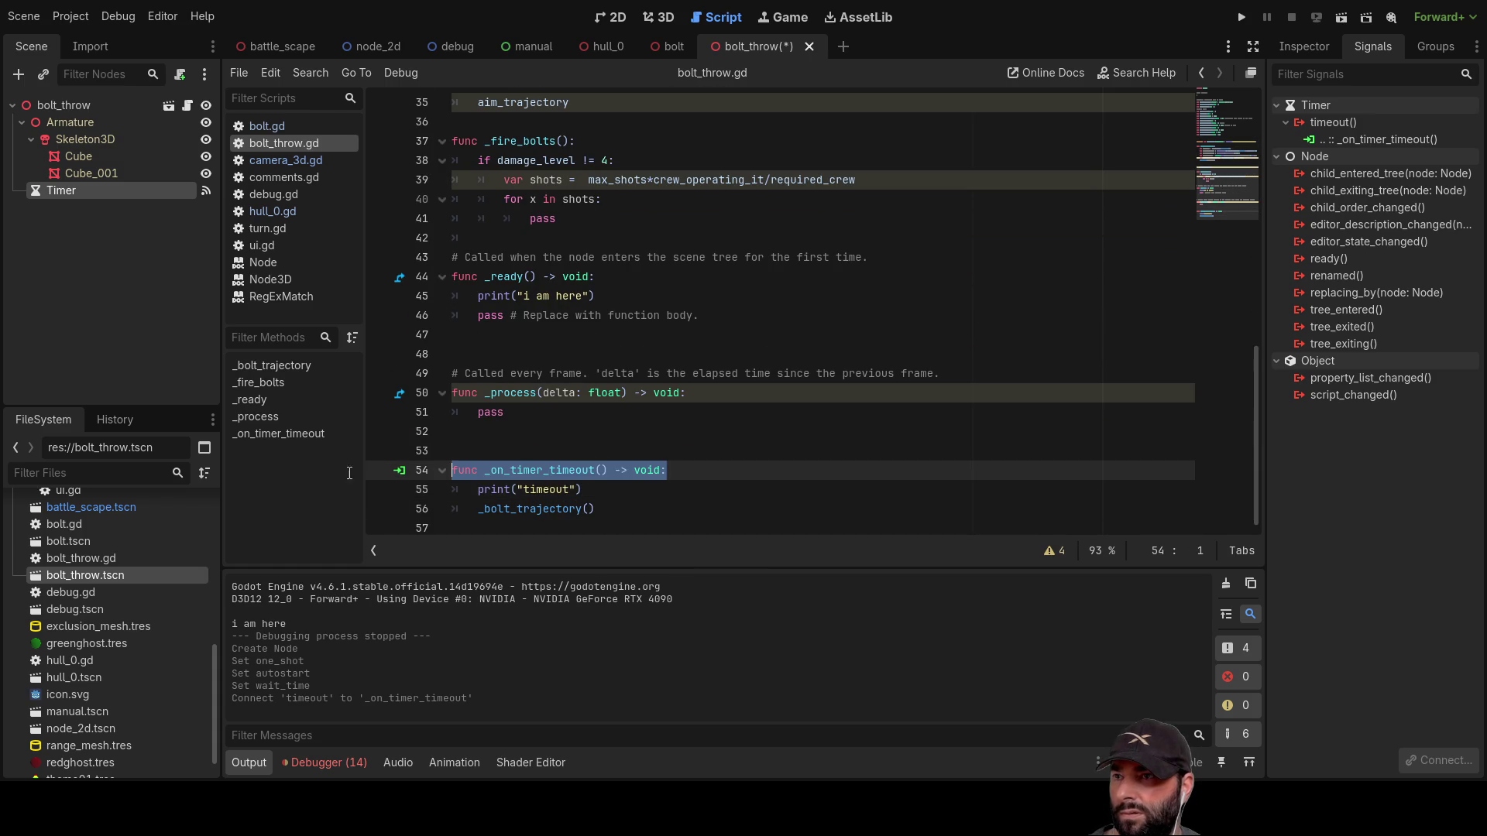
pyautogui.click(517, 416)
pyautogui.press('Down')
pyautogui.press('Down')
pyautogui.press('Down')
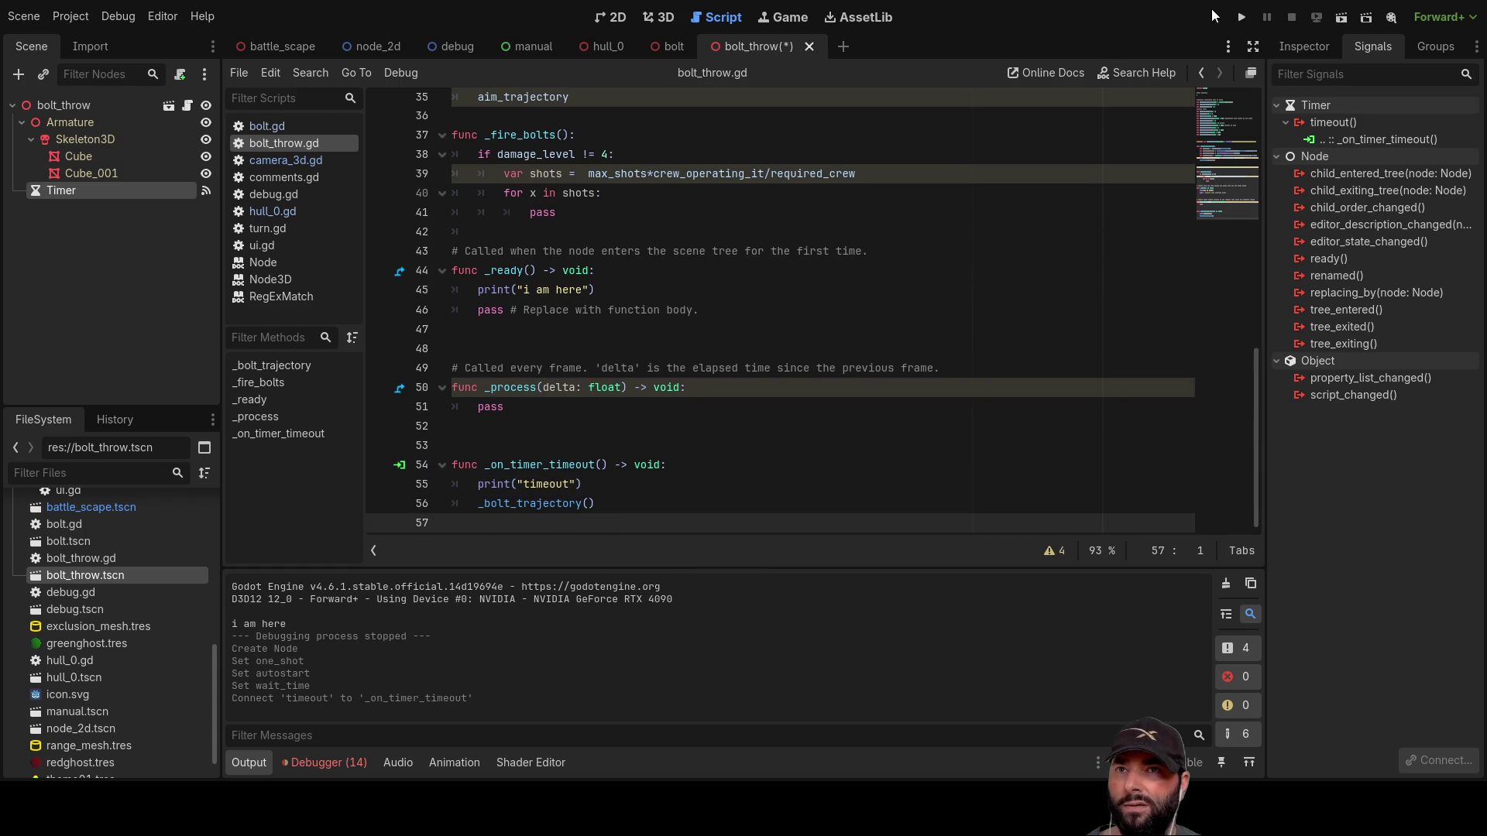
pyautogui.click(1245, 16)
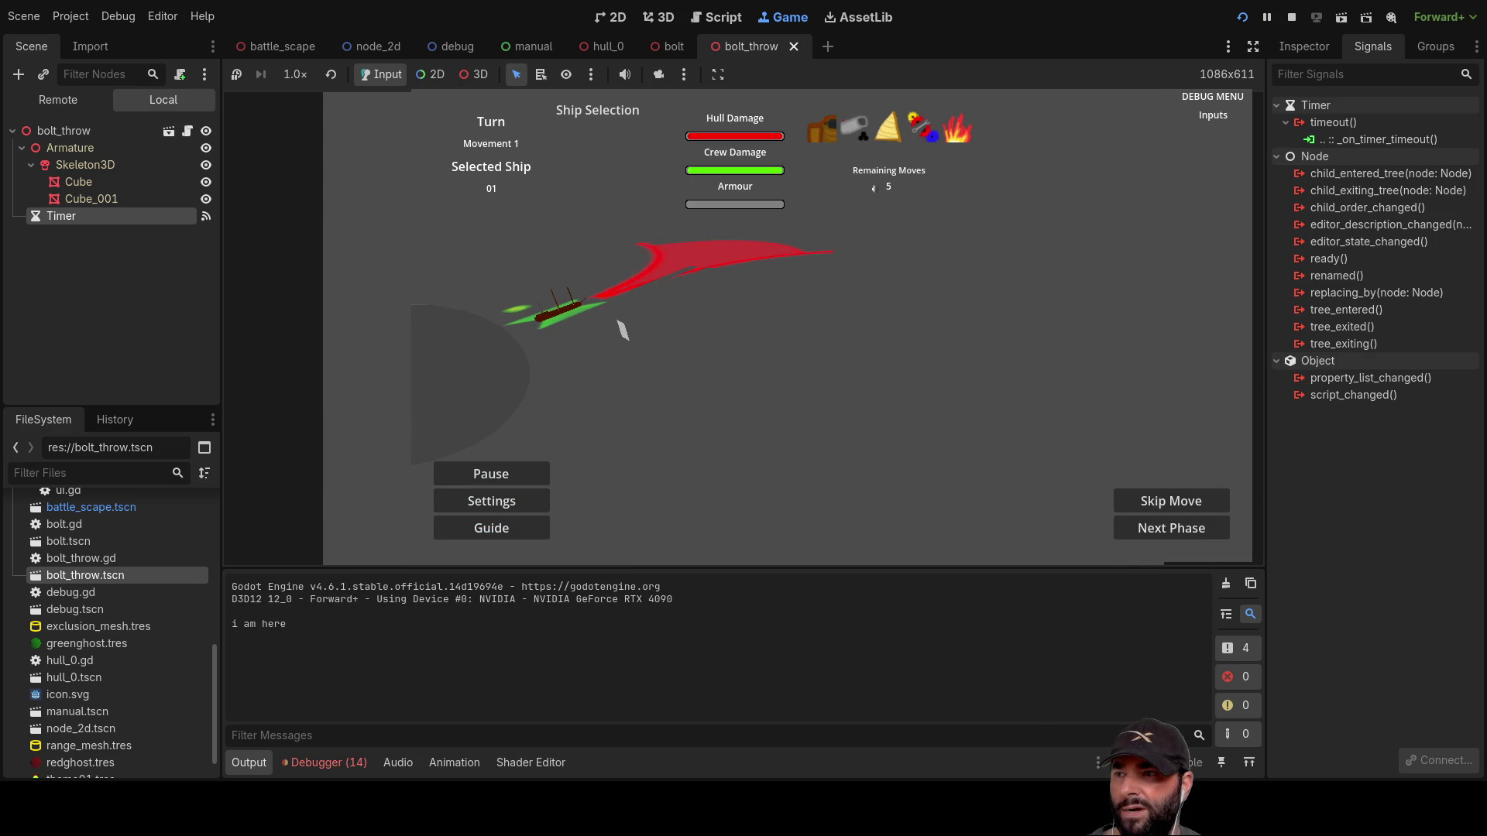
# Step: Move the game camera with W, A and D while the timer fires, then stop the run
pyautogui.press('w')
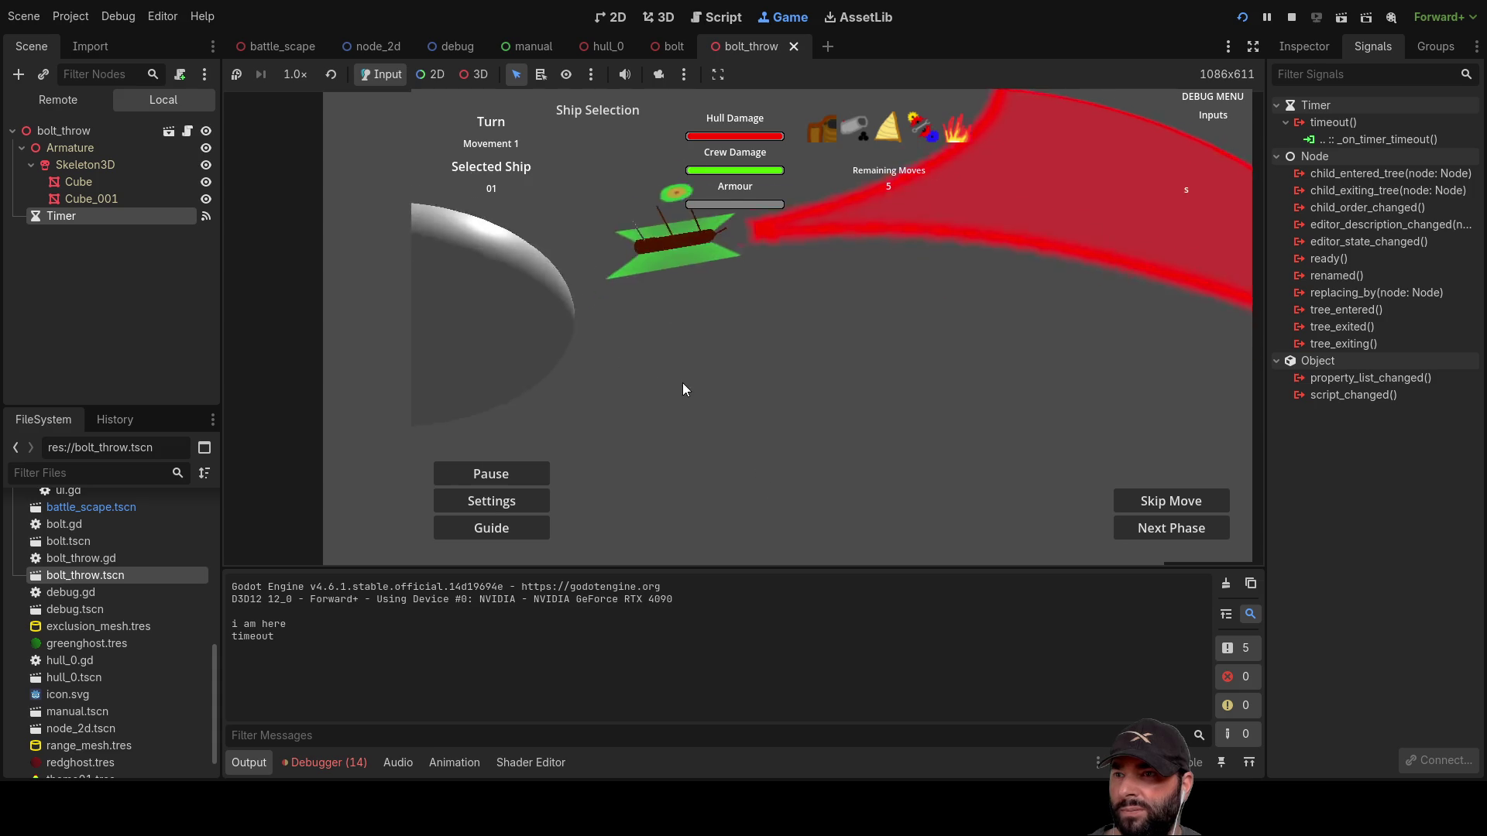
pyautogui.press('a')
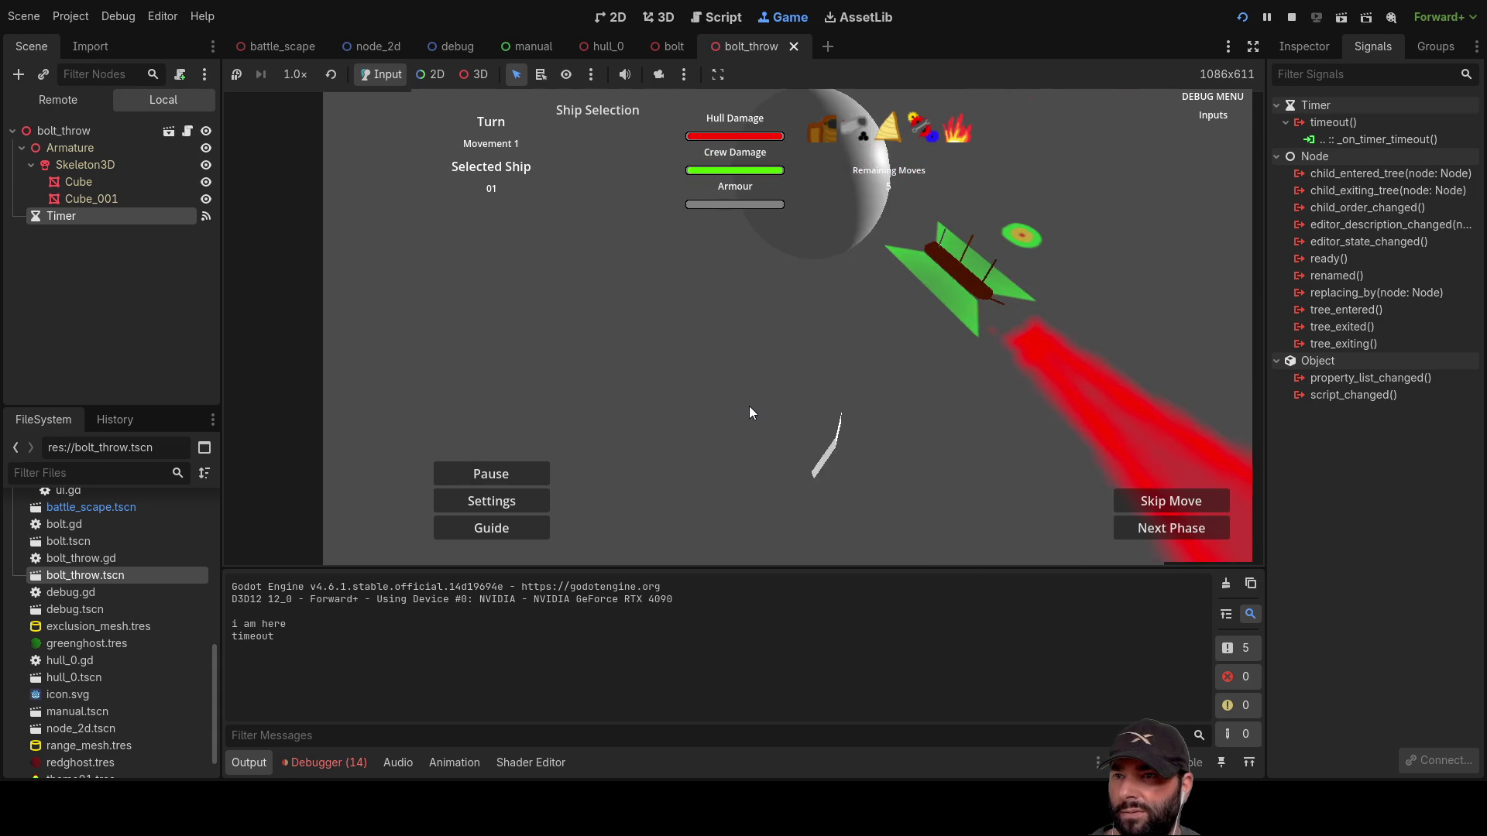
pyautogui.press('d')
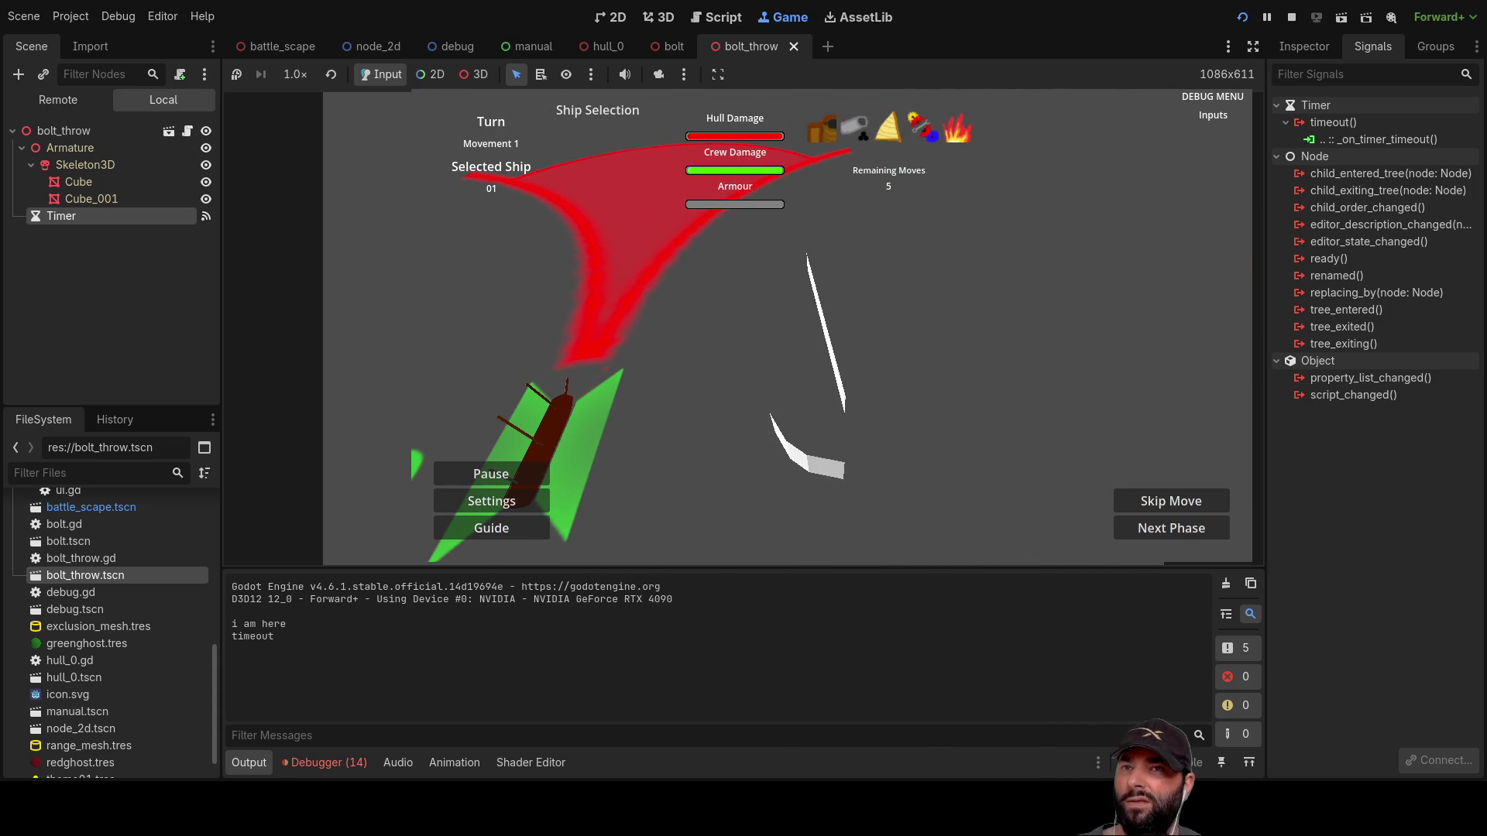
pyautogui.press('F8')
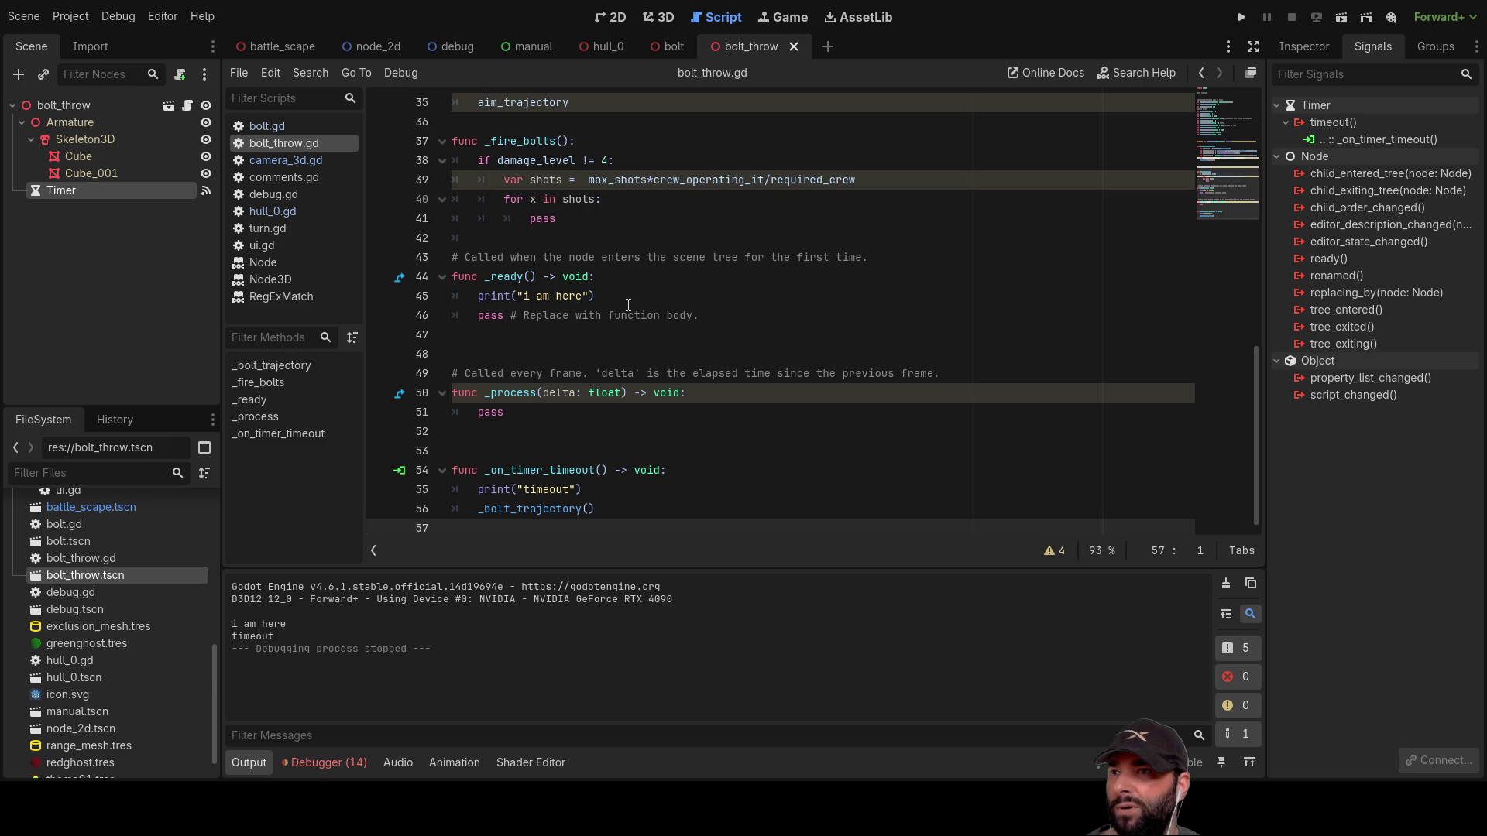
# Step: Delete the old bolt.glb preload path on line 24 of bolt_throw.gd
pyautogui.scroll(5, 629, 321)
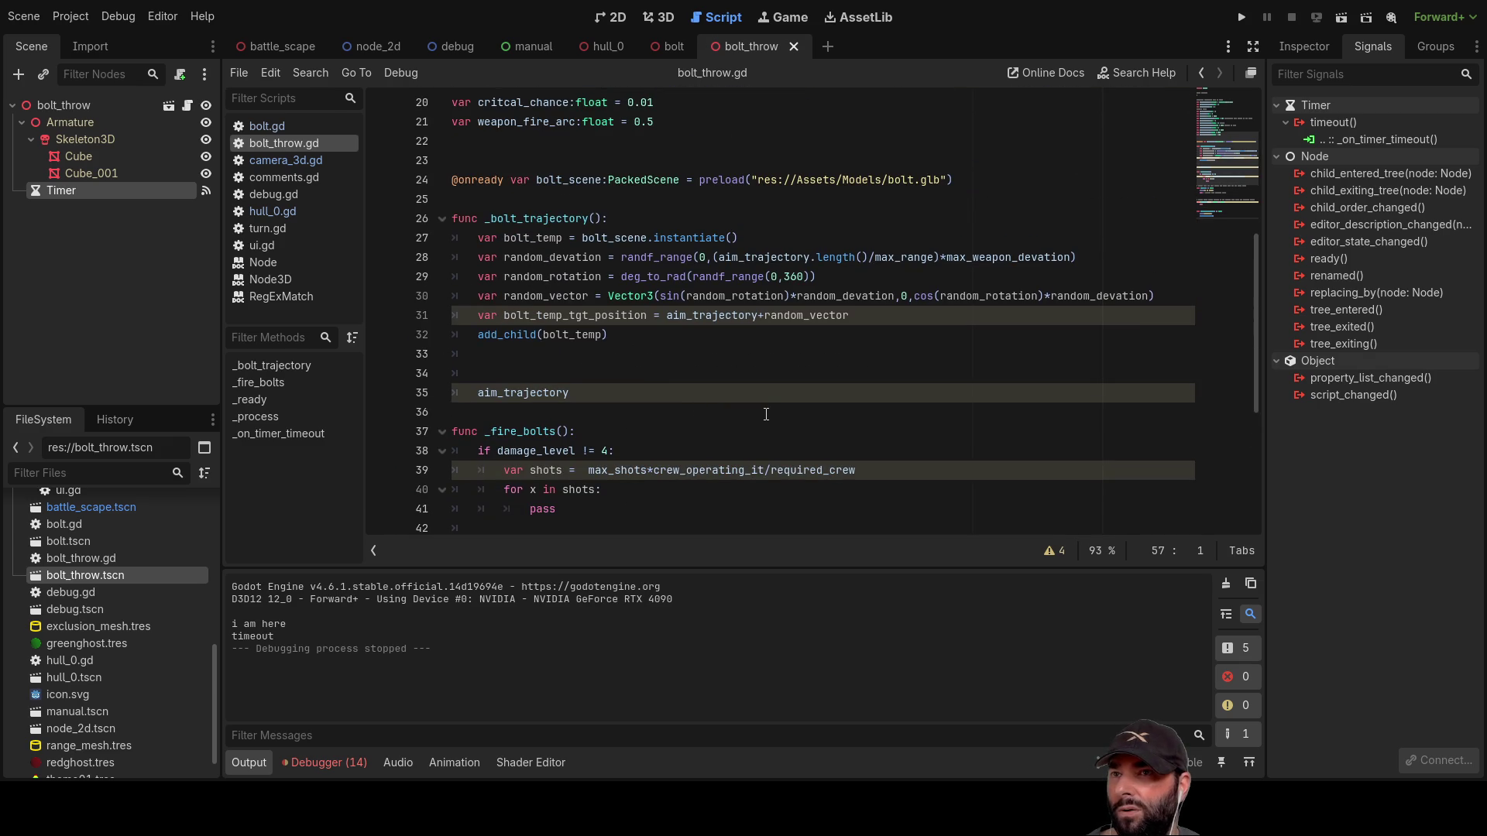
pyautogui.scroll(3, 775, 403)
pyautogui.doubleClick(823, 350)
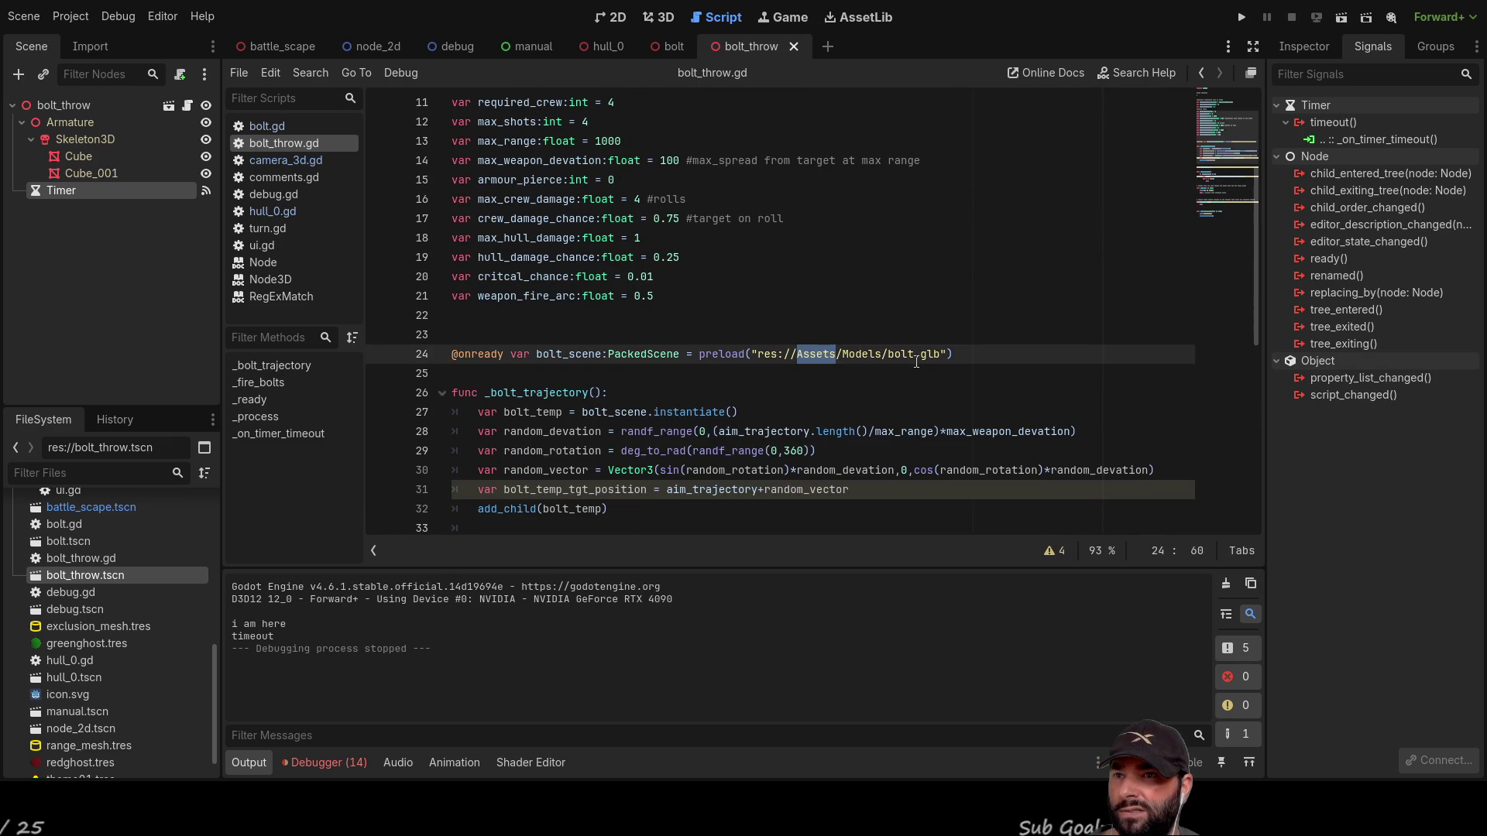
pyautogui.moveTo(872, 354); pyautogui.dragTo(760, 357)
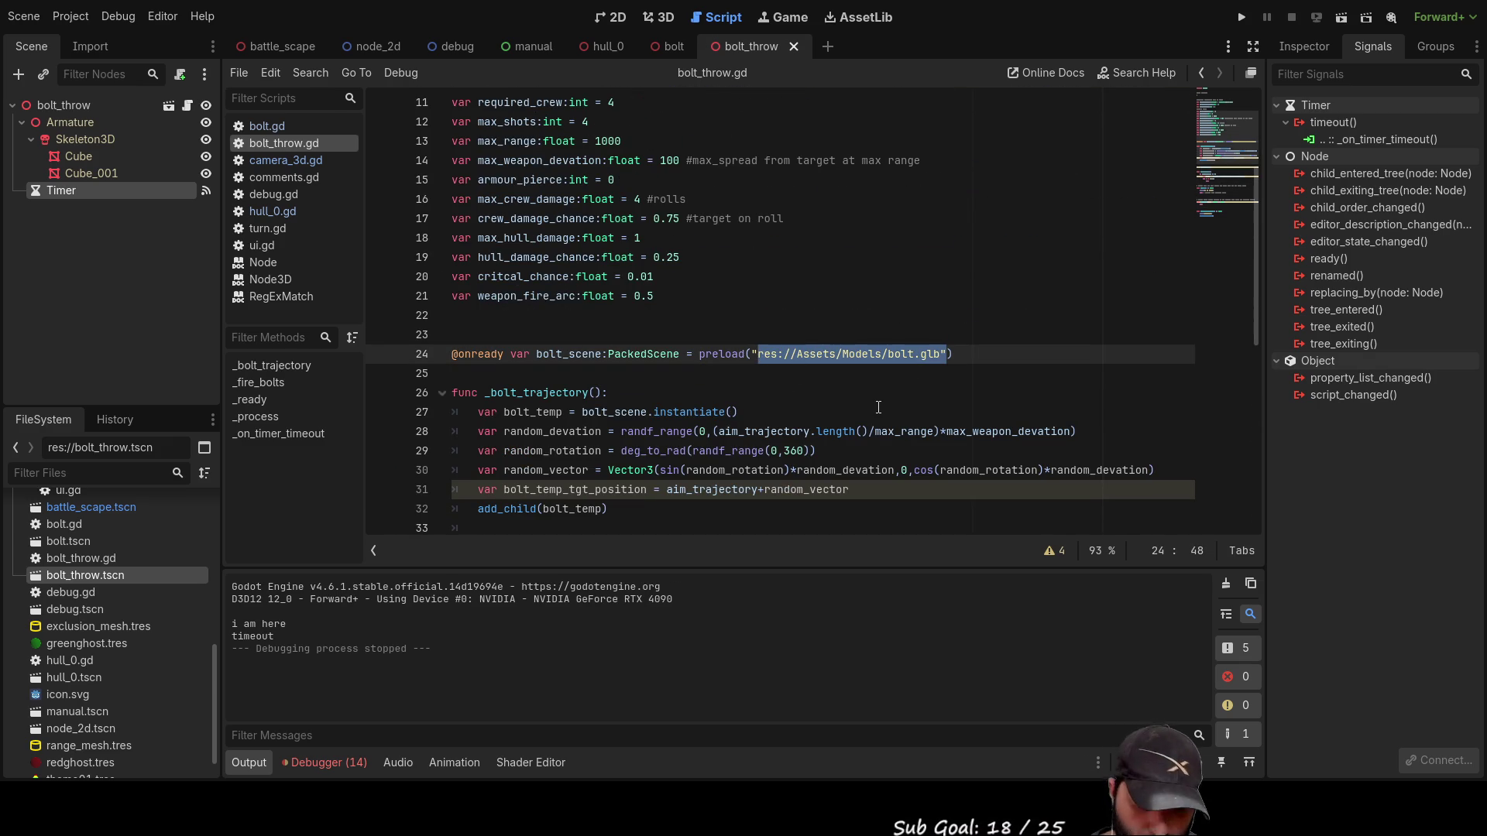
pyautogui.press('BackSpace')
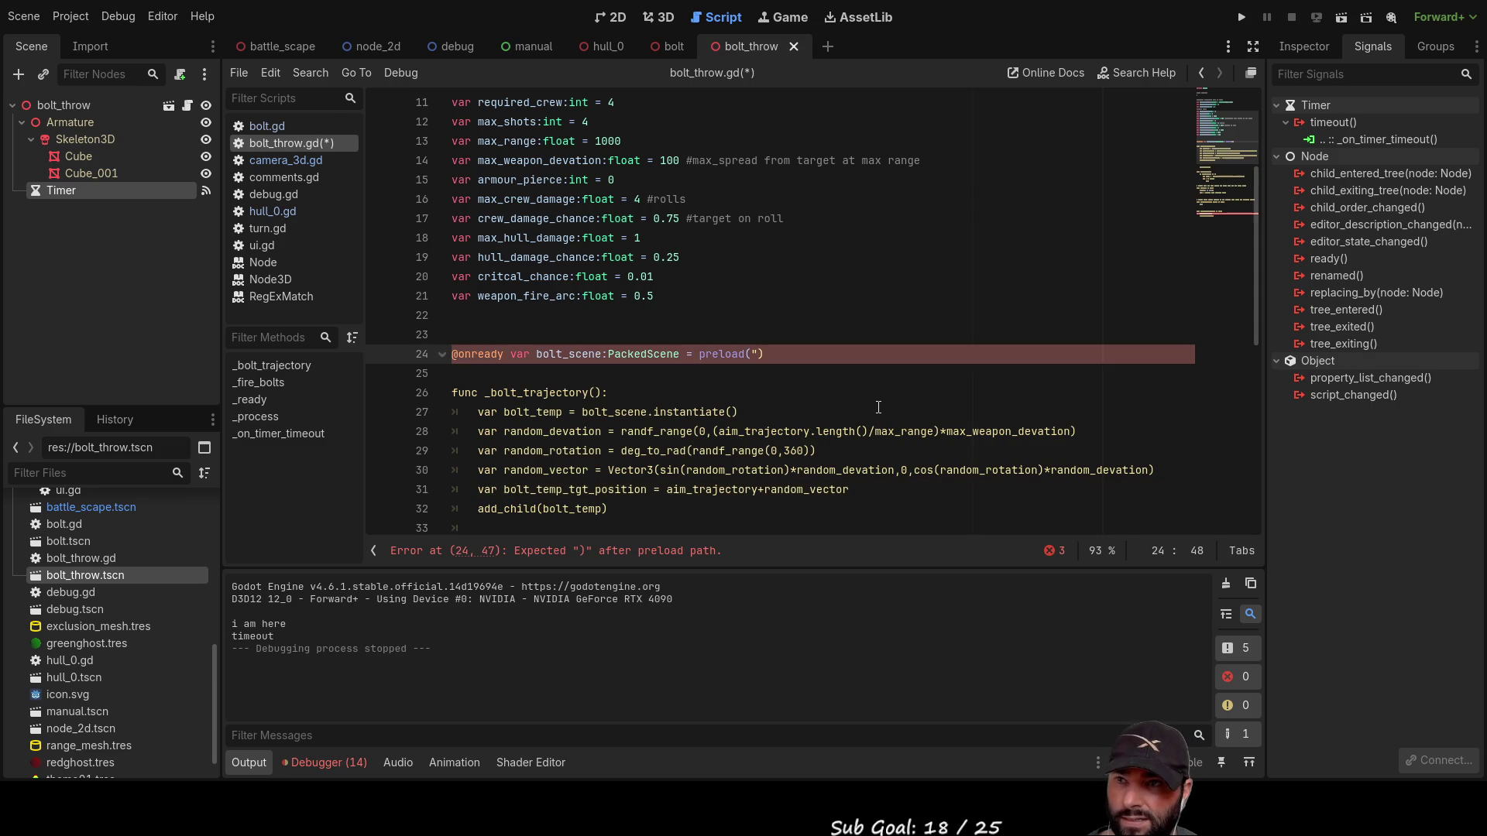
pyautogui.press('BackSpace')
pyautogui.write('res')
pyautogui.press('BackSpace')
pyautogui.press('BackSpace')
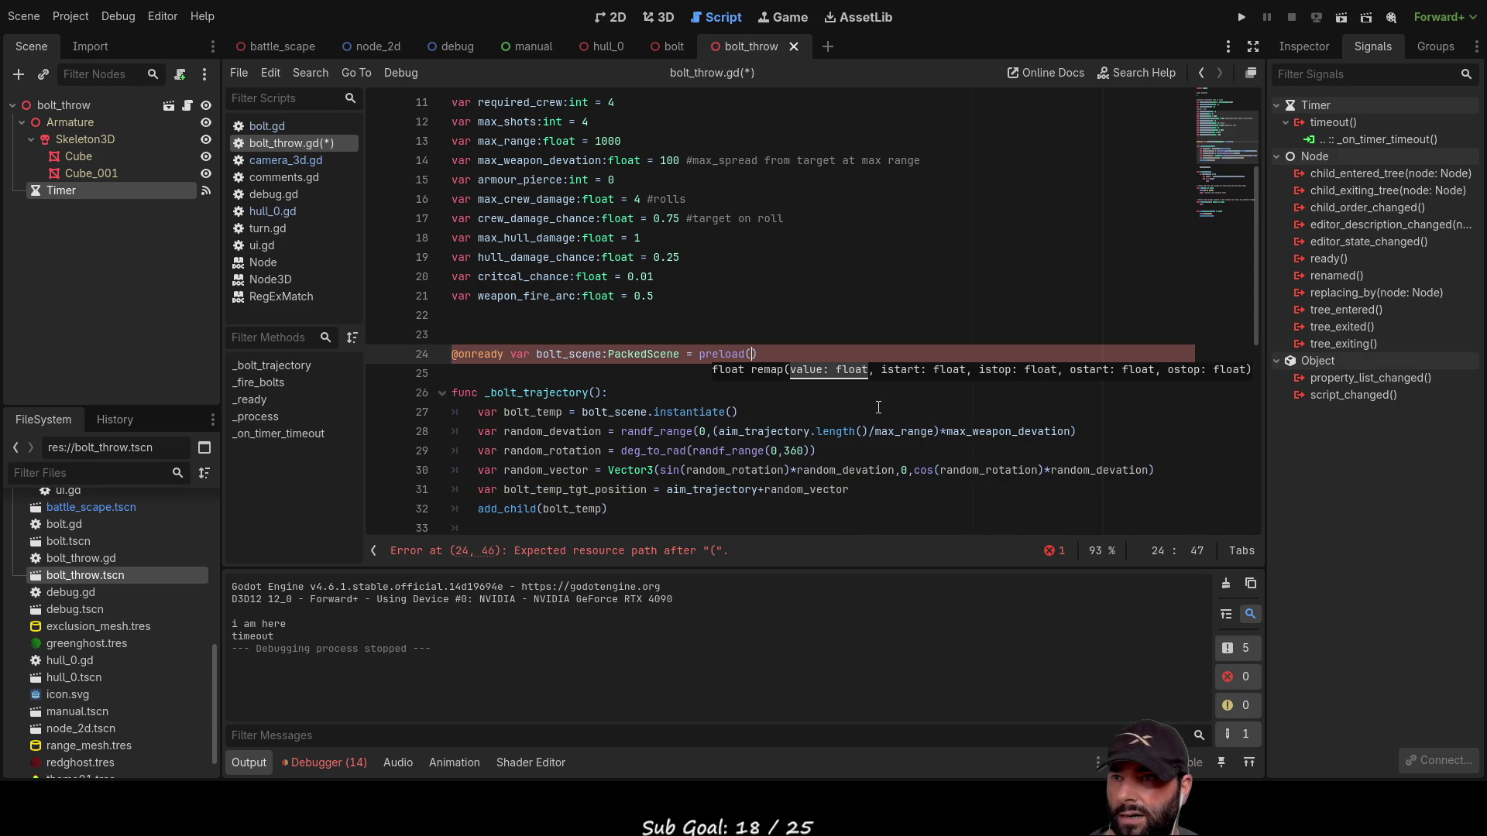
pyautogui.press('BackSpace')
# Step: Pick res://bolt.tscn from the path suggestions as the new preload path
pyautogui.write('"')
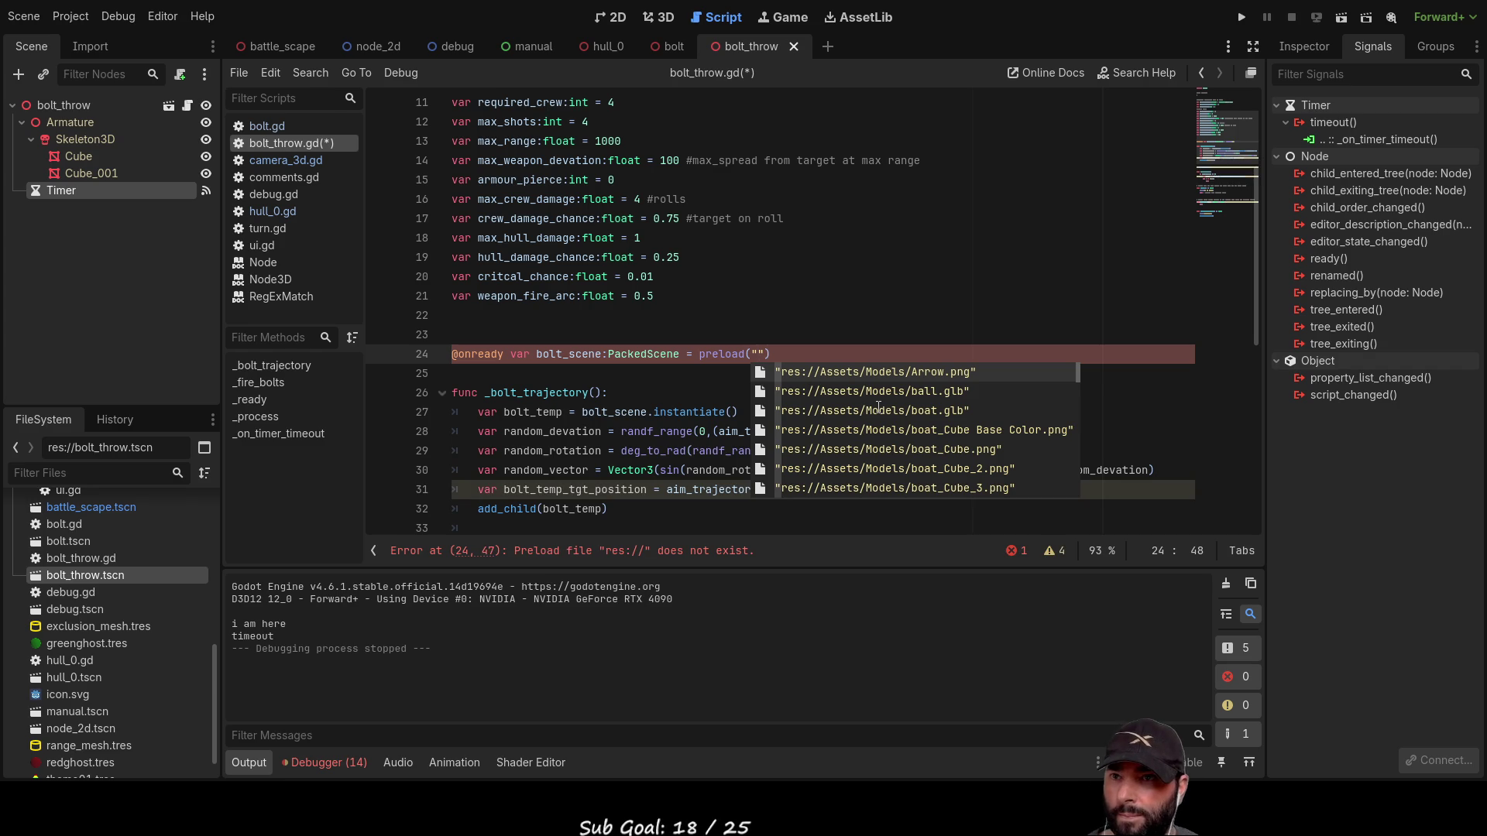
pyautogui.scroll(-20, 878, 405)
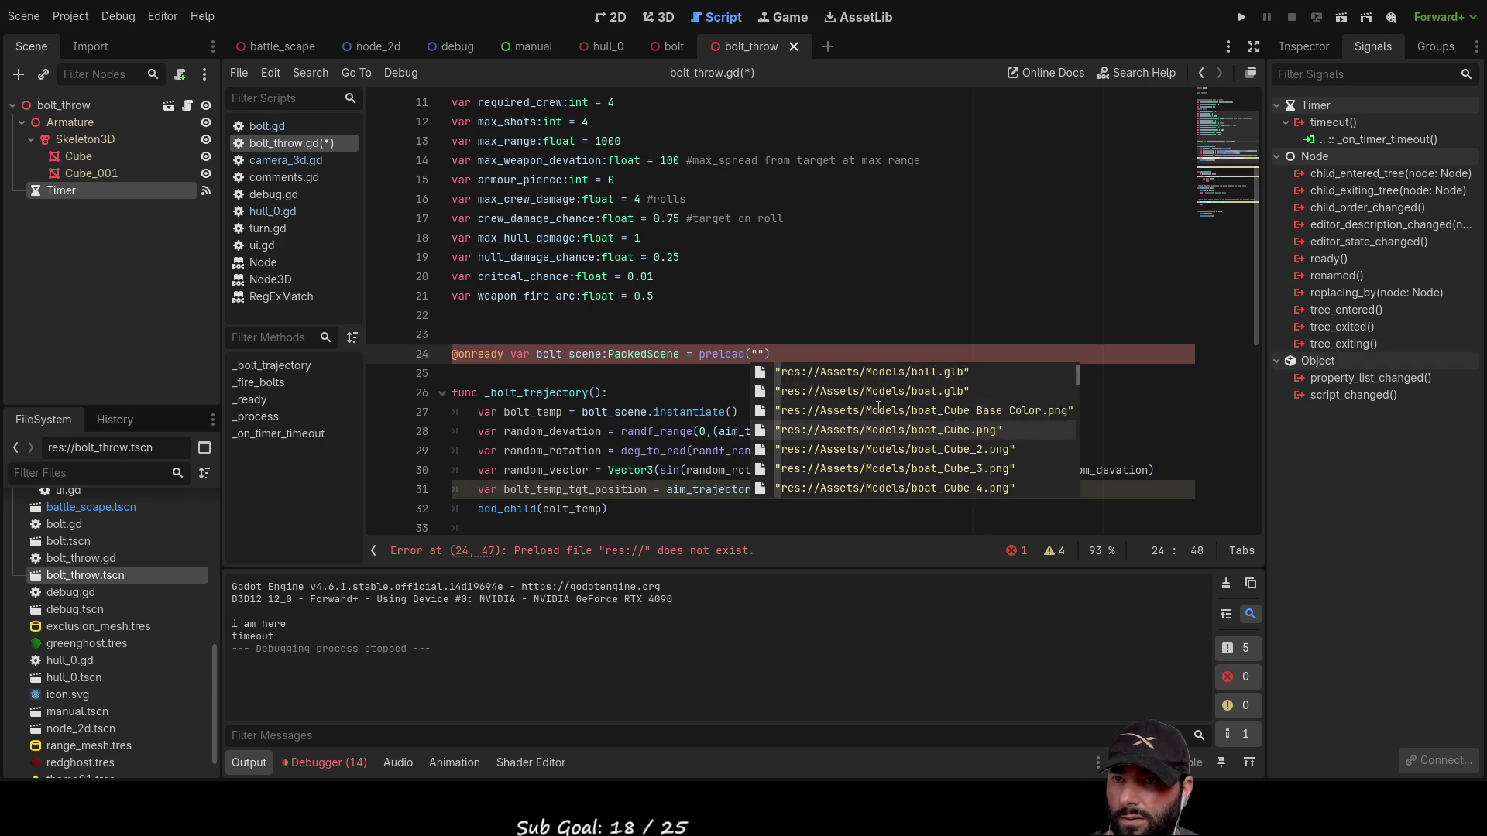
pyautogui.scroll(-2, 879, 408)
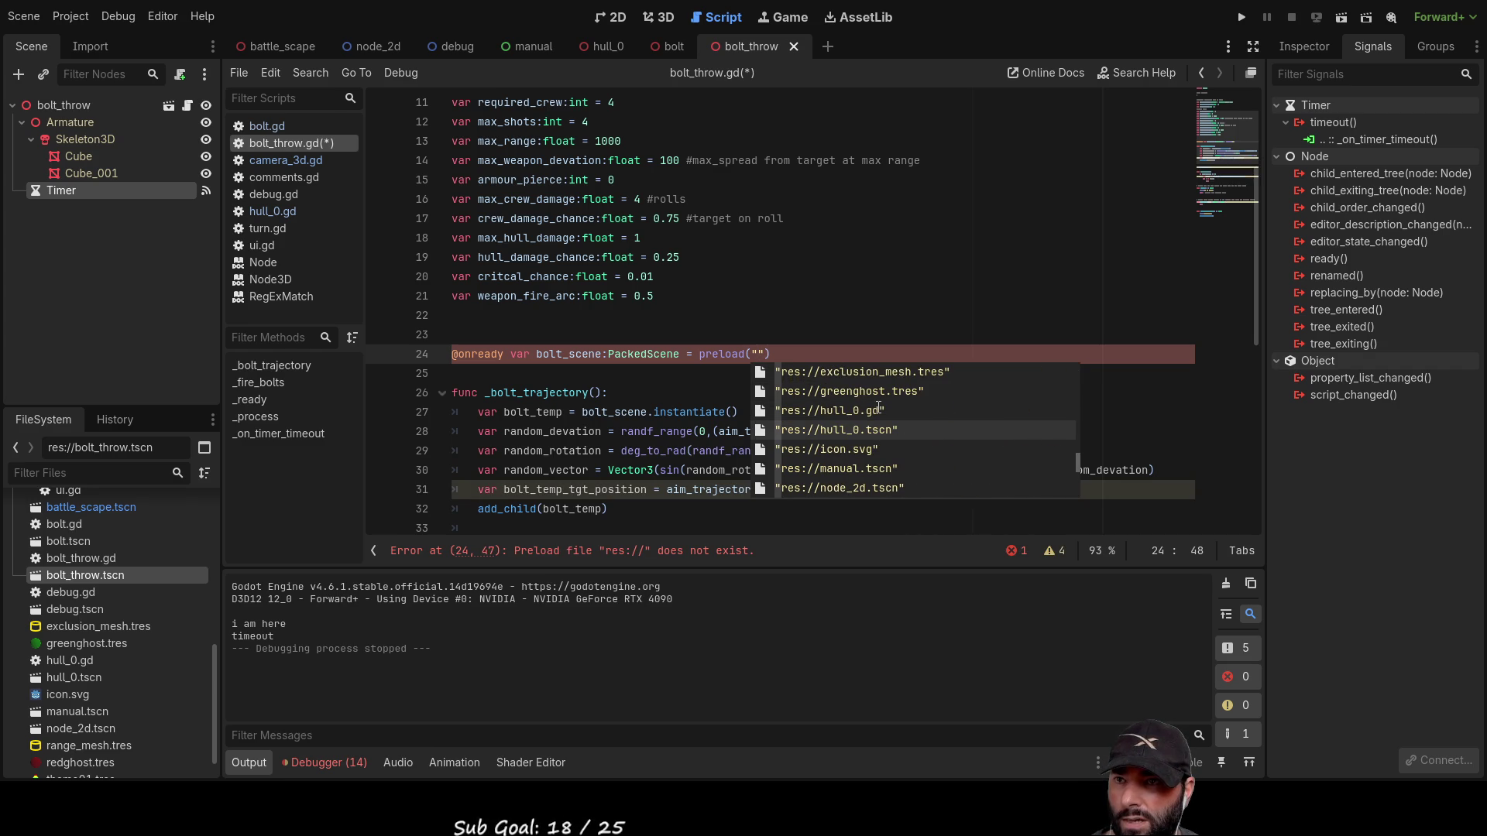
pyautogui.scroll(-3, 879, 408)
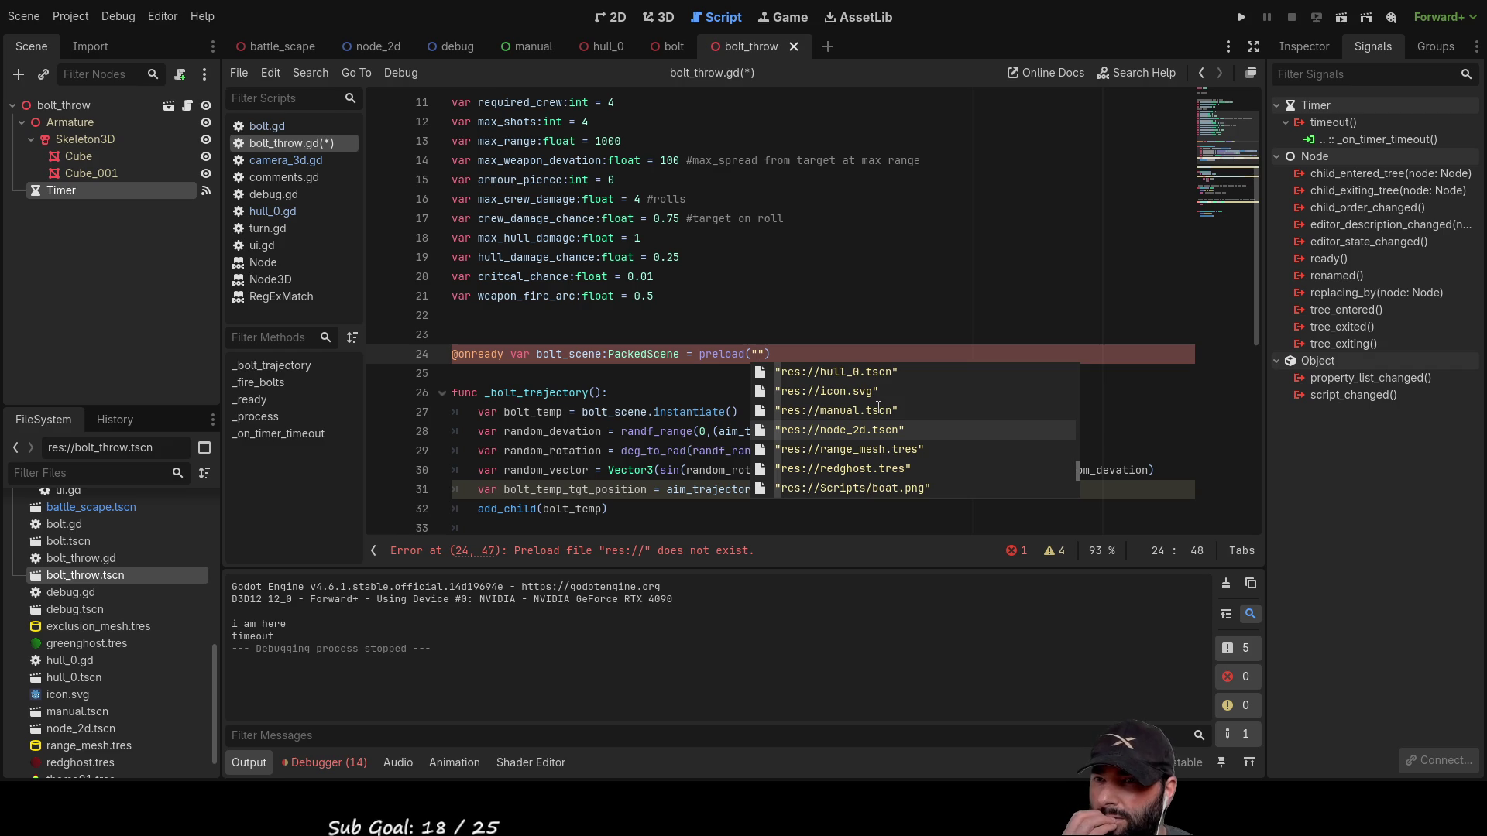
pyautogui.scroll(-6, 879, 409)
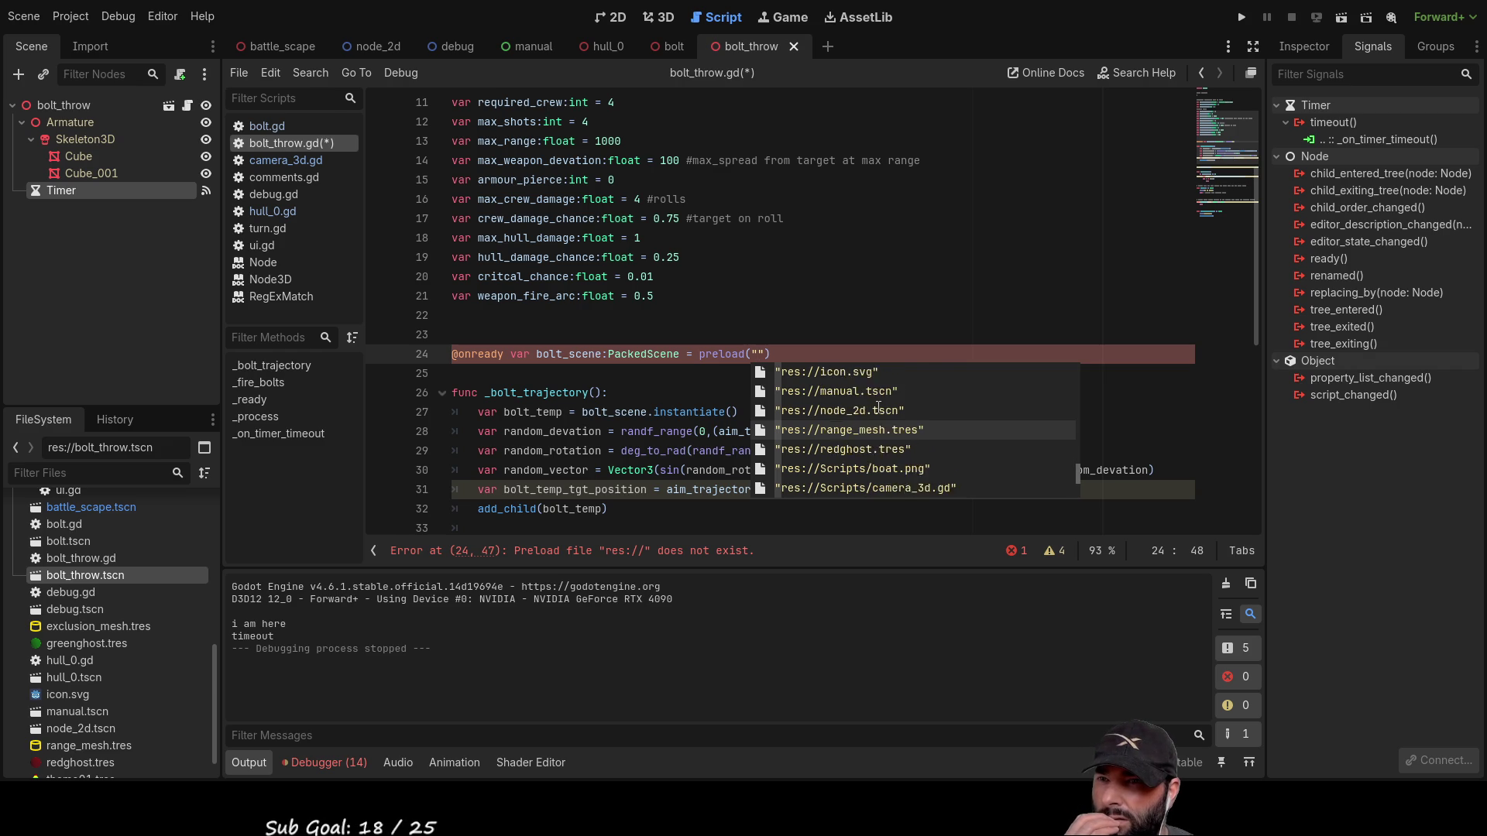
pyautogui.press('Down')
pyautogui.press('Down')
pyautogui.press('Down')
pyautogui.press('Up')
pyautogui.press('Up')
pyautogui.press('Up')
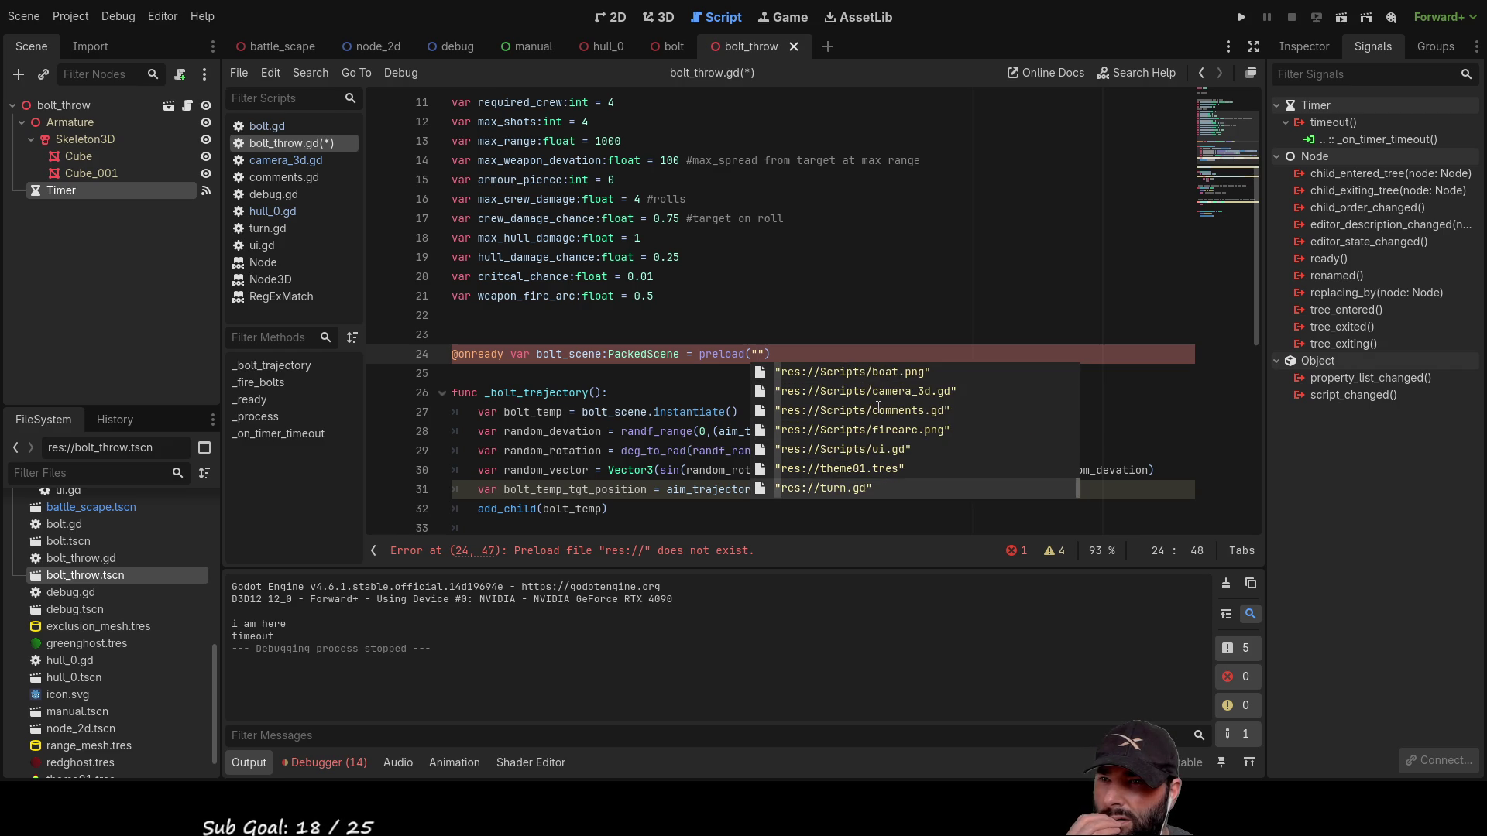
pyautogui.press('Up')
pyautogui.press('Up')
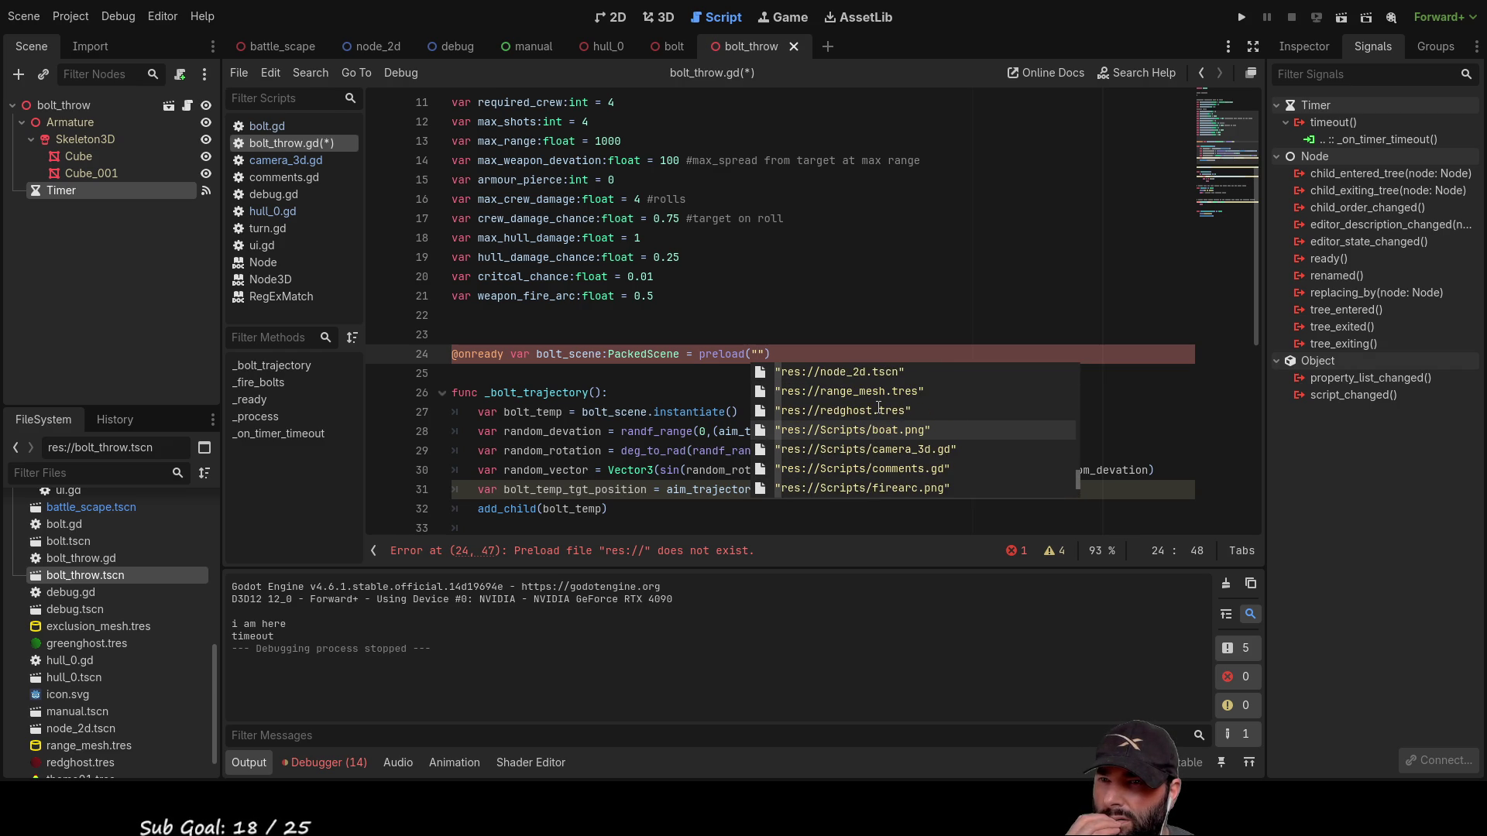
pyautogui.press('Up')
pyautogui.press('Up')
pyautogui.press('Up')
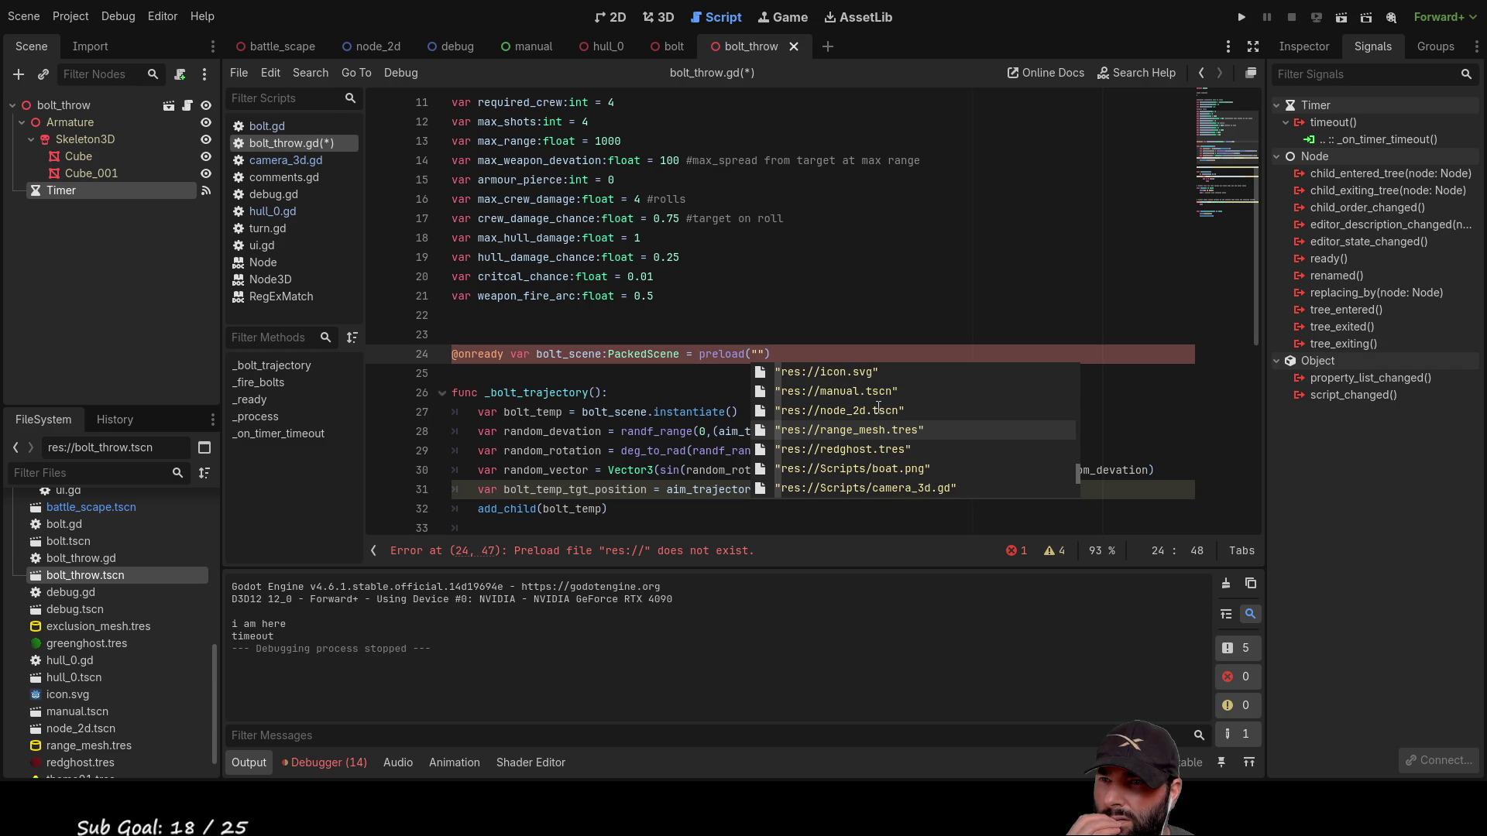
pyautogui.press('Up')
pyautogui.press('Up')
pyautogui.press('Up')
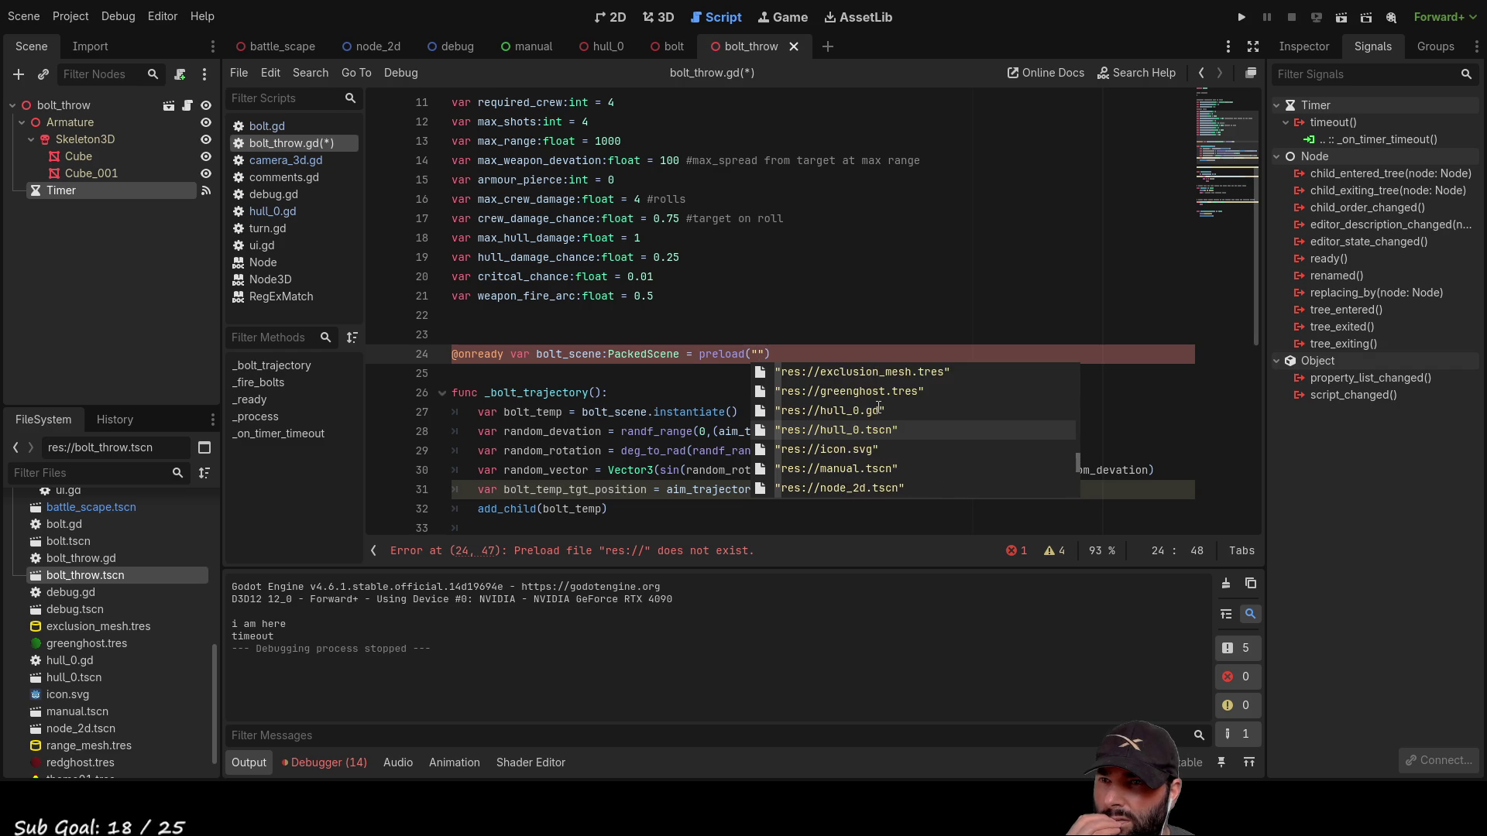
pyautogui.press('Up')
pyautogui.press('Up')
pyautogui.press('Up')
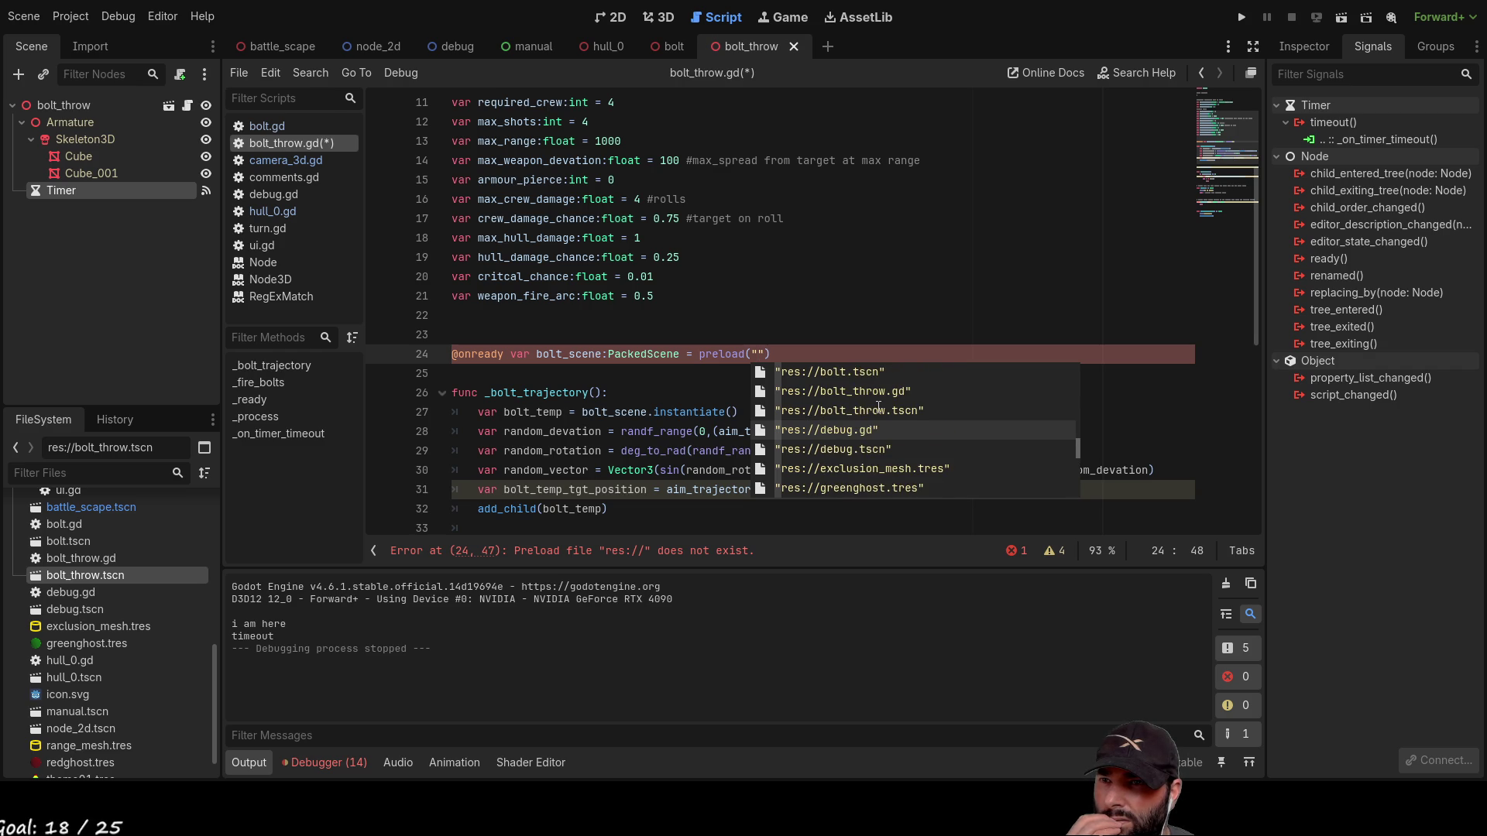
pyautogui.press('Up')
pyautogui.press('Up')
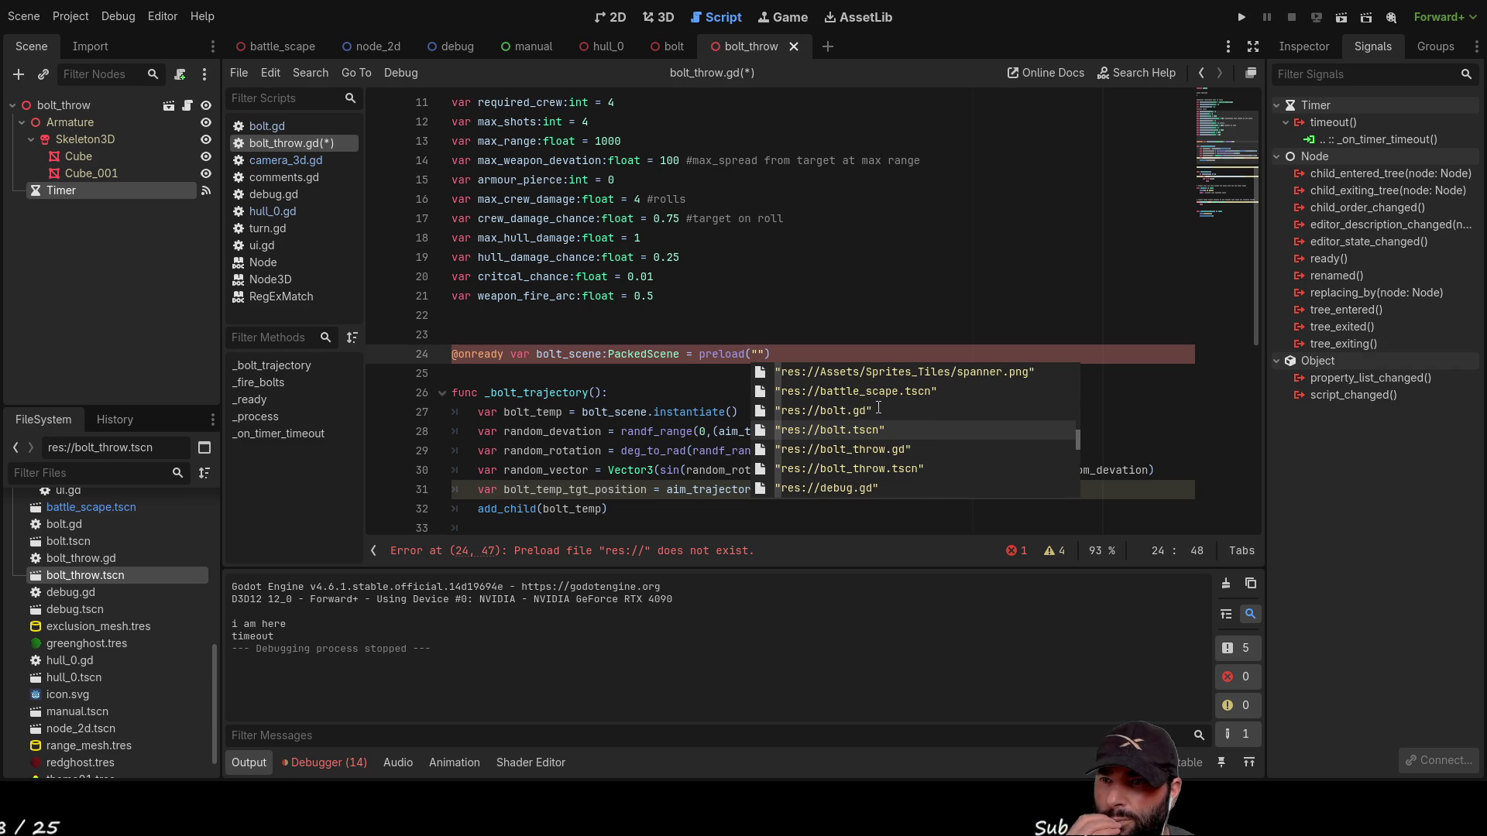
pyautogui.press('Return')
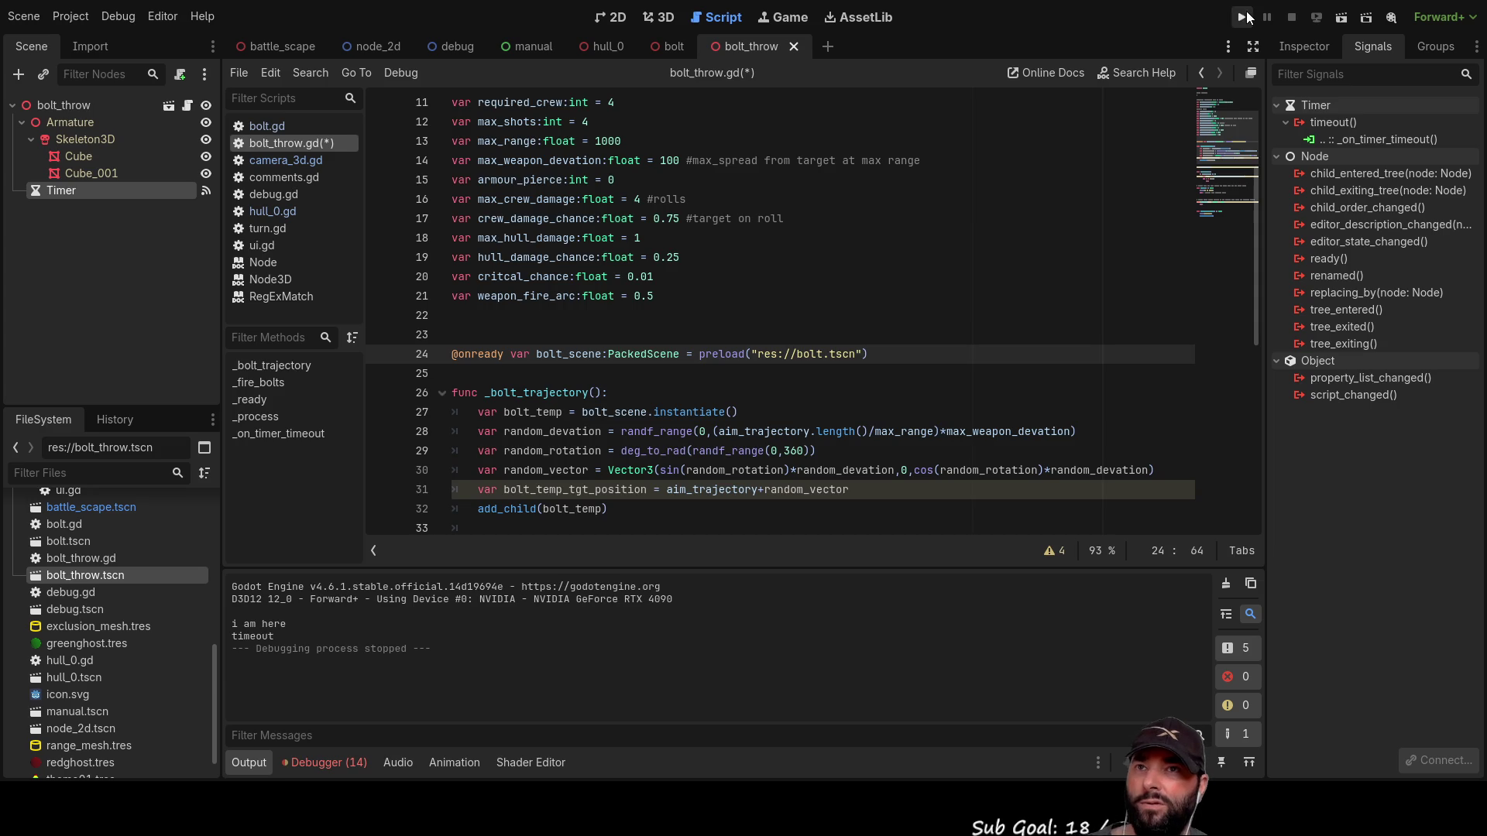
# Step: Run the project, watch the bolts print 'i am a bolt', then stop it with F8
pyautogui.click(1243, 17)
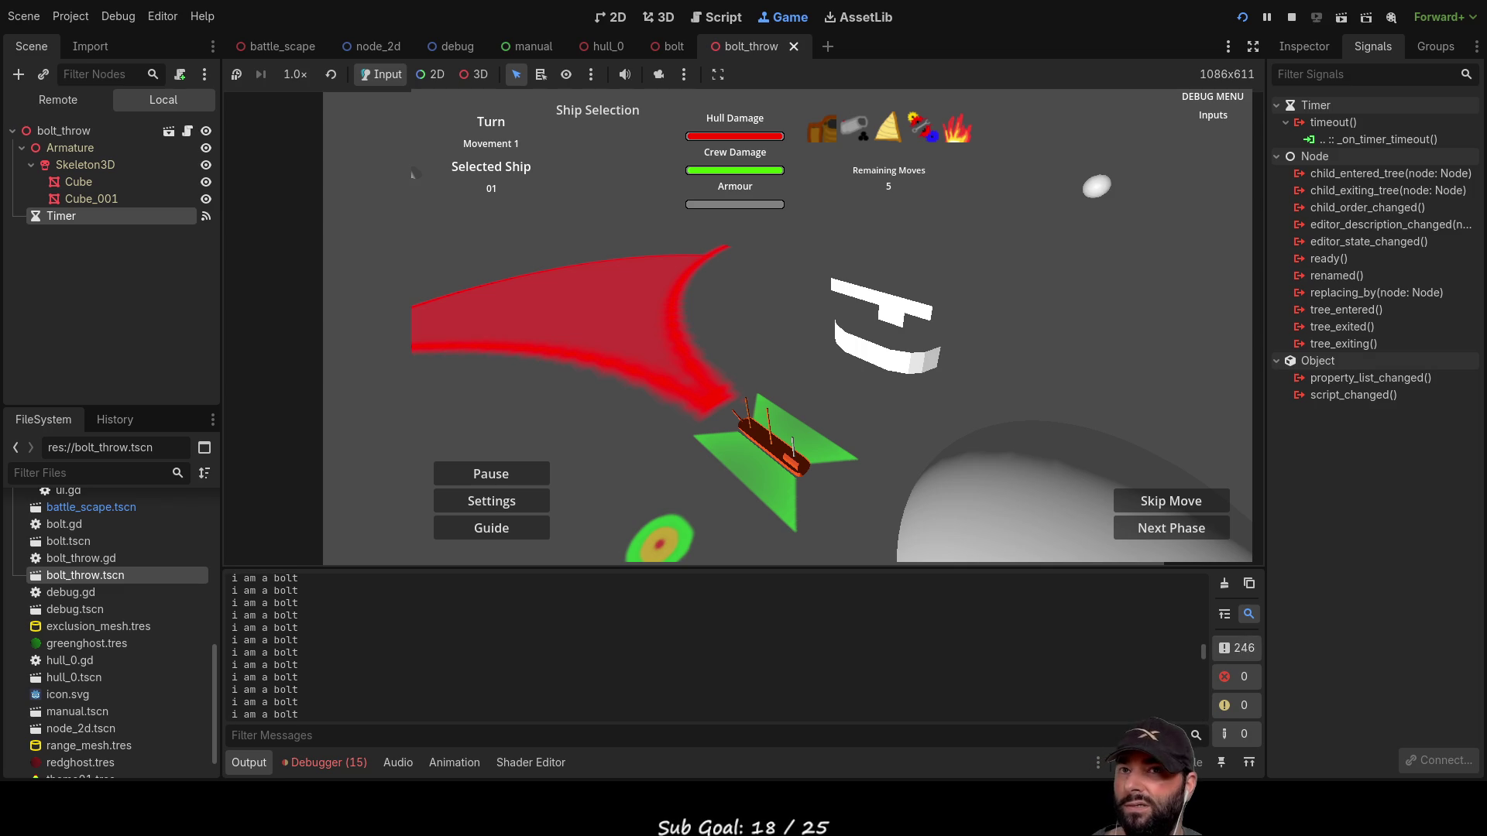
pyautogui.press('F8')
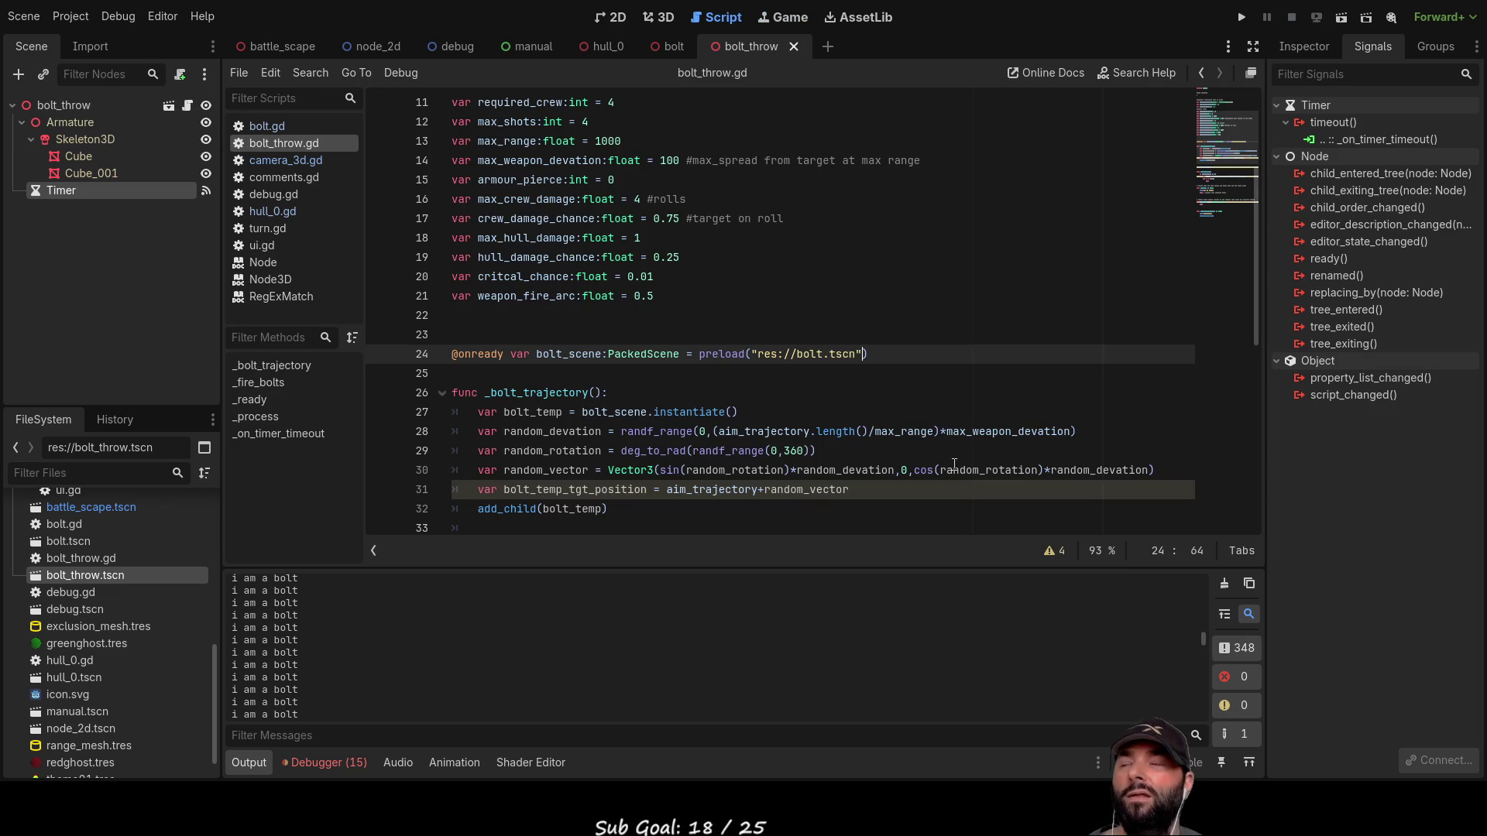
# Step: In the bolt scene's script, delete the per-frame print line from _process
pyautogui.click(675, 47)
pyautogui.click(76, 106)
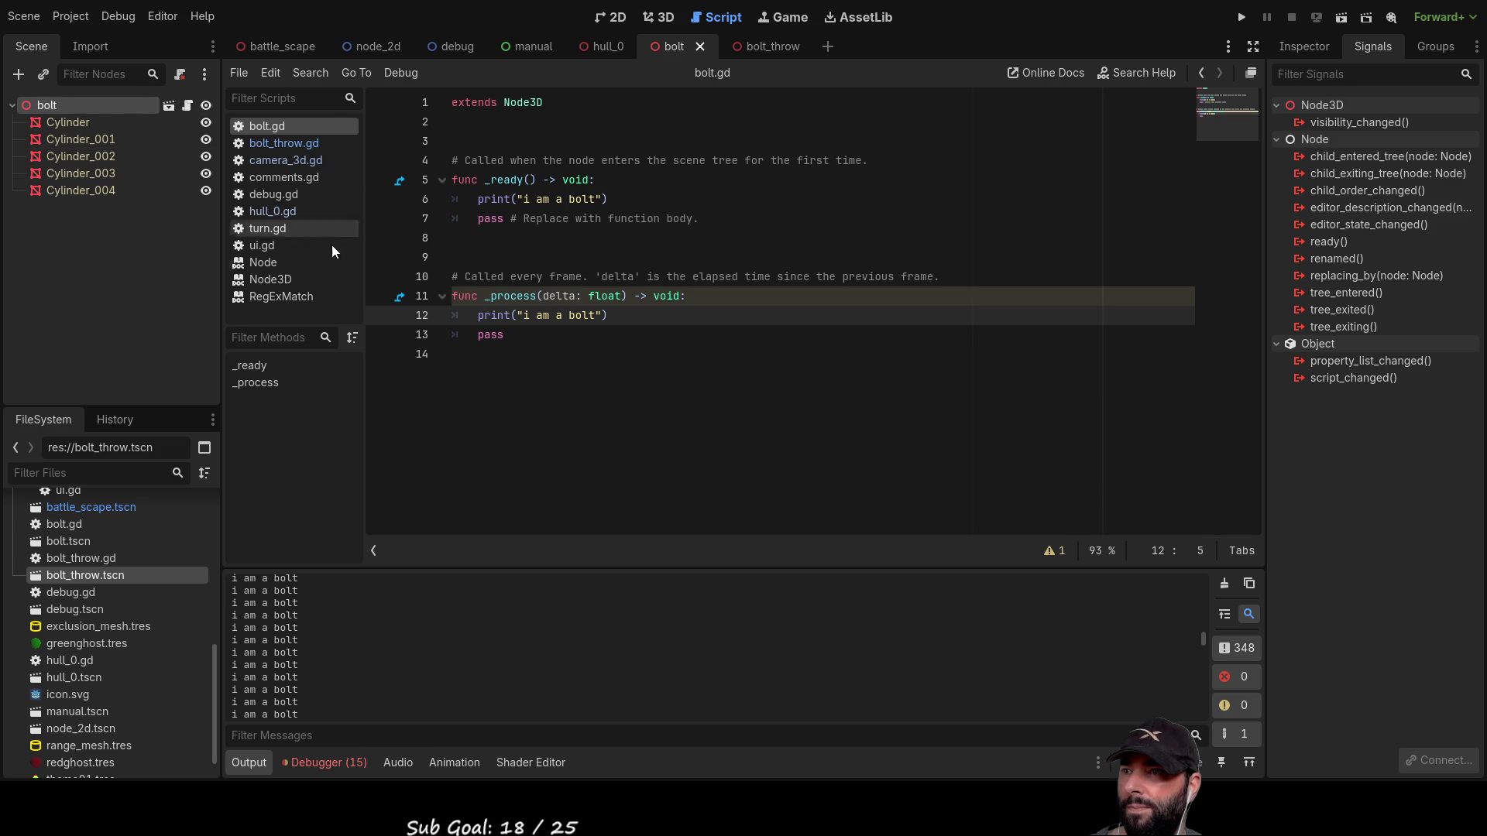
pyautogui.click(569, 315)
pyautogui.tripleClick(591, 315)
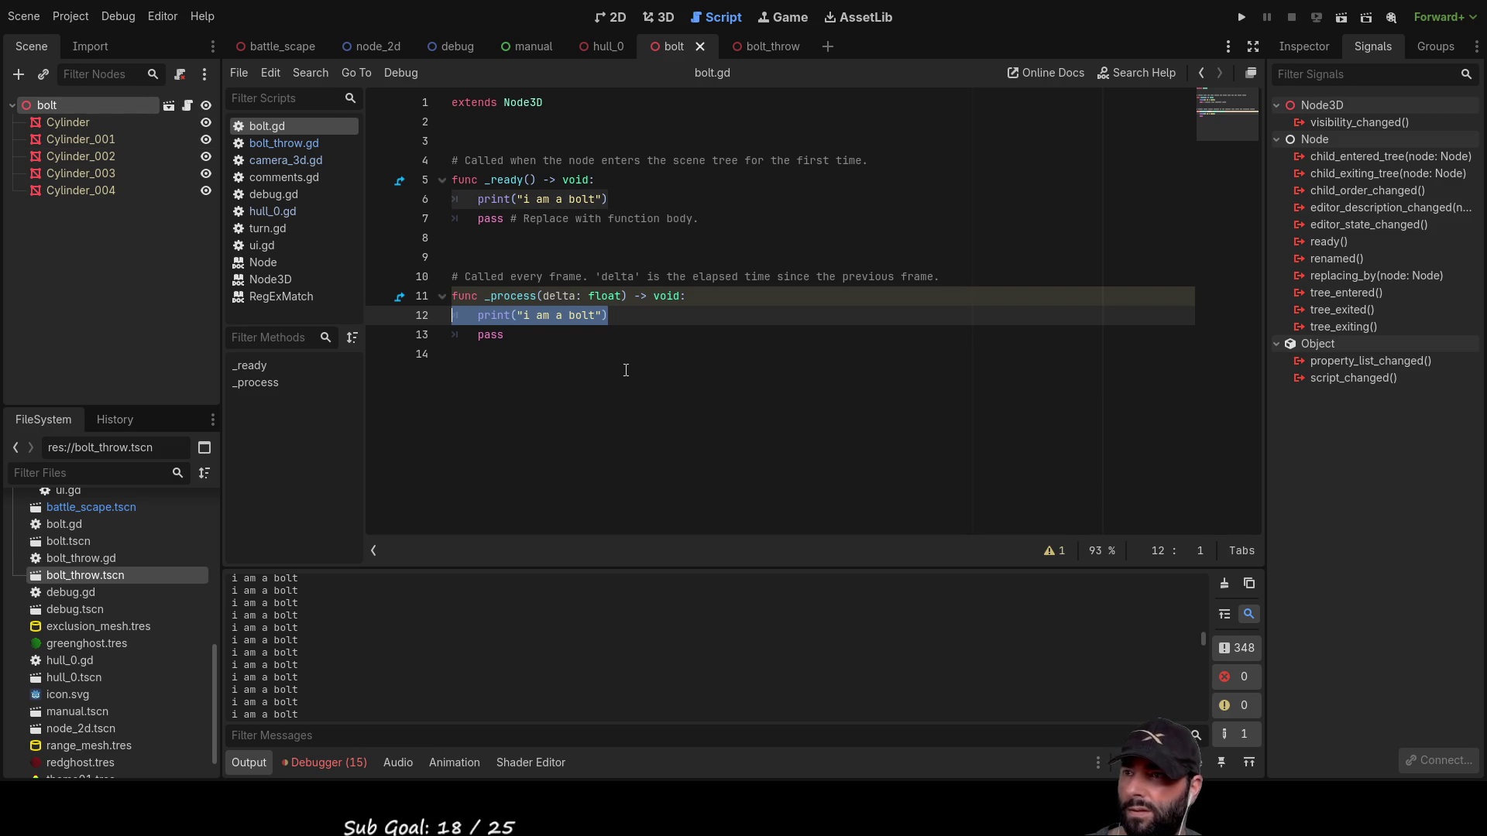
pyautogui.press('BackSpace')
pyautogui.press('Delete')
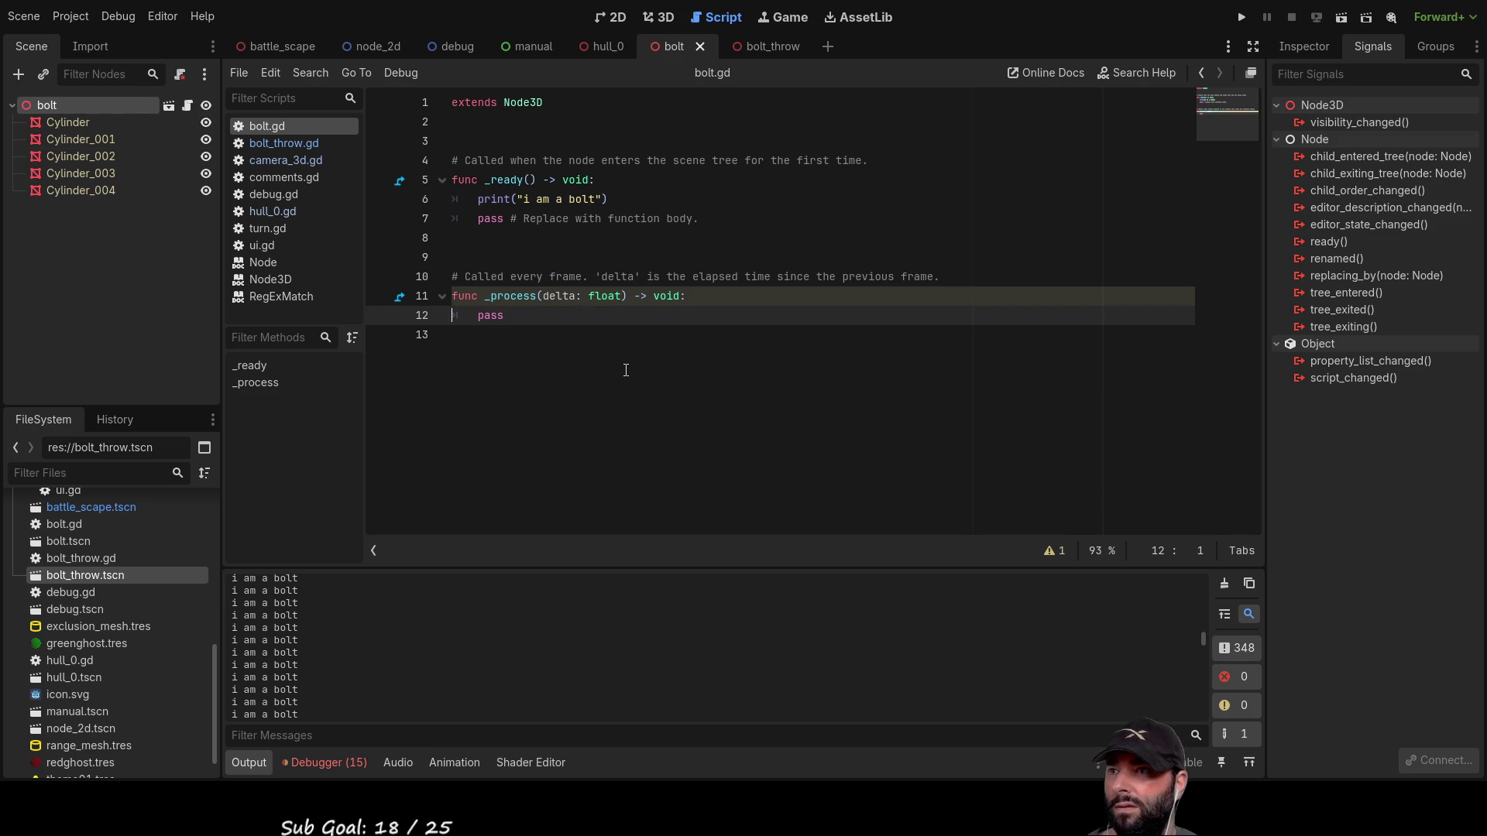
# Step: Append ', watch me fly!' to the _ready print message
pyautogui.click(618, 199)
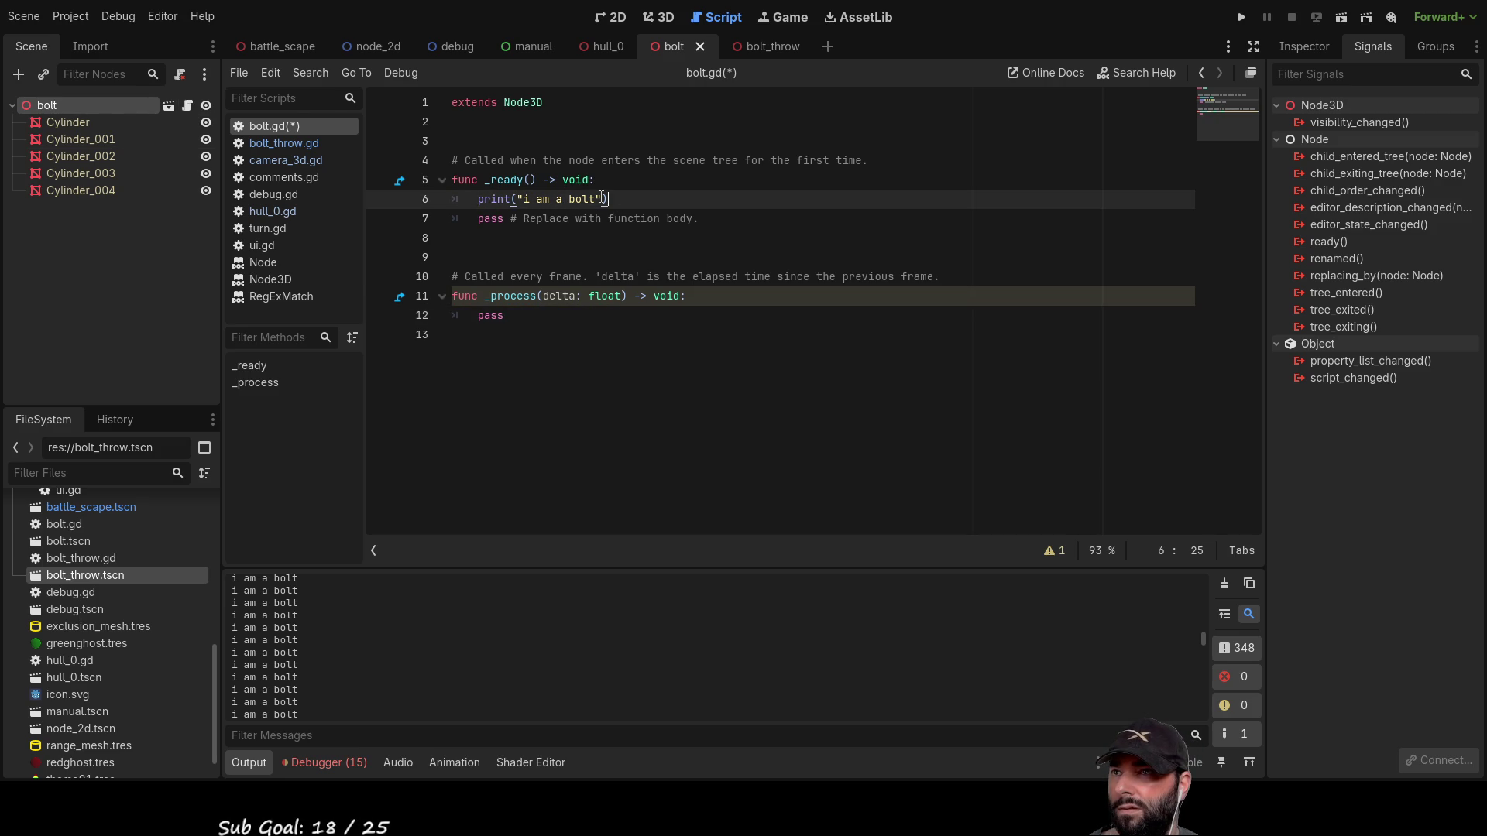
pyautogui.write(', watch me fly!')
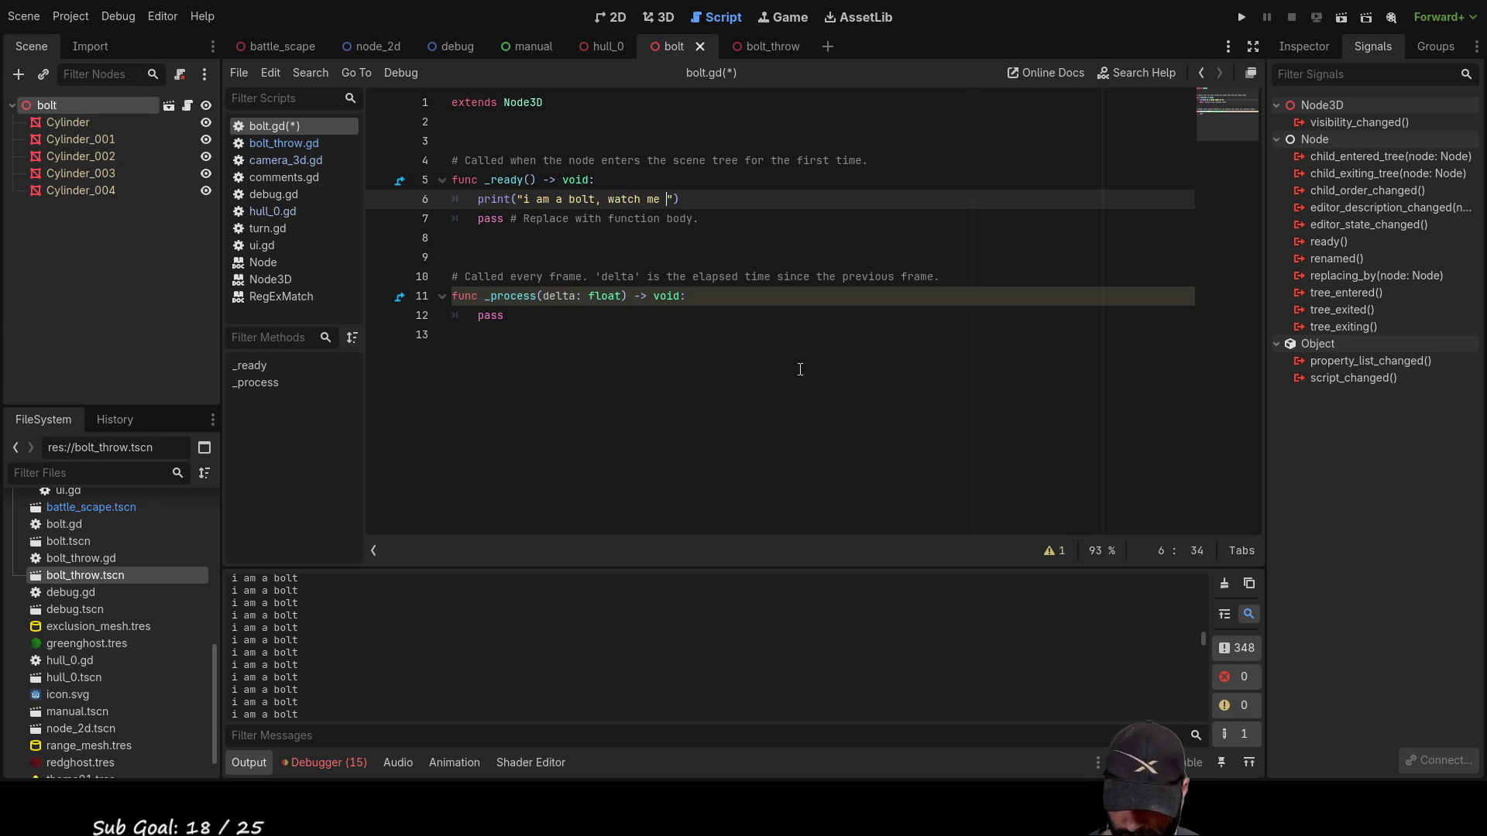
pyautogui.click(616, 381)
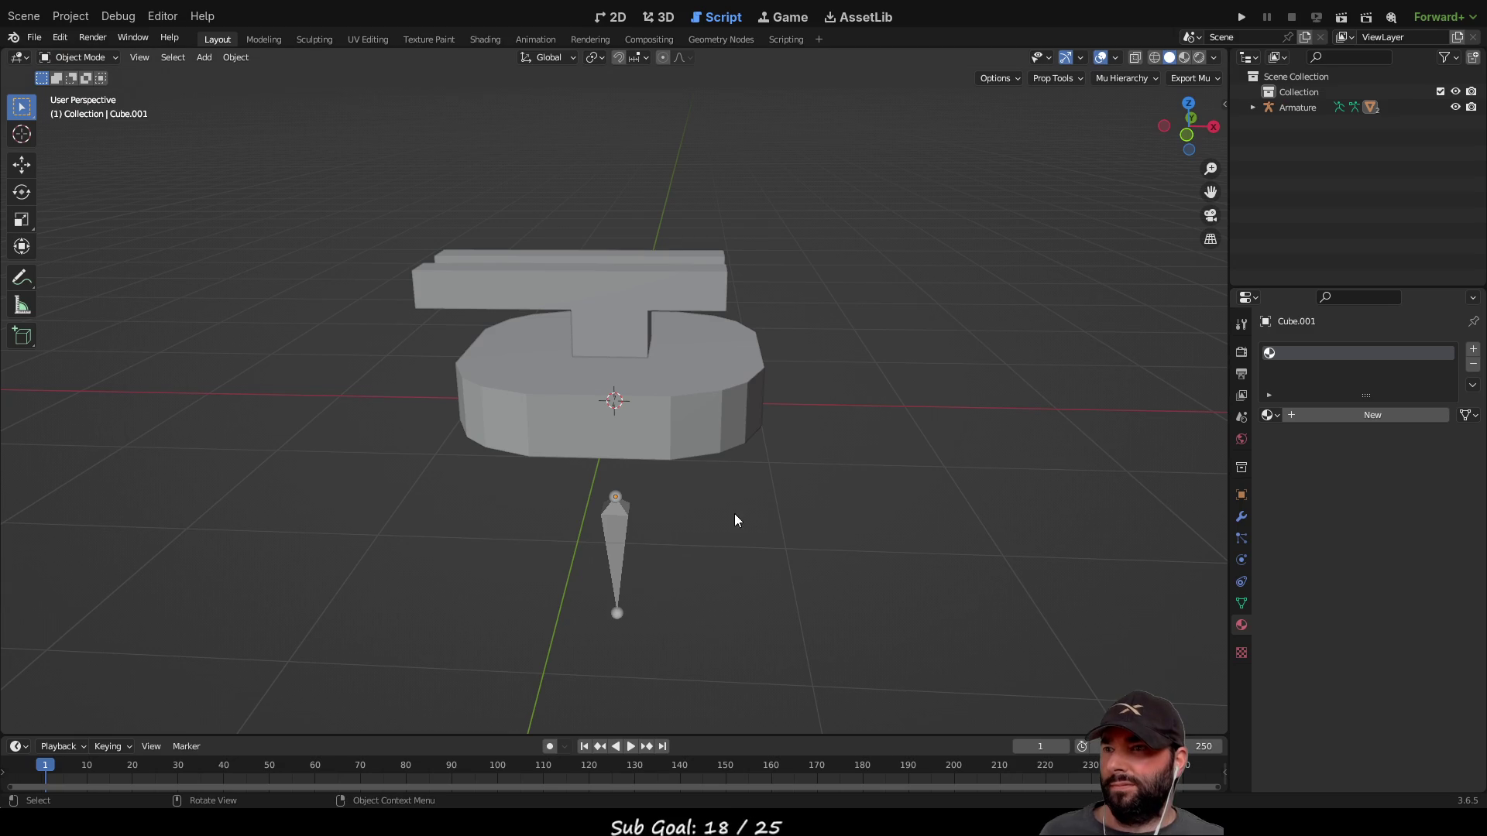
# Step: Orbit the Blender viewport around the crossbow model, then switch back to Godot
pyautogui.moveTo(850, 451)
pyautogui.mouseDown()
pyautogui.moveTo(678, 344)
pyautogui.moveTo(611, 407)
pyautogui.moveTo(727, 463)
pyautogui.moveTo(819, 461)
pyautogui.mouseUp()
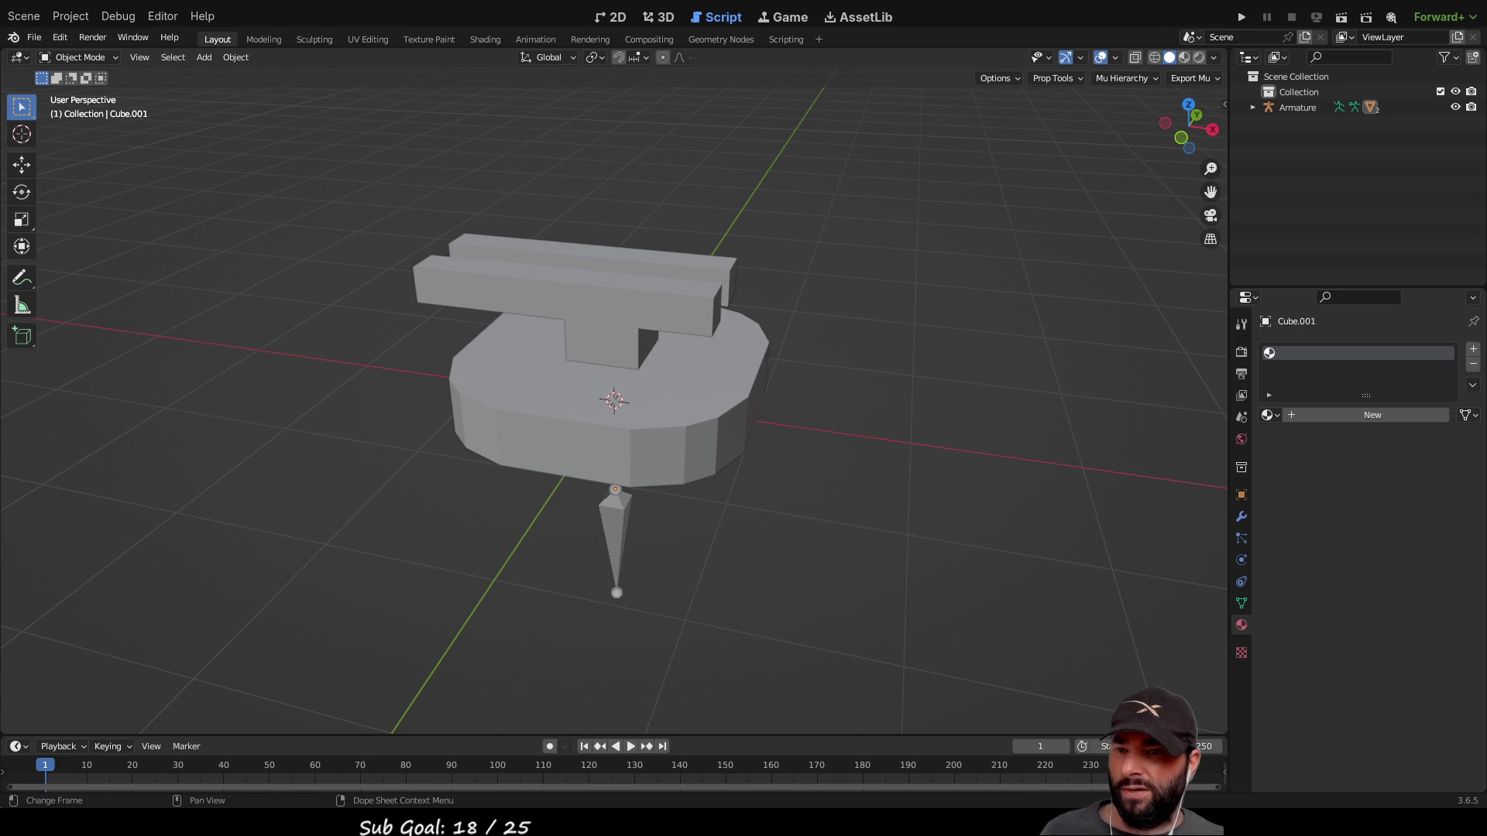
pyautogui.moveTo(863, 498)
pyautogui.mouseDown()
pyautogui.moveTo(737, 465)
pyautogui.moveTo(821, 480)
pyautogui.mouseUp()
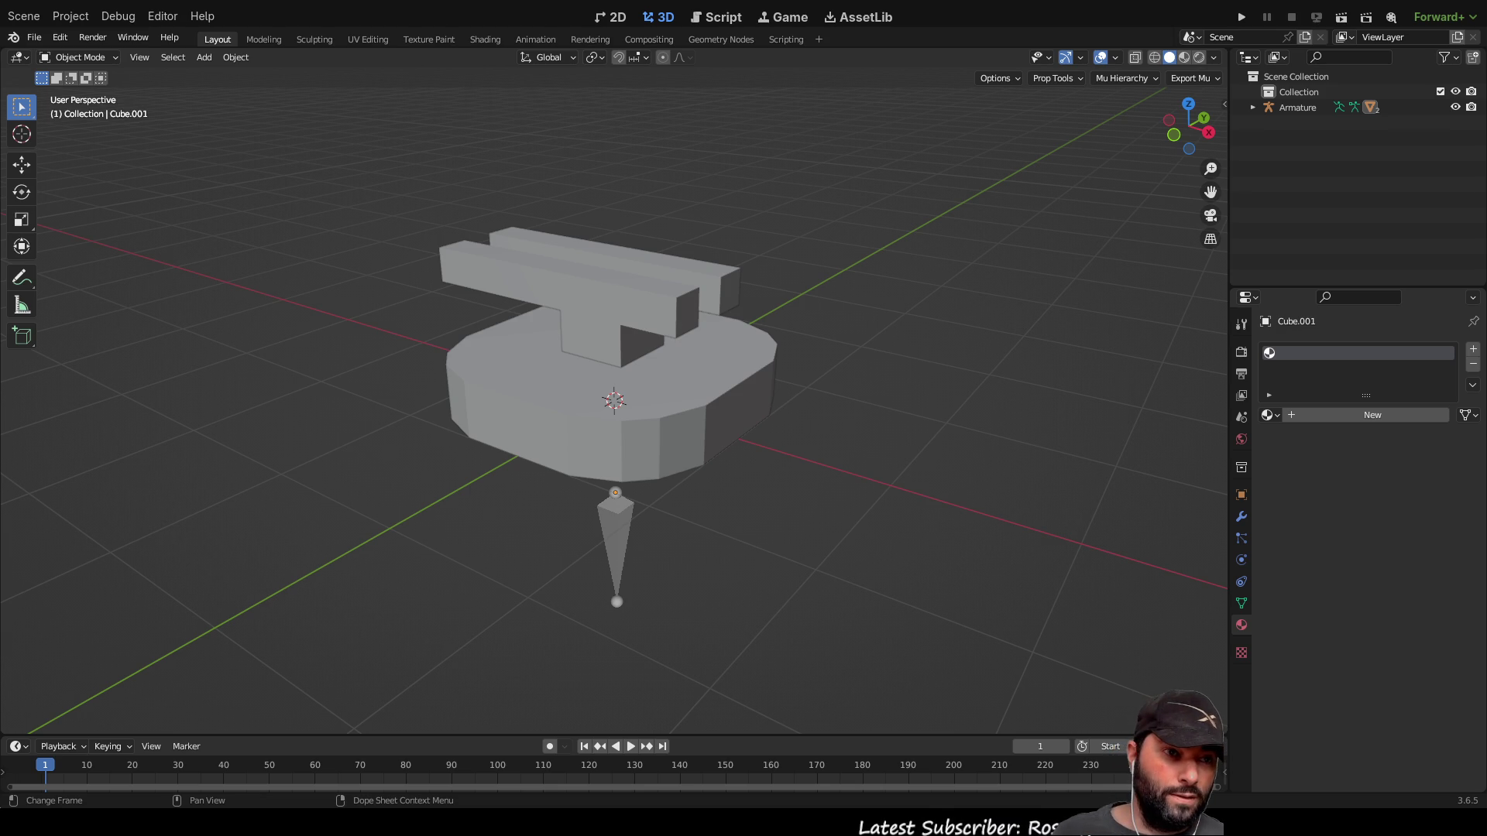
pyautogui.hotkey('alt', 'Tab')
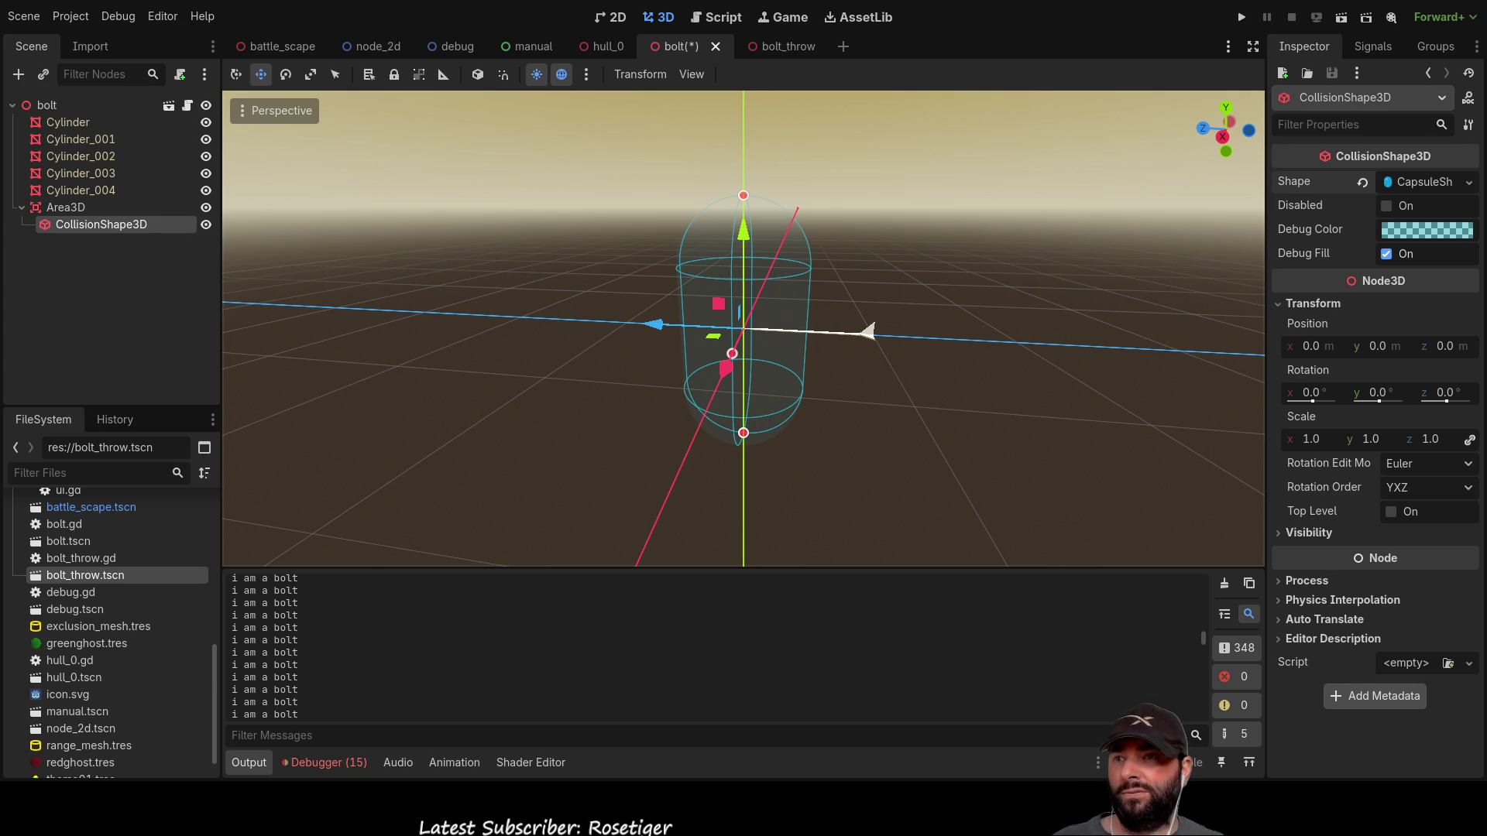
# Step: Set the capsule CollisionShape3D's X rotation to 90°, undoing a mistaken 90° Y rotation
pyautogui.scroll(4, 788, 453)
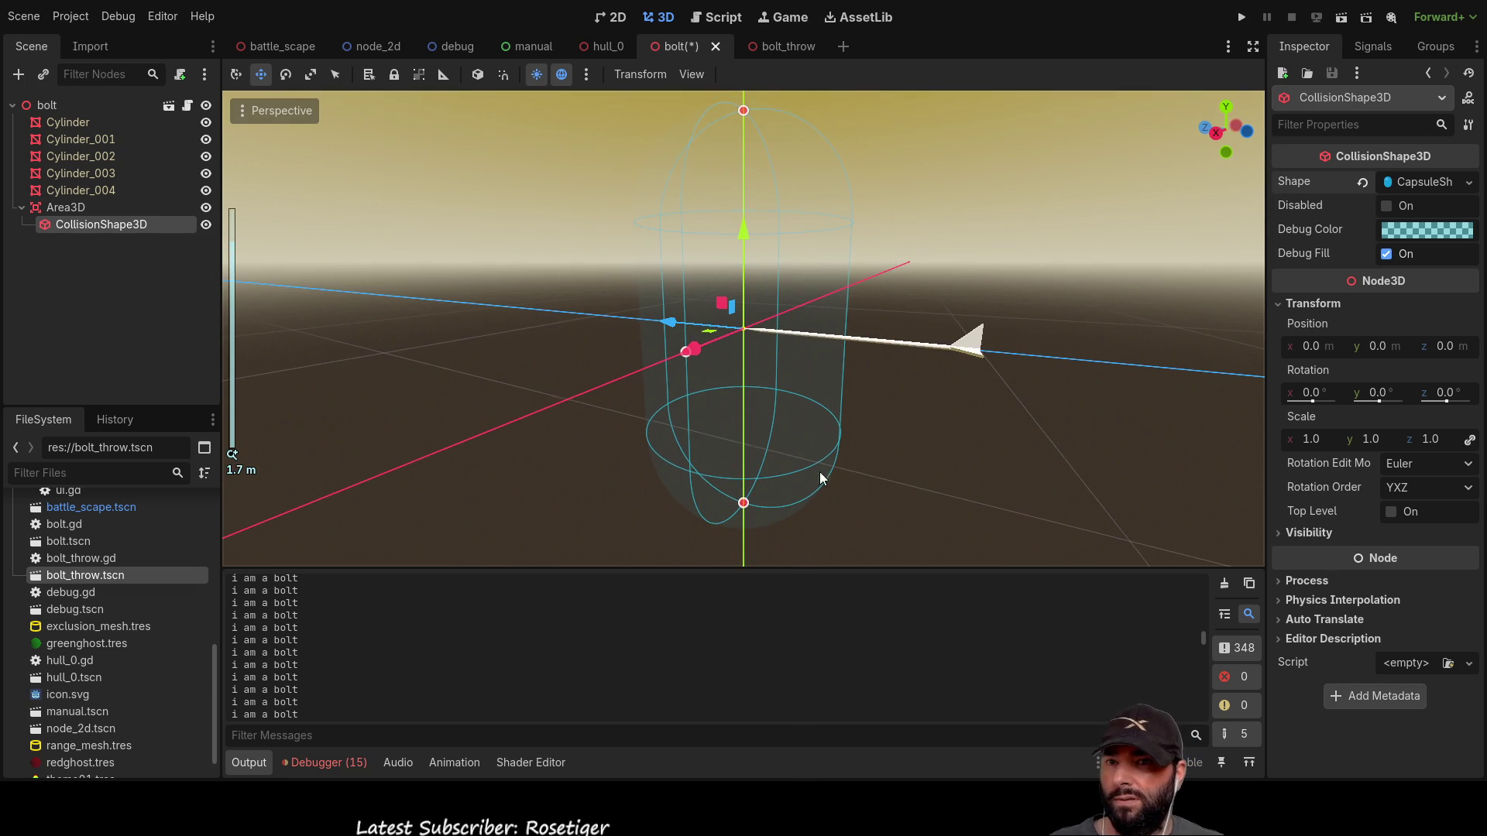
pyautogui.click(1383, 400)
pyautogui.write('90')
pyautogui.press('Return')
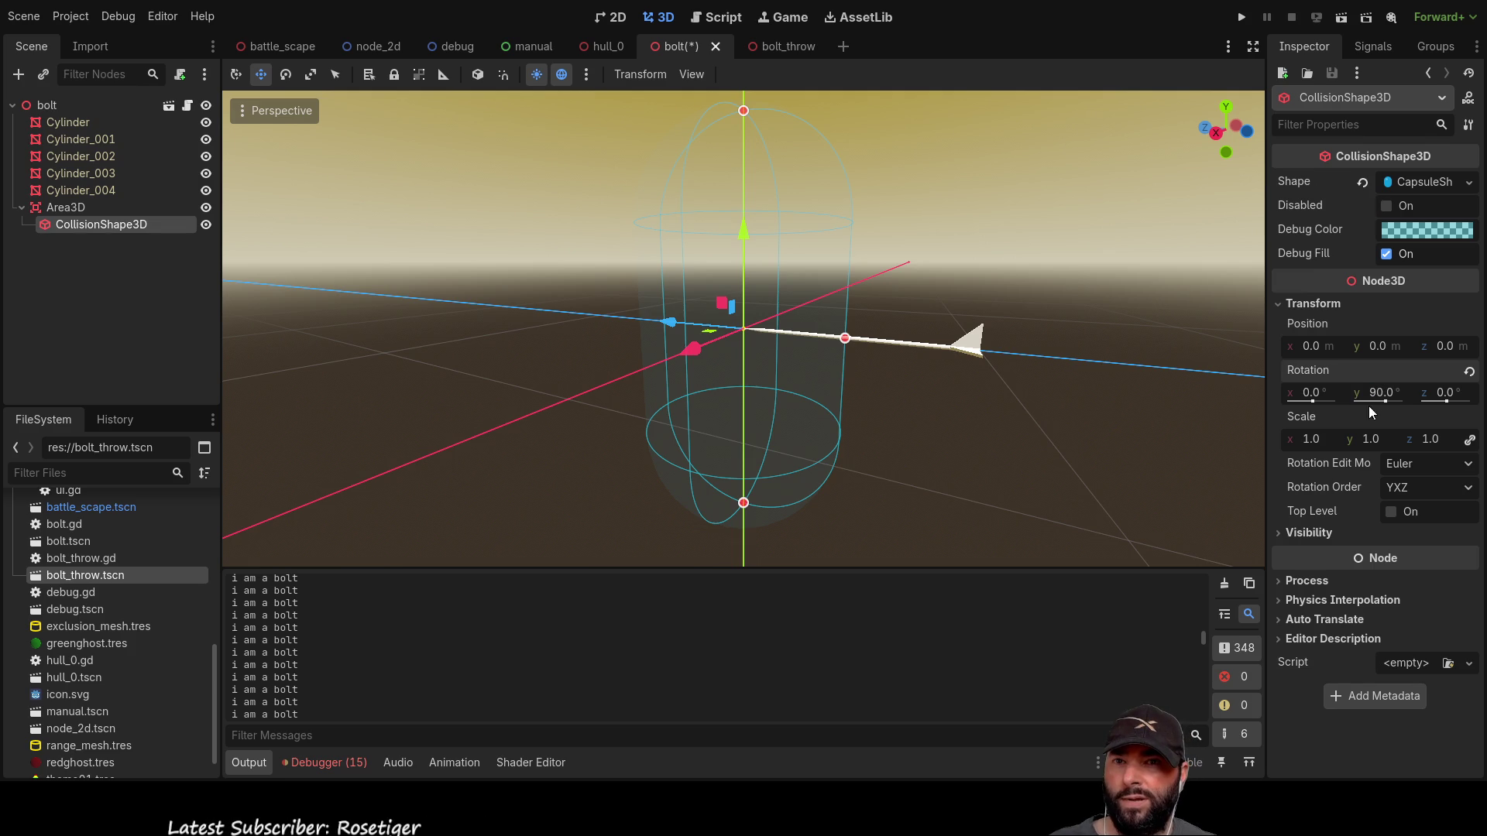
pyautogui.hotkey('ctrl', 'z')
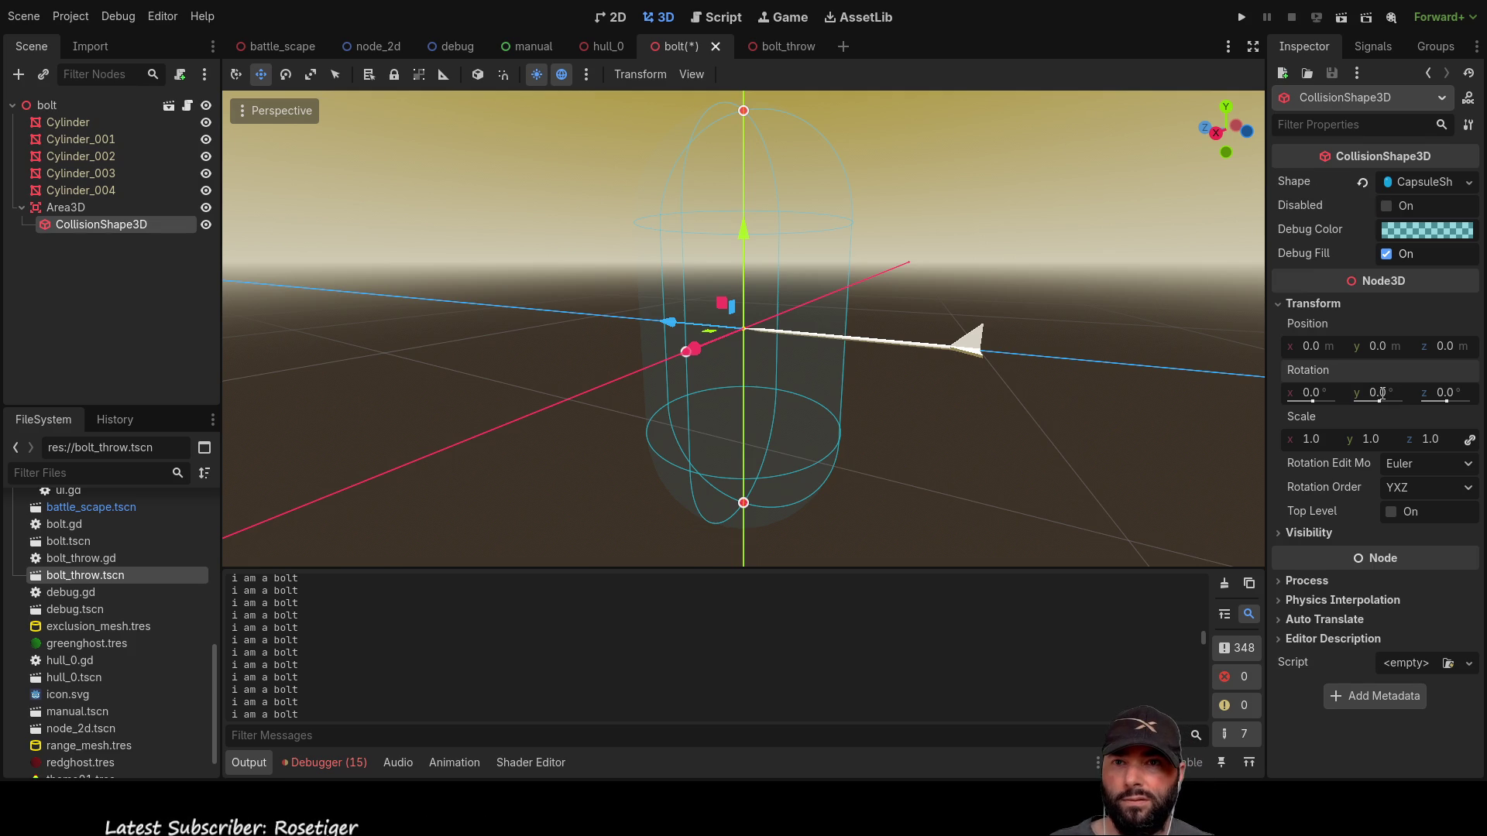
pyautogui.click(1310, 393)
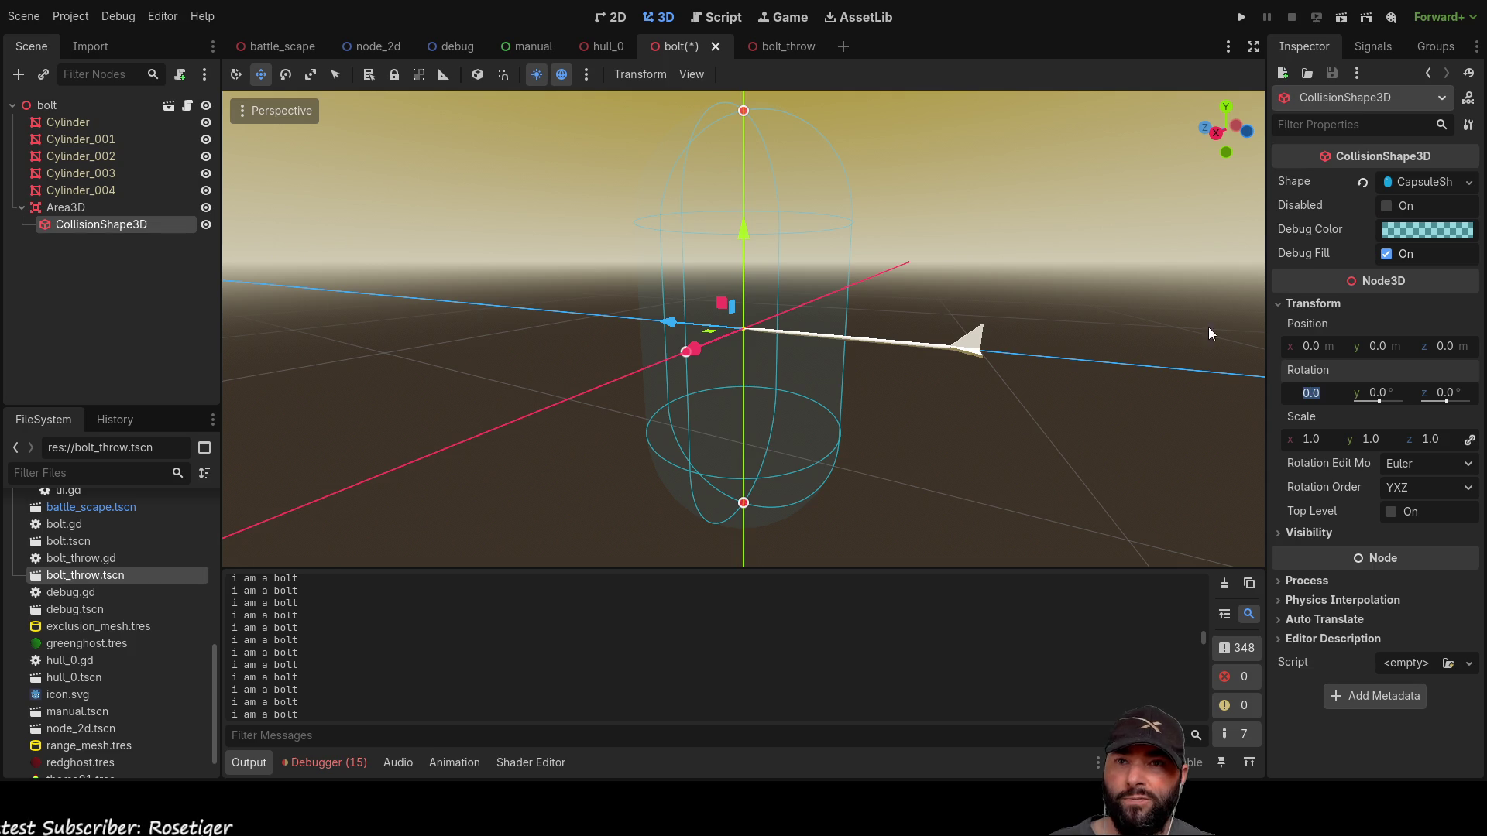
pyautogui.write('90')
pyautogui.press('Return')
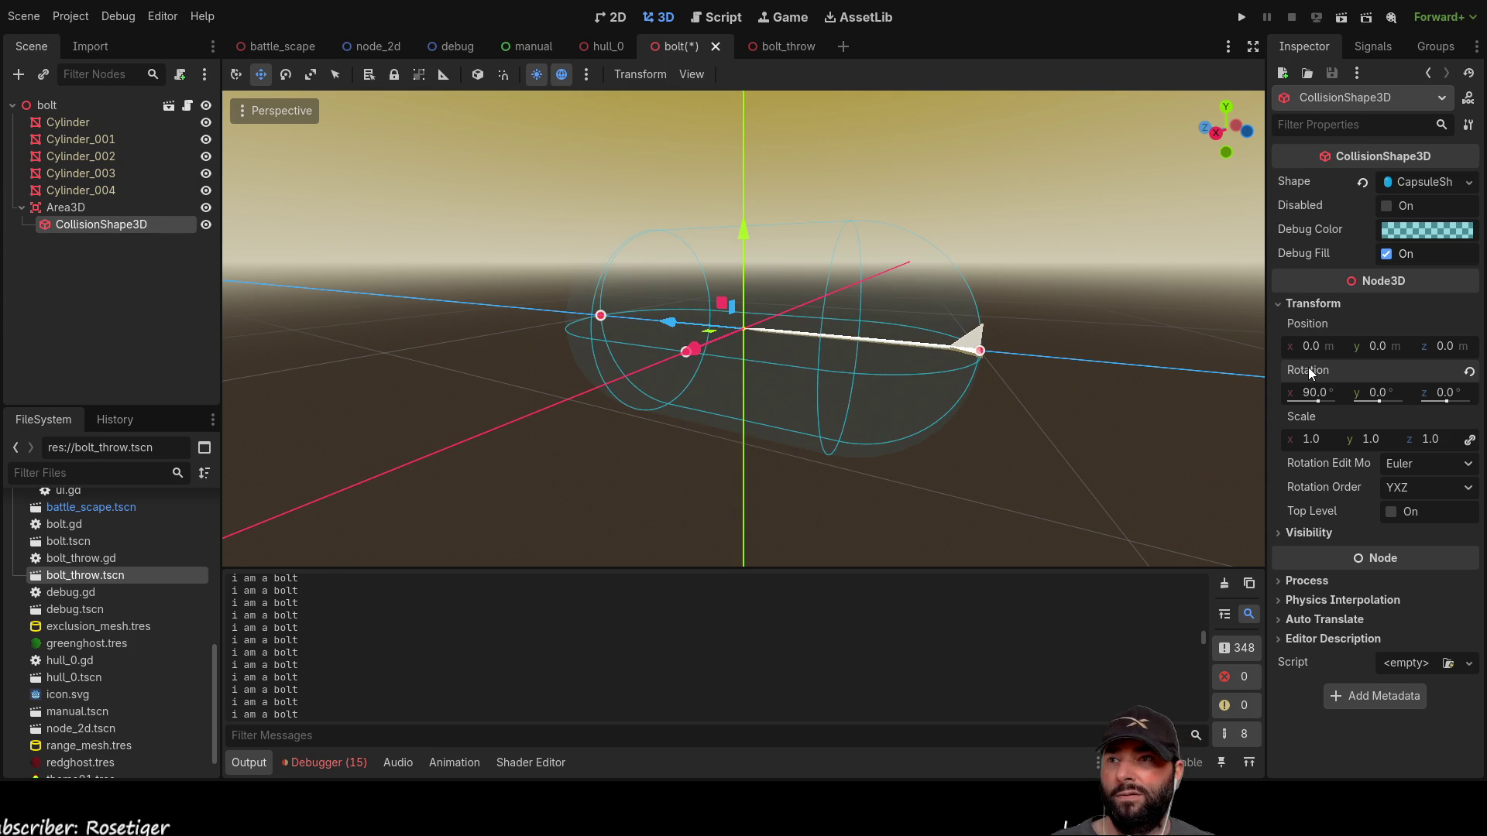
pyautogui.moveTo(683, 302)
pyautogui.mouseDown()
pyautogui.moveTo(710, 445)
pyautogui.moveTo(656, 401)
pyautogui.mouseUp()
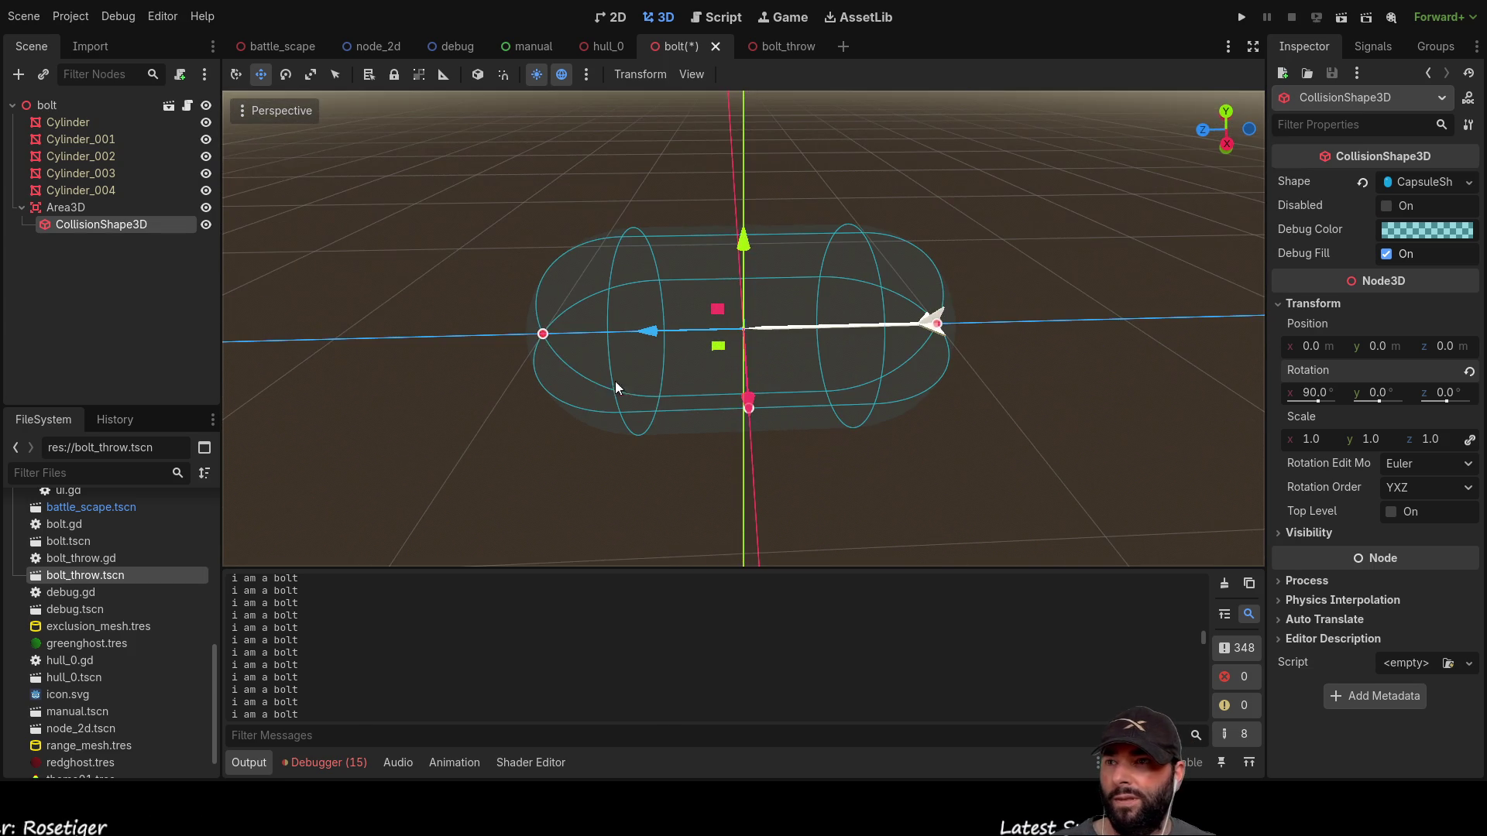
pyautogui.moveTo(542, 334)
pyautogui.mouseDown()
pyautogui.moveTo(759, 333)
pyautogui.moveTo(1126, 450)
pyautogui.moveTo(900, 391)
pyautogui.moveTo(706, 414)
pyautogui.moveTo(690, 396)
pyautogui.moveTo(785, 398)
pyautogui.mouseUp()
pyautogui.click(742, 457)
pyautogui.moveTo(742, 457)
pyautogui.mouseDown()
pyautogui.moveTo(571, 432)
pyautogui.moveTo(850, 392)
pyautogui.moveTo(776, 514)
pyautogui.moveTo(805, 488)
pyautogui.mouseUp()
pyautogui.scroll(-3, 885, 415)
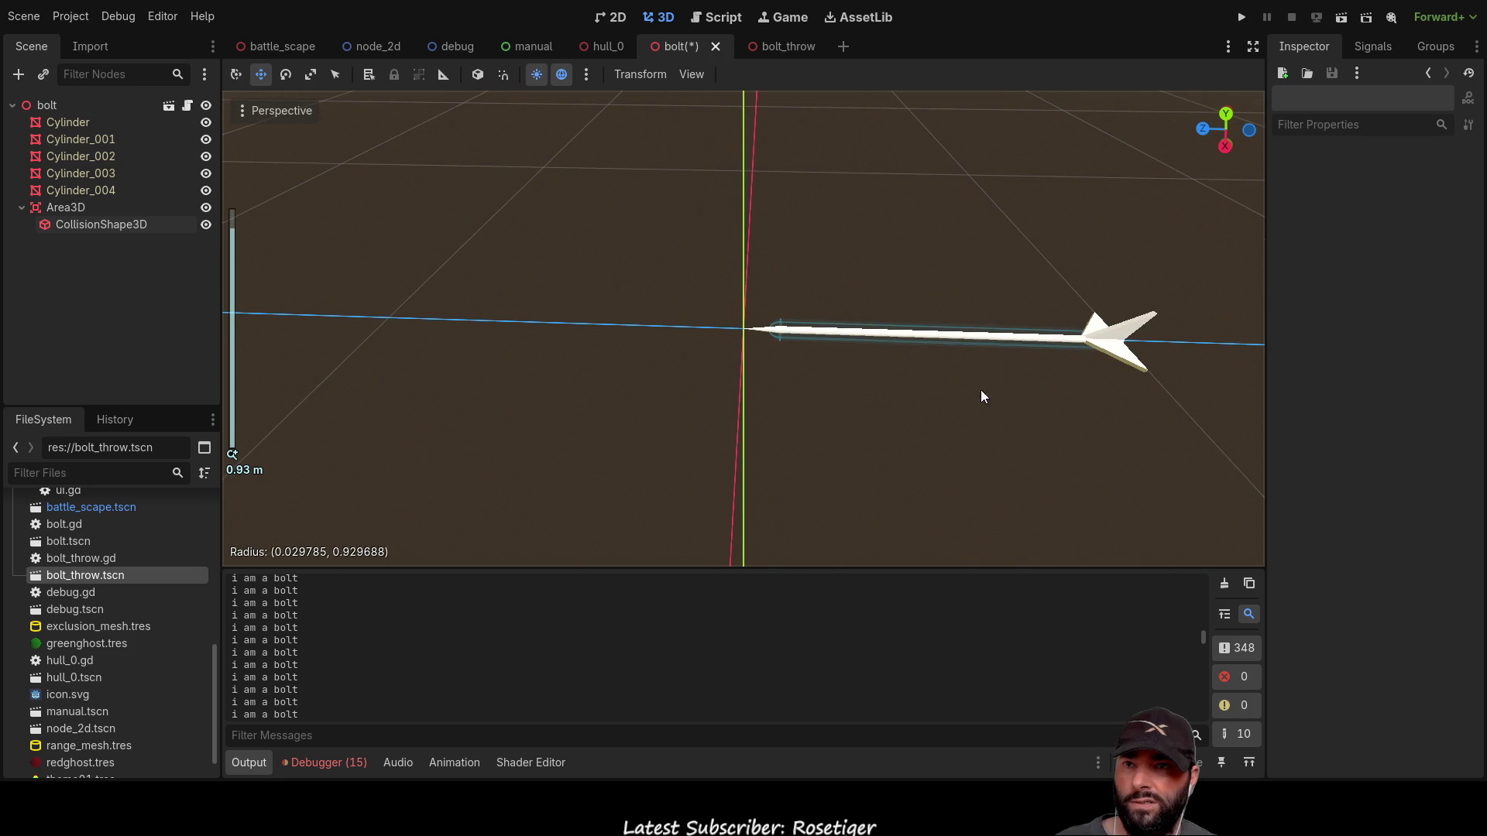
pyautogui.click(992, 332)
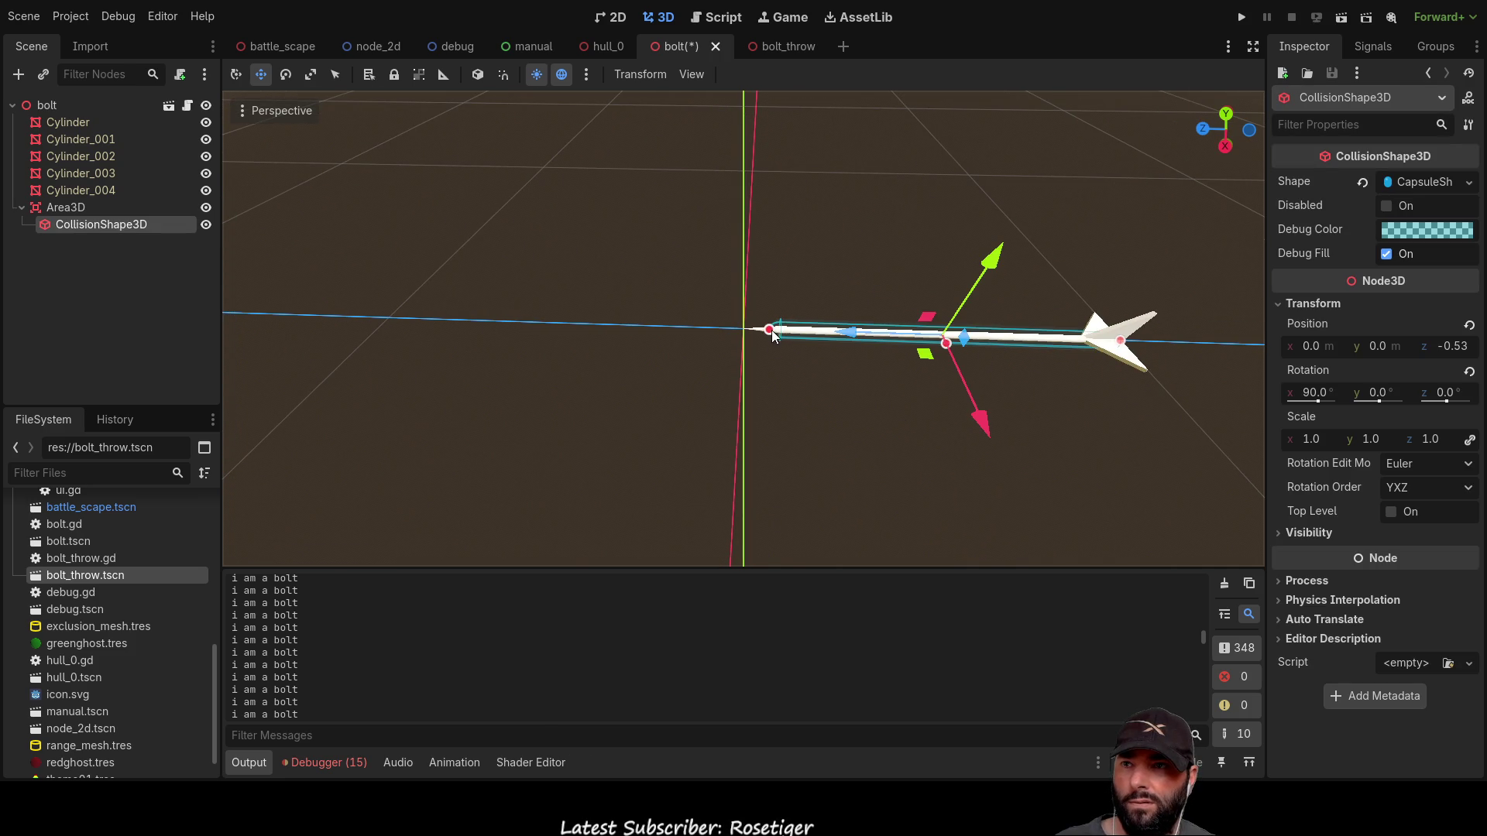
pyautogui.moveTo(769, 330); pyautogui.dragTo(758, 334)
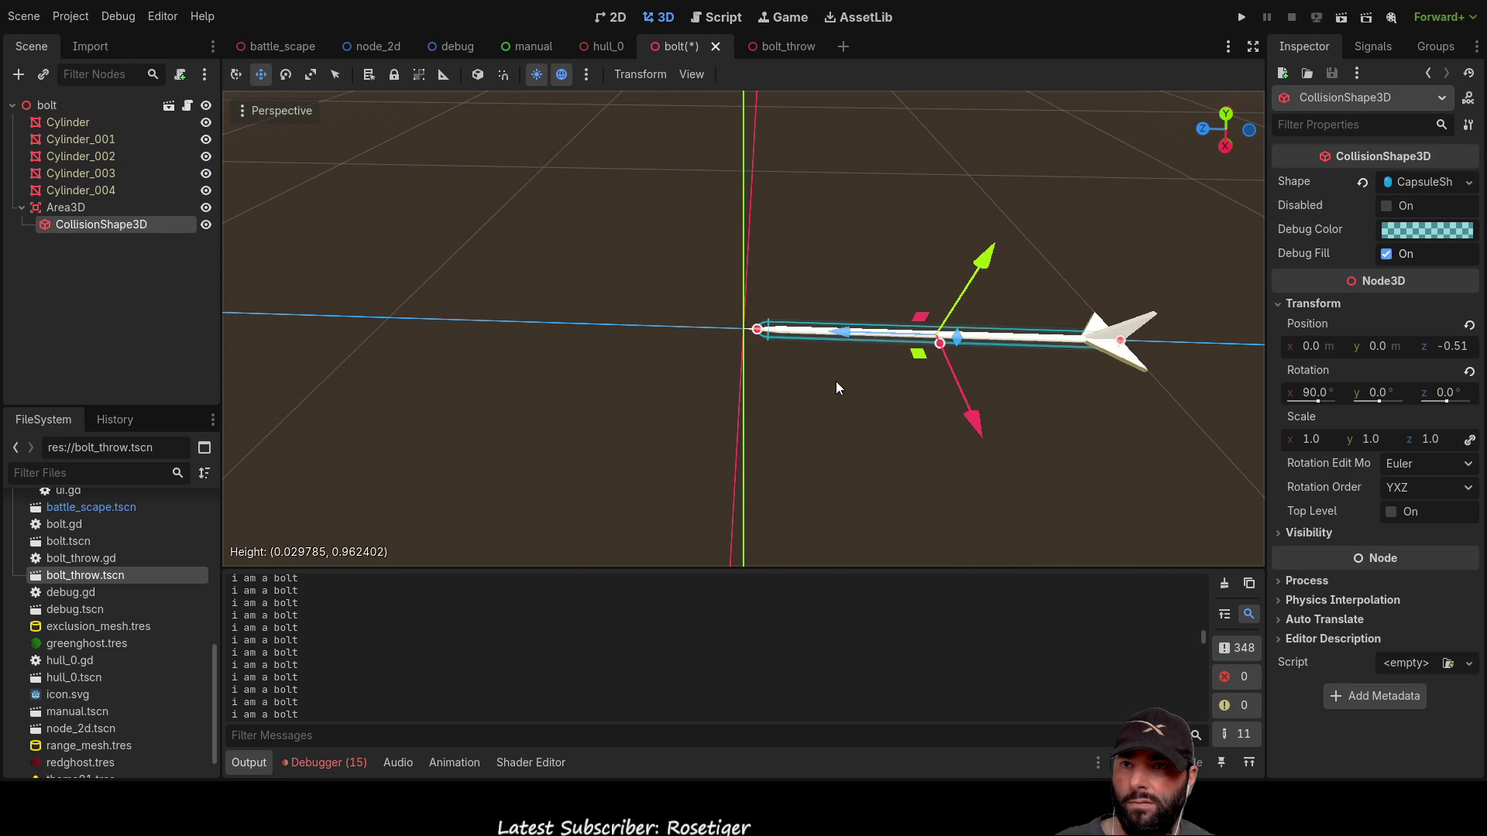
pyautogui.click(1007, 406)
pyautogui.moveTo(1051, 412)
pyautogui.mouseDown()
pyautogui.moveTo(858, 339)
pyautogui.moveTo(797, 291)
pyautogui.mouseUp()
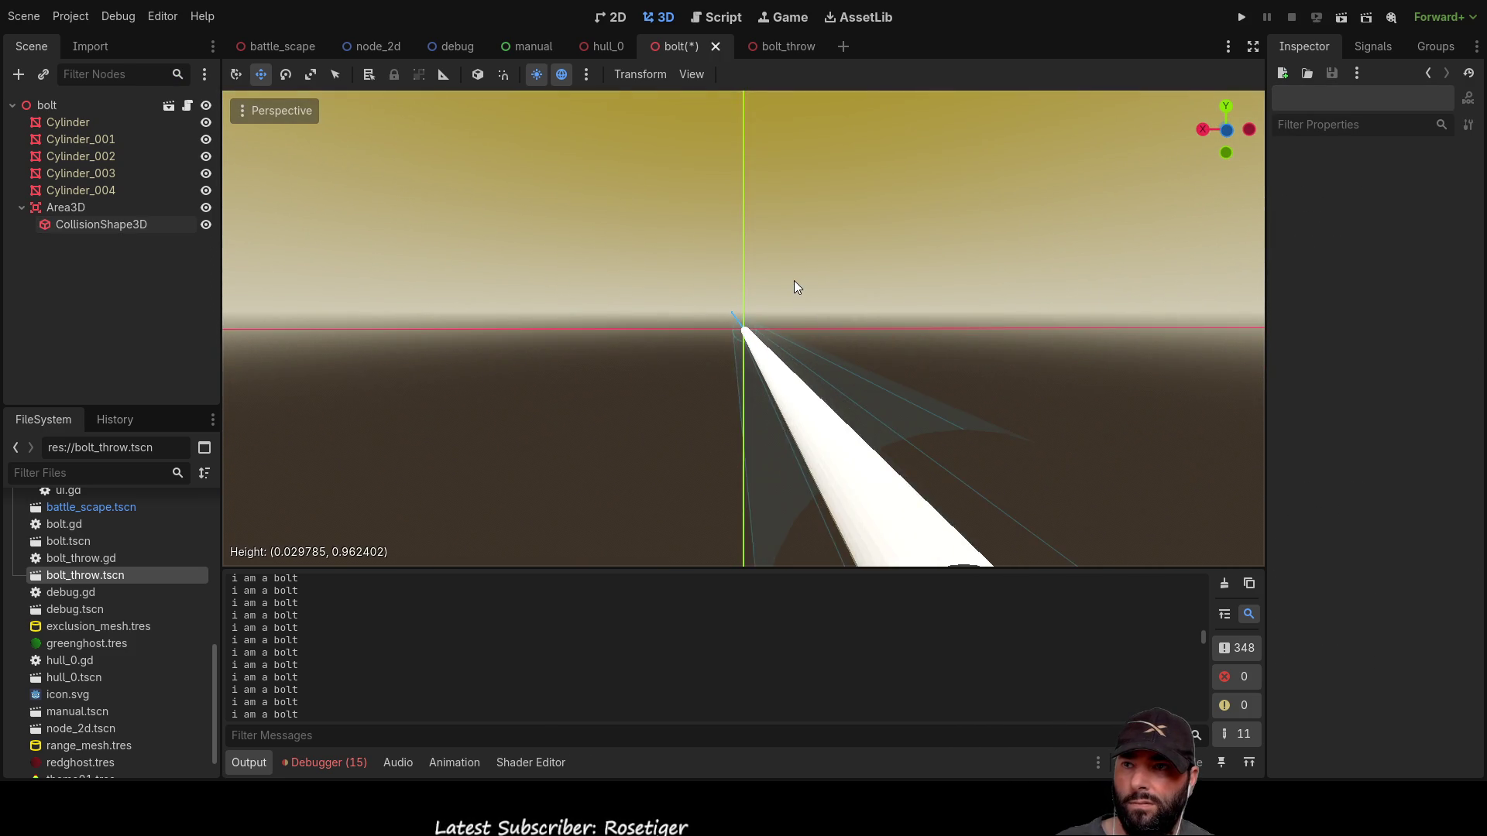
pyautogui.scroll(-3, 793, 280)
pyautogui.moveTo(751, 438); pyautogui.dragTo(1038, 546)
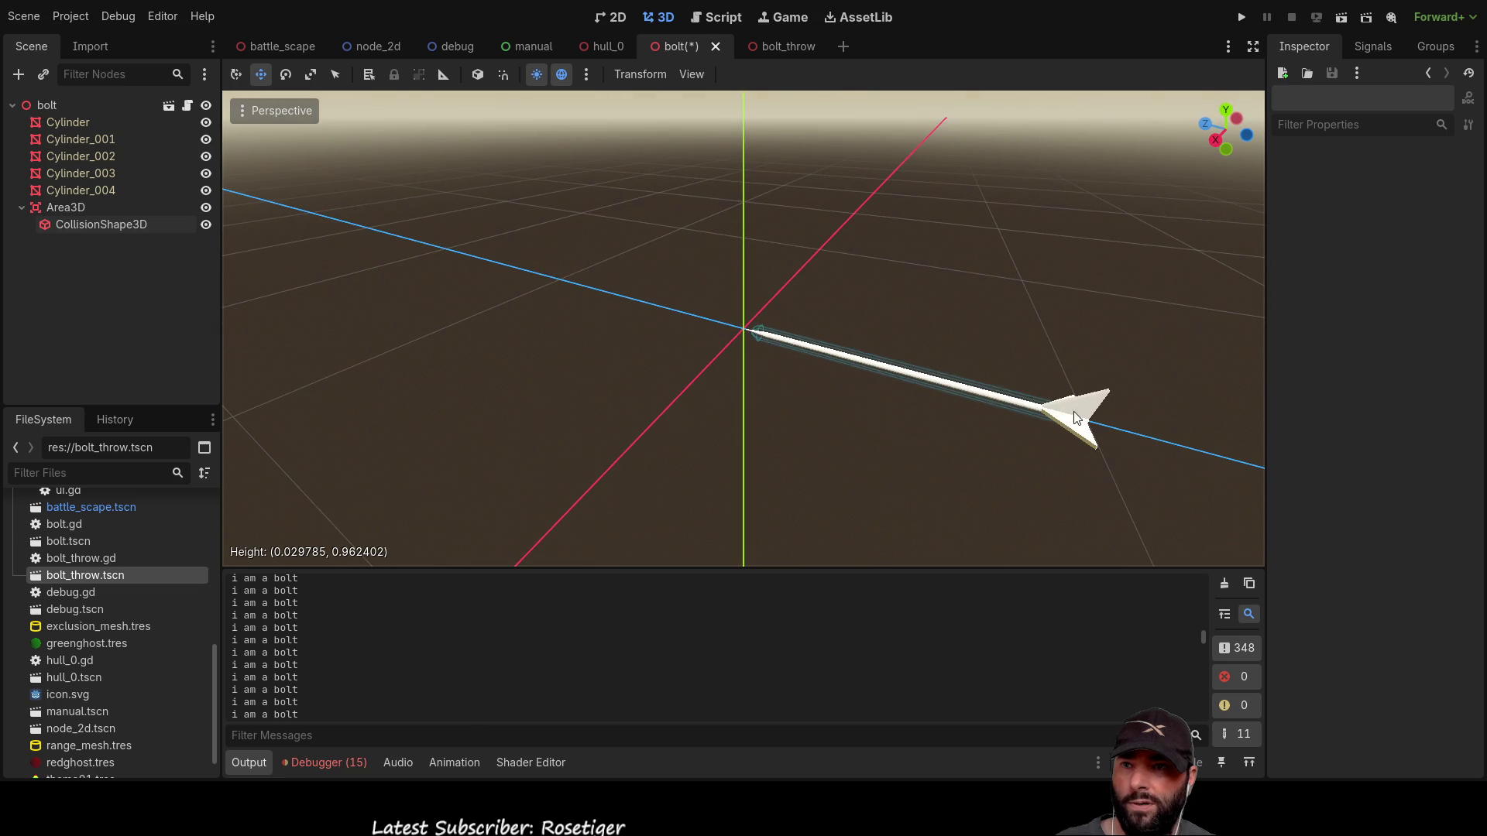
pyautogui.scroll(10, 736, 364)
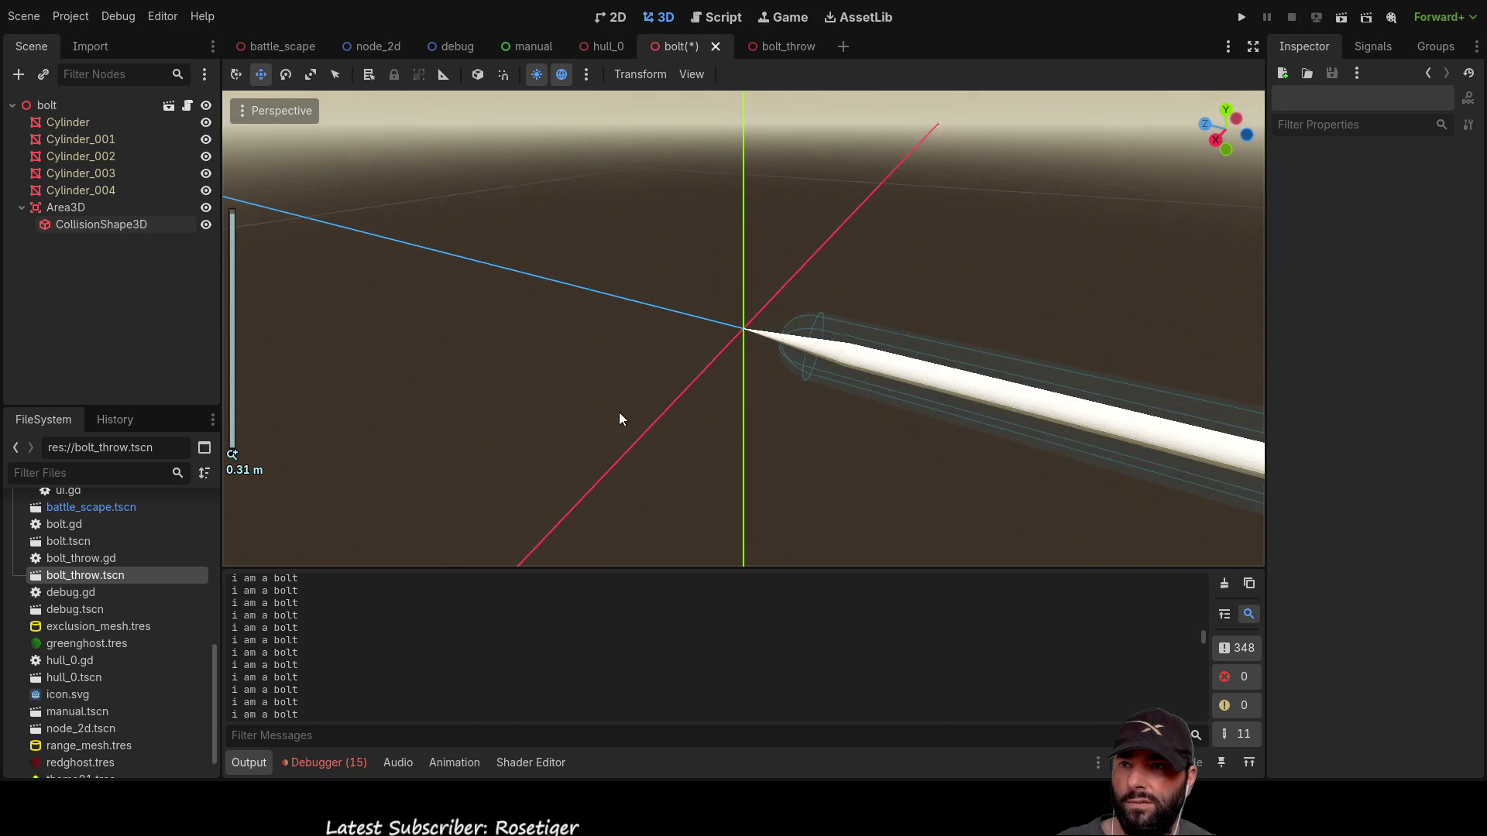
pyautogui.moveTo(620, 418)
pyautogui.mouseDown()
pyautogui.moveTo(951, 316)
pyautogui.moveTo(699, 443)
pyautogui.mouseUp()
pyautogui.scroll(-8, 737, 430)
pyautogui.moveTo(888, 416); pyautogui.dragTo(833, 429)
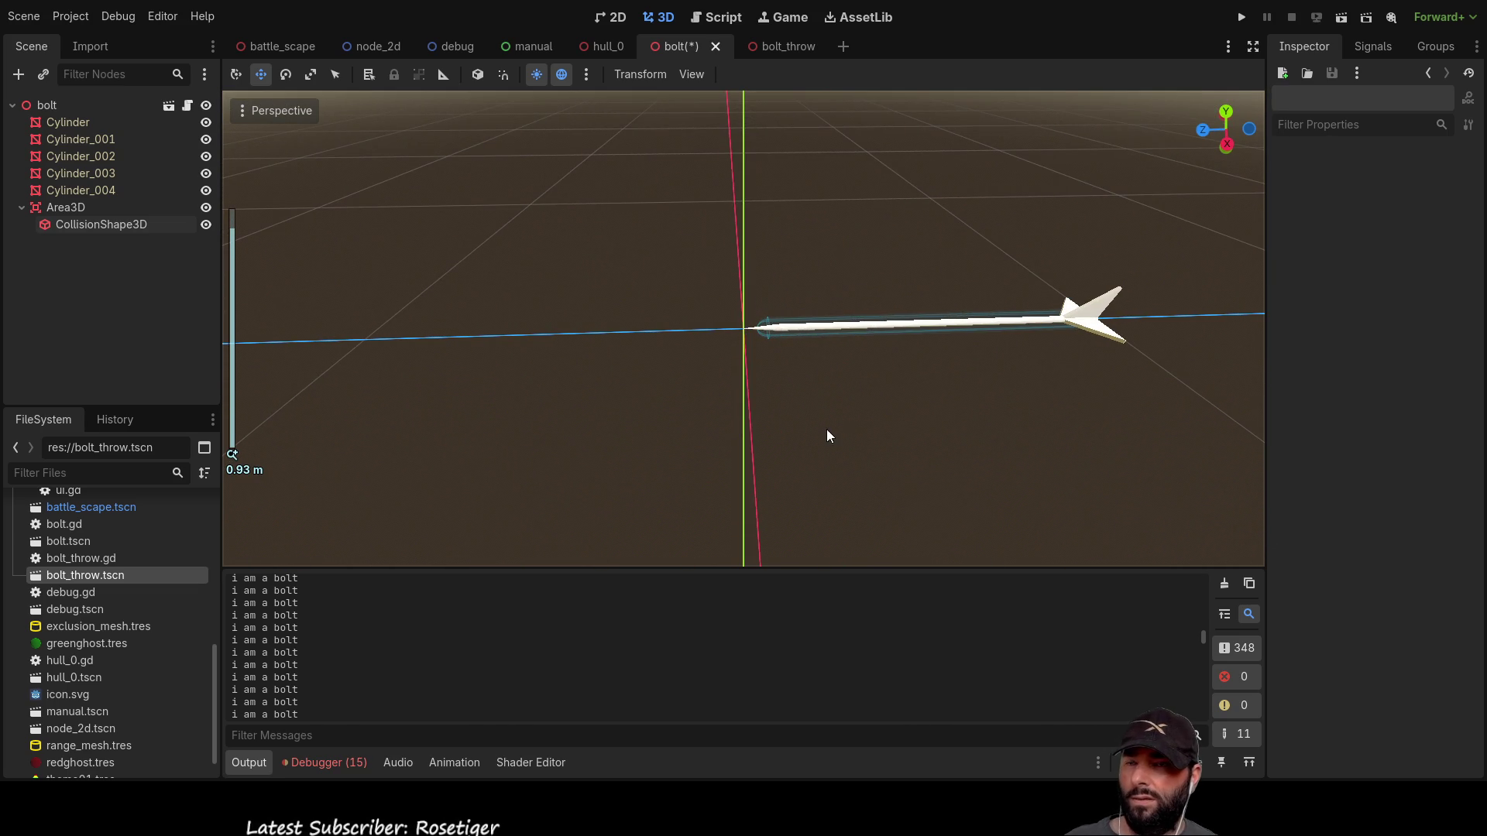
pyautogui.click(88, 211)
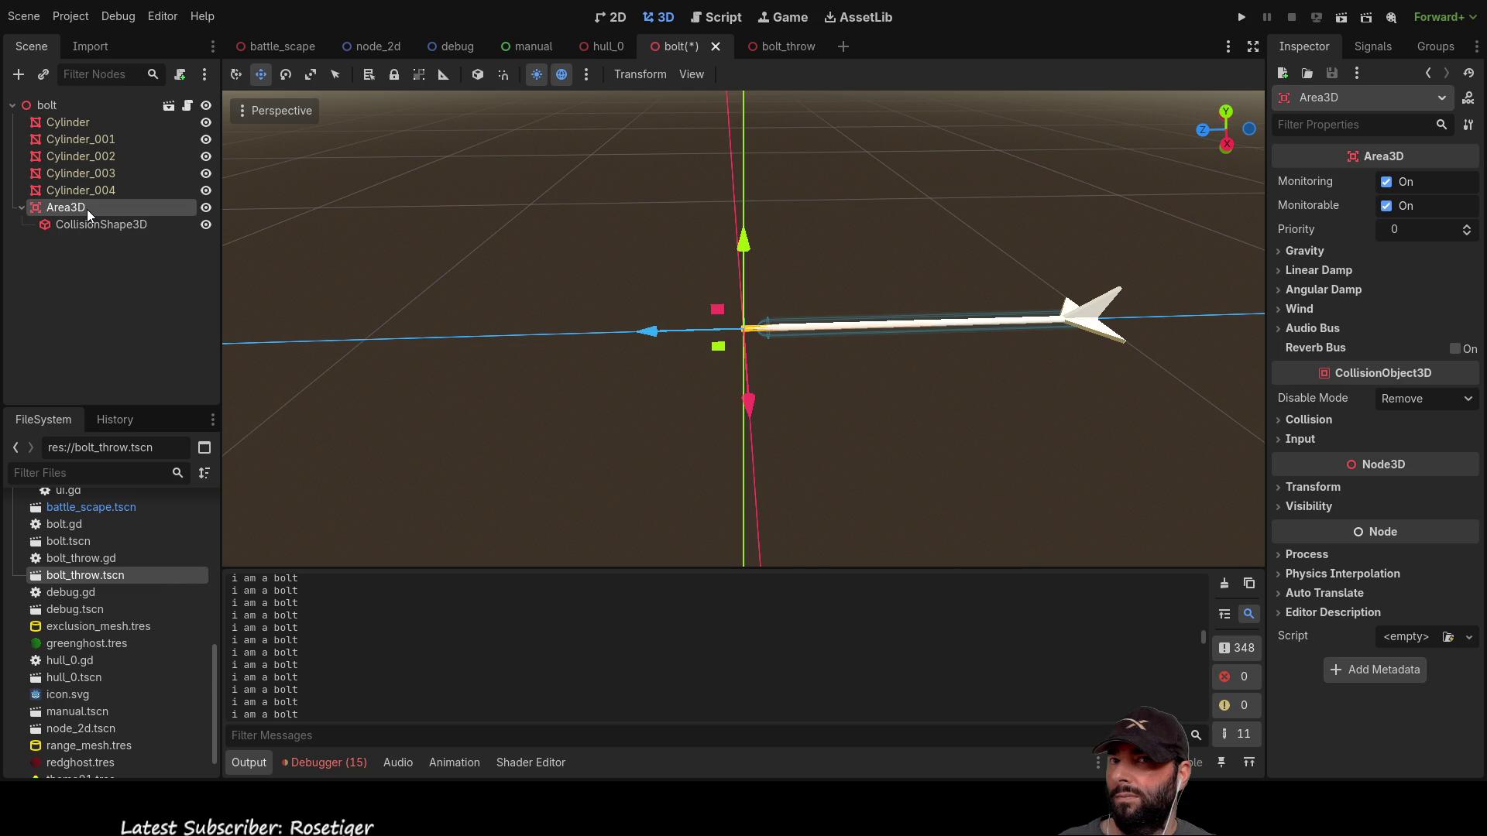
# Step: Connect area_shape_entered to a new _on_area_3d_area_shape_entered handler in bolt.gd
pyautogui.click(1372, 46)
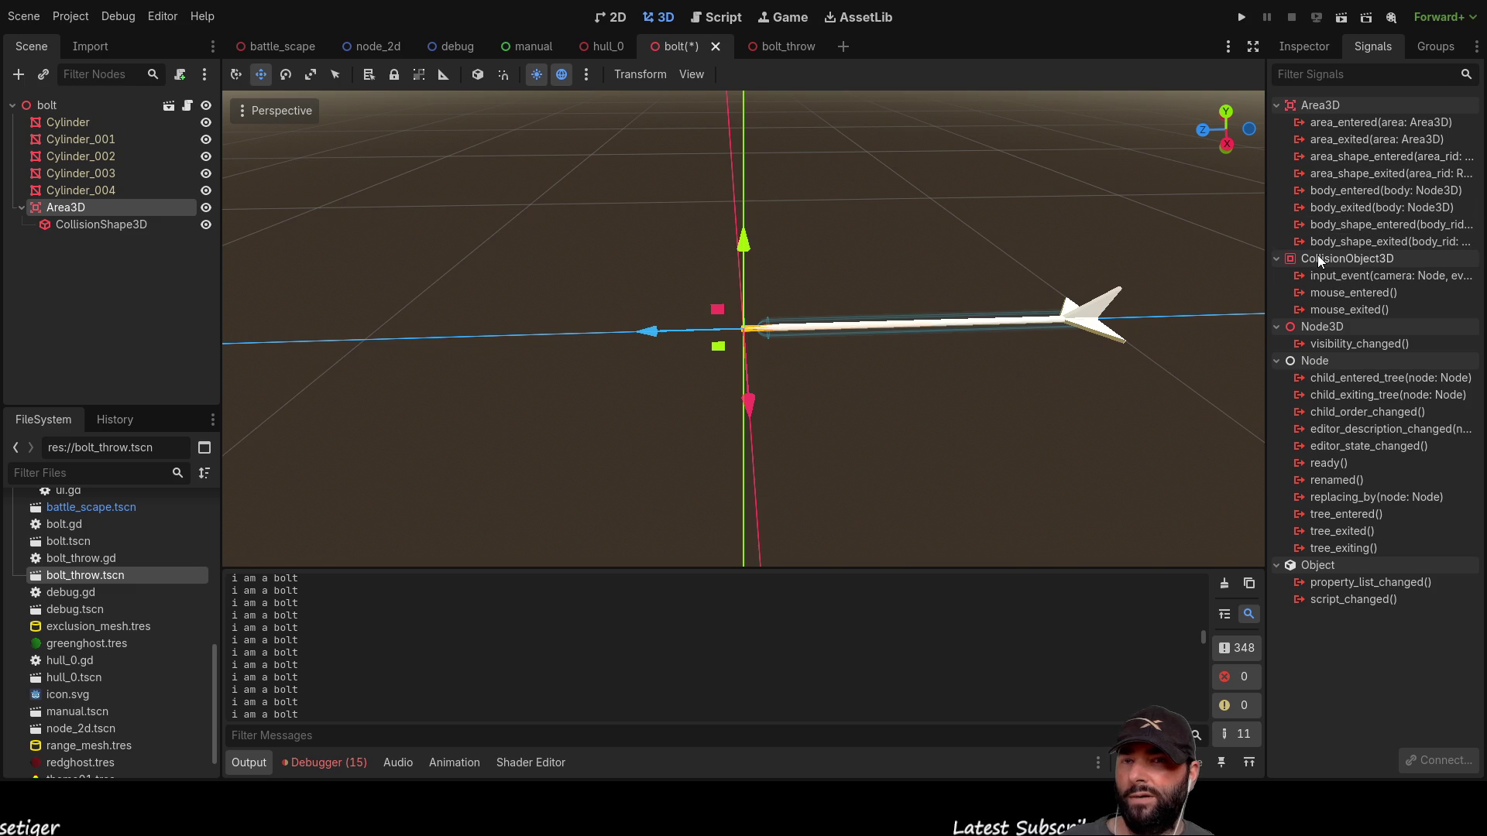
pyautogui.click(1332, 160)
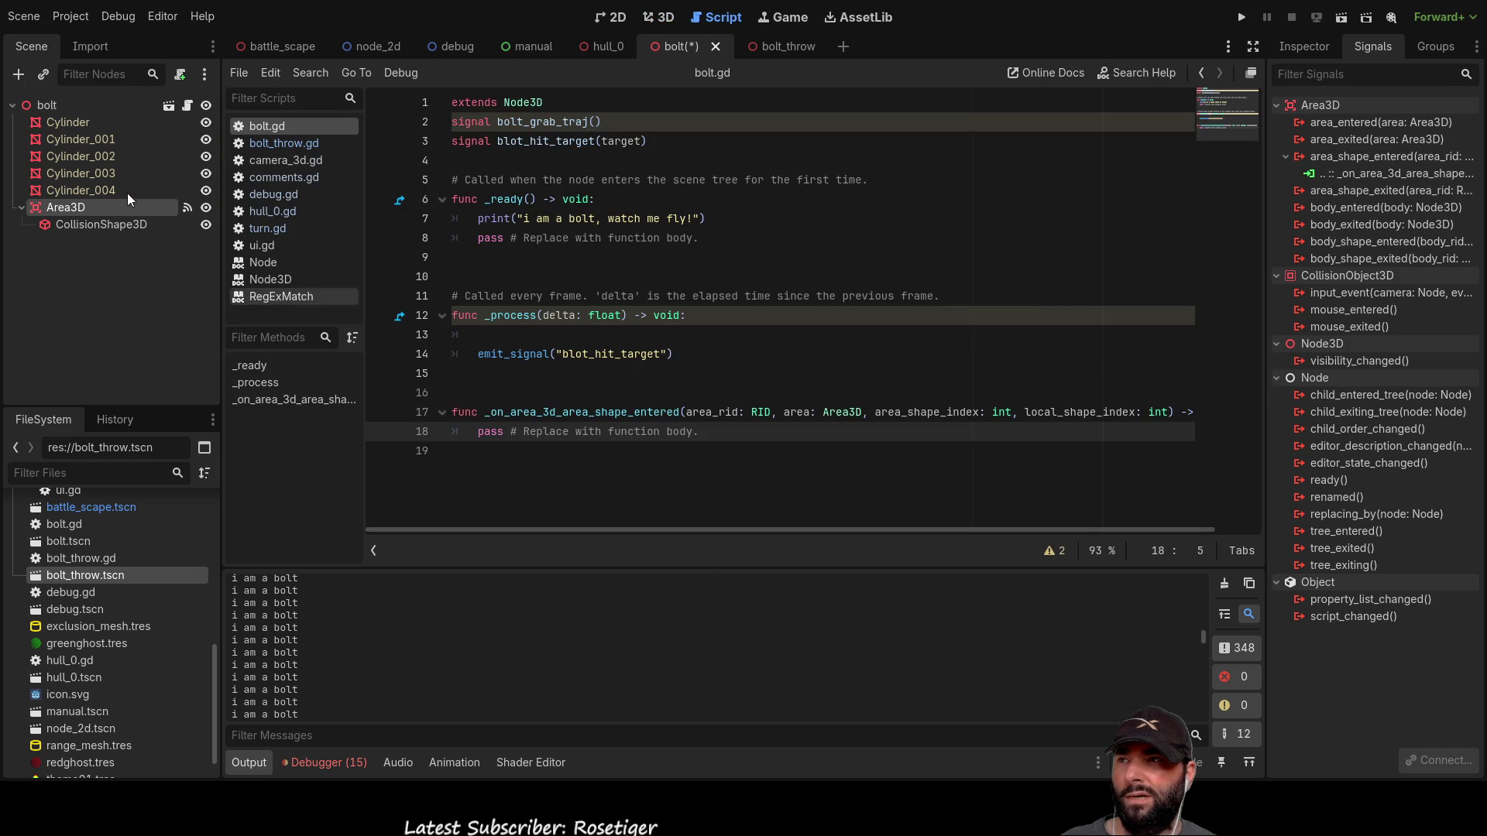
pyautogui.click(43, 105)
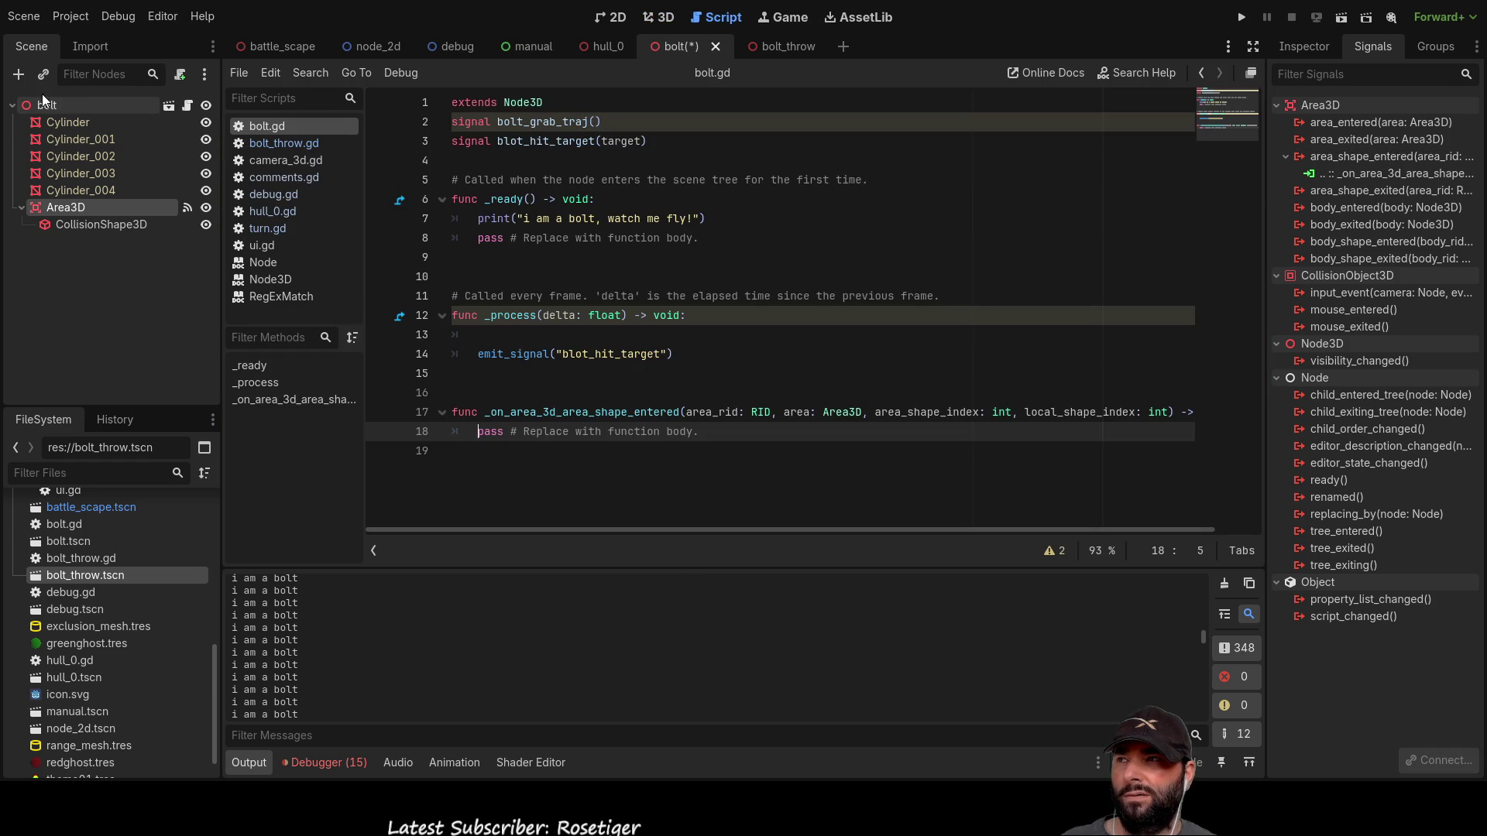
# Step: Review the new handler's area_rid, area, area_shape_index and local_shape_index parameters
pyautogui.click(650, 455)
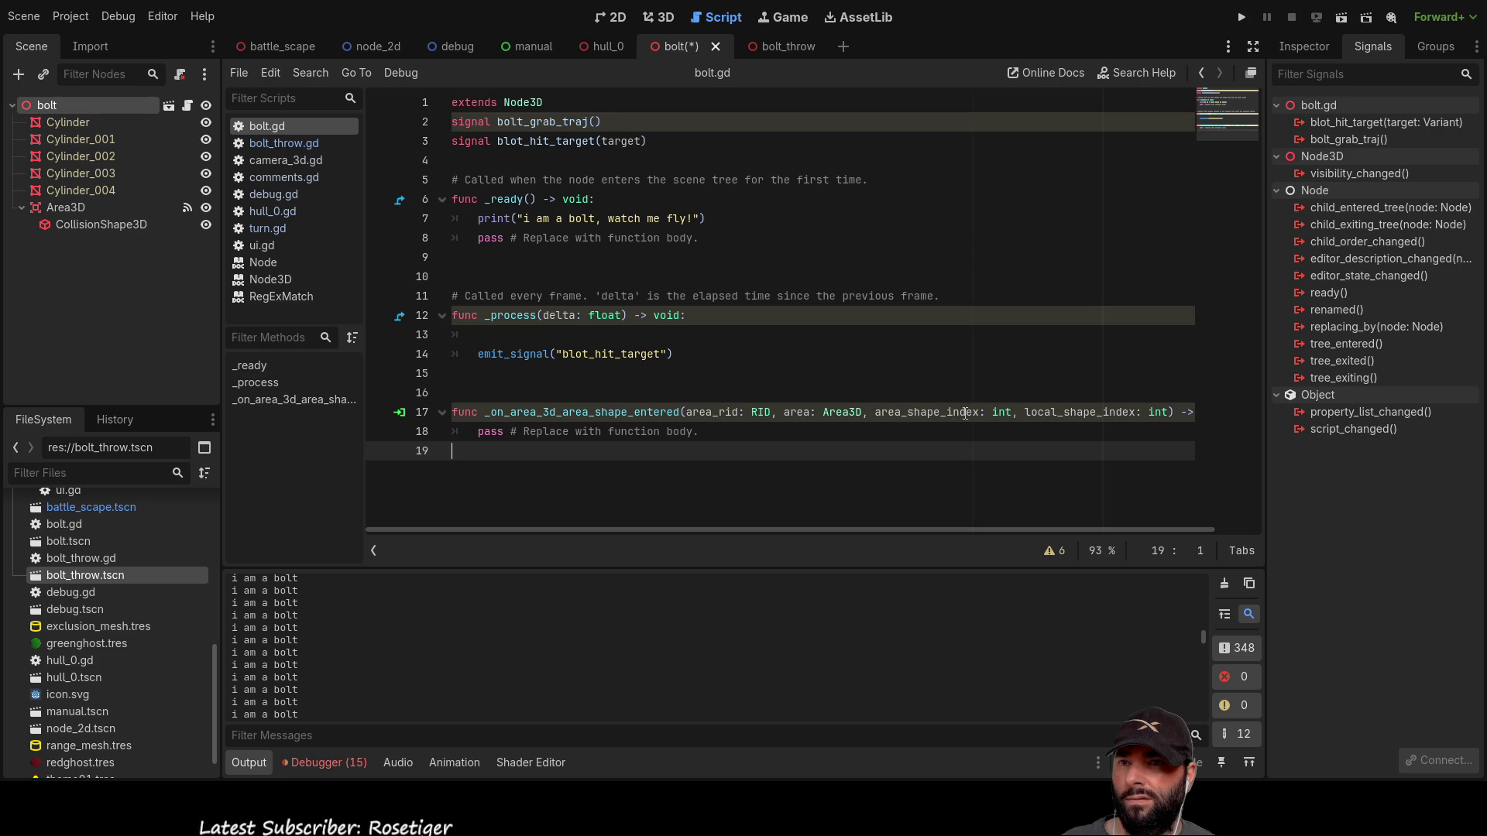
pyautogui.doubleClick(711, 412)
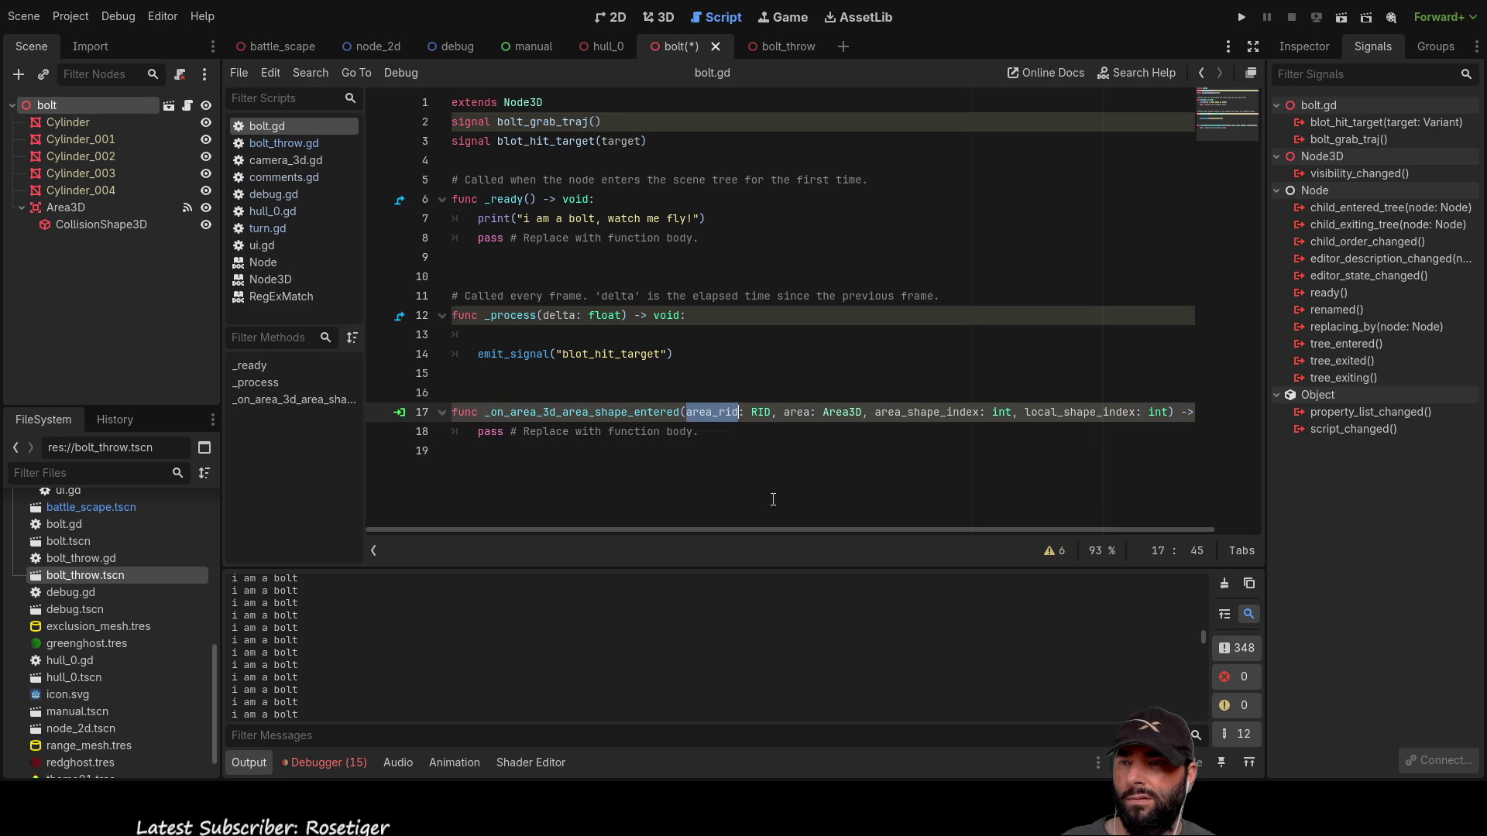
pyautogui.doubleClick(799, 411)
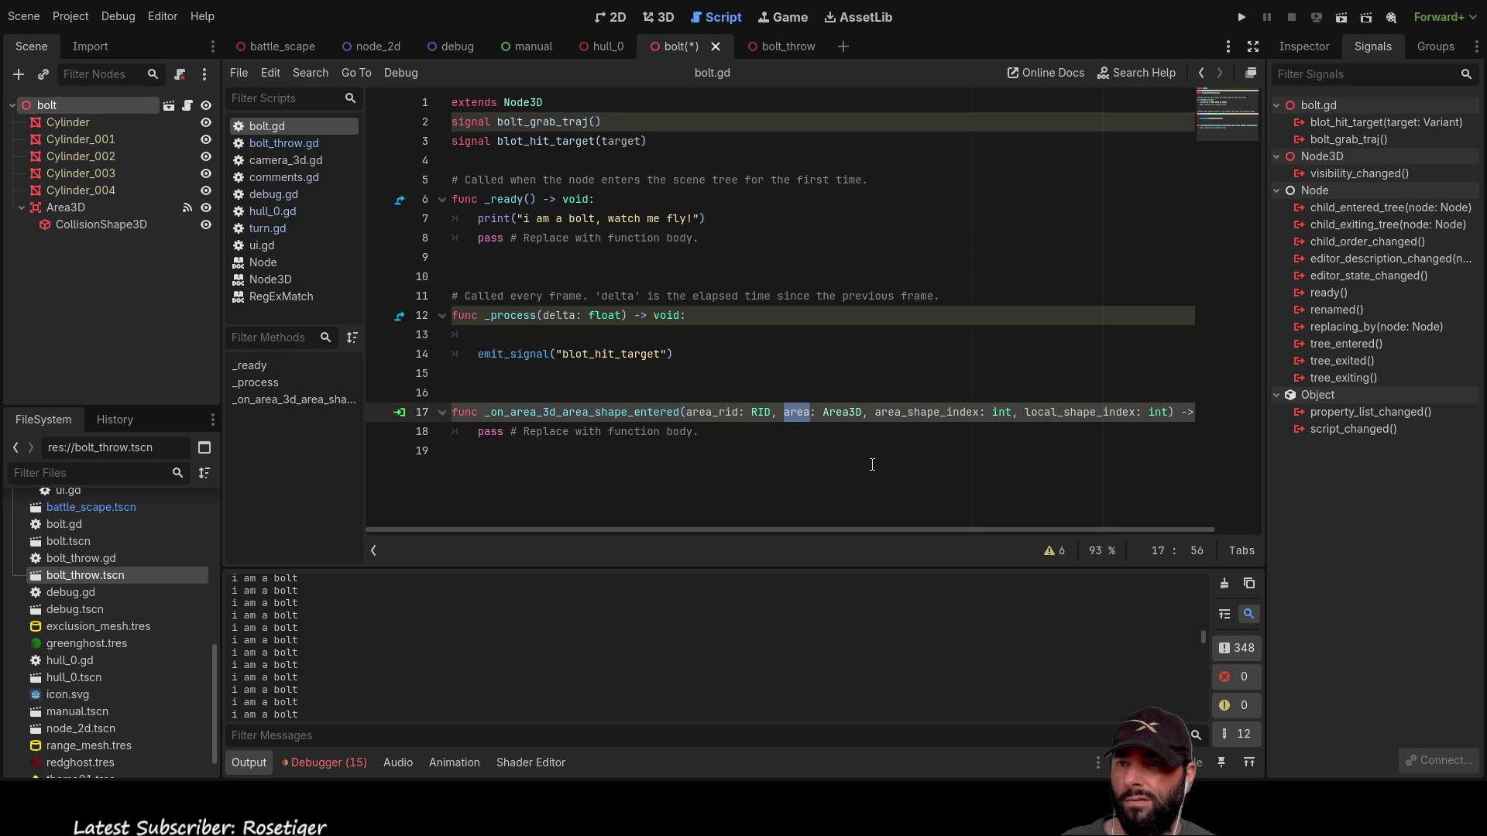
pyautogui.doubleClick(927, 413)
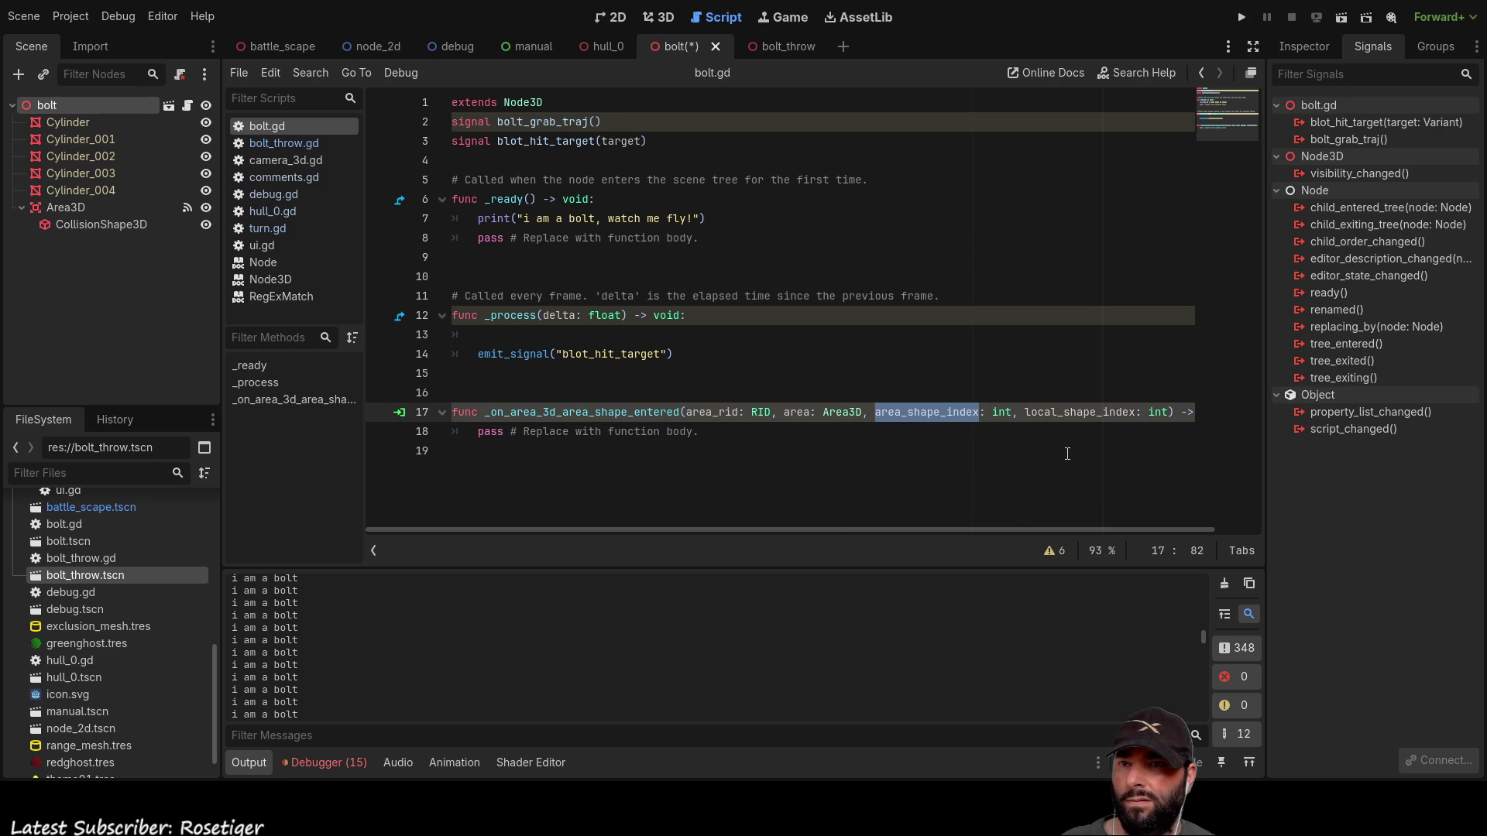
pyautogui.doubleClick(1080, 412)
pyautogui.moveTo(982, 527)
pyautogui.mouseDown()
pyautogui.moveTo(1084, 528)
pyautogui.moveTo(857, 520)
pyautogui.mouseUp()
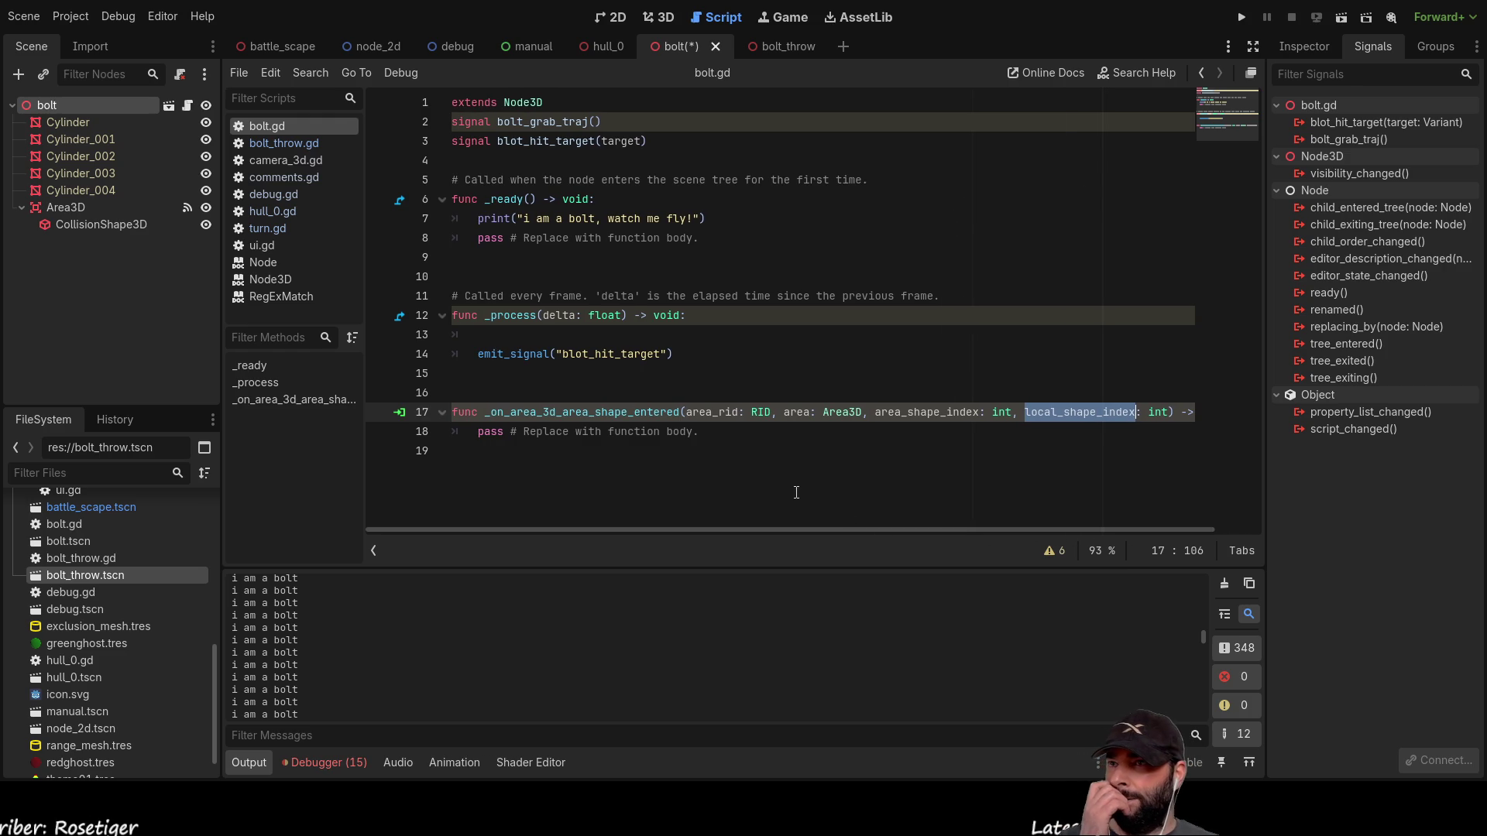
# Step: Insert the missing 'l' to rename blot_hit_target to bolt_hit_target on line 3
pyautogui.doubleClick(542, 142)
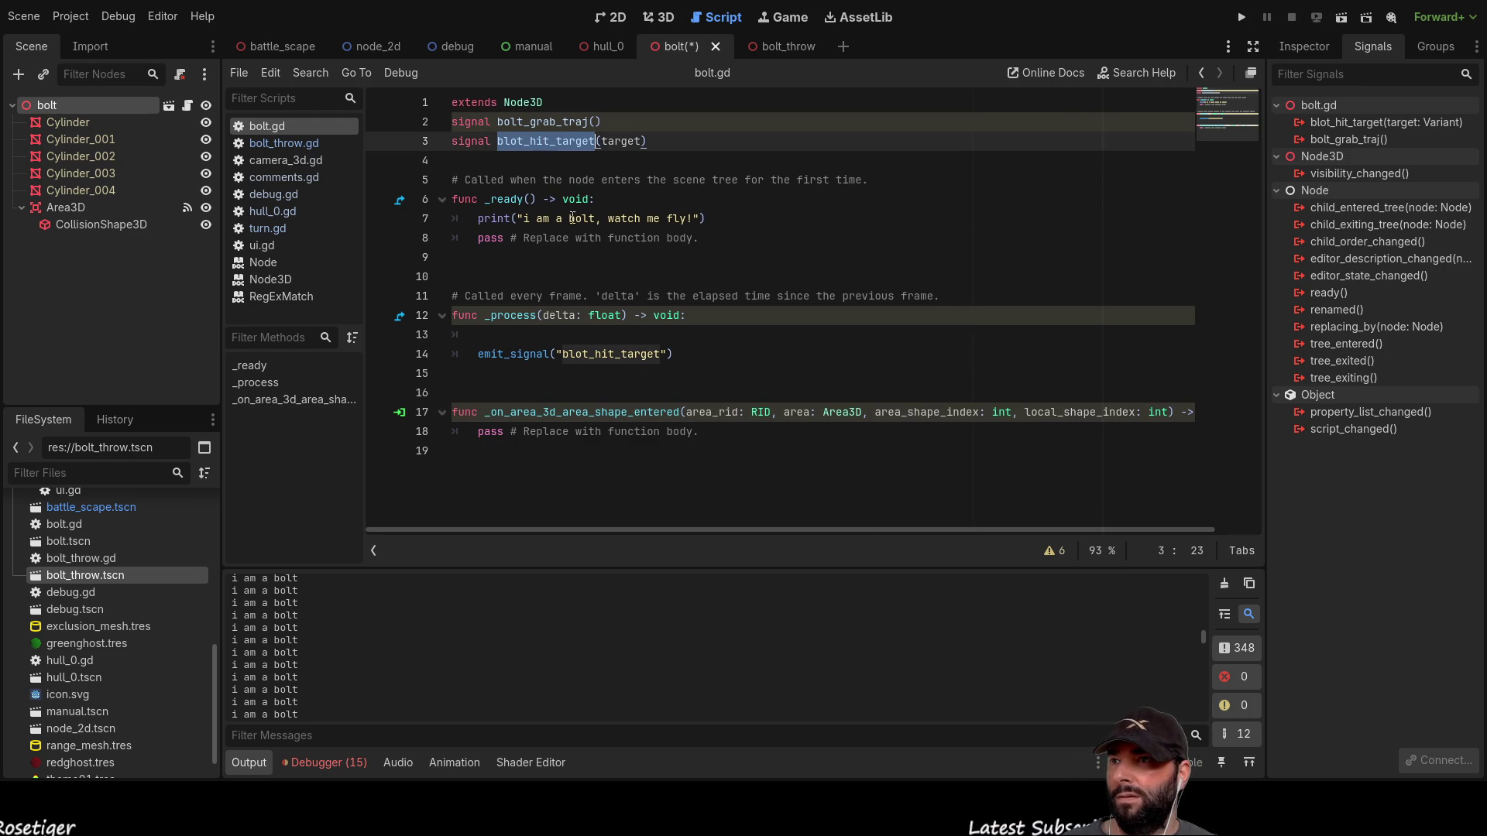
pyautogui.click(512, 141)
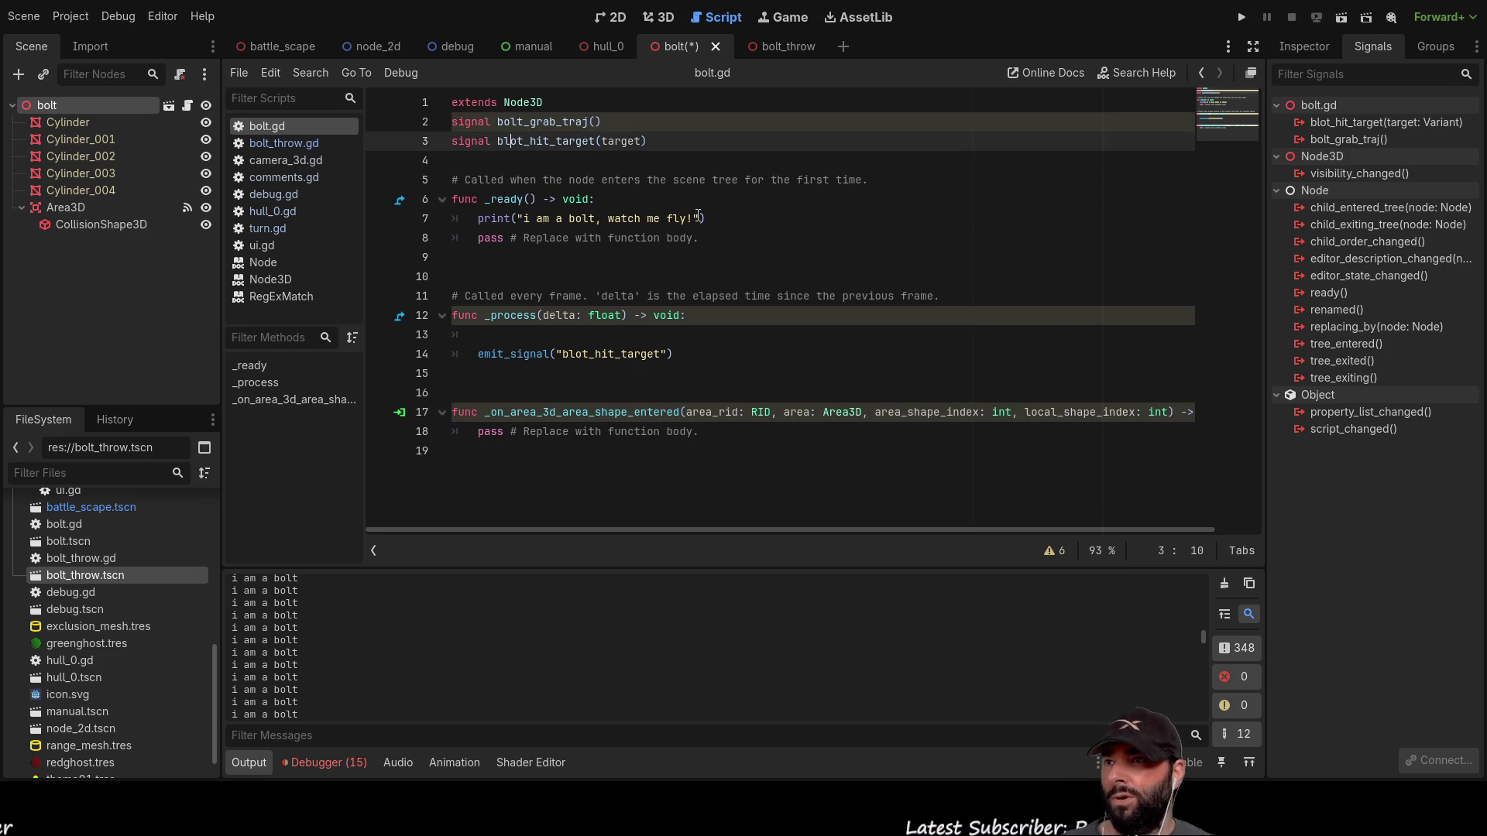
pyautogui.write('l')
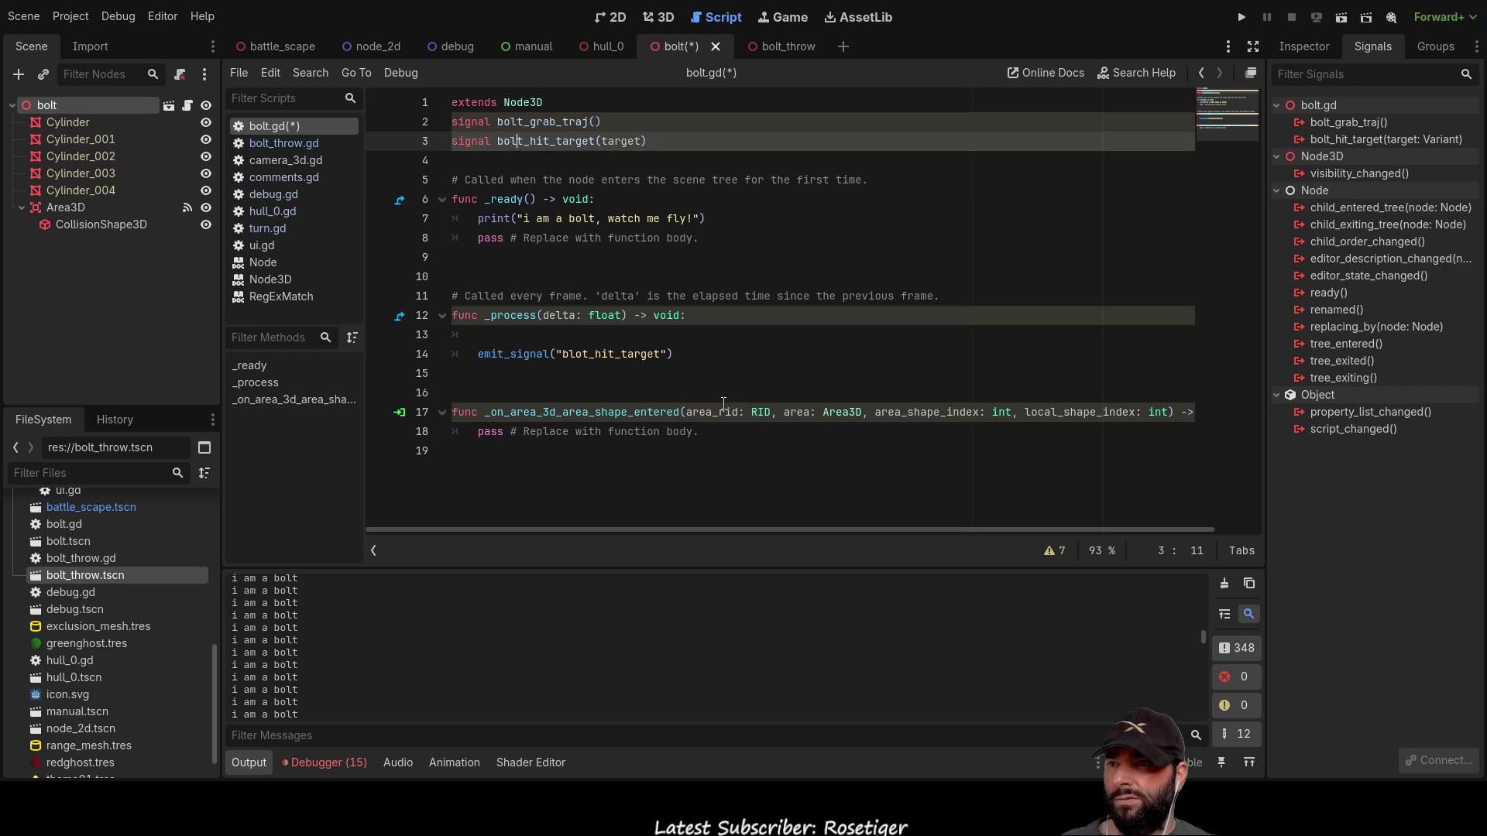
# Step: Replace the handler's pass with an autocompleted emit_signal("bolt_hit_target", call
pyautogui.moveTo(478, 432); pyautogui.dragTo(701, 433)
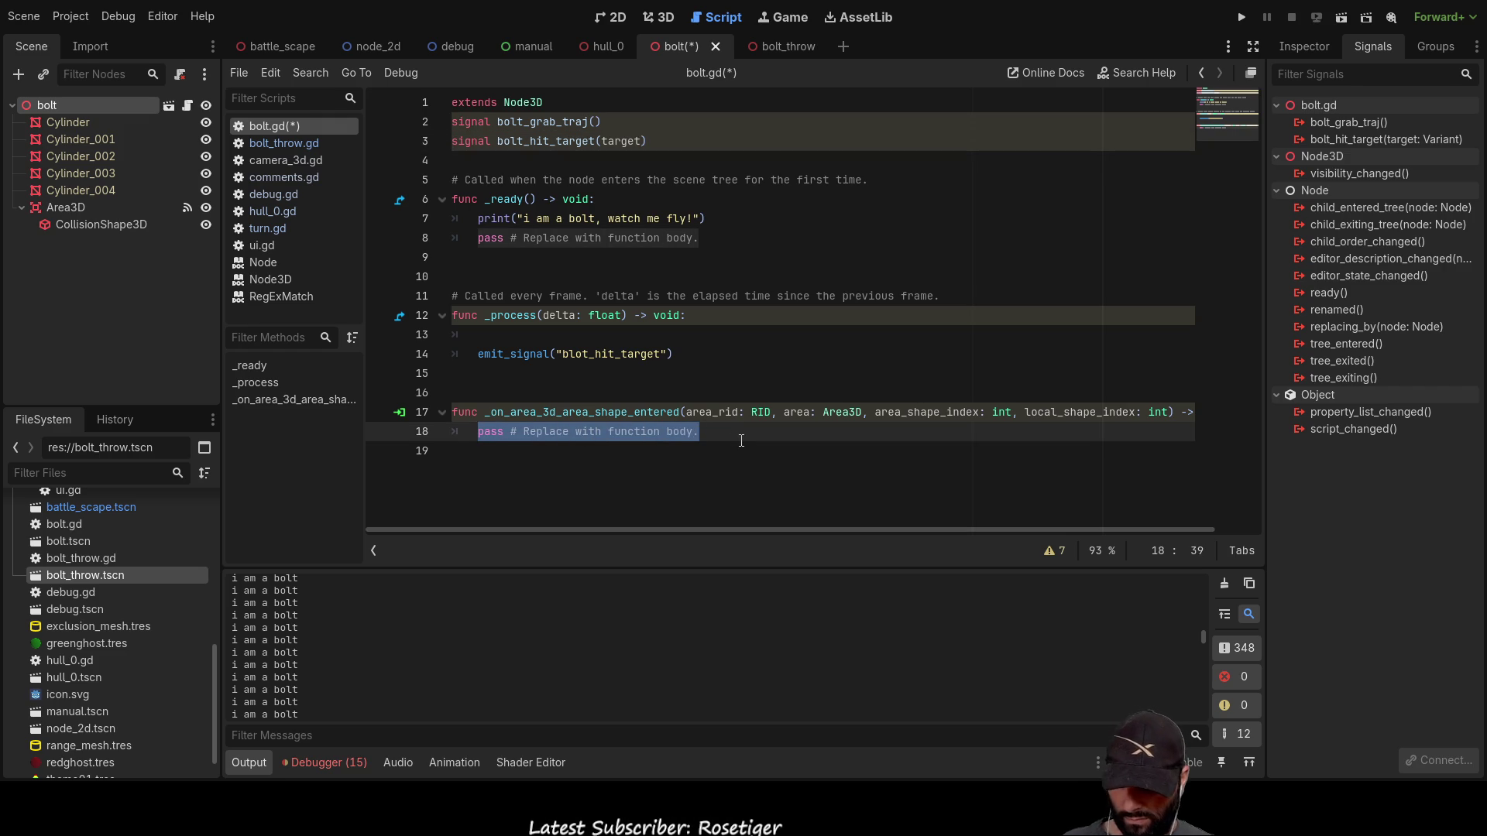
pyautogui.write('emit')
pyautogui.press('Return')
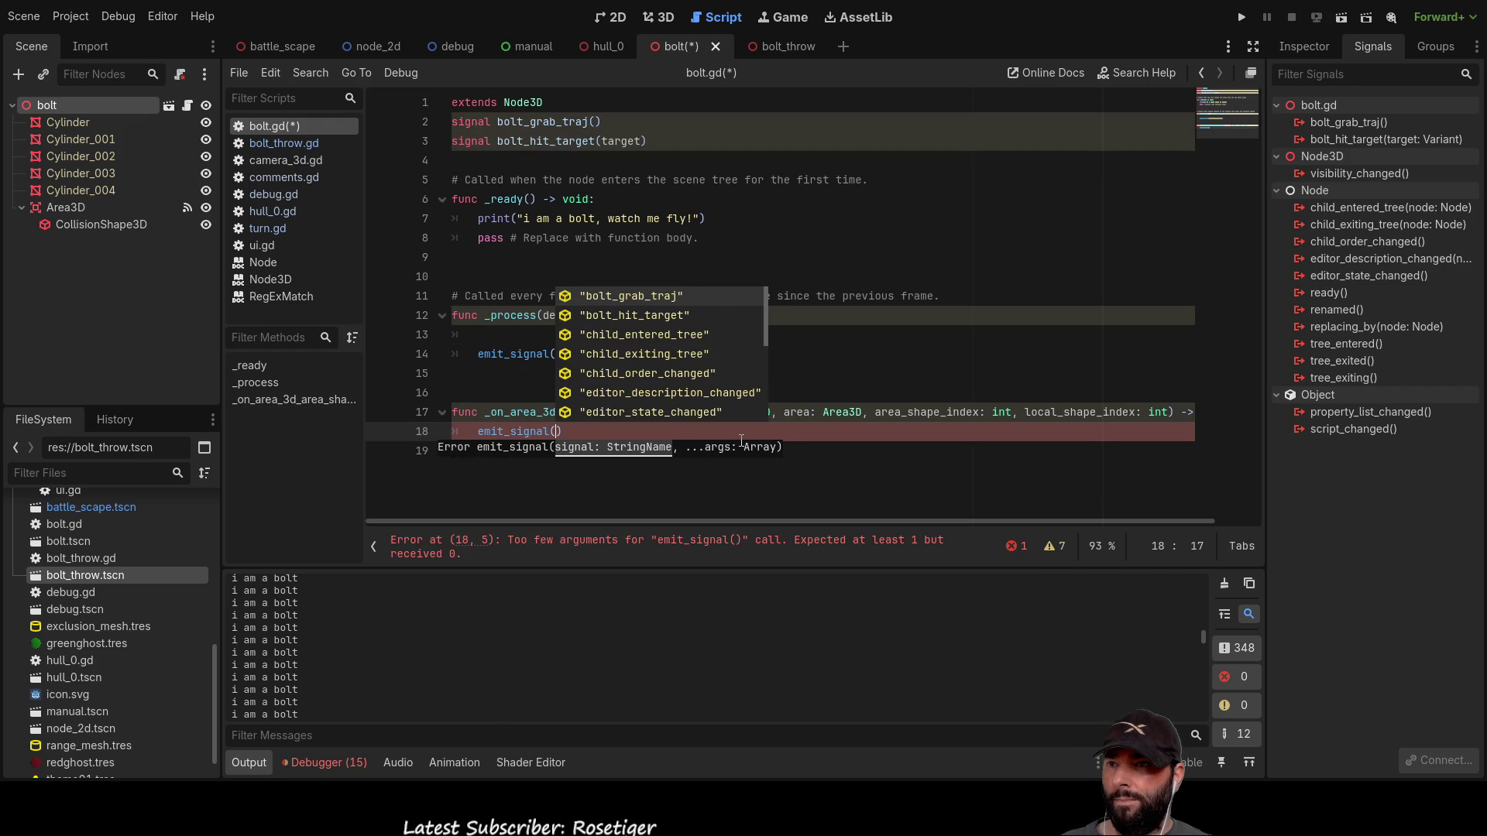
pyautogui.press('Return')
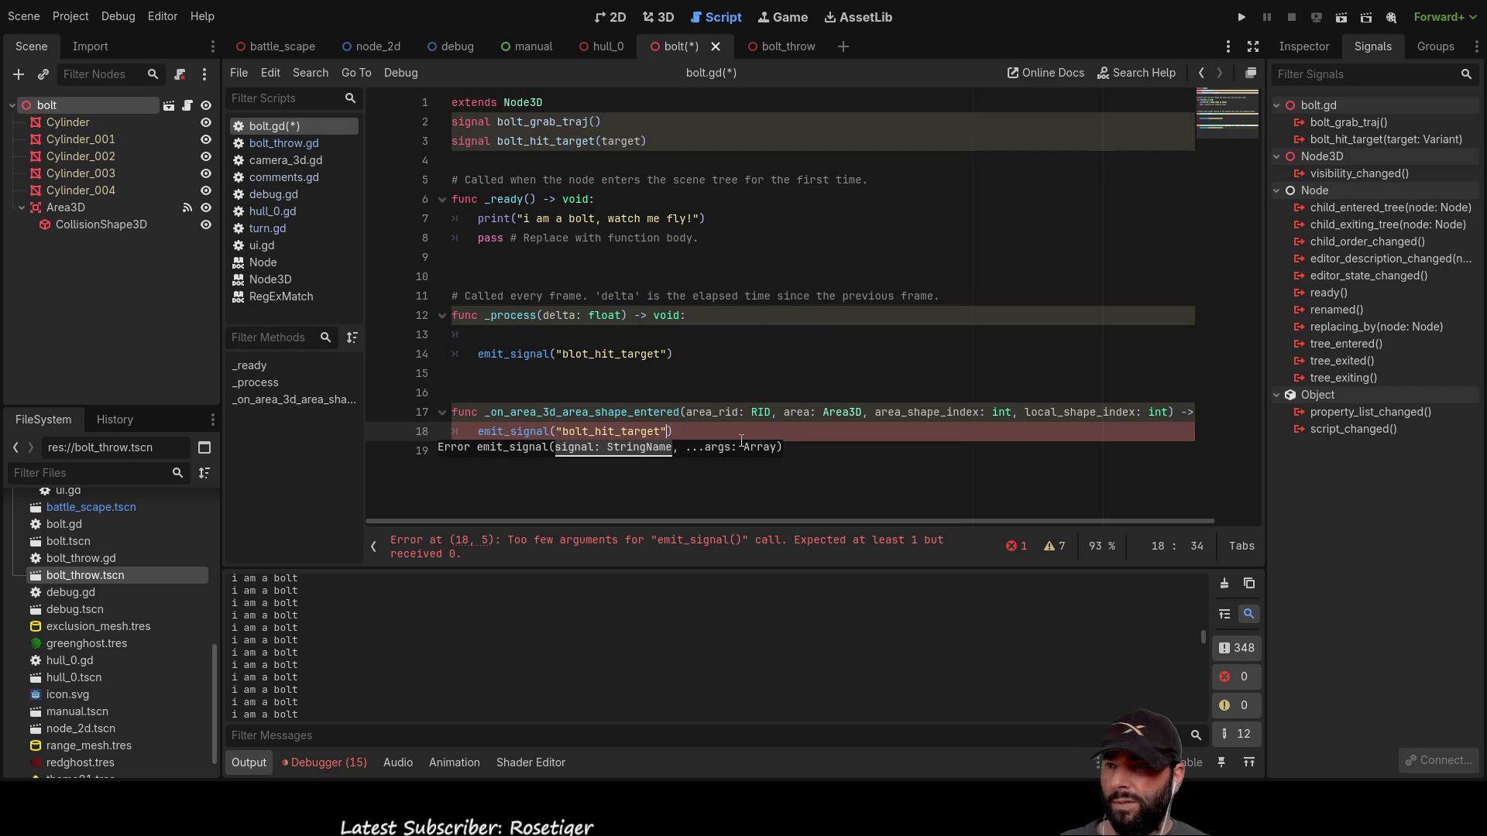
pyautogui.write(',')
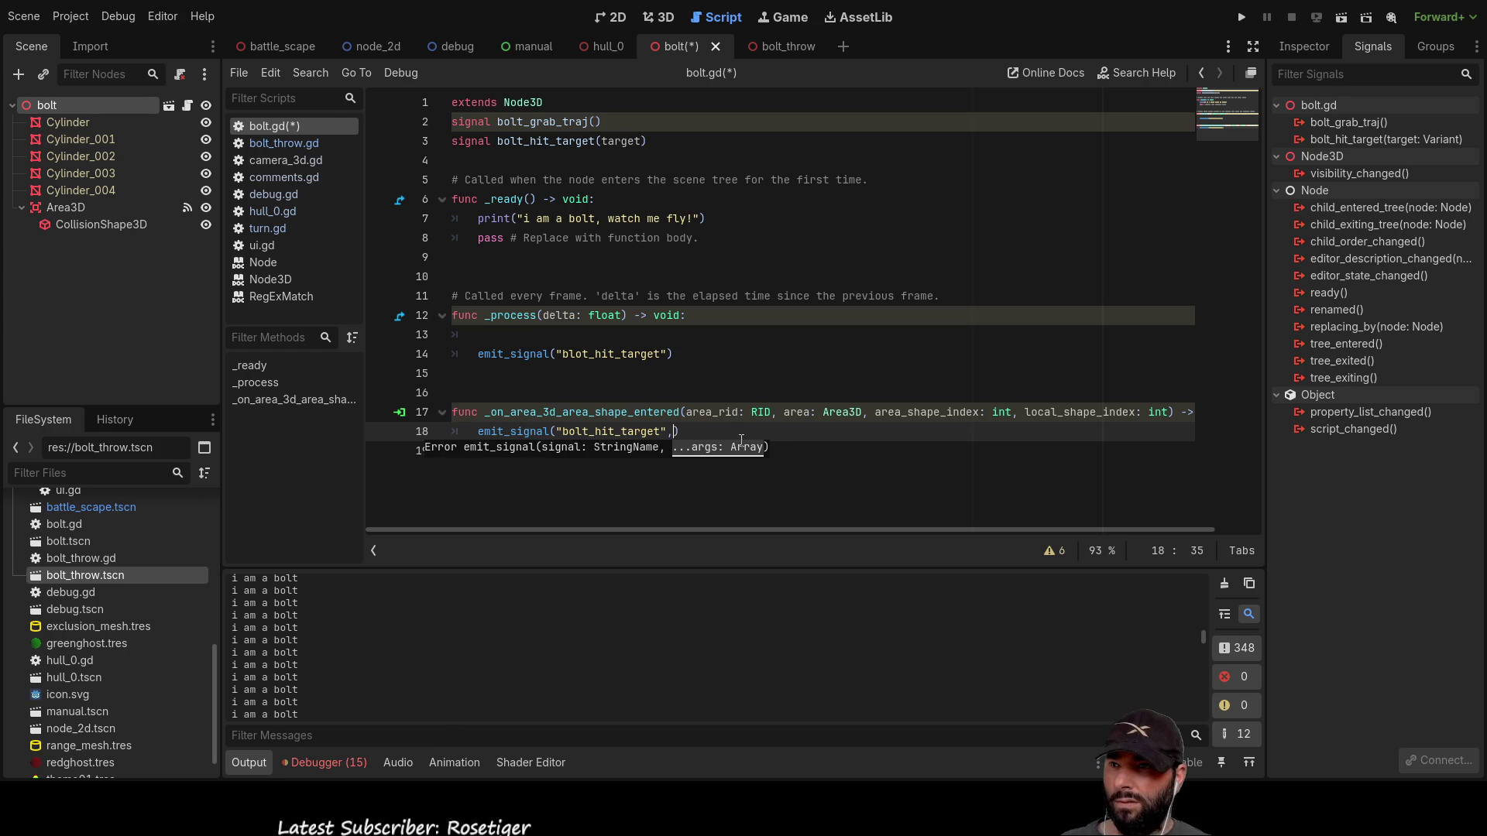
# Step: Paste the handler's area parameter as the signal argument, then select _process's stray emit_signal
pyautogui.doubleClick(802, 412)
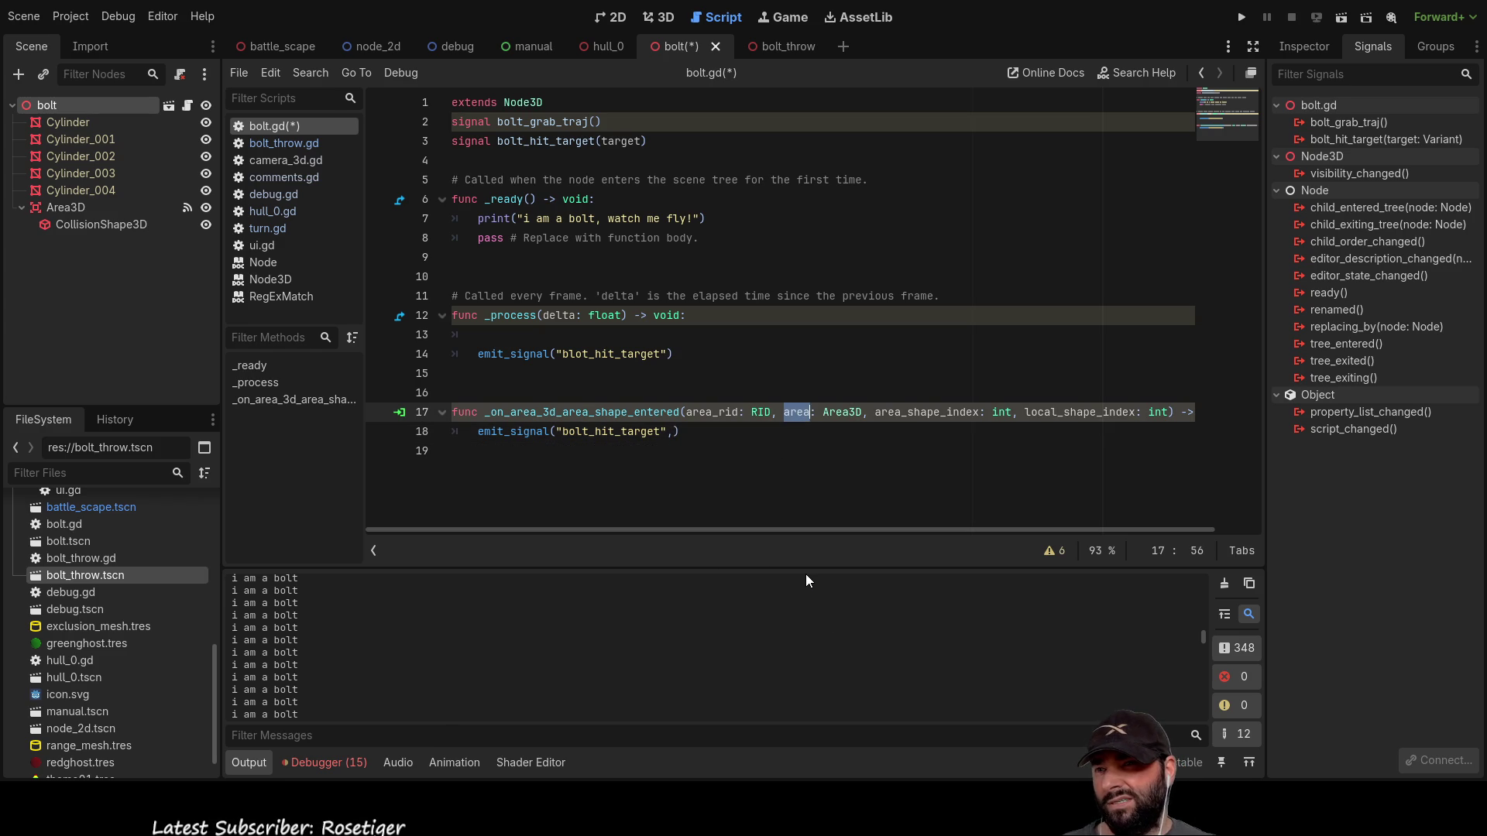
pyautogui.doubleClick(711, 412)
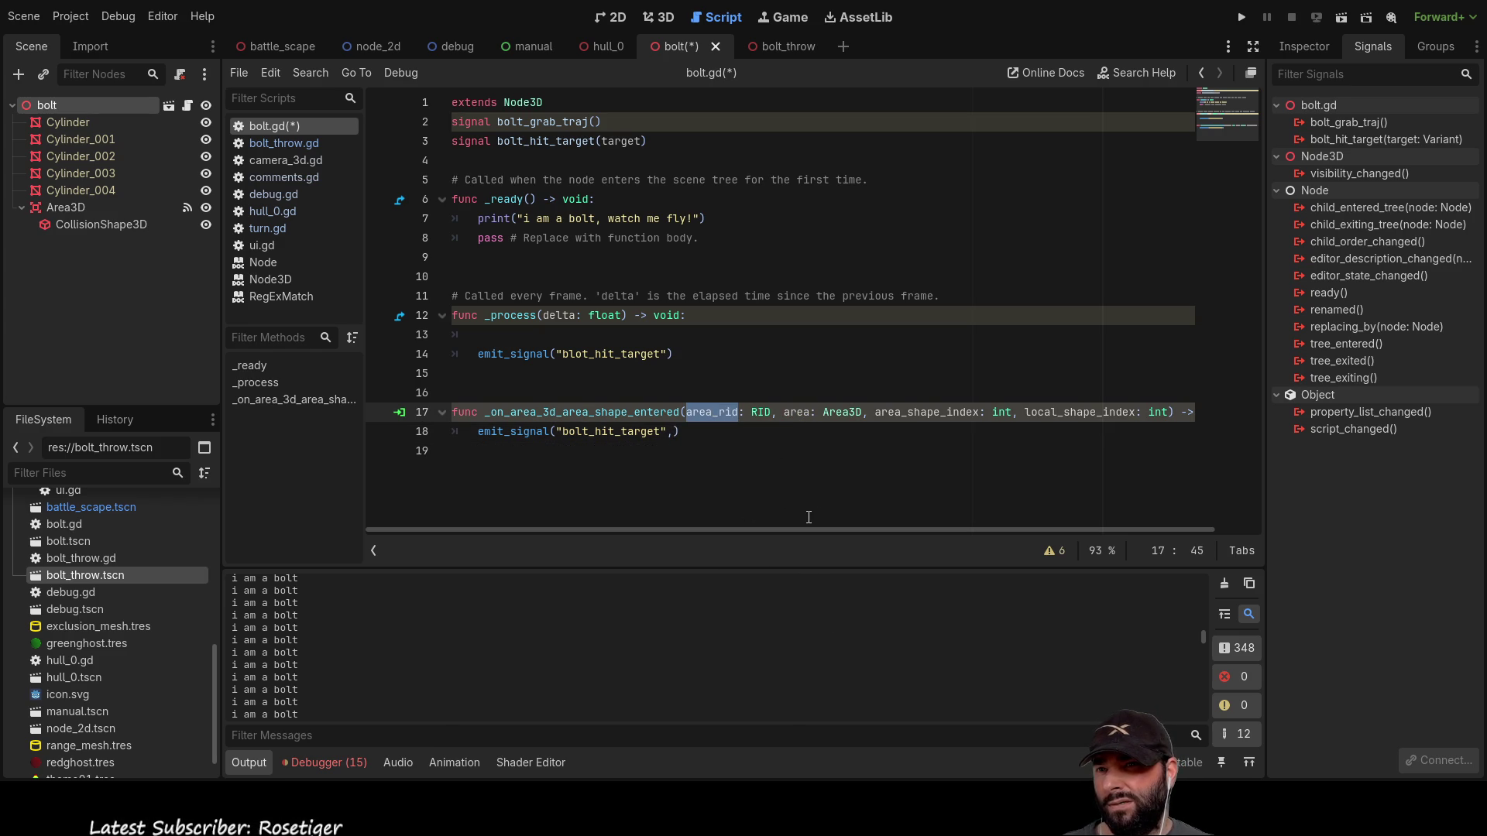
pyautogui.doubleClick(927, 412)
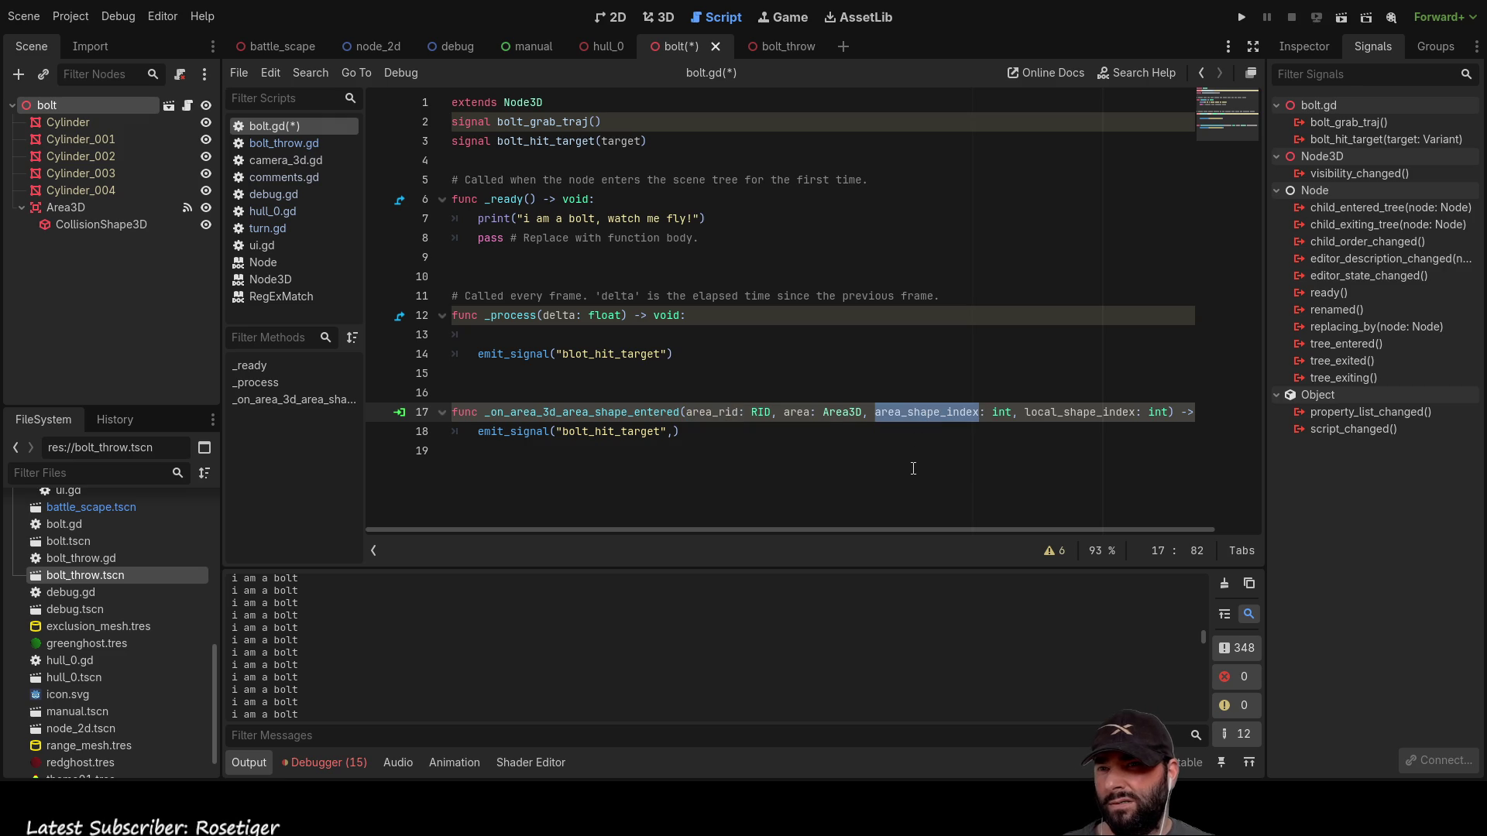
pyautogui.doubleClick(798, 412)
pyautogui.hotkey('ctrl', 'c')
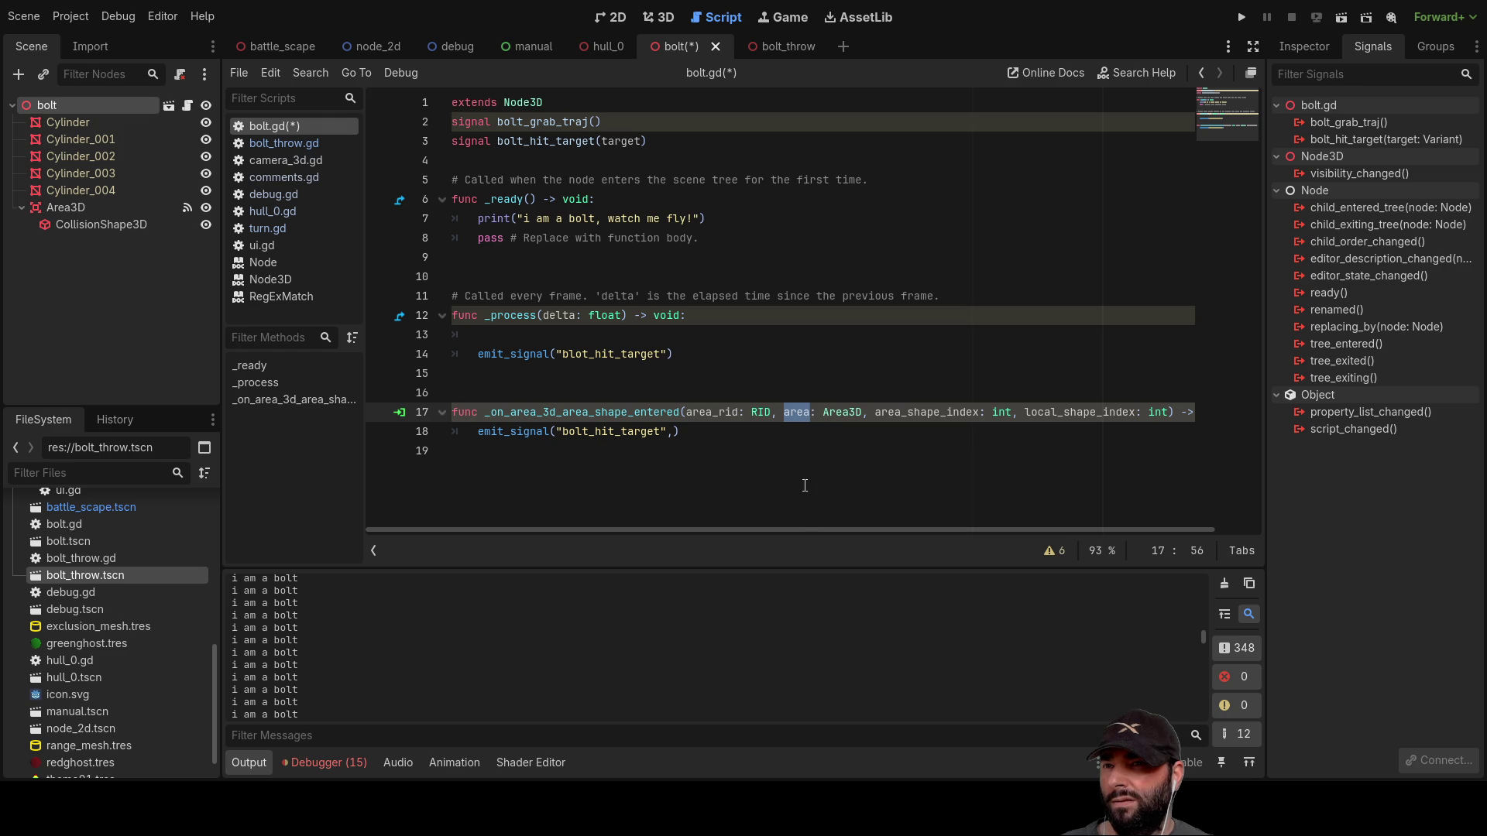
pyautogui.click(668, 431)
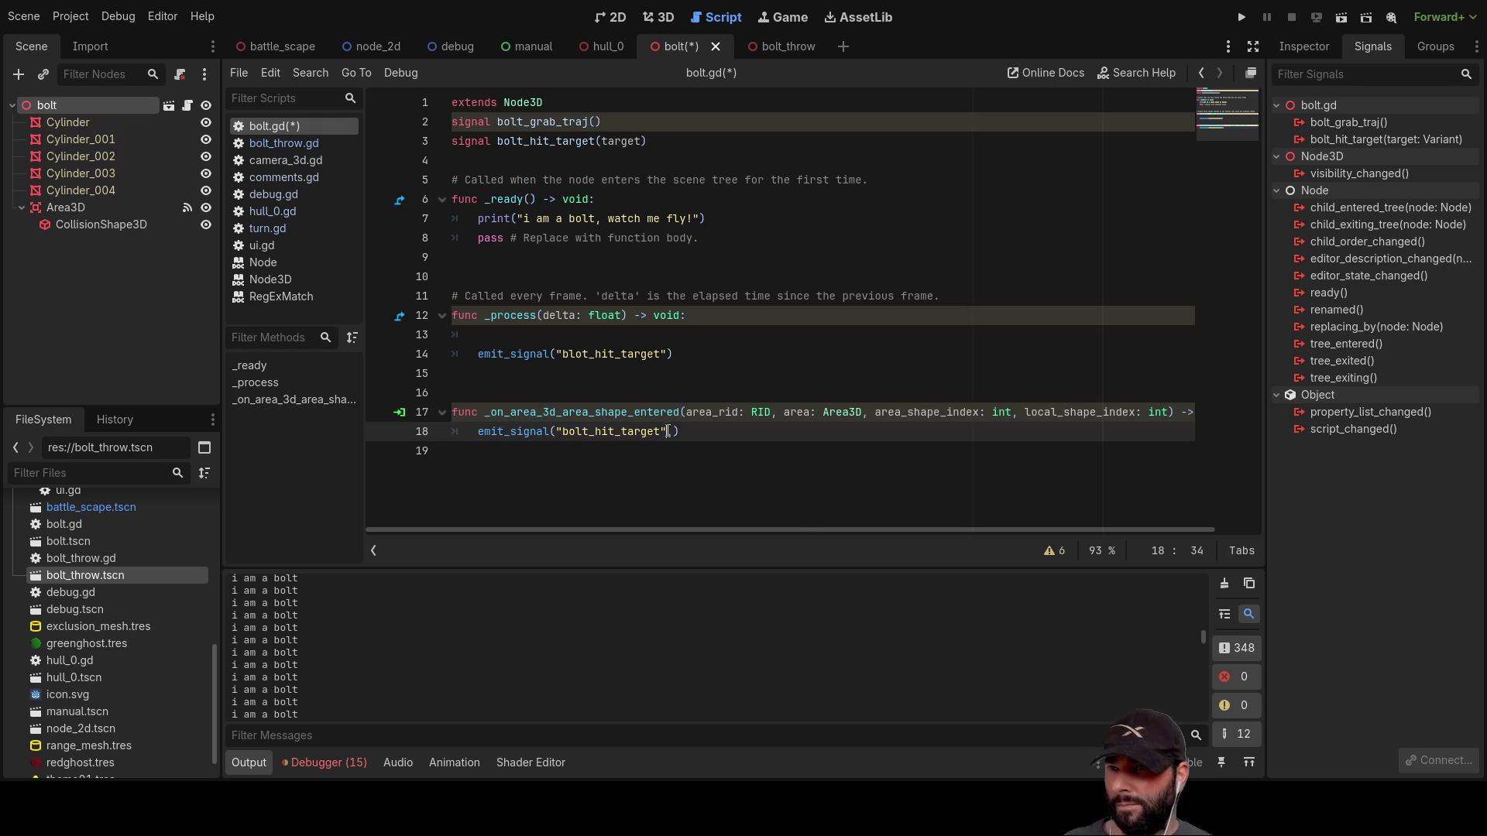
pyautogui.hotkey('ctrl', 'v')
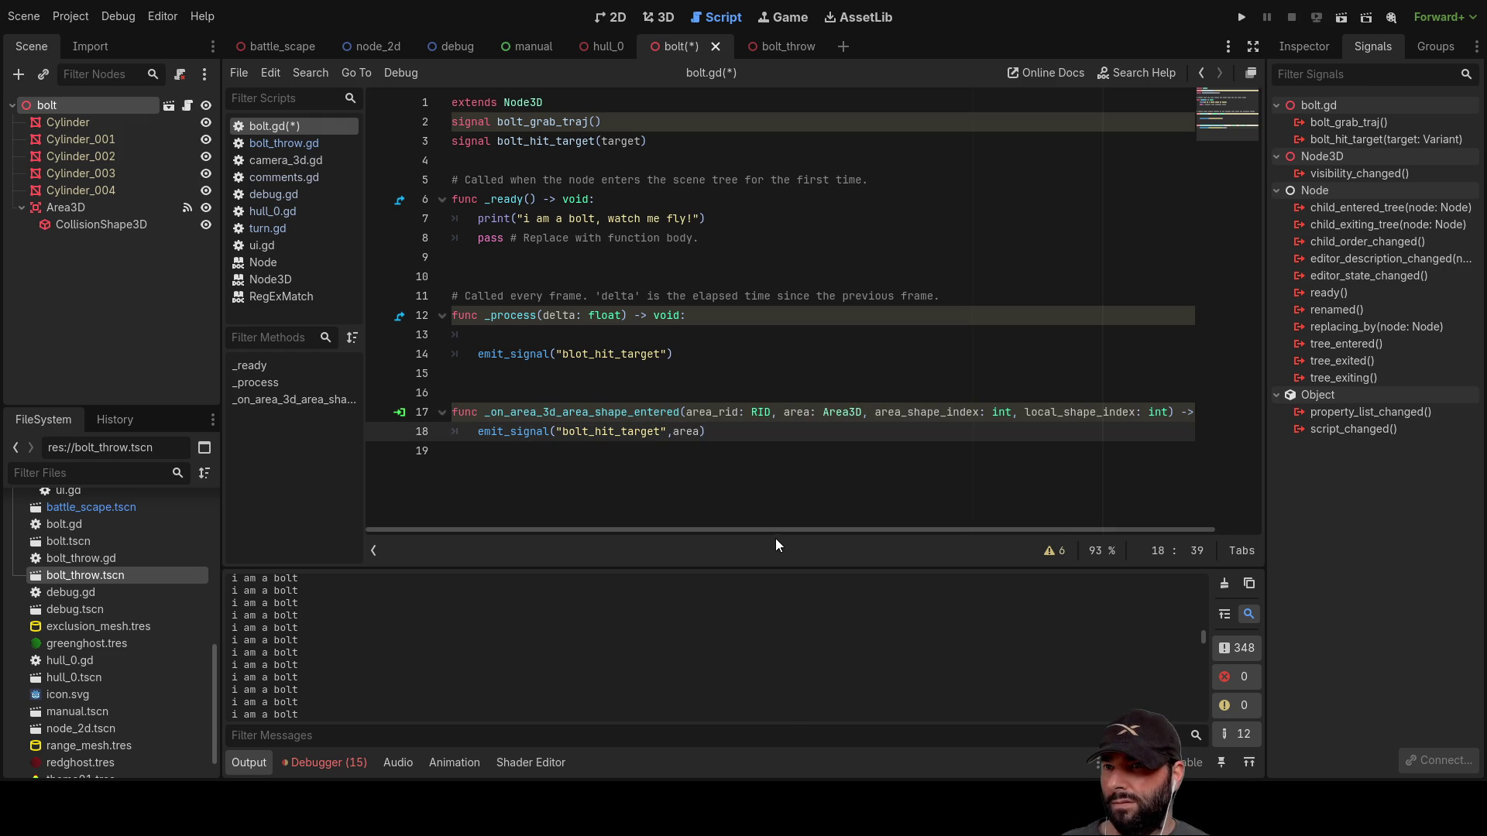
pyautogui.click(751, 392)
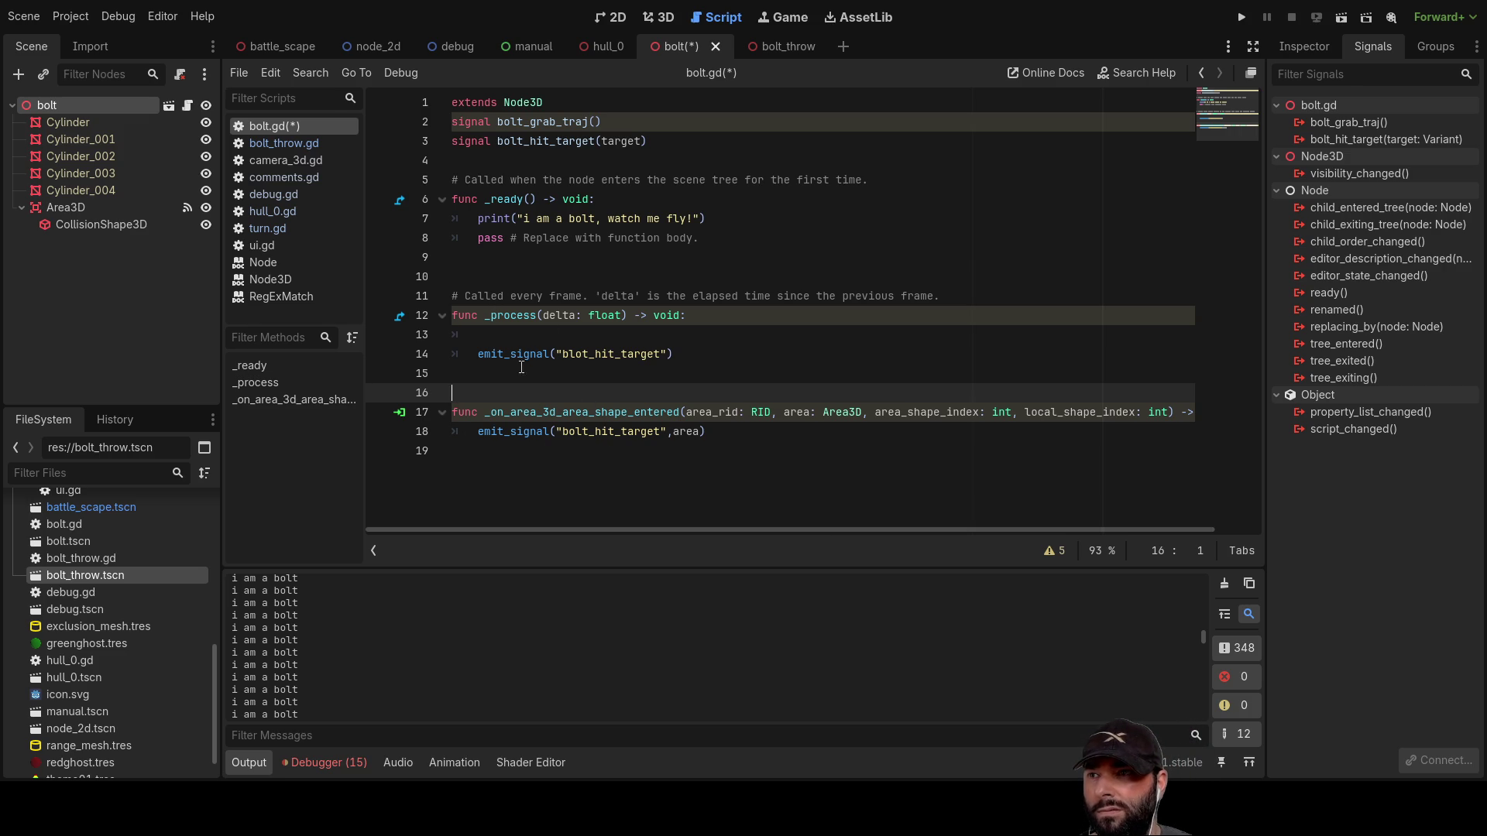
pyautogui.moveTo(688, 358); pyautogui.dragTo(407, 353)
# Step: Delete the emit_signal call from _process, leaving an indented bare body
pyautogui.press('BackSpace')
pyautogui.press('Up')
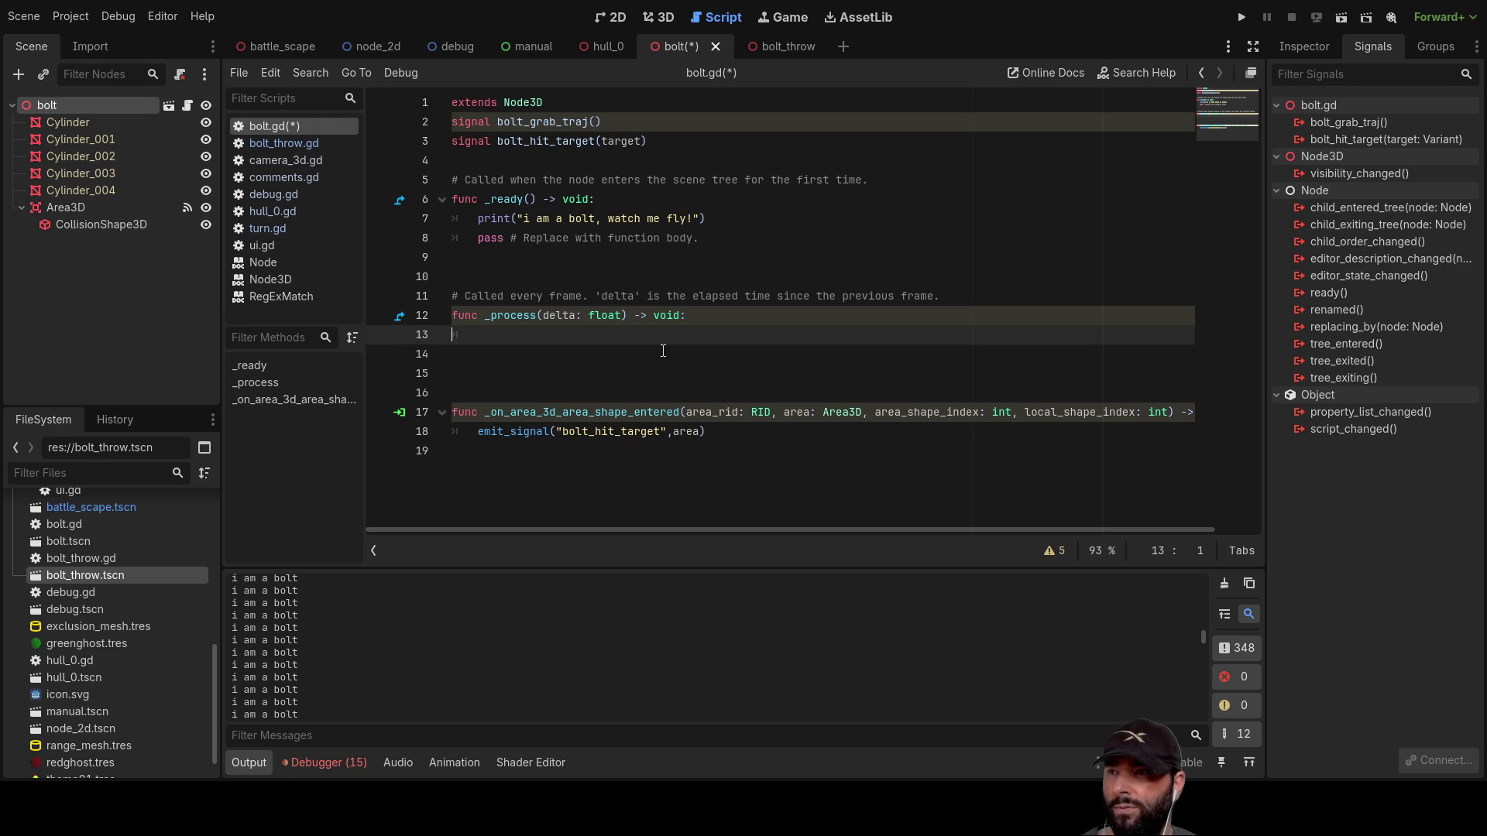
pyautogui.press('Tab')
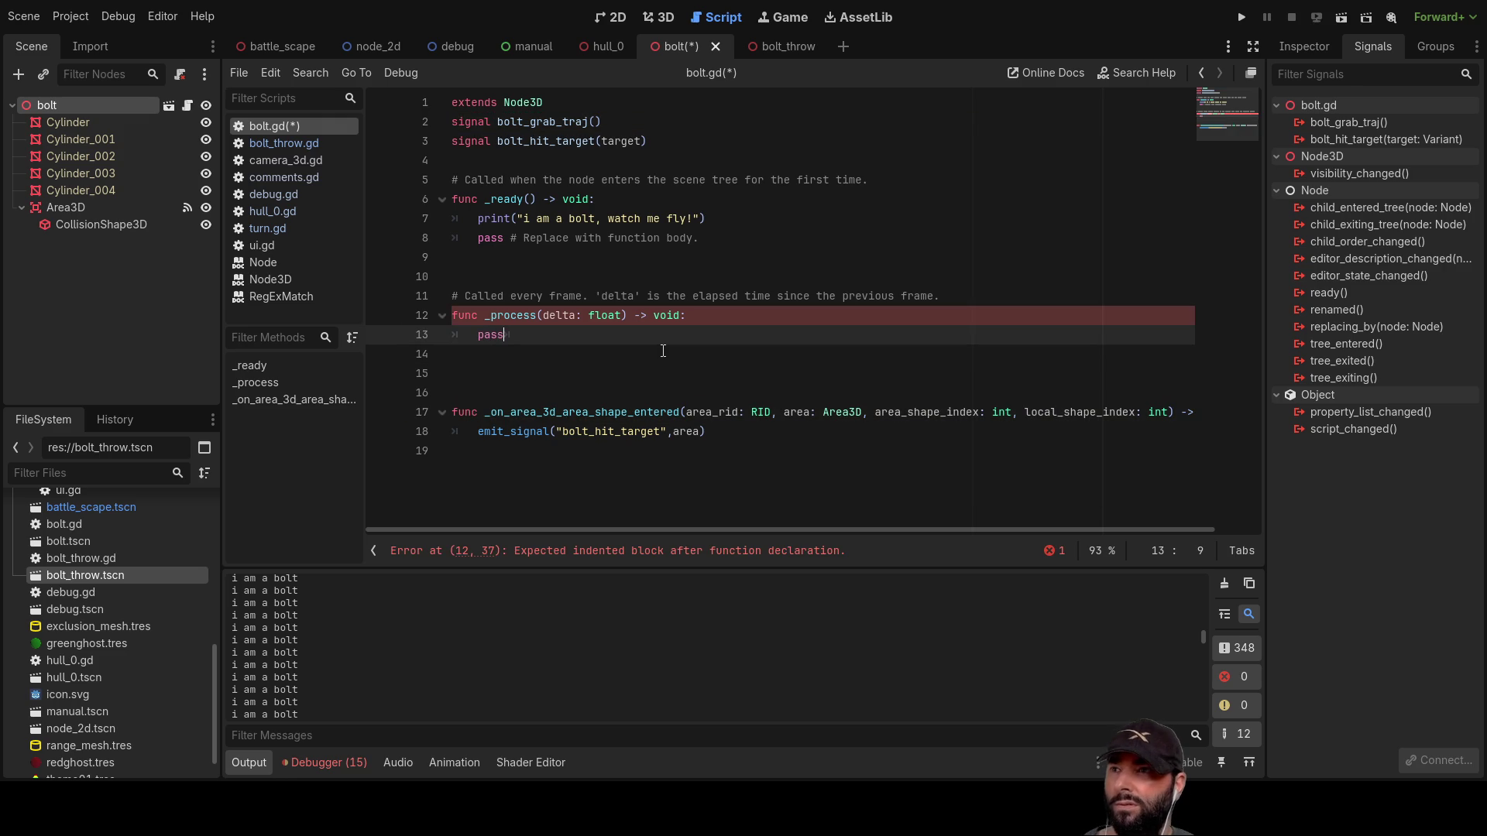
pyautogui.press('Up')
pyautogui.press('Up')
pyautogui.press('Up')
pyautogui.press('Down')
pyautogui.press('Down')
pyautogui.press('Up')
pyautogui.press('Up')
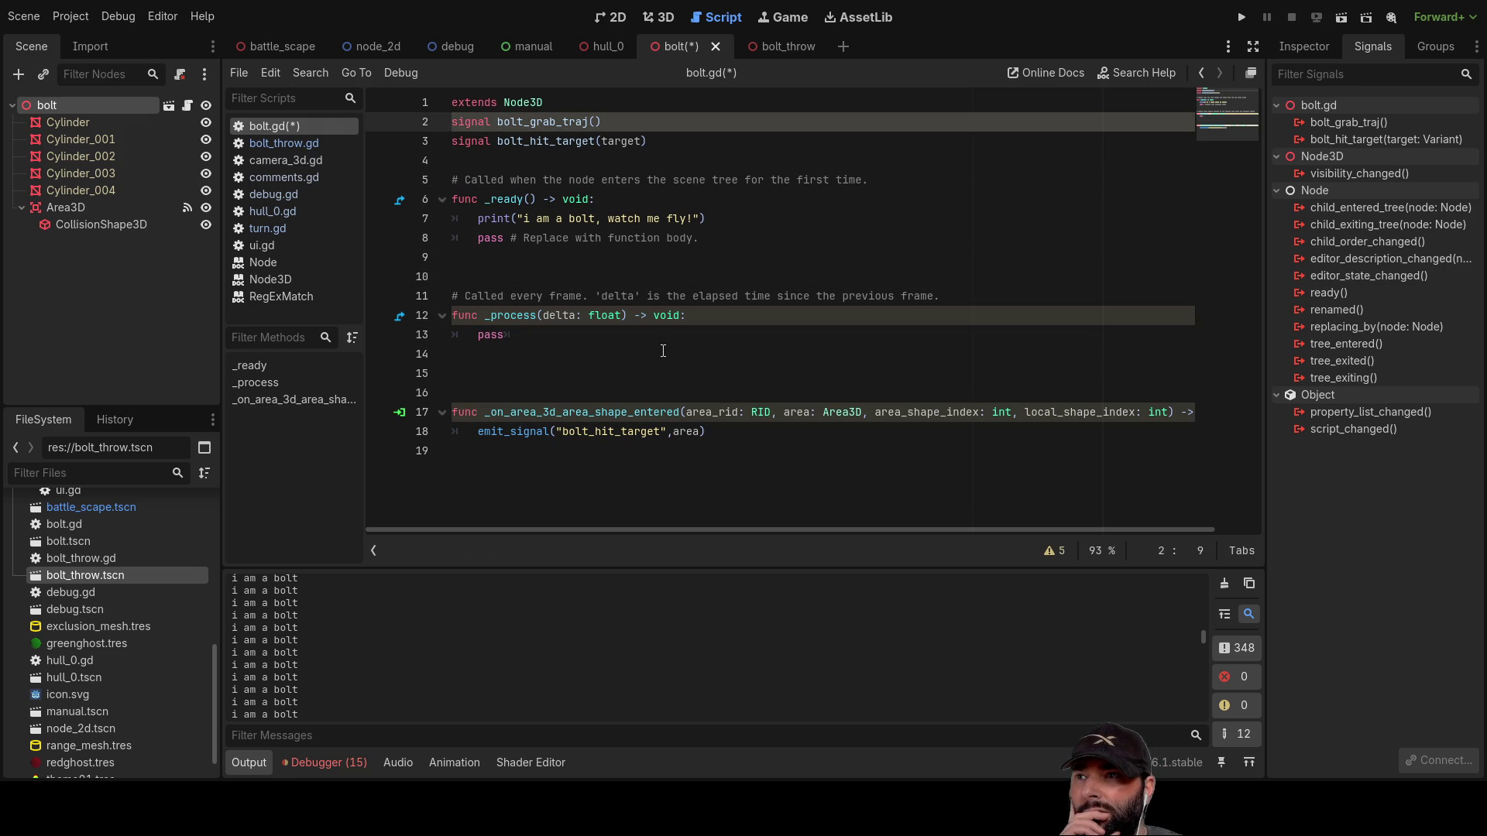
pyautogui.press('Down')
pyautogui.press('Down')
pyautogui.press('Down')
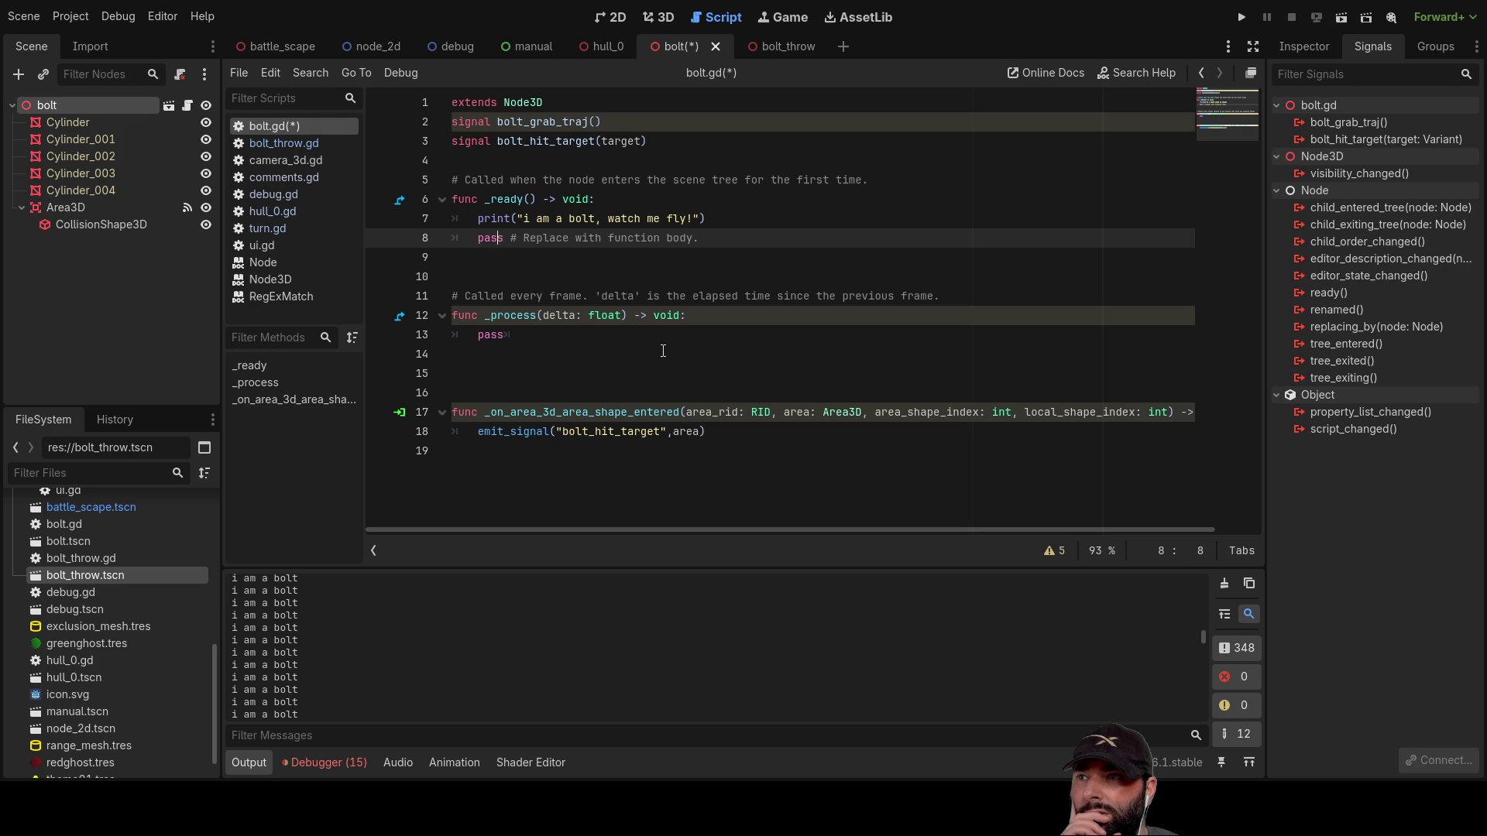
# Step: Add emit_signal("bolt_grab_traj") on a new line in _ready
pyautogui.press('Return')
pyautogui.press('Up')
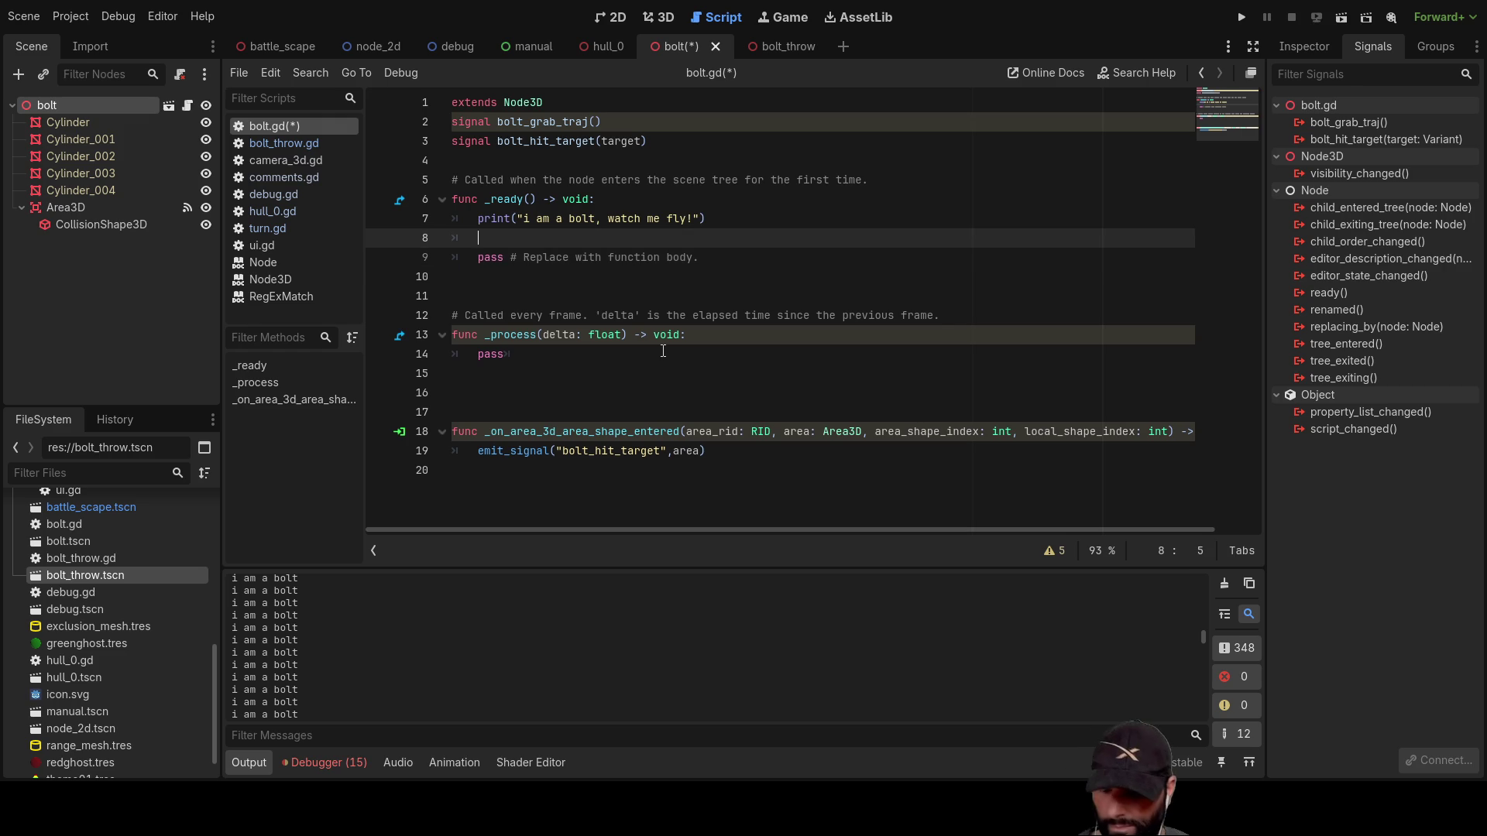
pyautogui.write('emit')
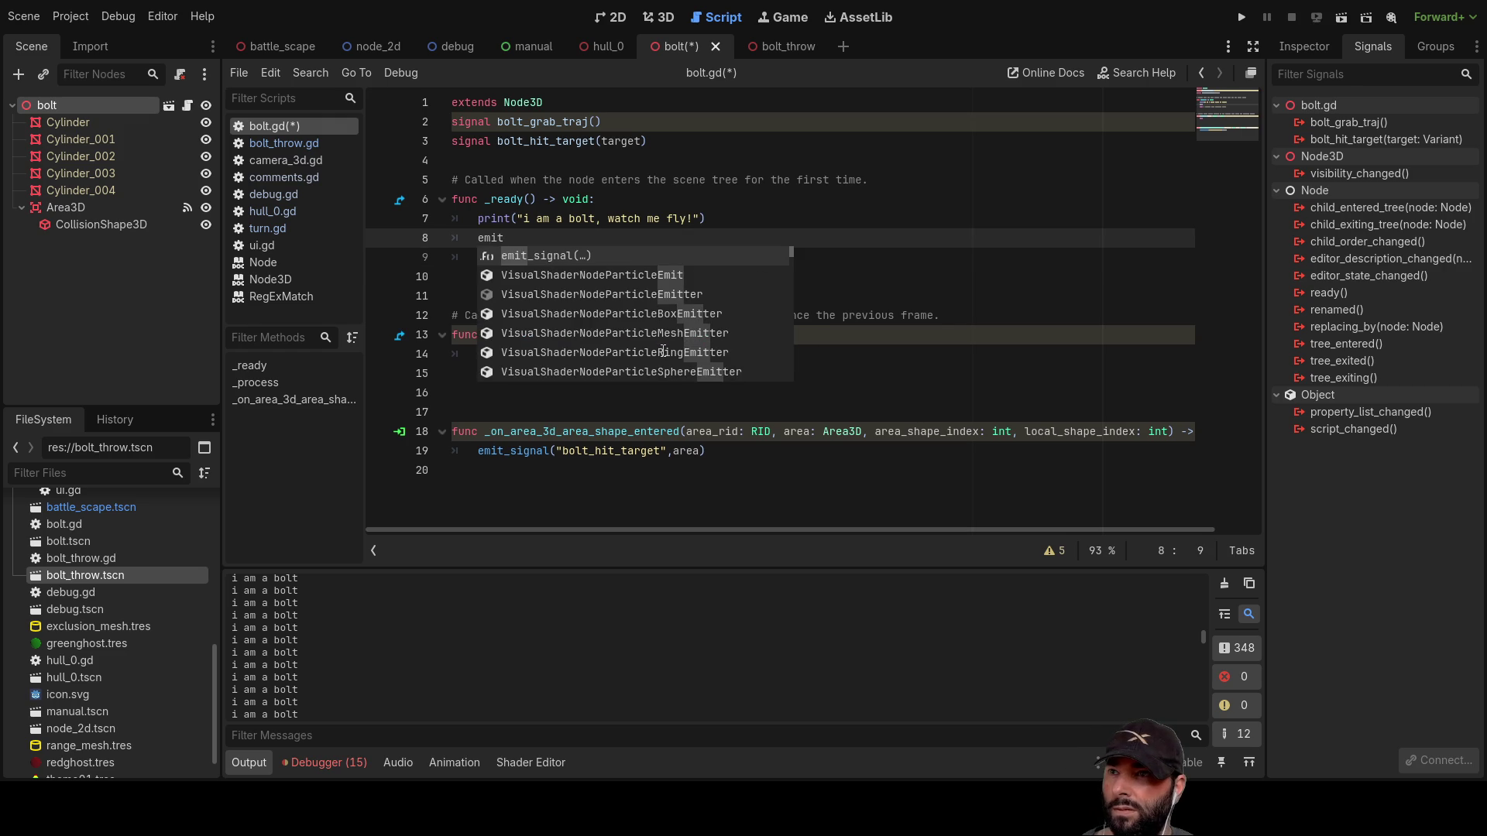
pyautogui.press('Return')
pyautogui.press('Down')
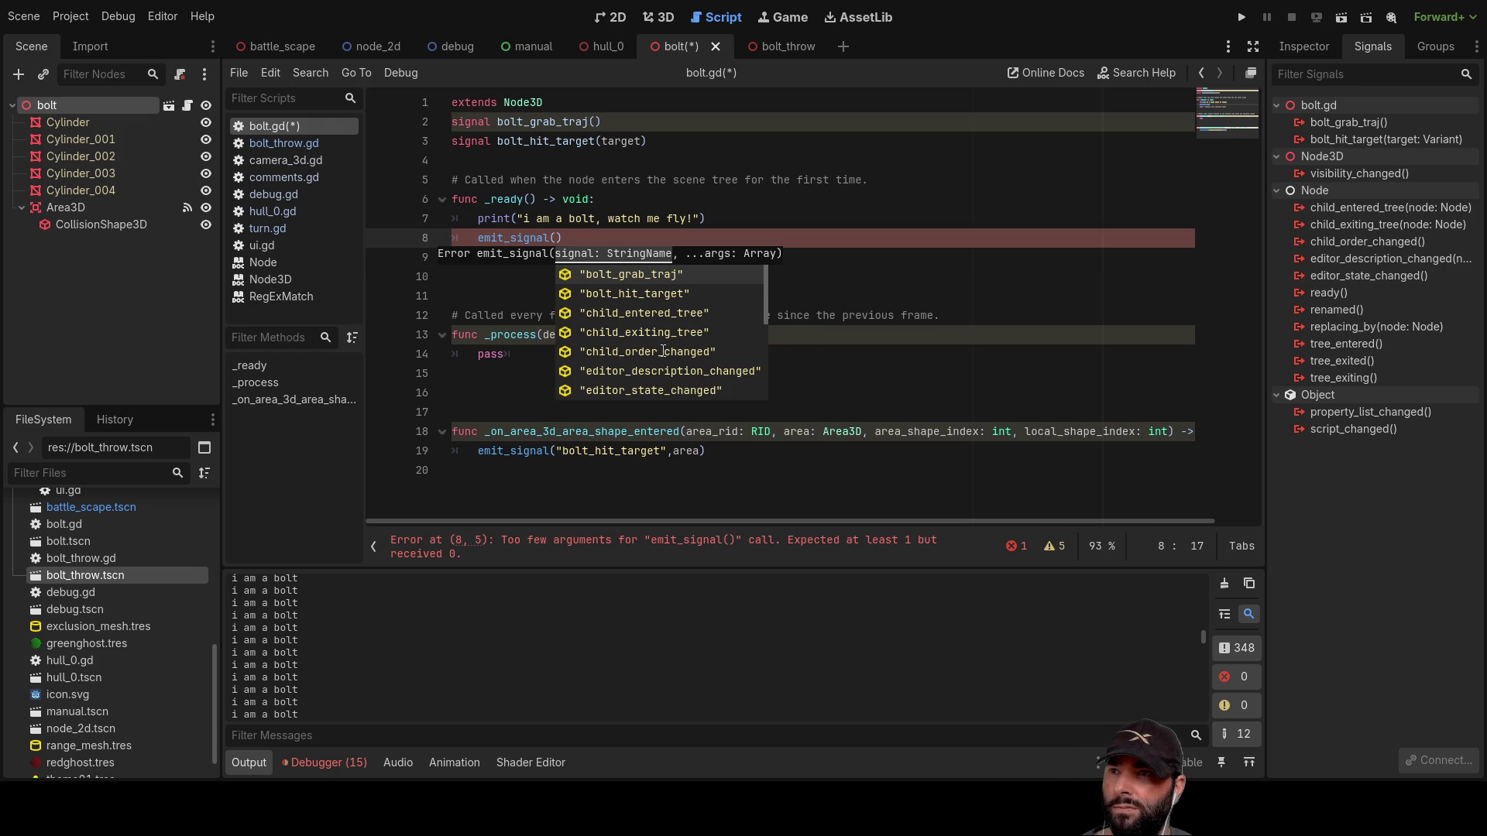
pyautogui.press('Up')
pyautogui.press('Return')
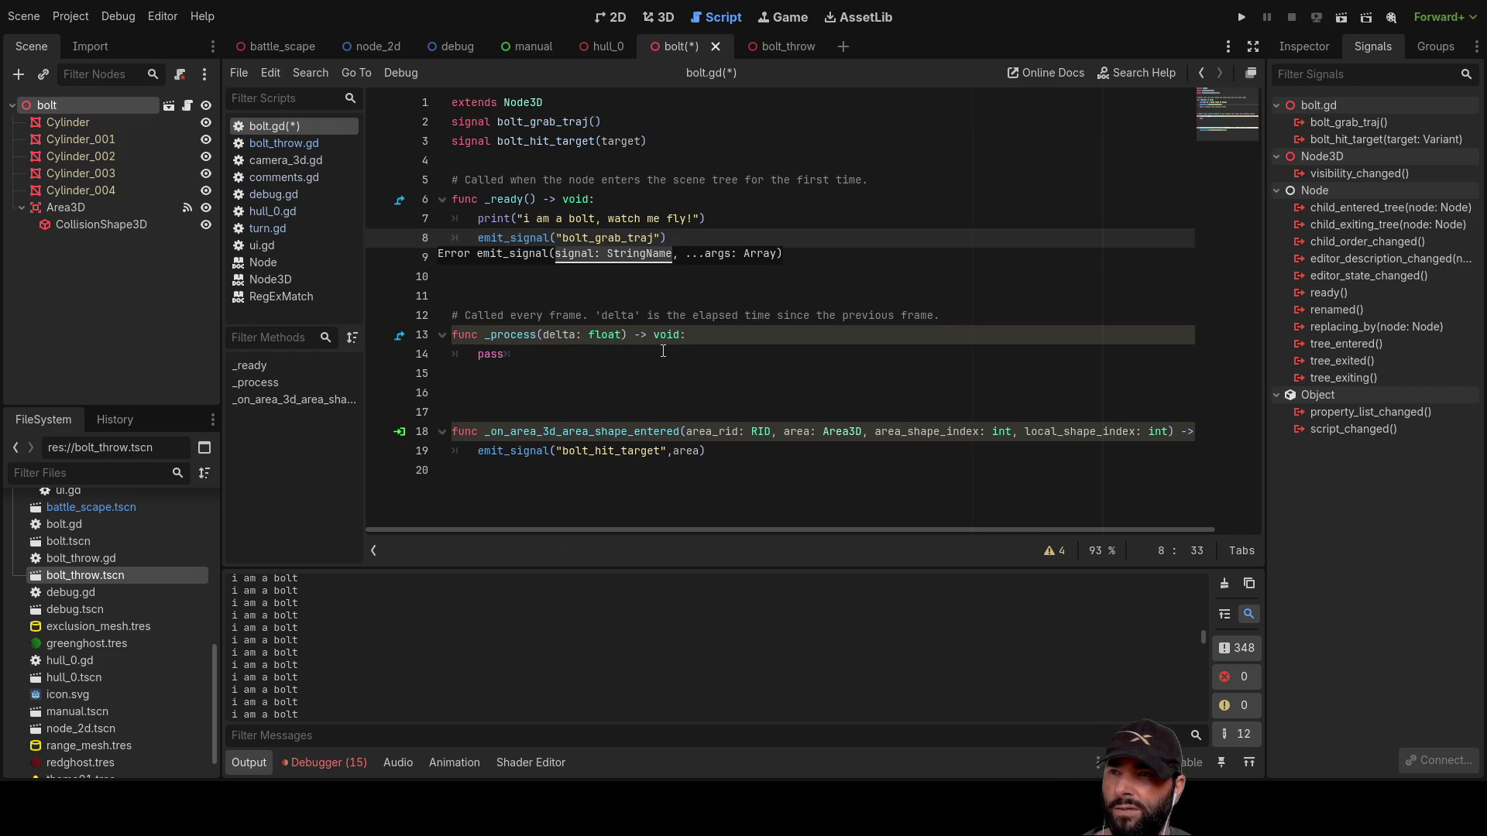
# Step: Remove the extra blank line and the placeholder pass line from _ready
pyautogui.press('Up')
pyautogui.press('Down')
pyautogui.press('Down')
pyautogui.press('Down')
pyautogui.press('Down')
pyautogui.press('Down')
pyautogui.press('Down')
pyautogui.press('Delete')
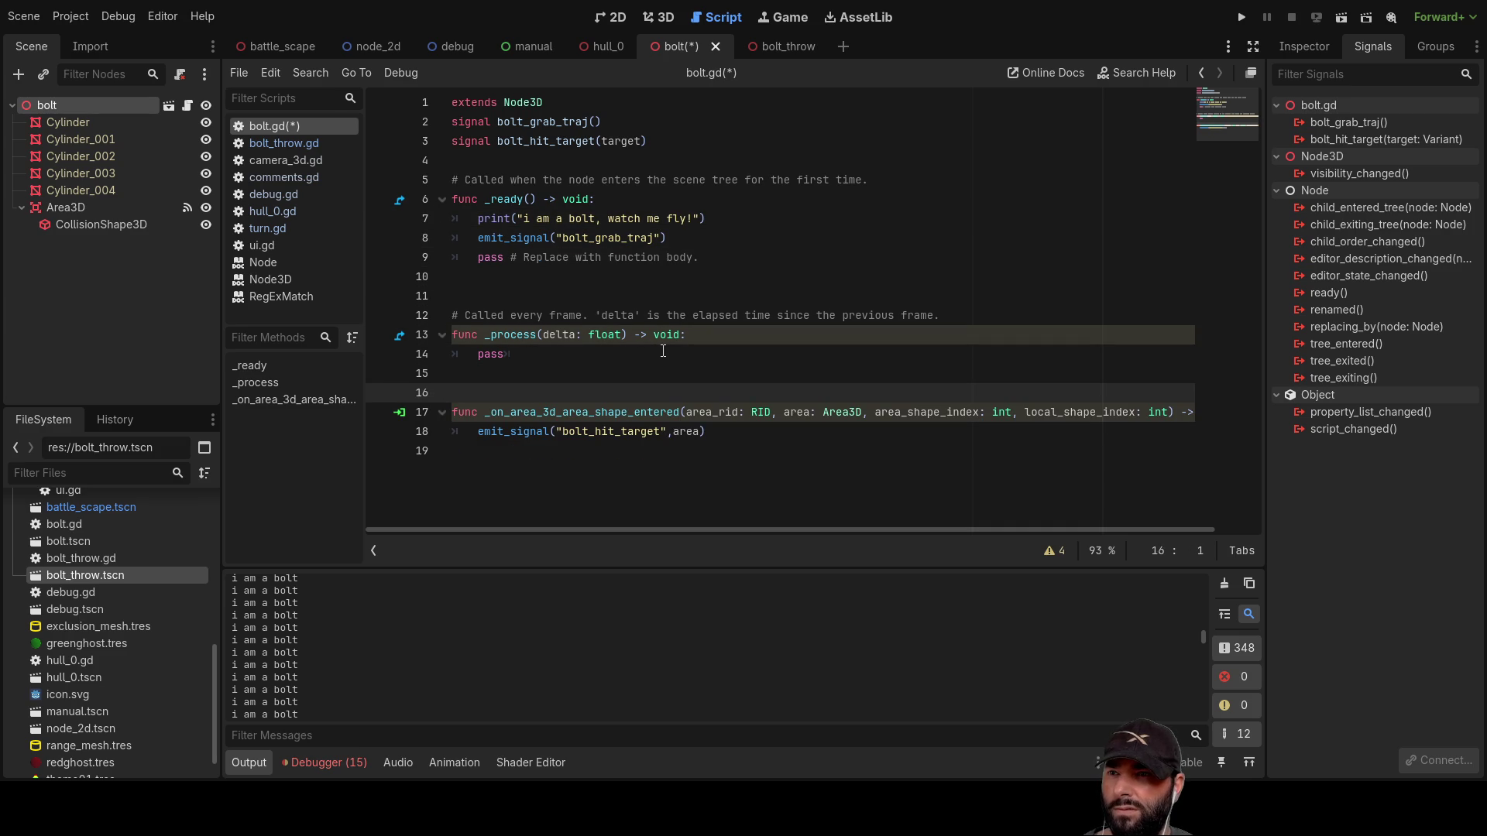
pyautogui.press('Up')
pyautogui.press('Up')
pyautogui.press('Up')
pyautogui.press('Down')
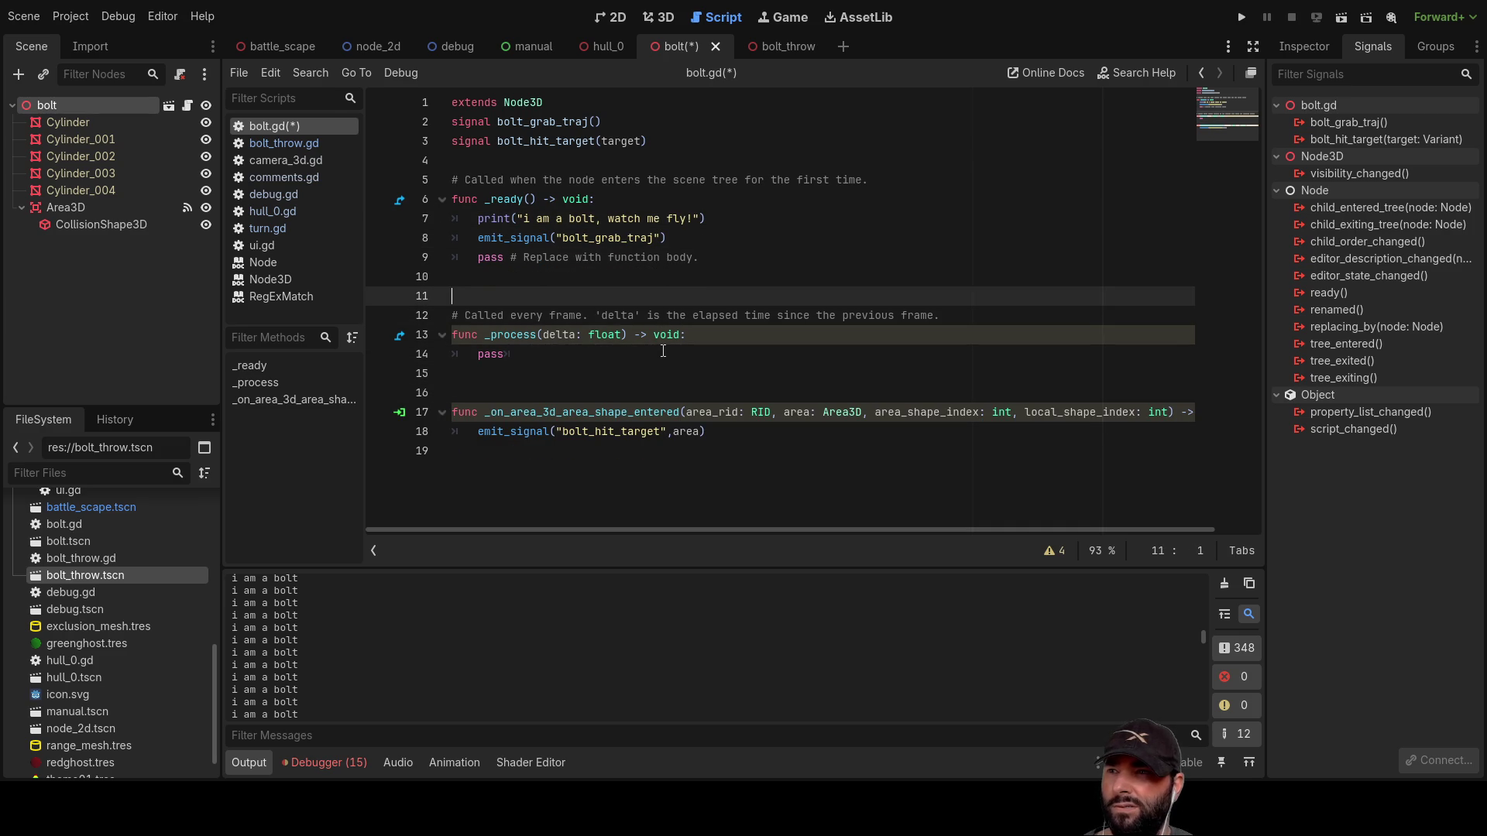
pyautogui.moveTo(707, 251); pyautogui.dragTo(398, 266)
pyautogui.moveTo(700, 257); pyautogui.dragTo(452, 258)
pyautogui.press('BackSpace')
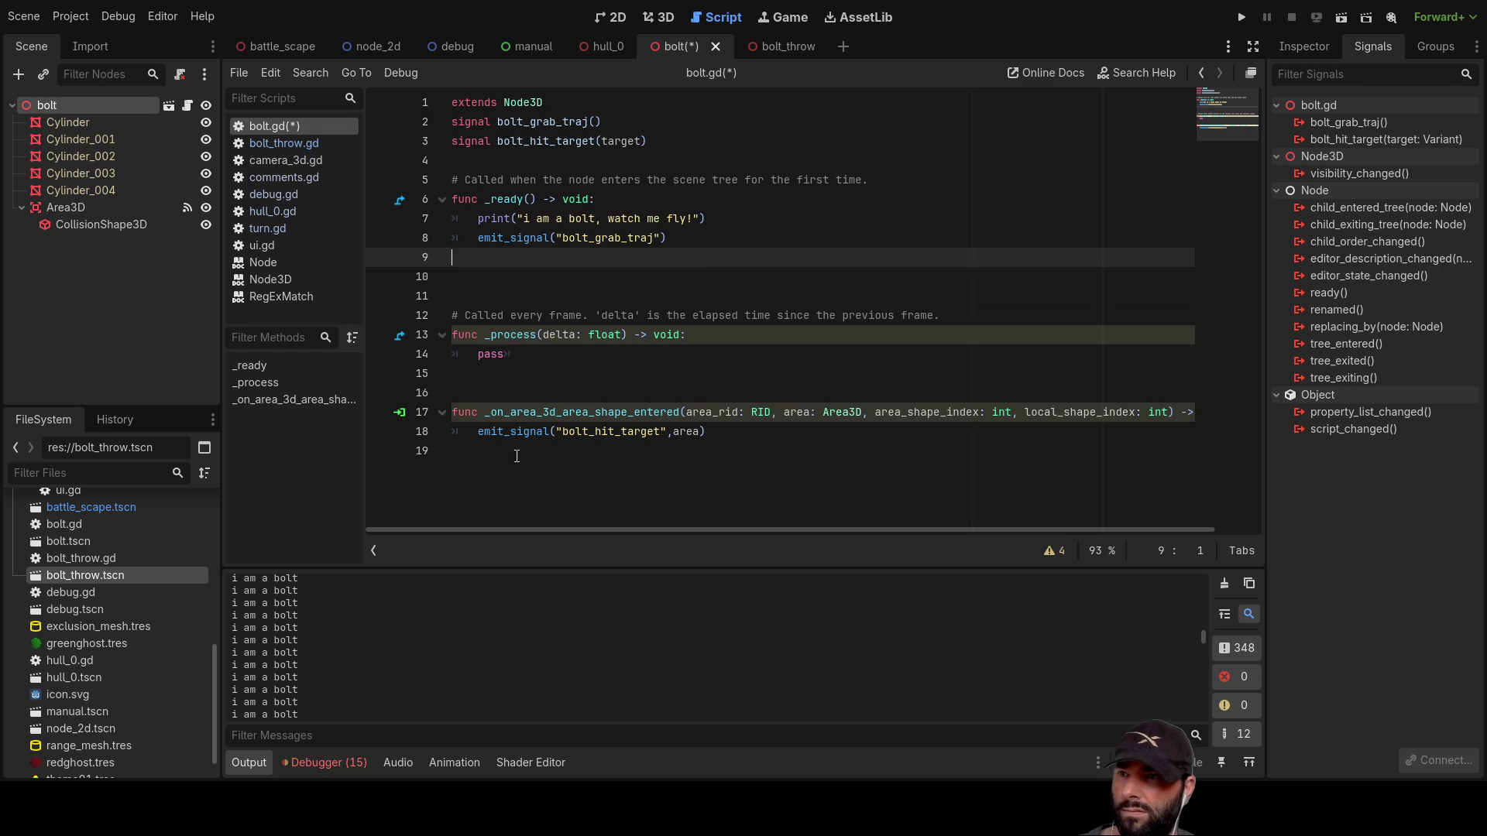
pyautogui.click(479, 434)
# Step: Add print("i`m a bolt and i hit somthing!") above the hit emit and save bolt.gd
pyautogui.hotkey('ctrl', 'shift', 'Return')
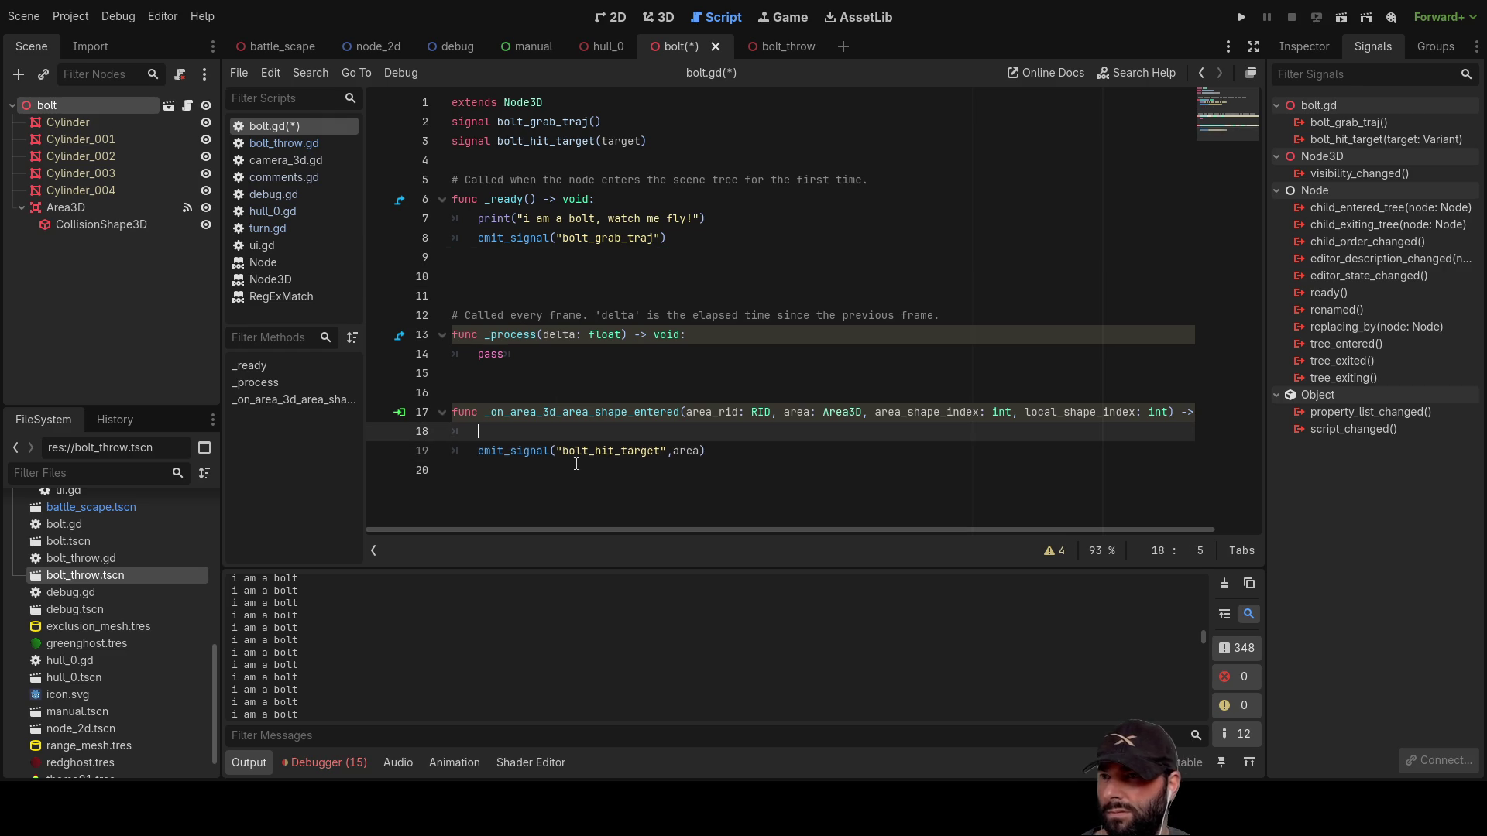
pyautogui.write('print')
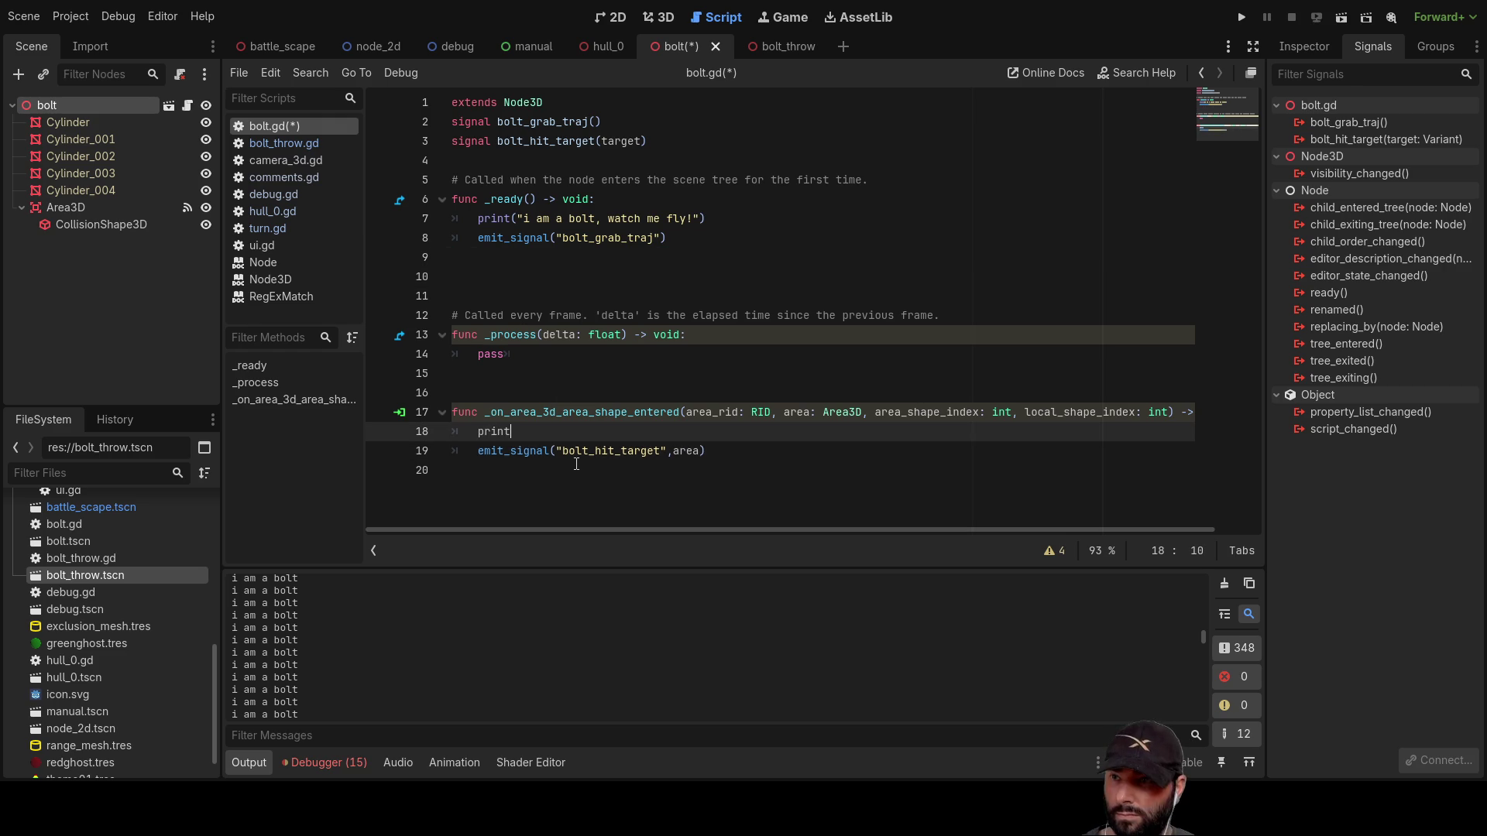
pyautogui.write('("')
pyautogui.write('i`m a bo')
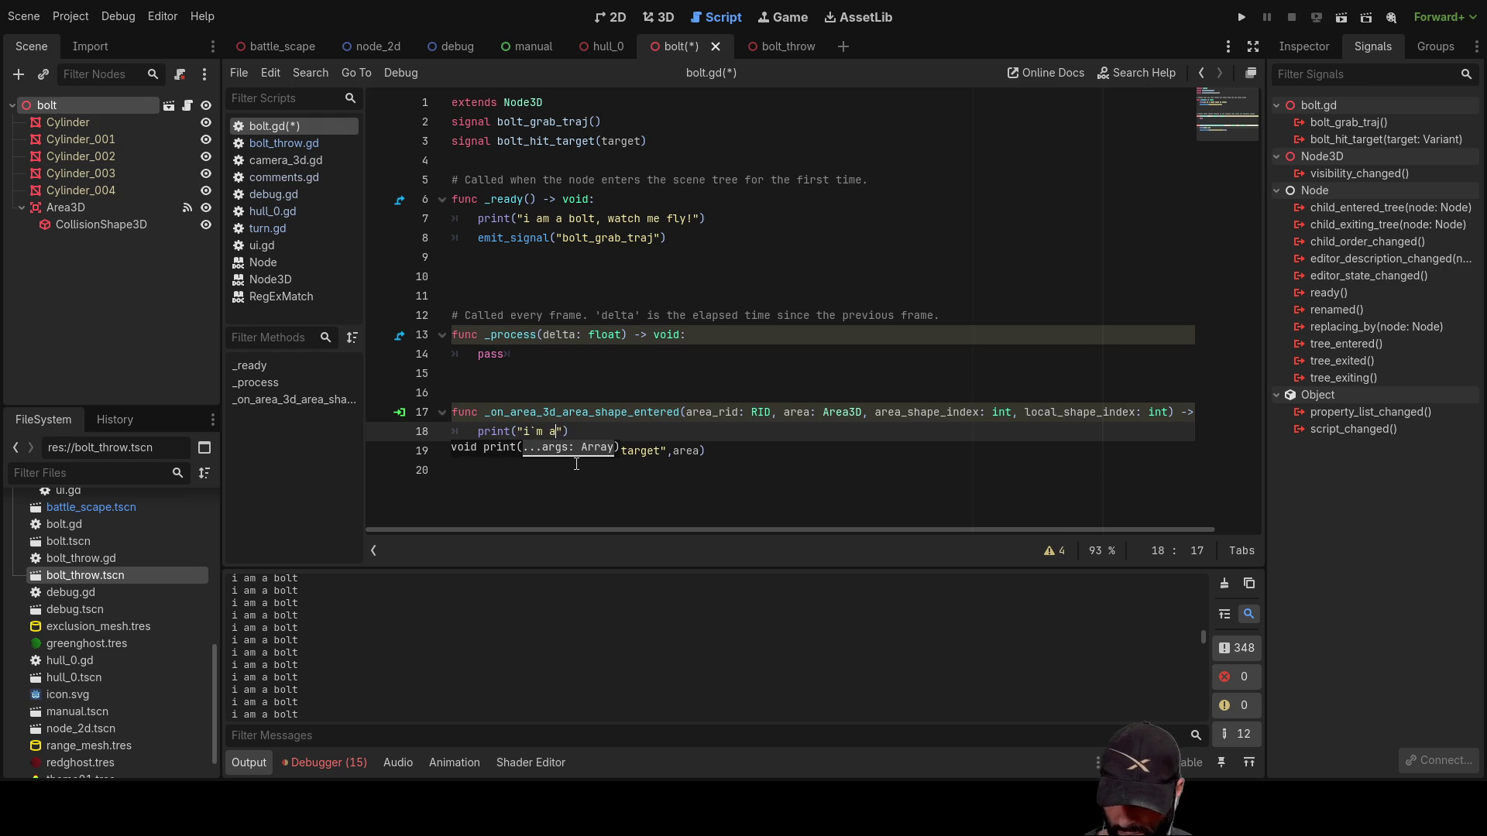
pyautogui.write('lt and i hit ')
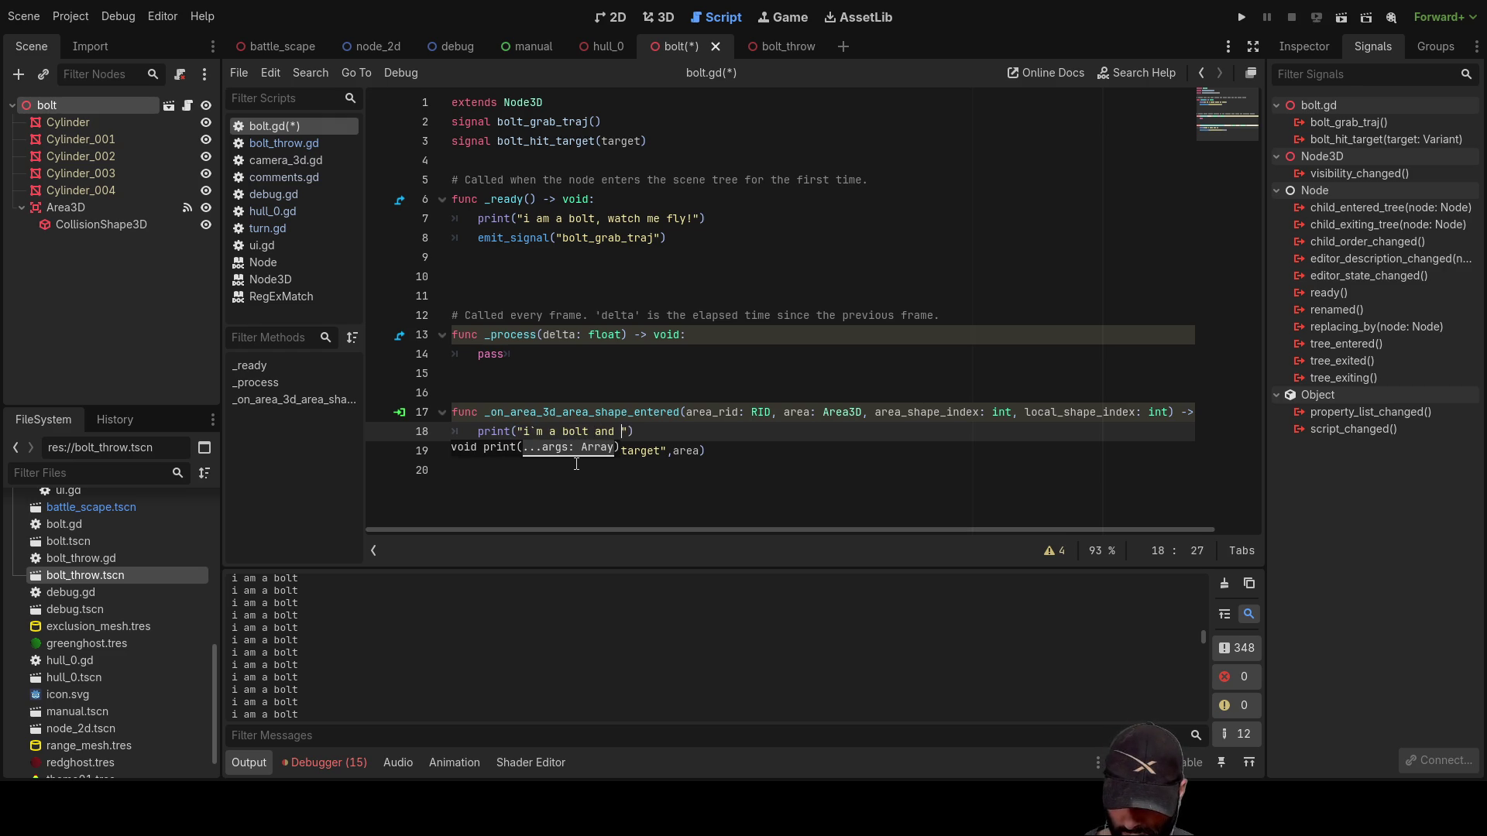
pyautogui.write('somthing')
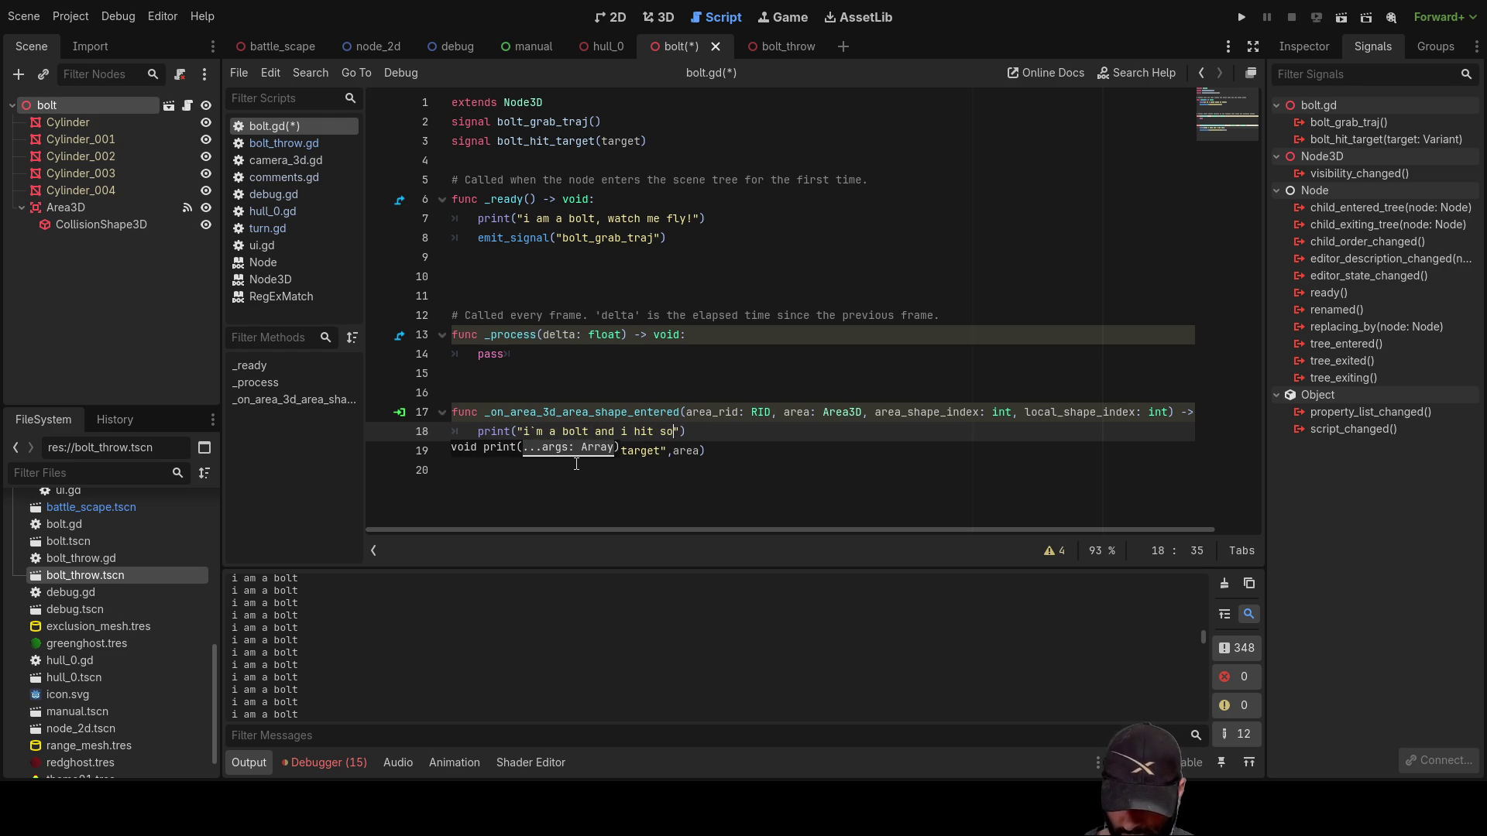
pyautogui.write('!')
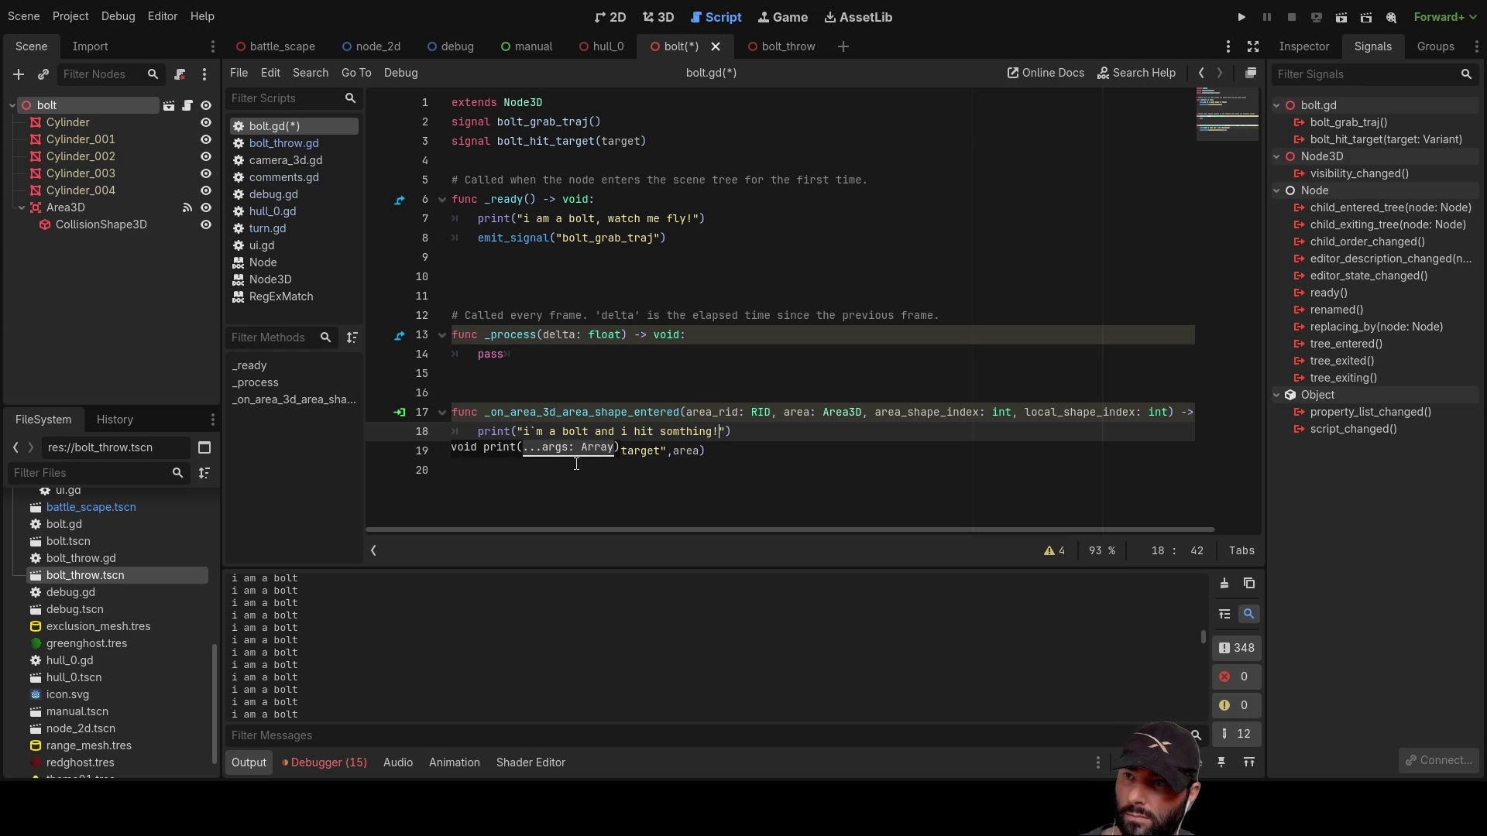
pyautogui.click(588, 474)
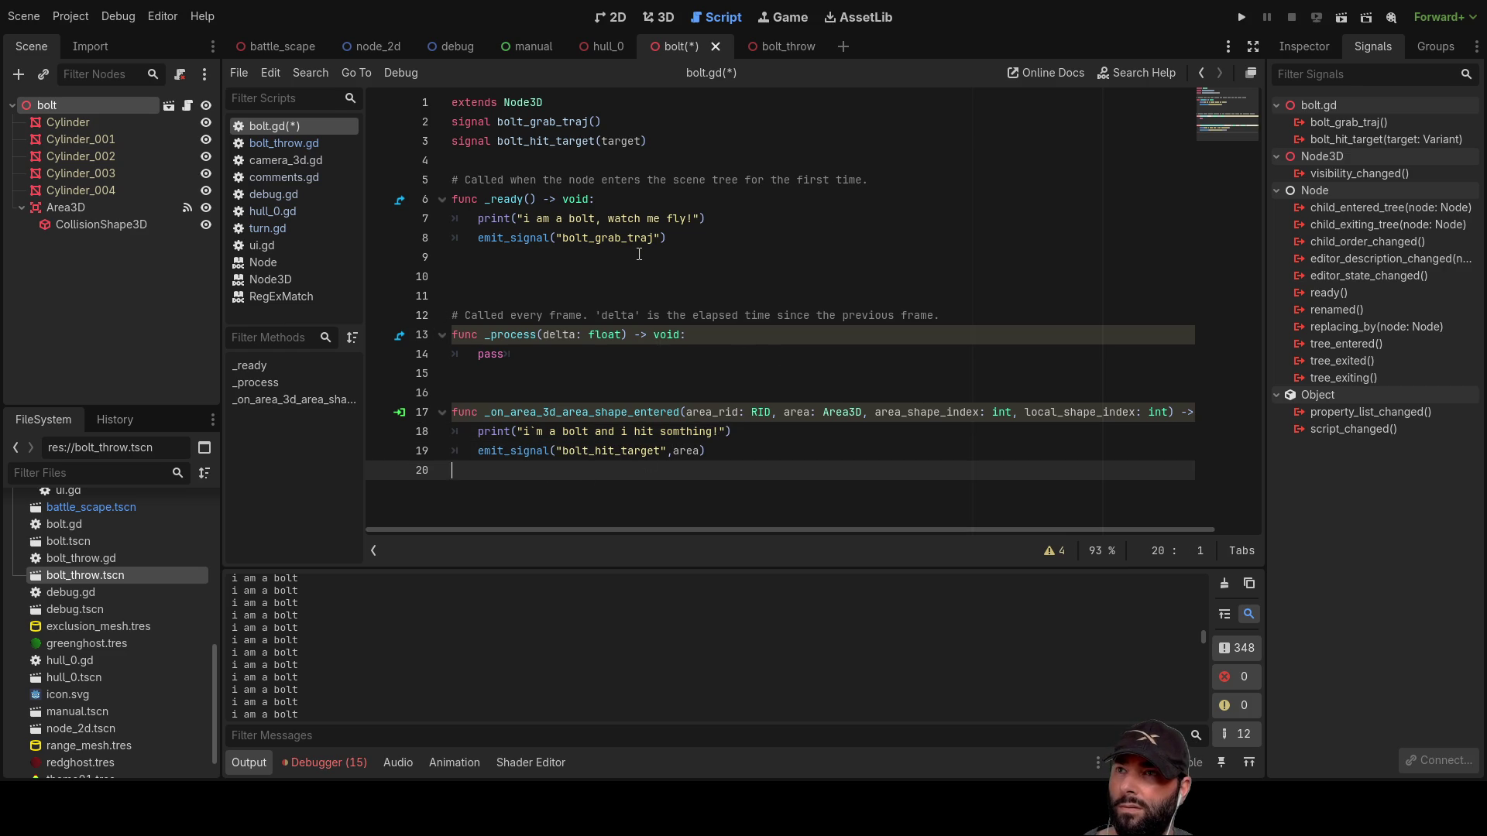
pyautogui.hotkey('ctrl', 's')
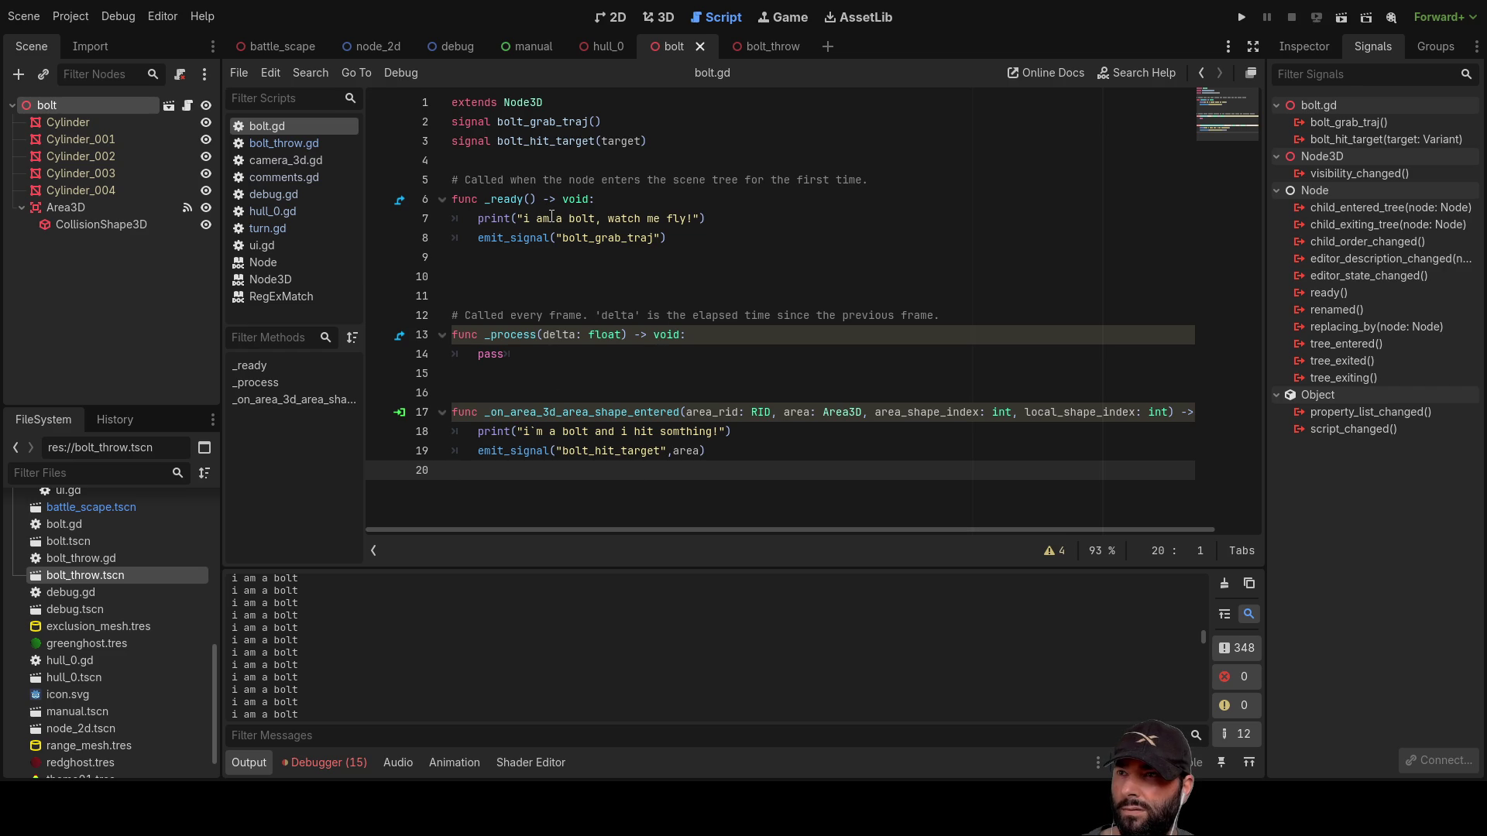
# Step: Look up the bolt_grab_traj signal, then add a blank line below line 25 of bolt_throw.gd
pyautogui.doubleClick(549, 120)
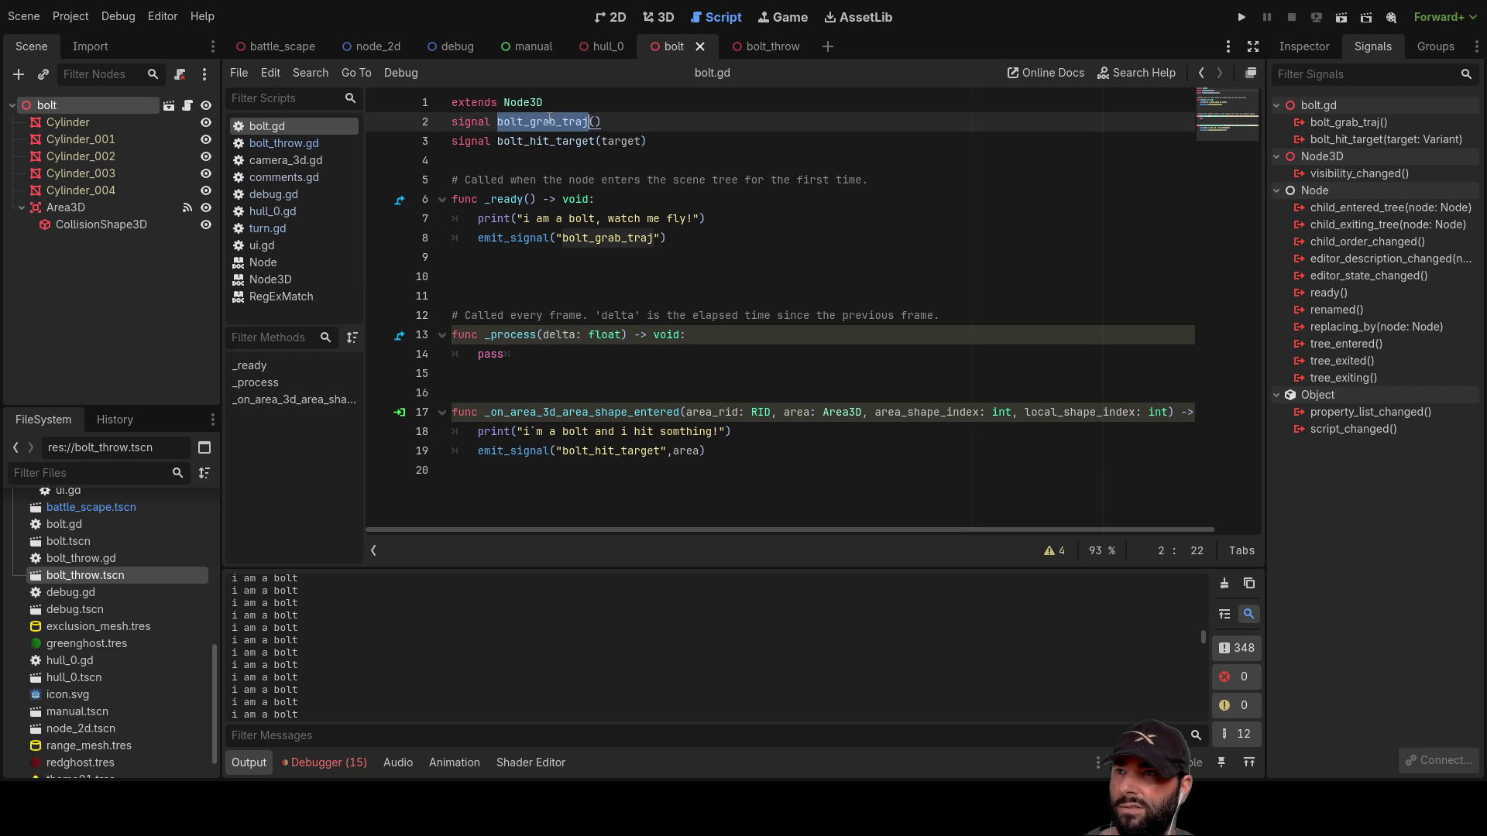
pyautogui.click(1348, 124)
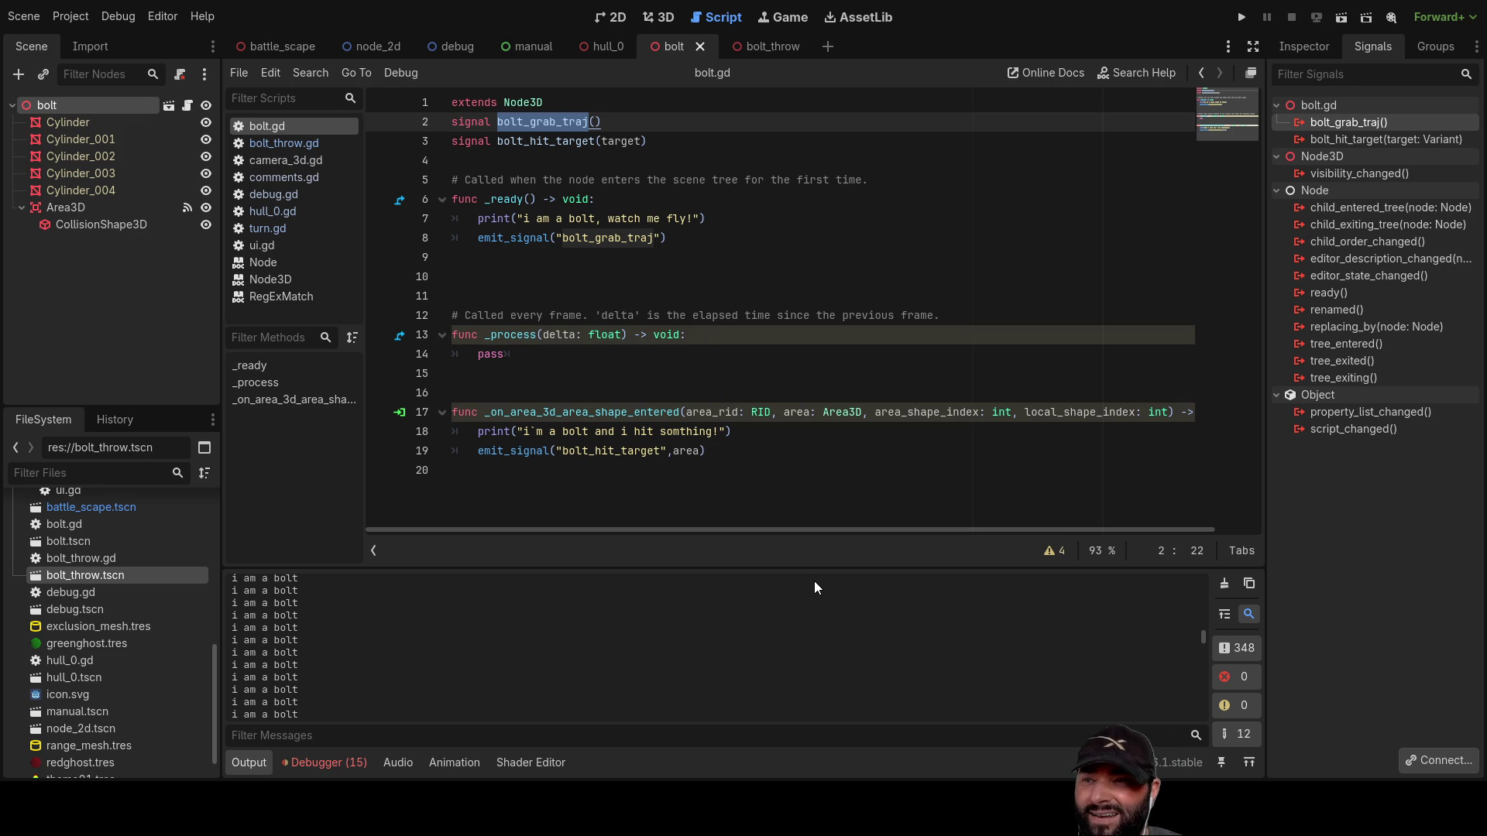
pyautogui.click(757, 46)
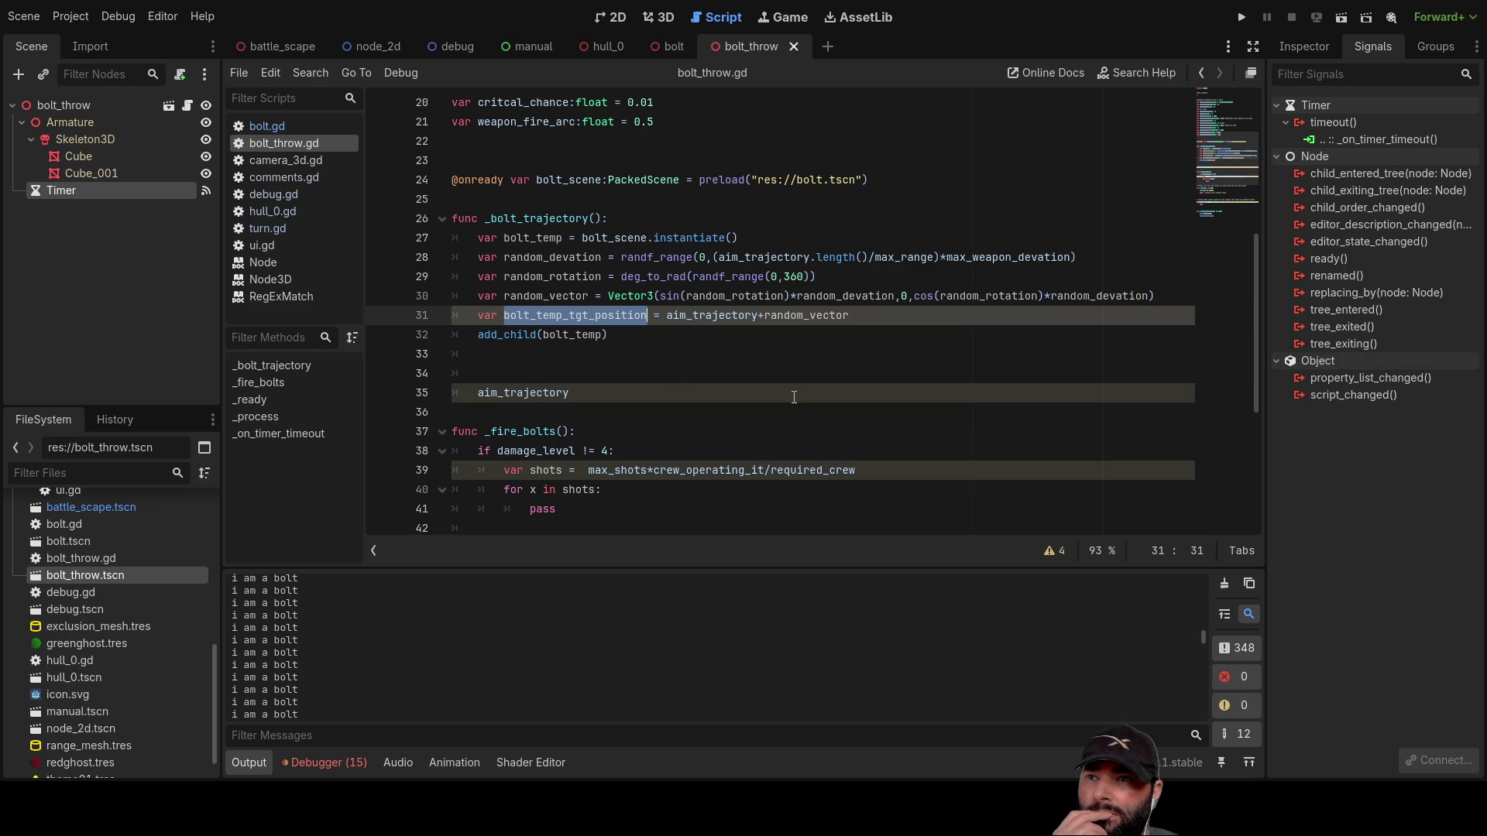
pyautogui.click(500, 199)
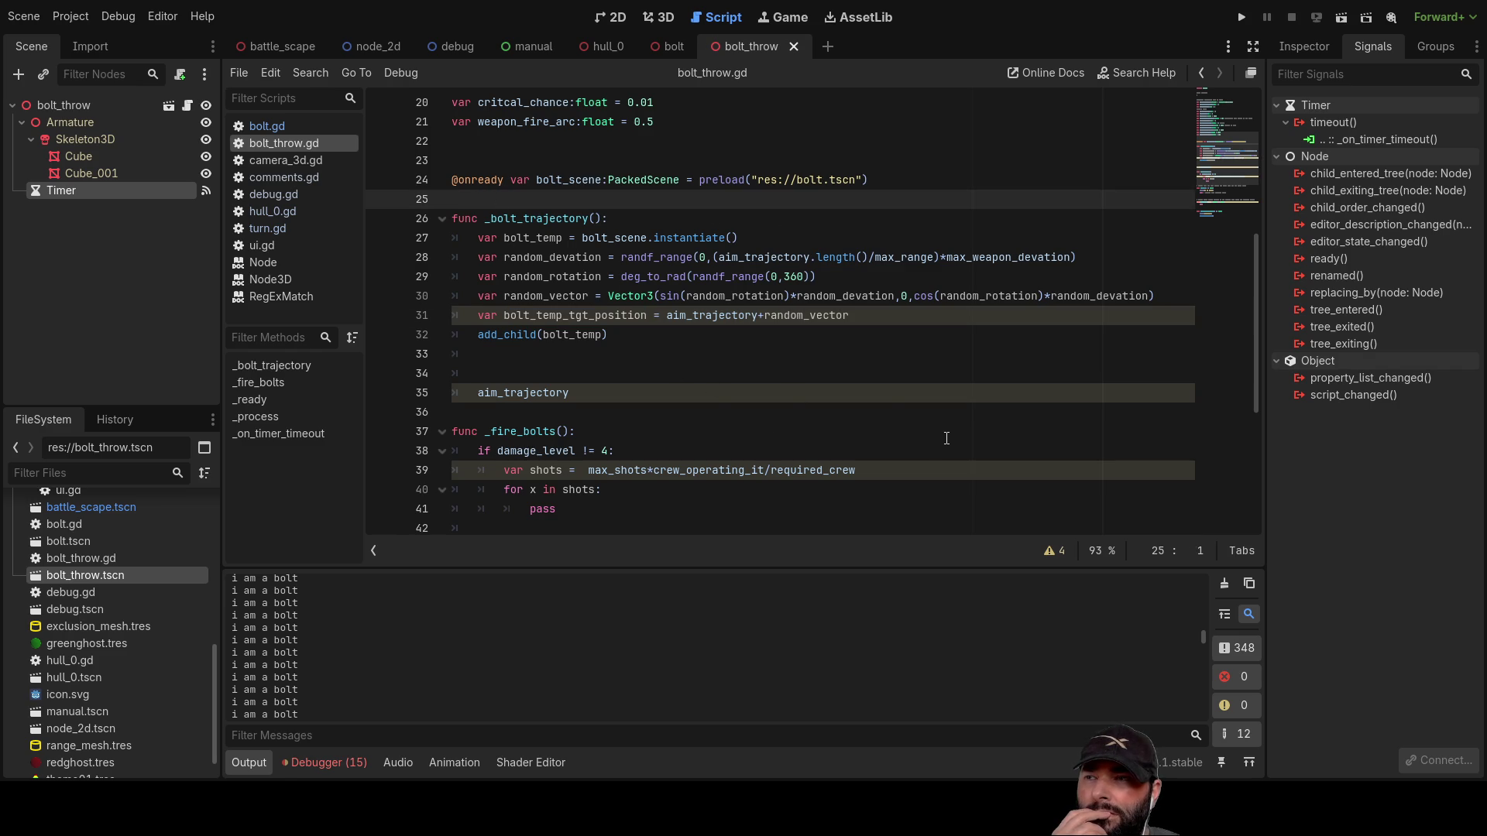
pyautogui.hotkey('ctrl', 'shift', 'Return')
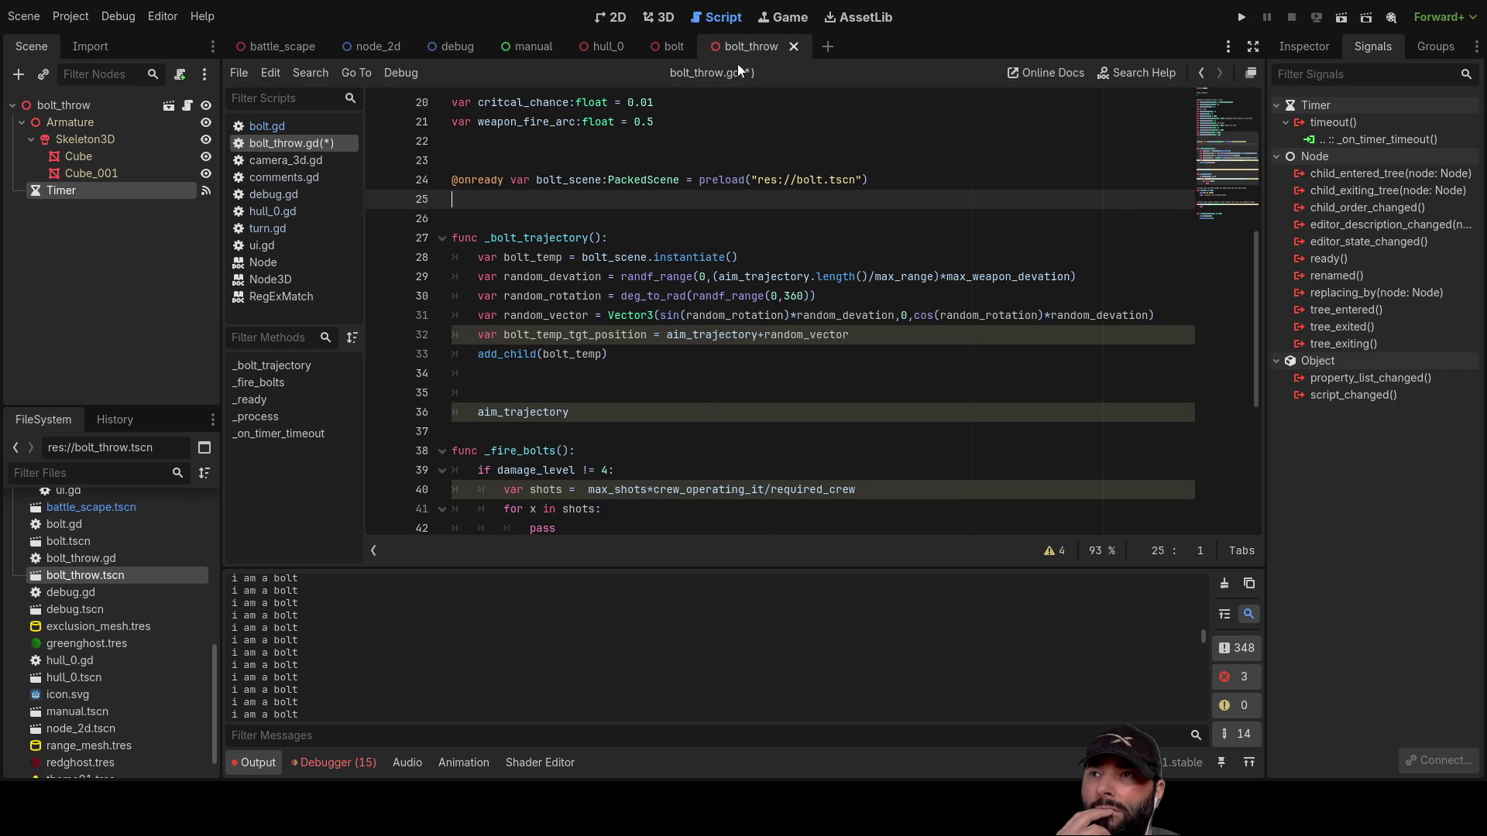
pyautogui.click(668, 45)
pyautogui.click(483, 147)
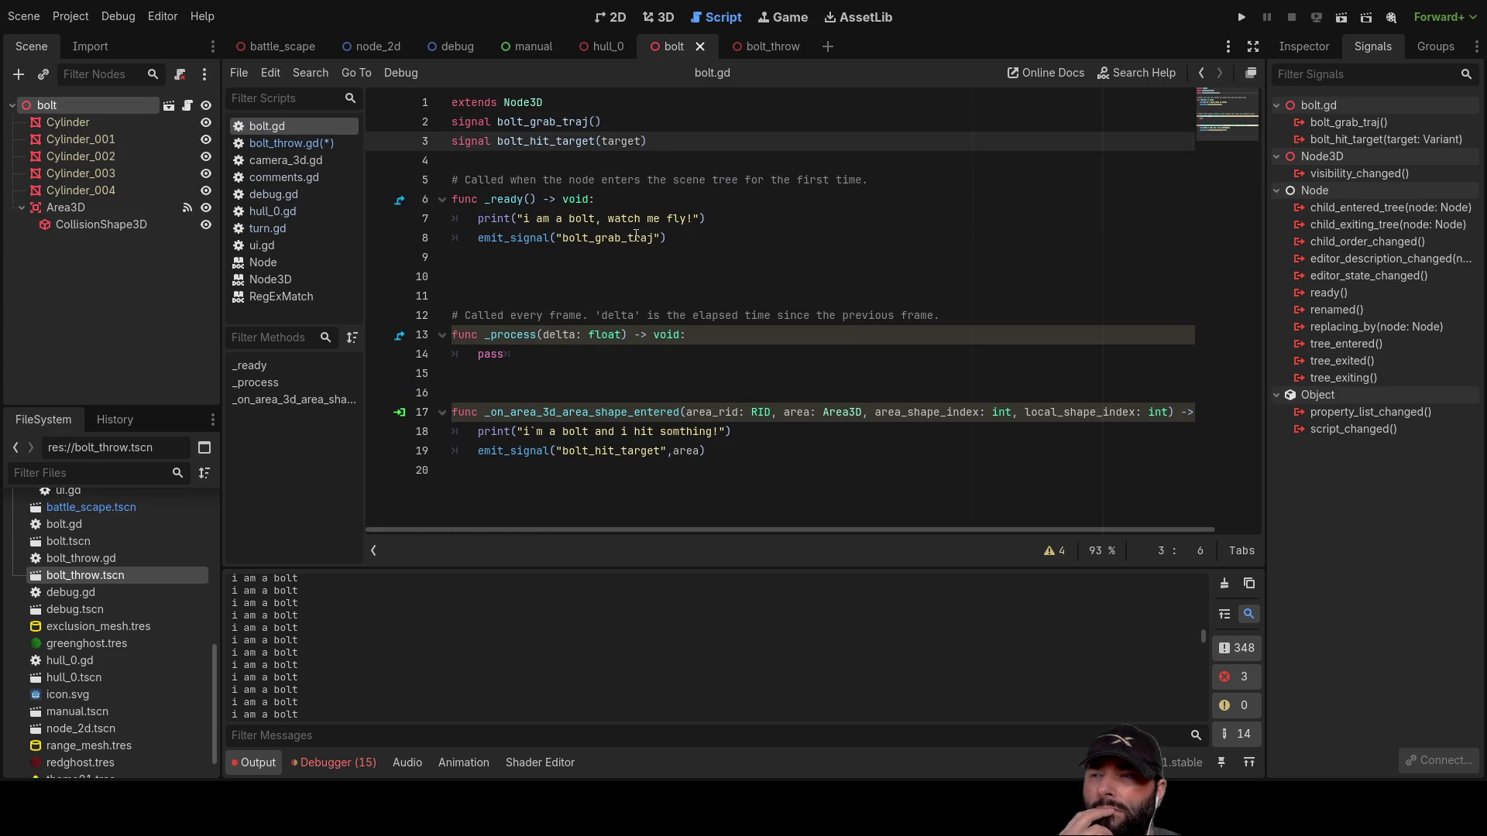
pyautogui.click(619, 265)
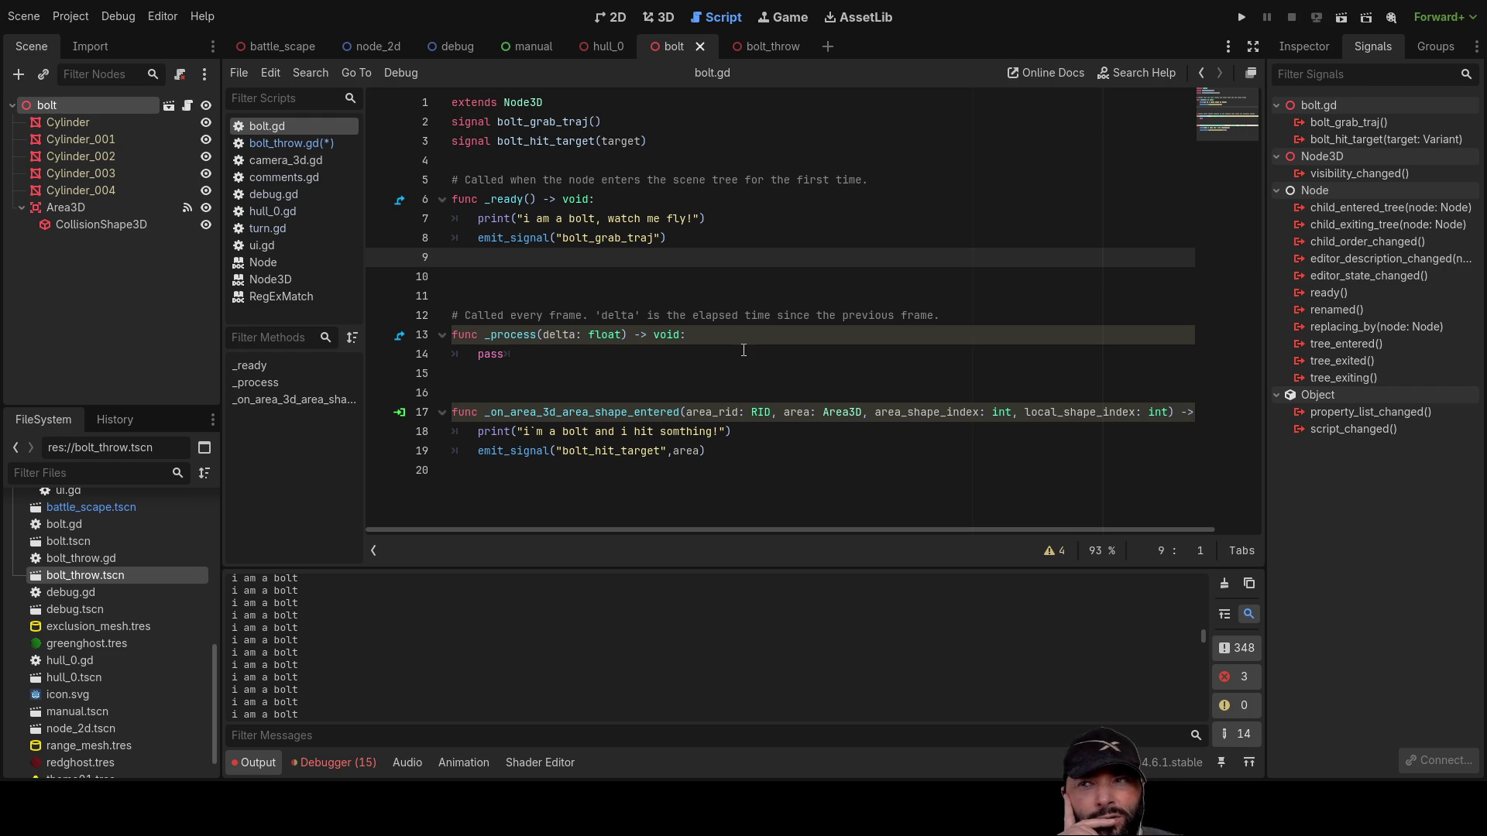
pyautogui.click(507, 164)
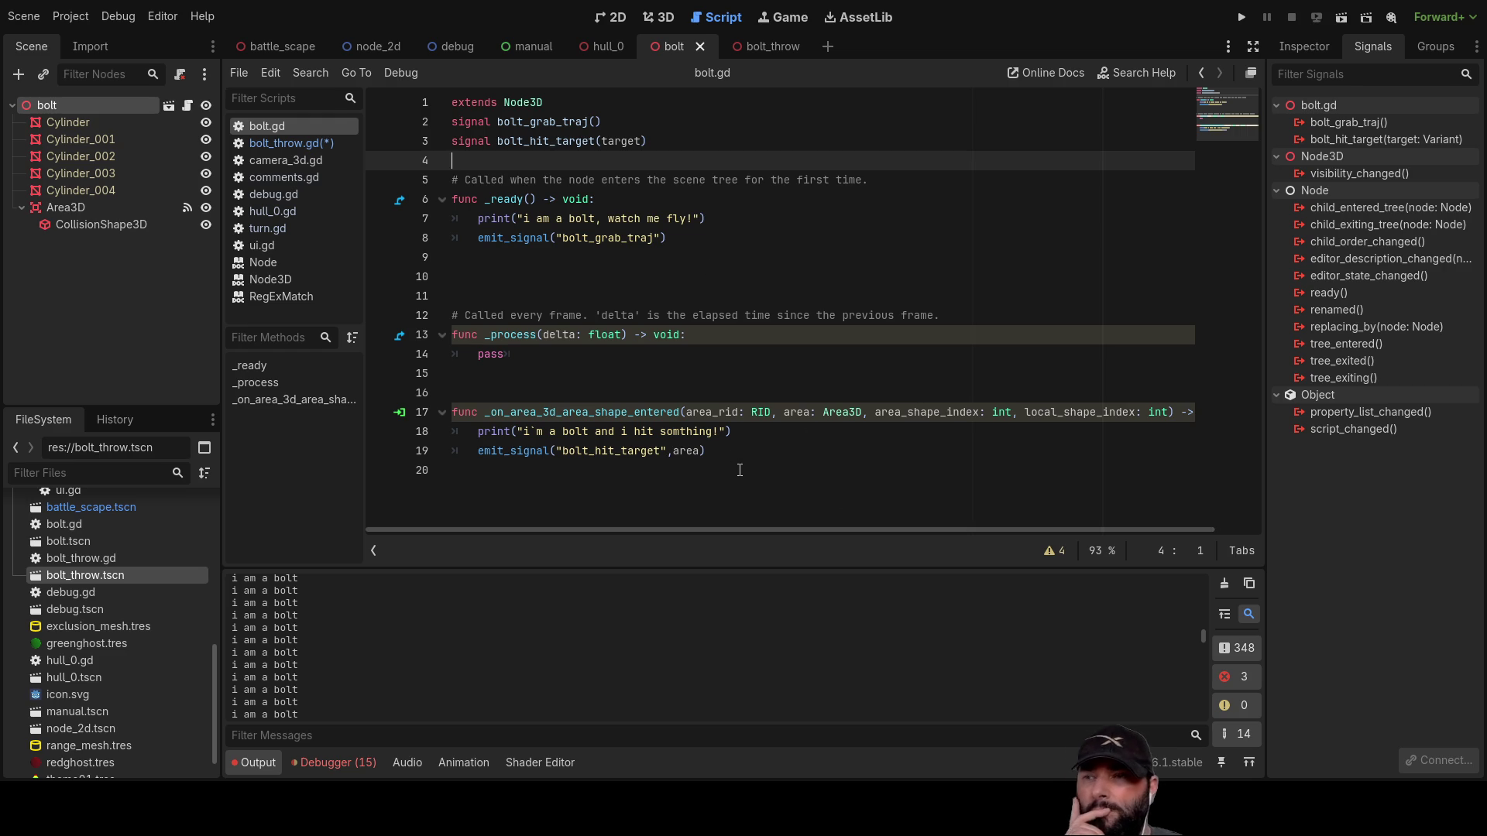
pyautogui.press('Down')
pyautogui.press('Down')
pyautogui.press('Down')
pyautogui.press('Down')
pyautogui.press('Down')
pyautogui.press('Down')
pyautogui.press('Up')
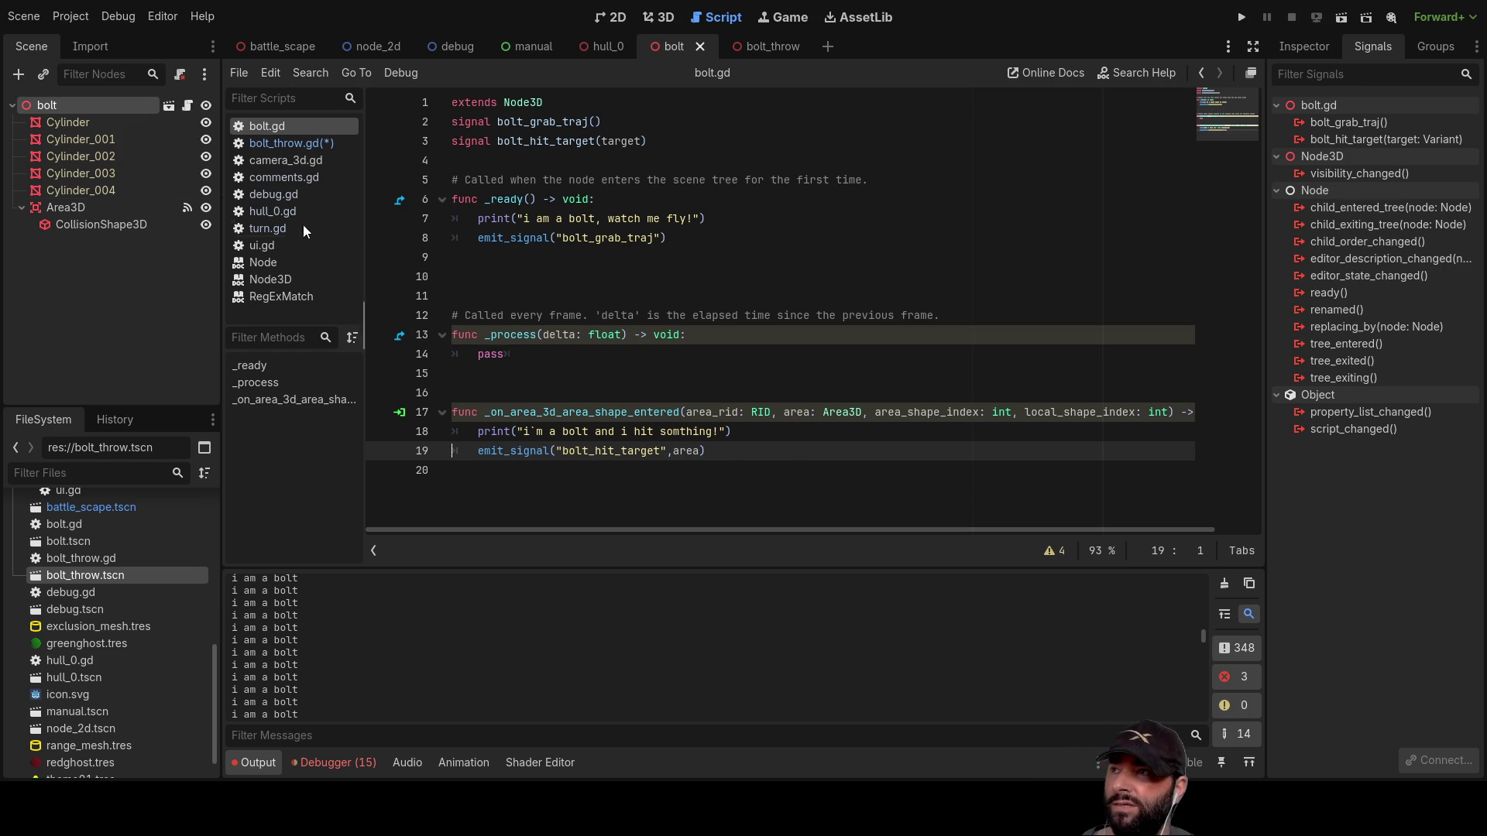
pyautogui.click(1365, 140)
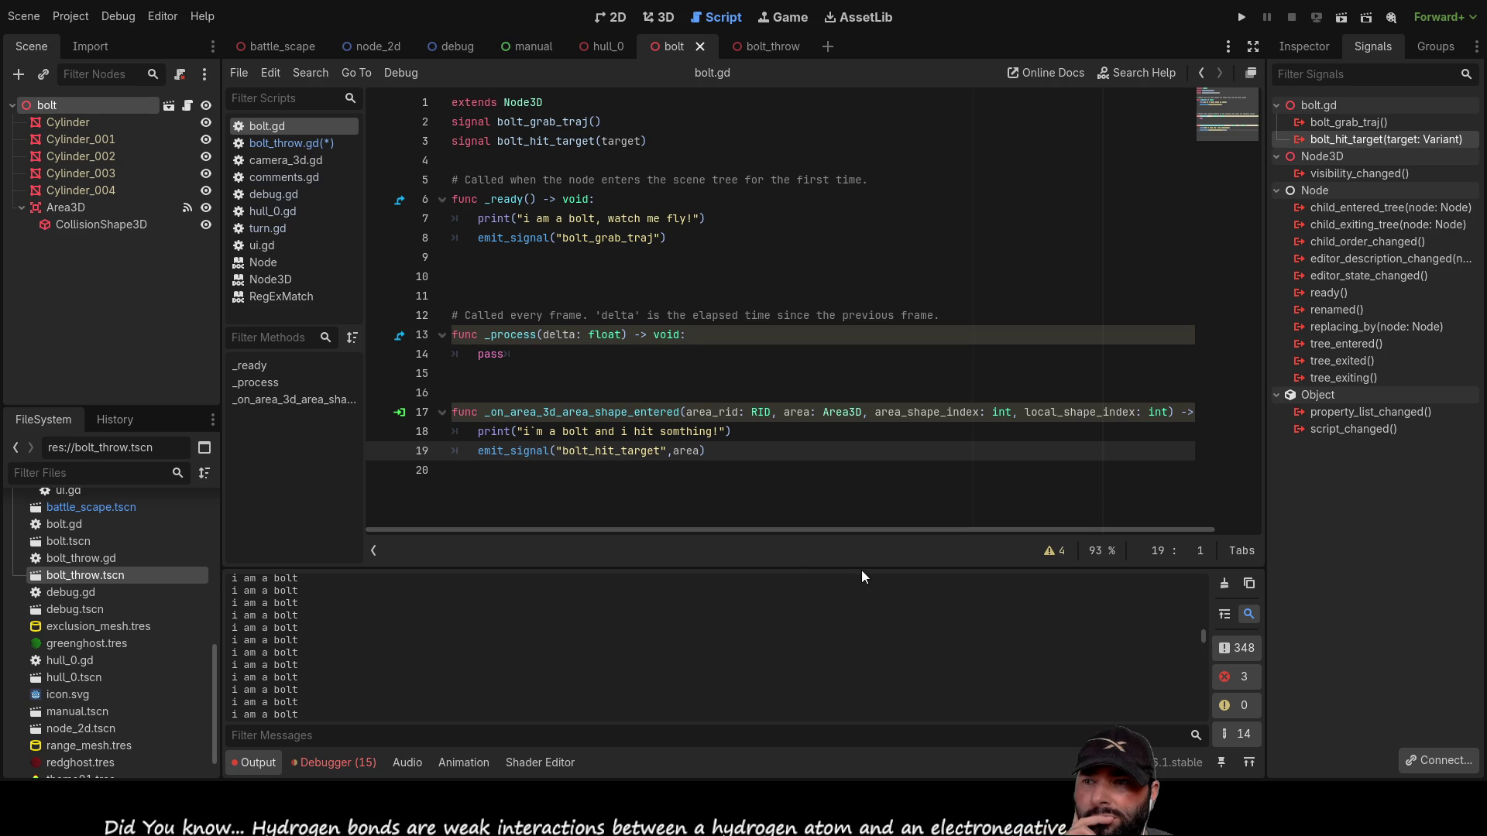
pyautogui.click(655, 354)
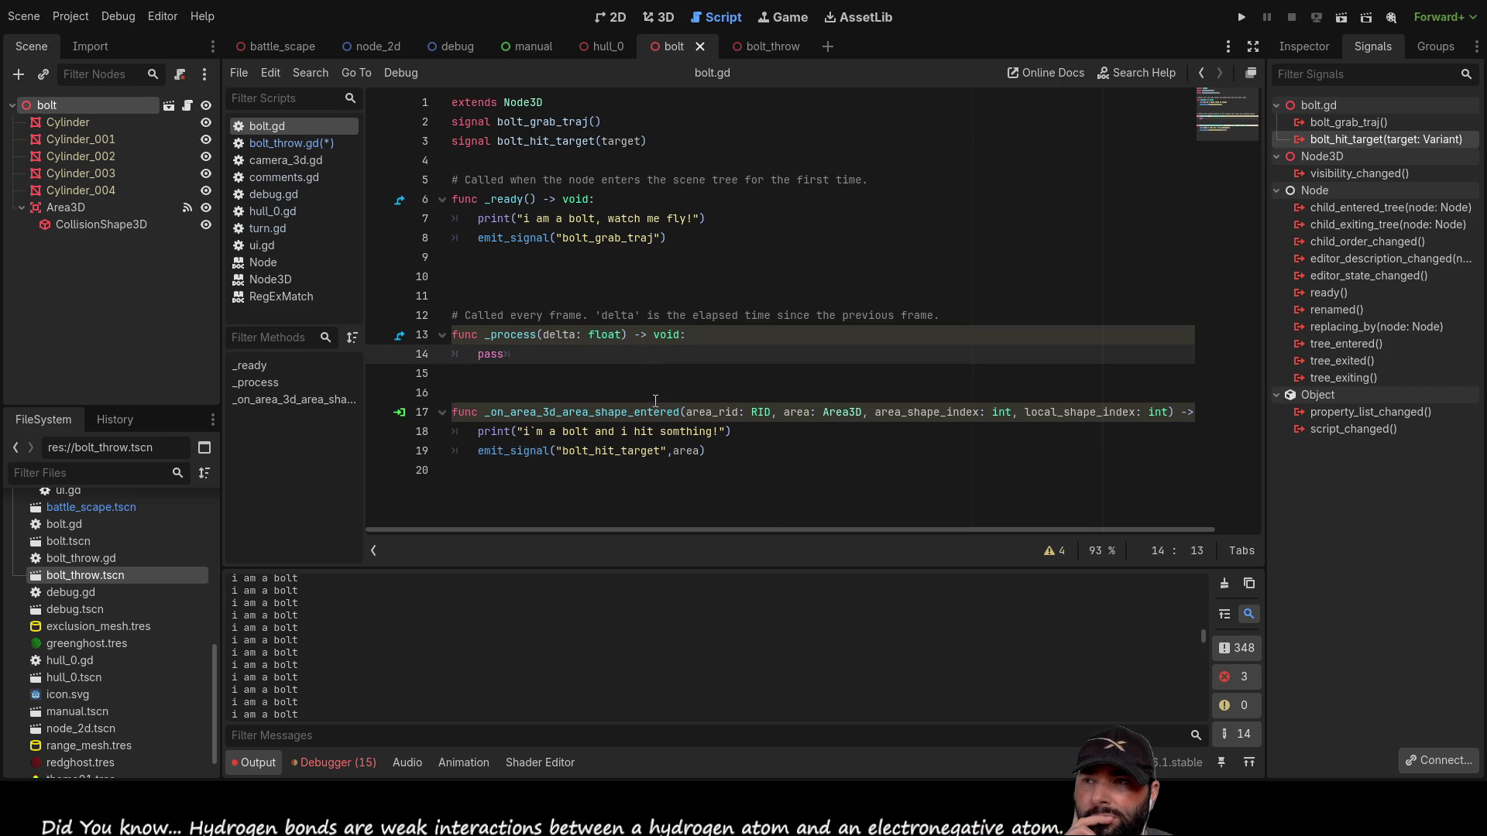
pyautogui.click(544, 256)
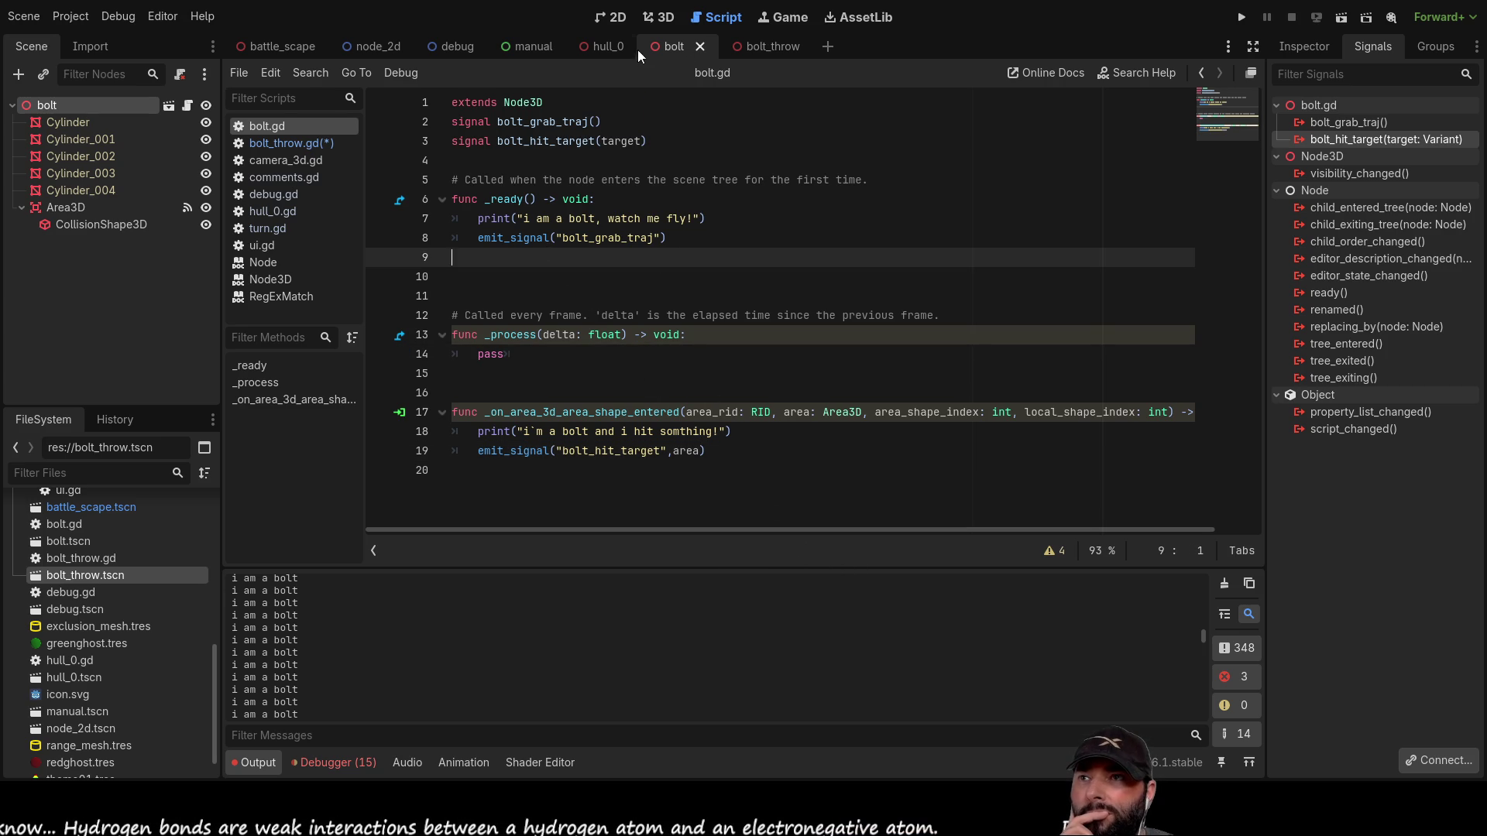
pyautogui.click(782, 46)
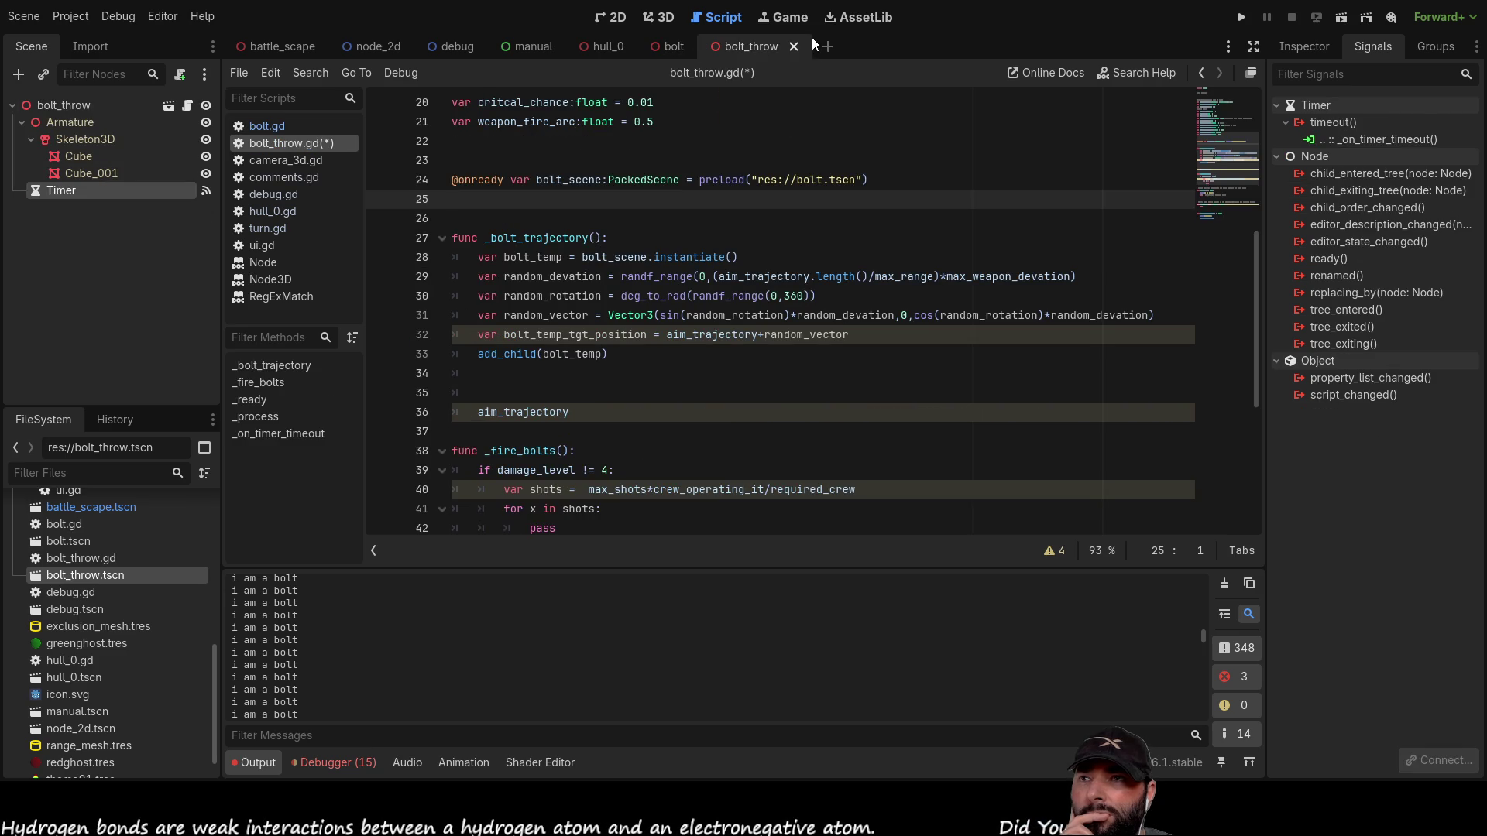
# Step: Insert a blank line above add_child(bolt_temp) on line 33 of bolt_throw.gd
pyautogui.scroll(2, 655, 371)
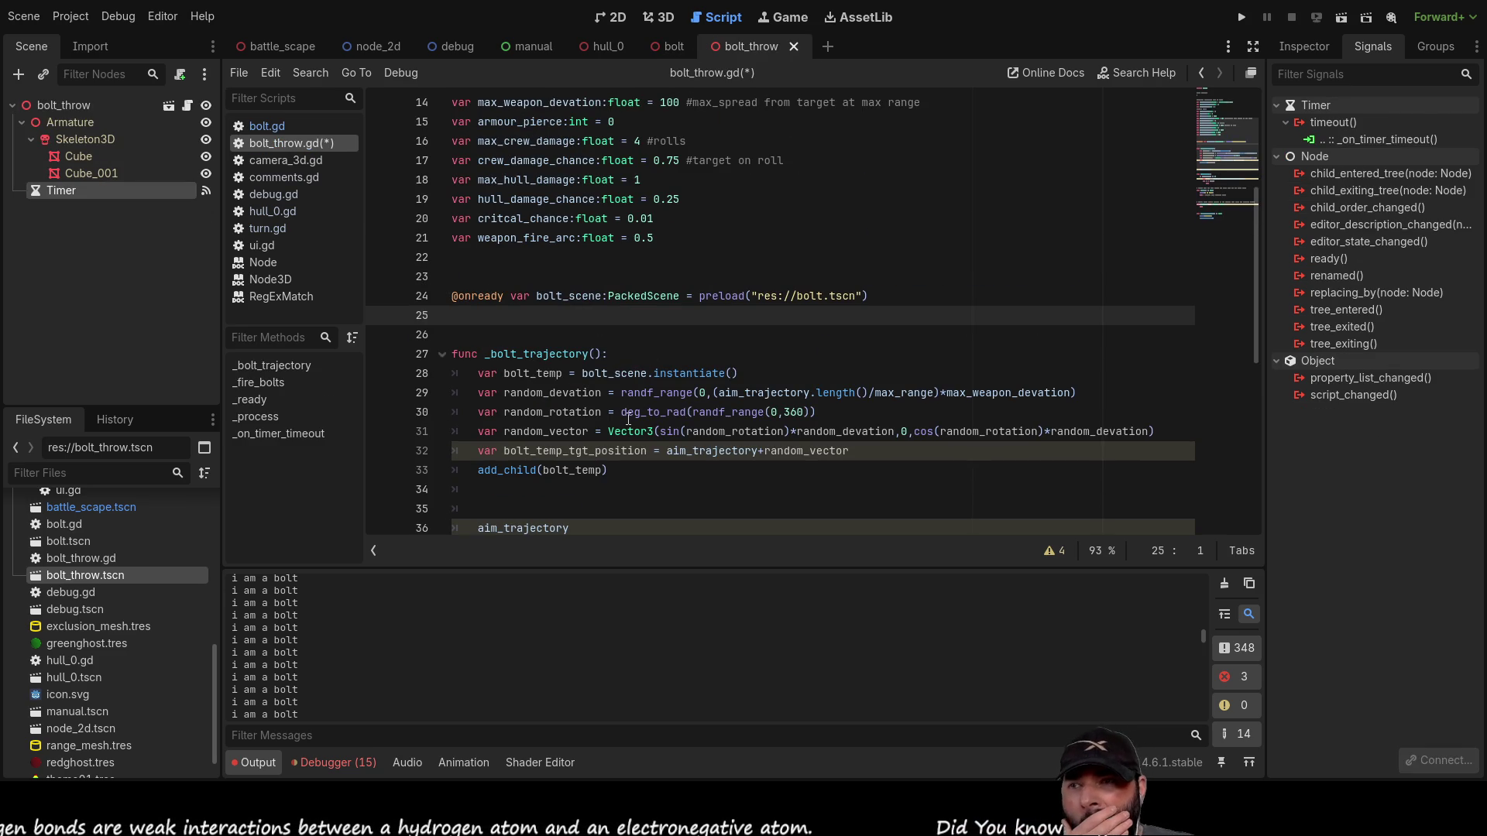
pyautogui.scroll(-3, 627, 415)
pyautogui.click(754, 340)
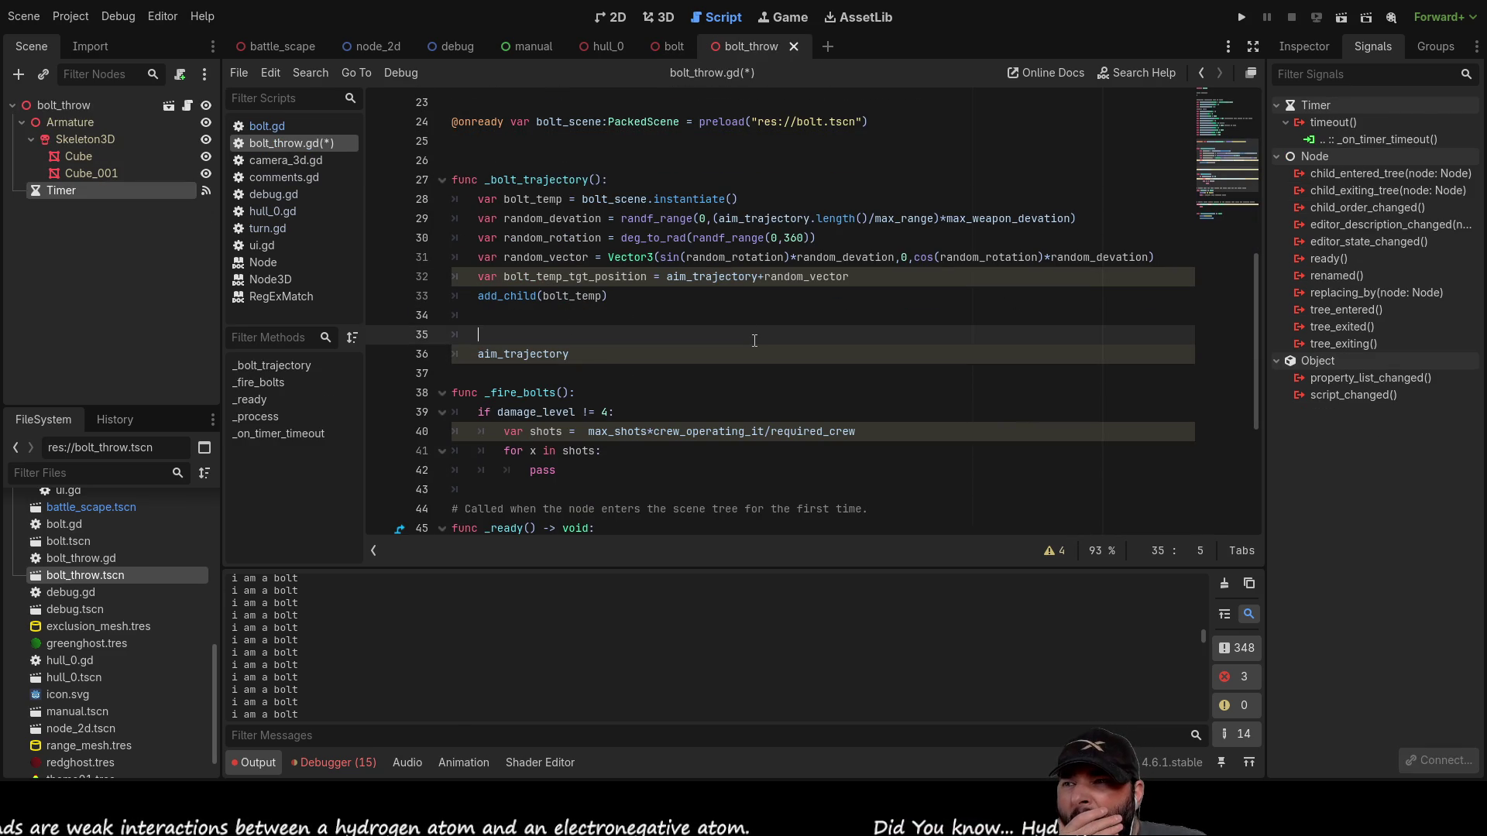
pyautogui.press('Up')
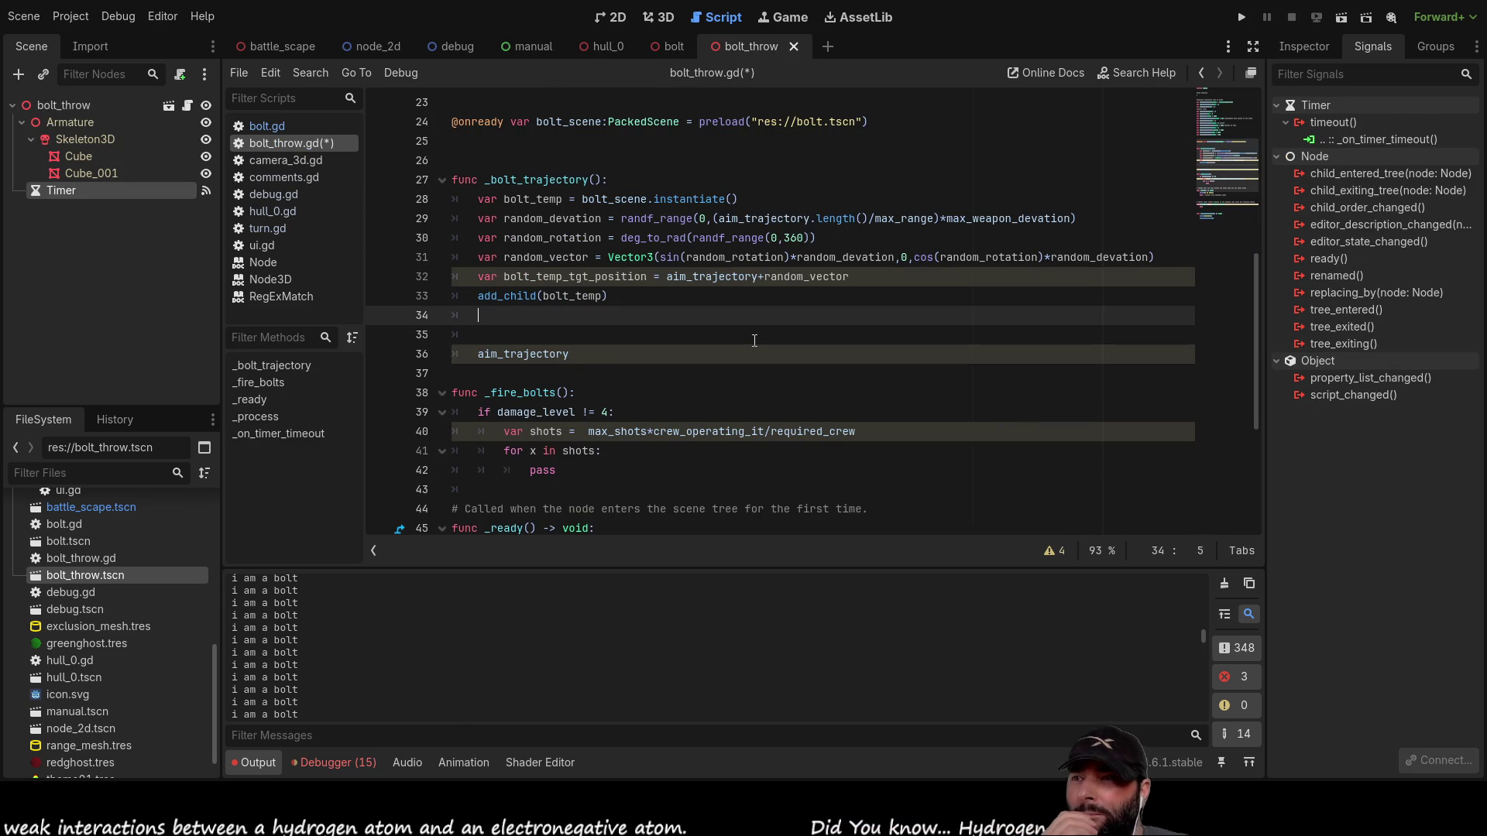
pyautogui.press('Up')
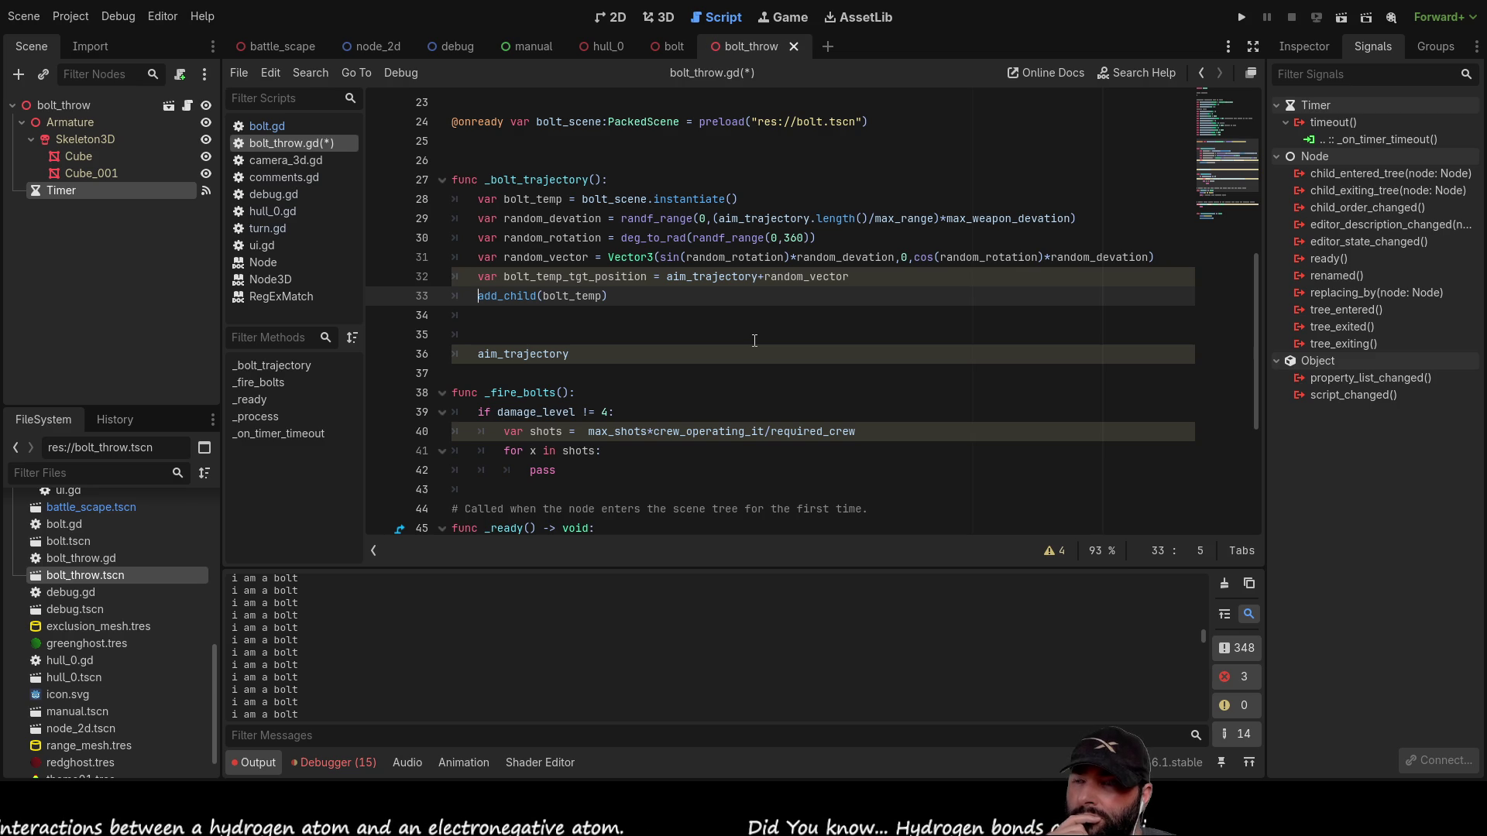
pyautogui.hotkey('ctrl', 'shift', 'Return')
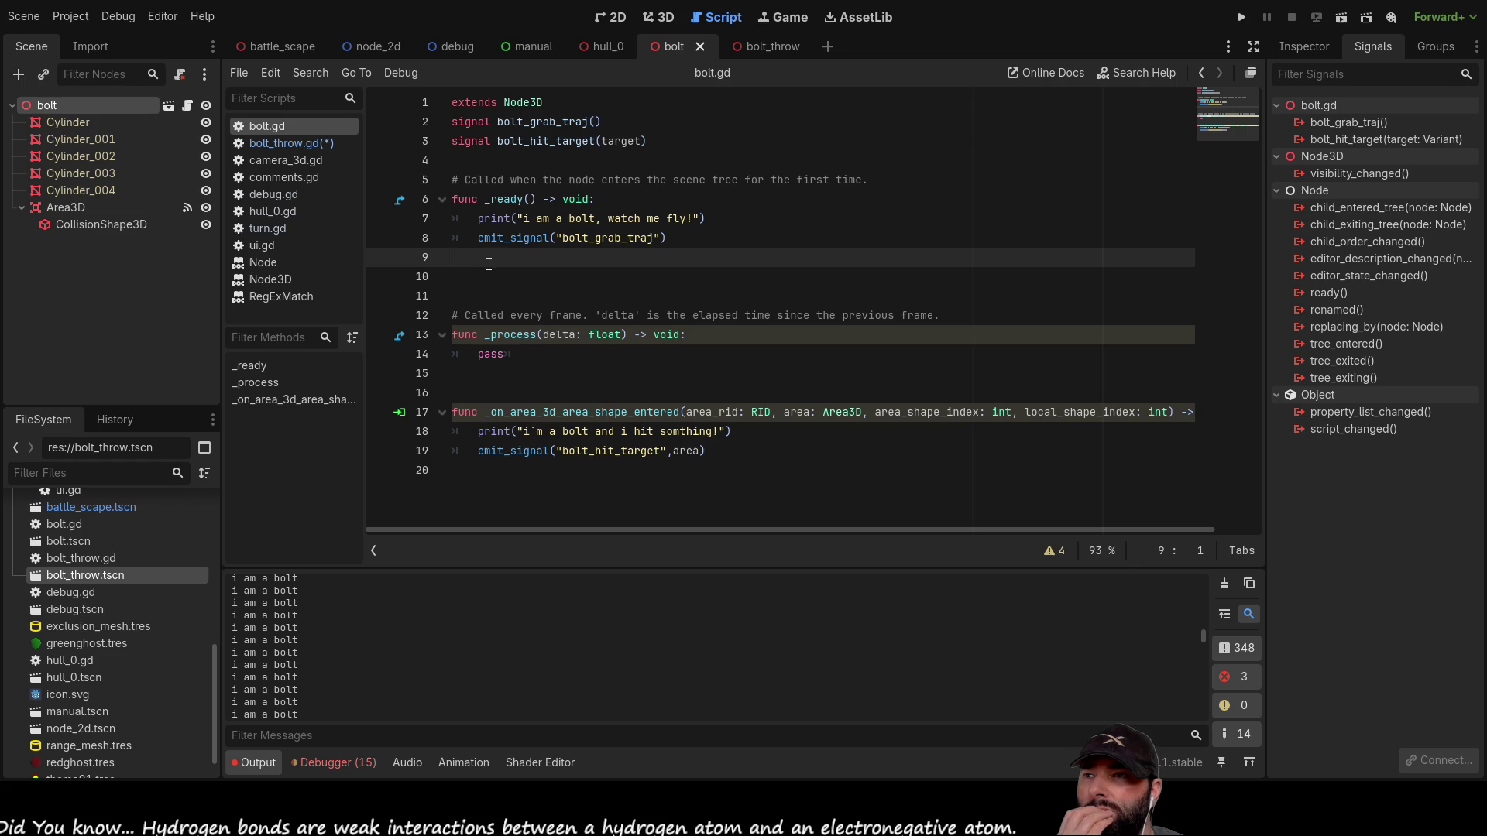
pyautogui.click(480, 244)
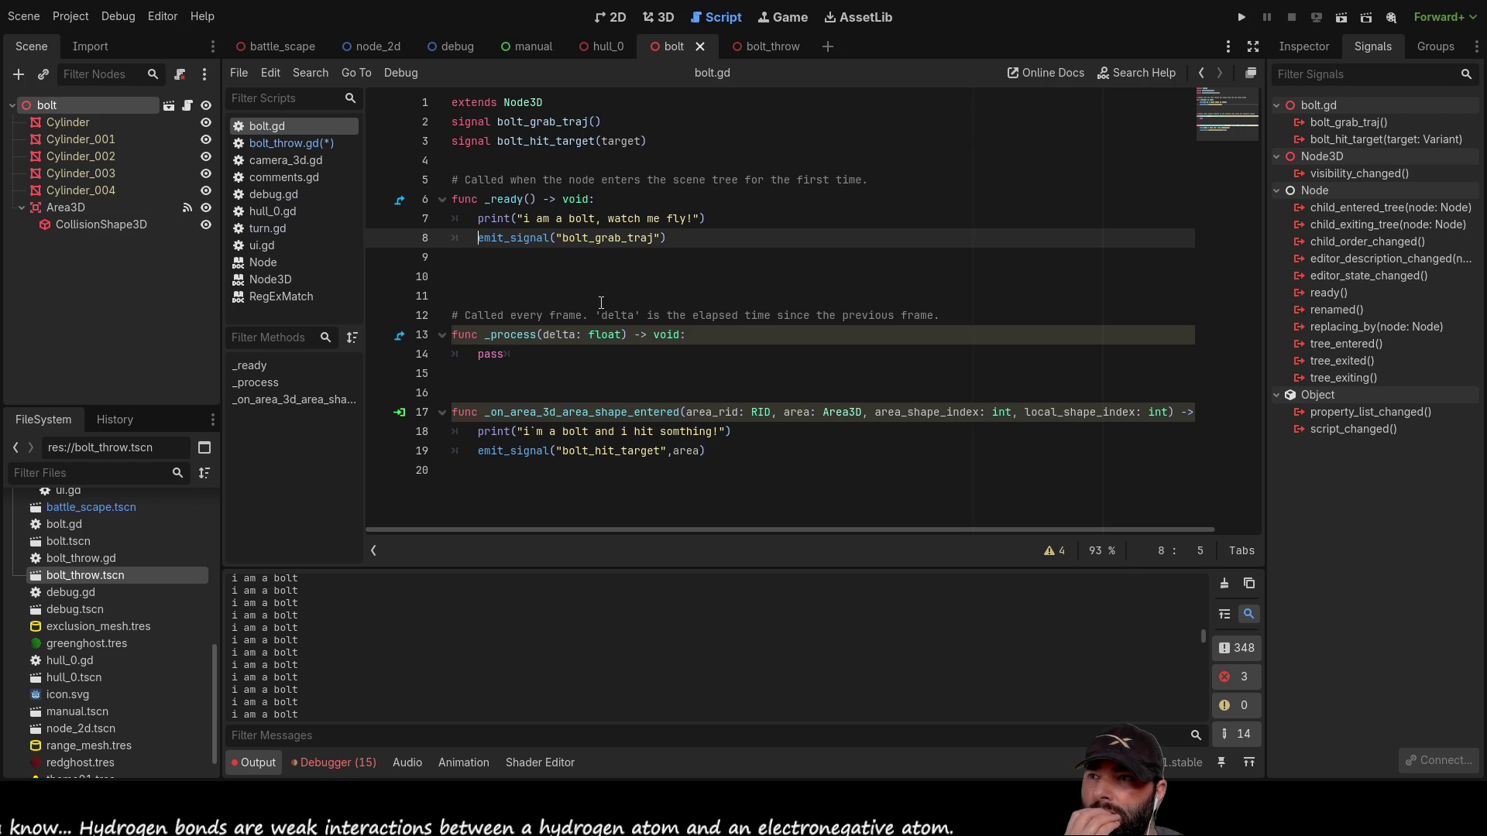
# Step: Add NodePath on a new line above emit_signal in _ready and open its class documentation
pyautogui.press('Return')
pyautogui.press('Up')
pyautogui.write('node')
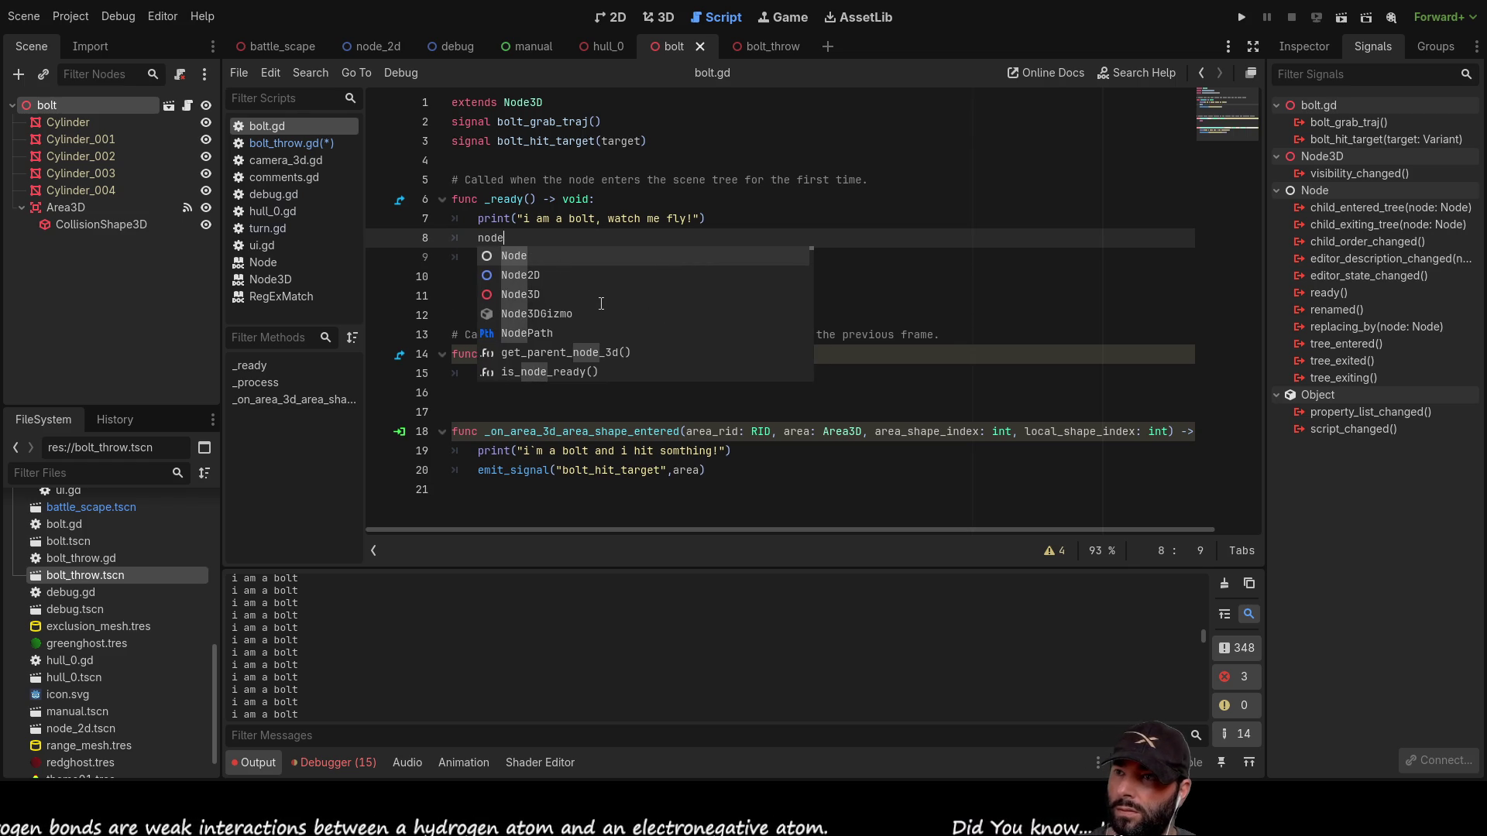
pyautogui.press('Down')
pyautogui.press('Down')
pyautogui.press('Down')
pyautogui.press('Return')
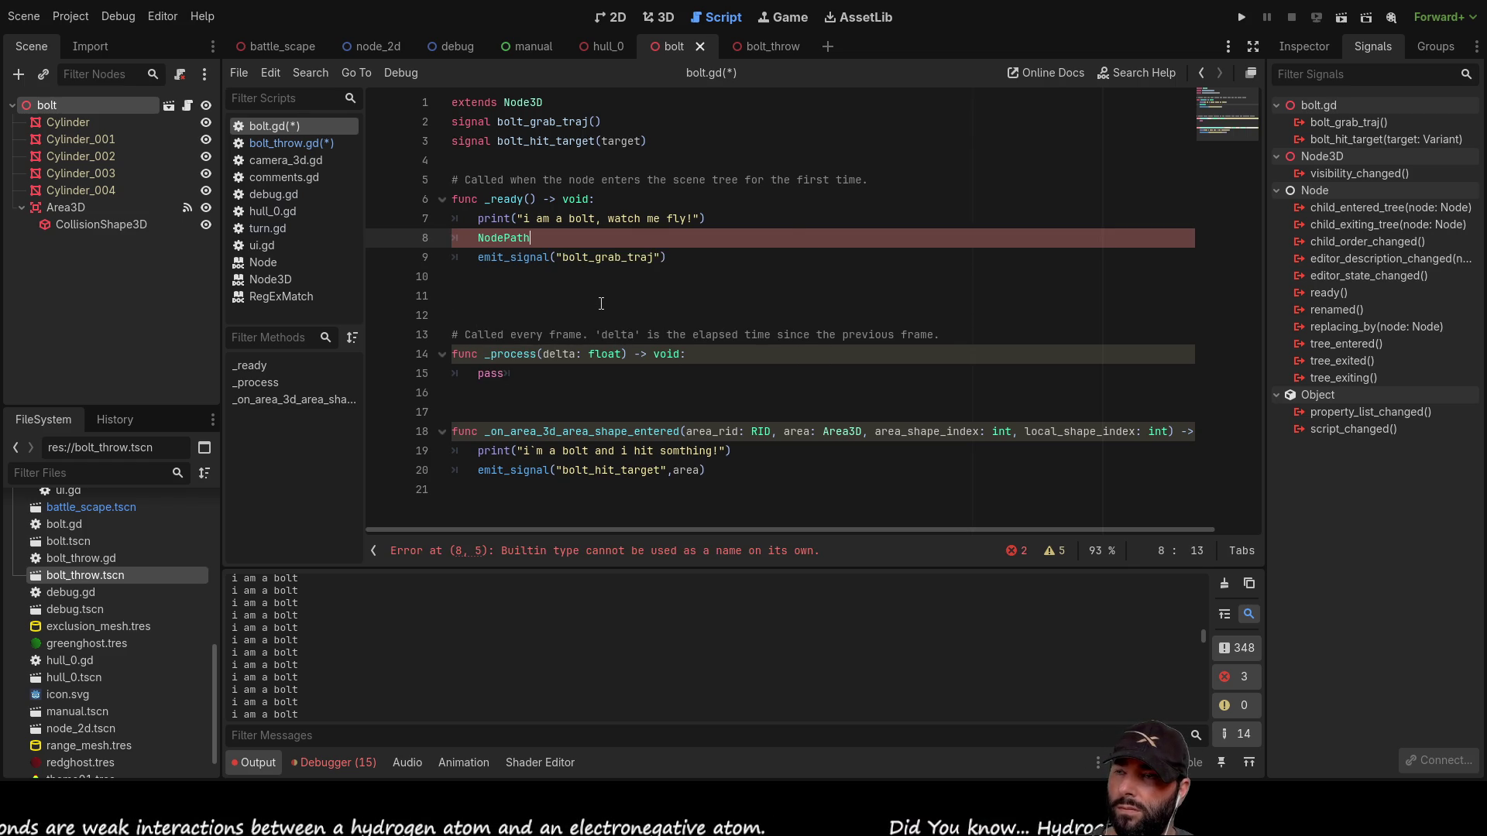
pyautogui.keyDown('ctrl'); pyautogui.click(510, 239); pyautogui.keyUp('ctrl')
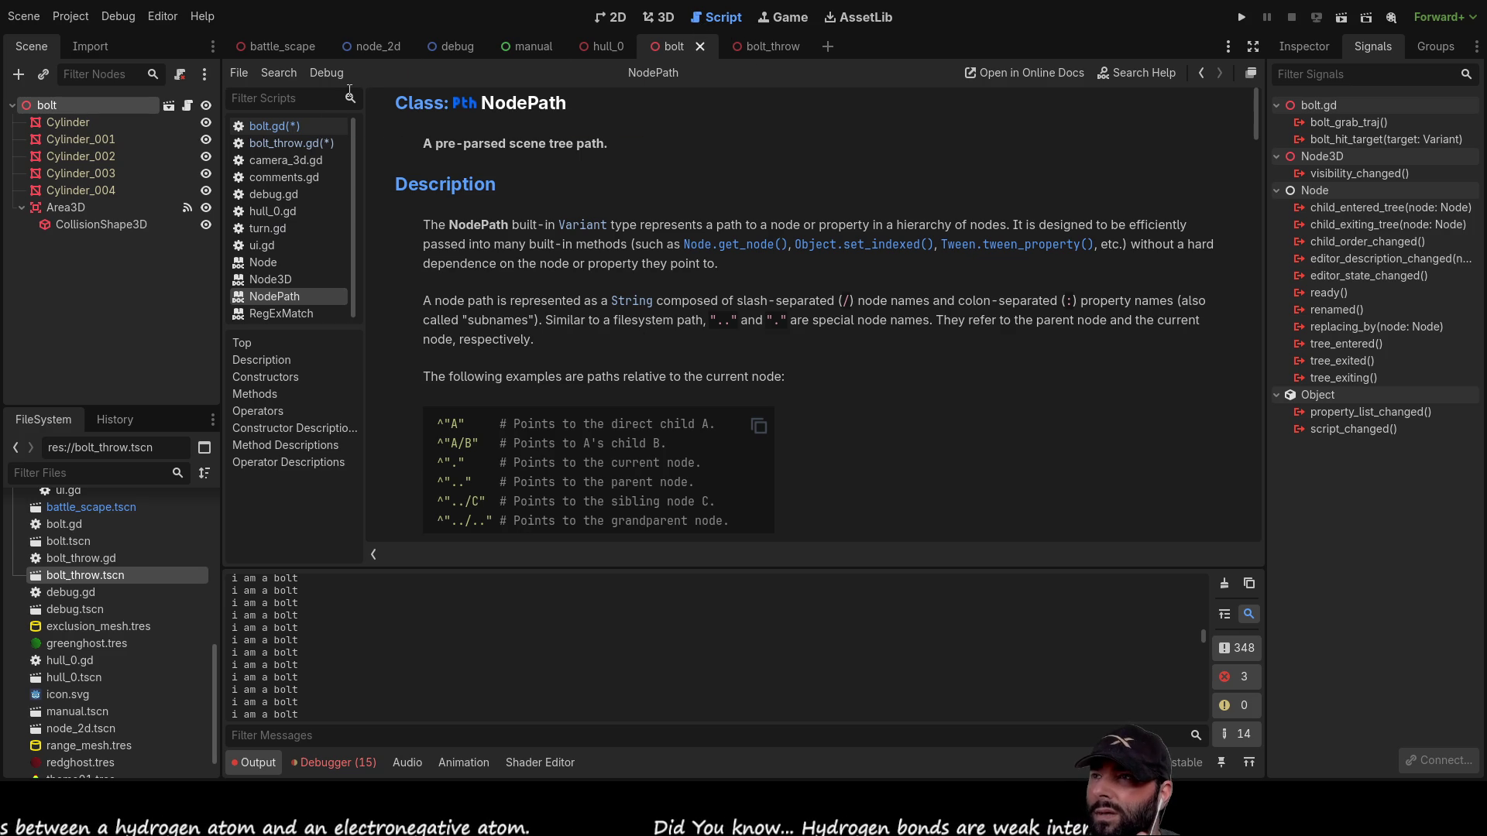
# Step: Replace NodePath on line 8 of bolt.gd with the parent path ^".."
pyautogui.click(295, 126)
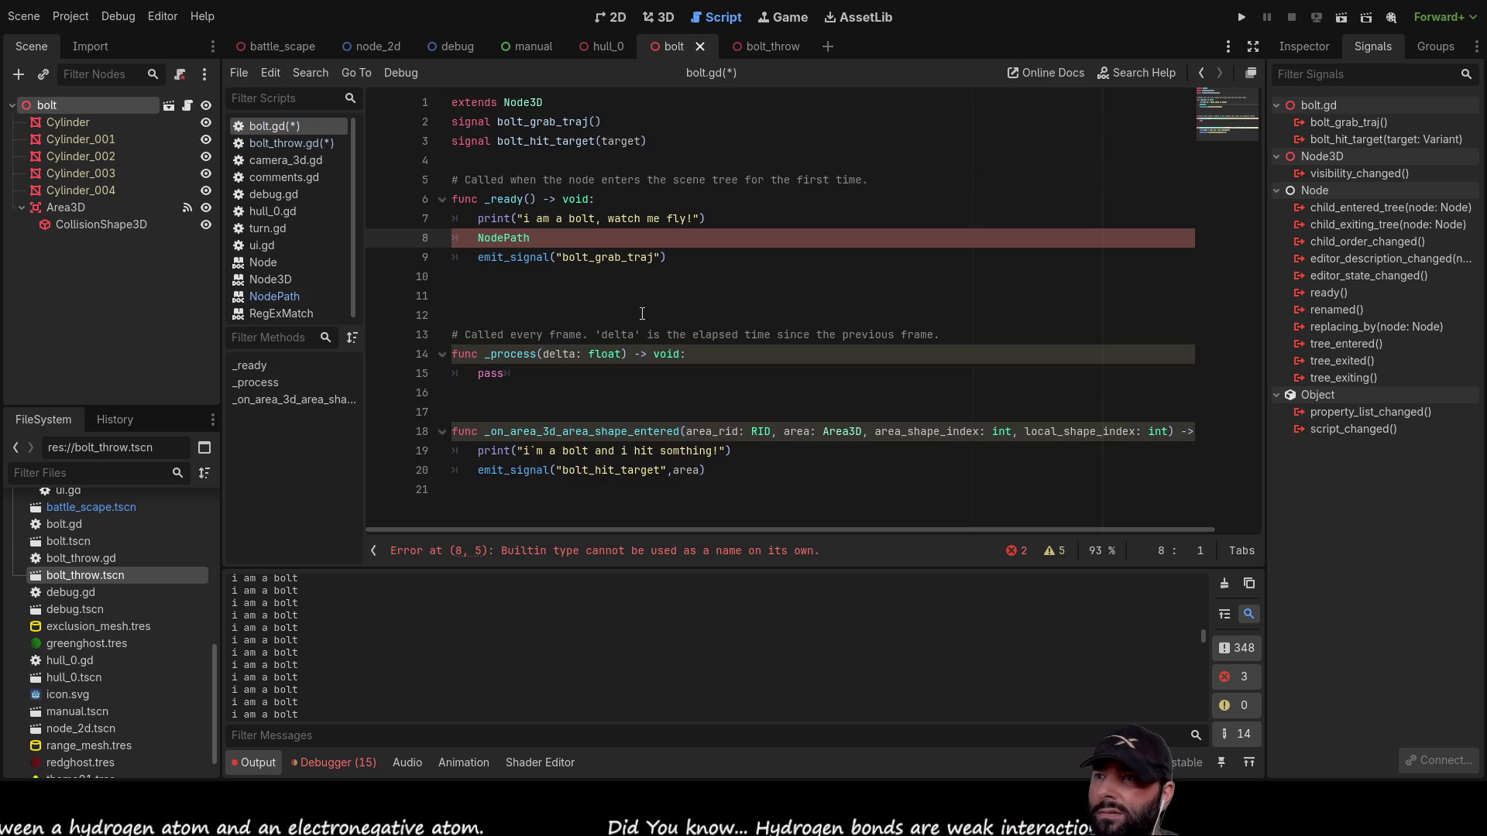
pyautogui.click(520, 278)
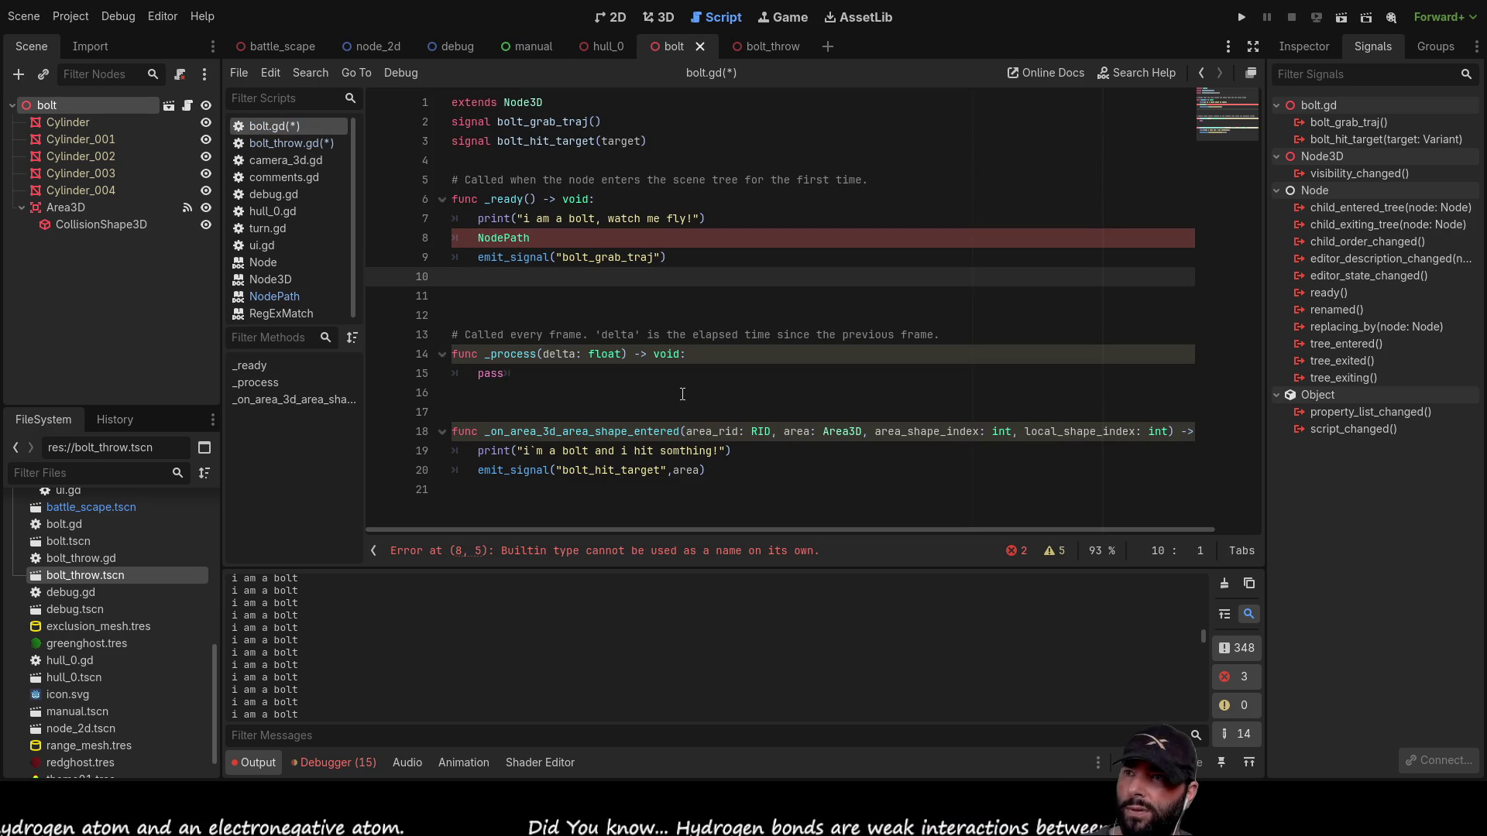
pyautogui.press('Up')
pyautogui.press('Up')
pyautogui.press('BackSpace')
pyautogui.press('BackSpace')
pyautogui.press('BackSpace')
pyautogui.write('h')
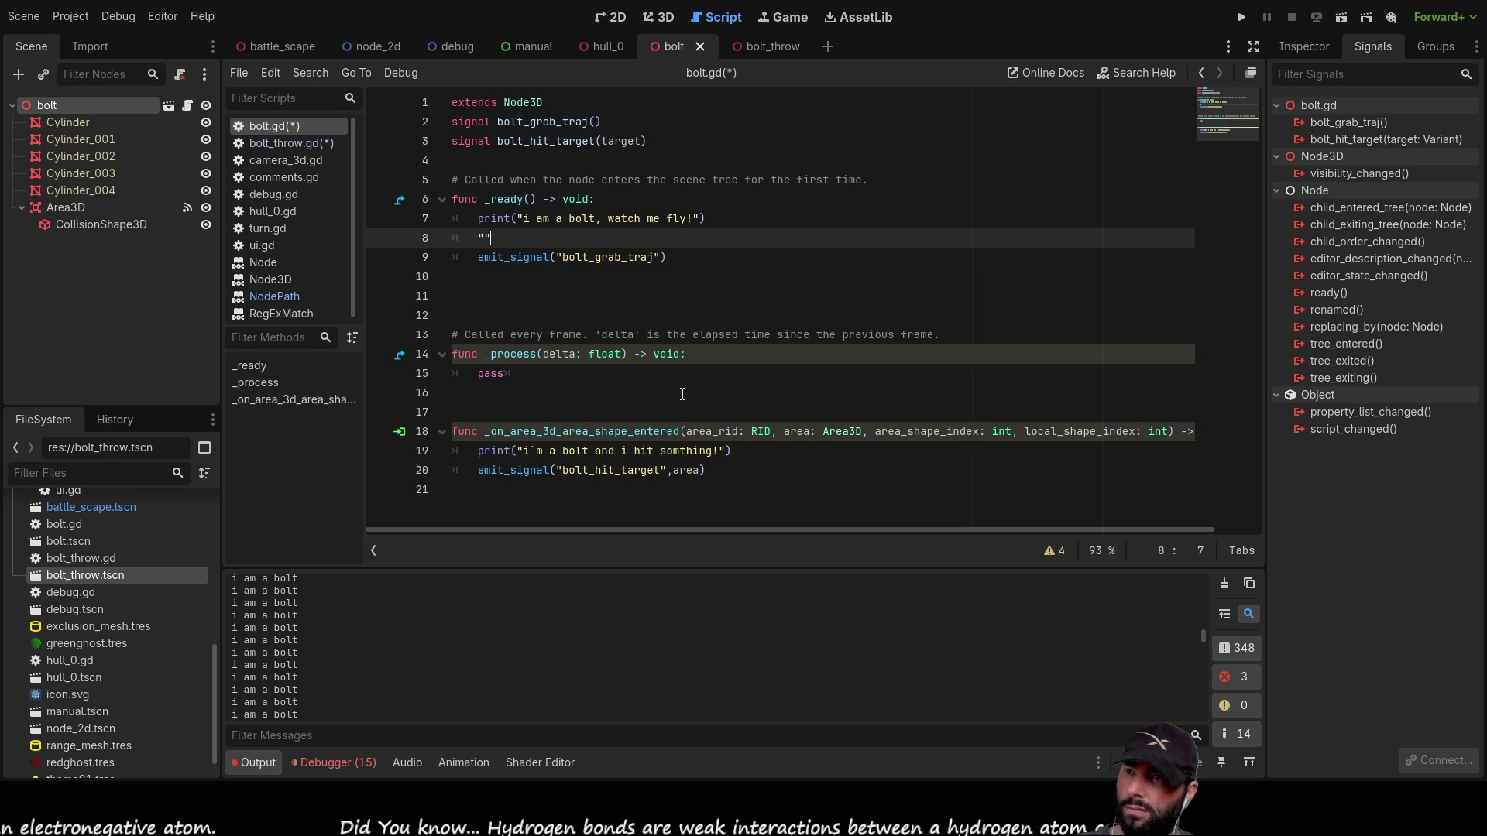
pyautogui.write('..')
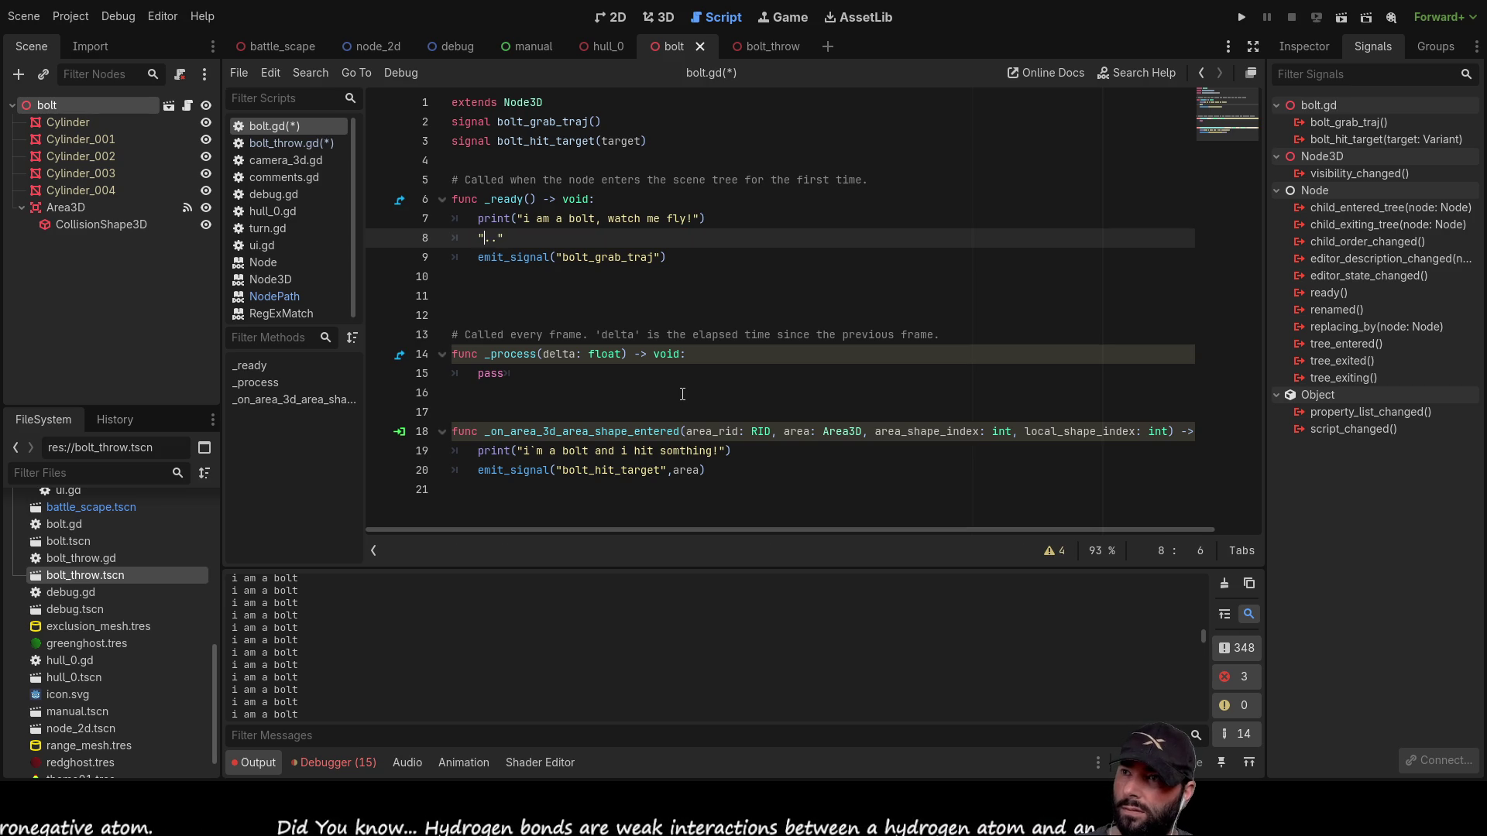
pyautogui.write('^')
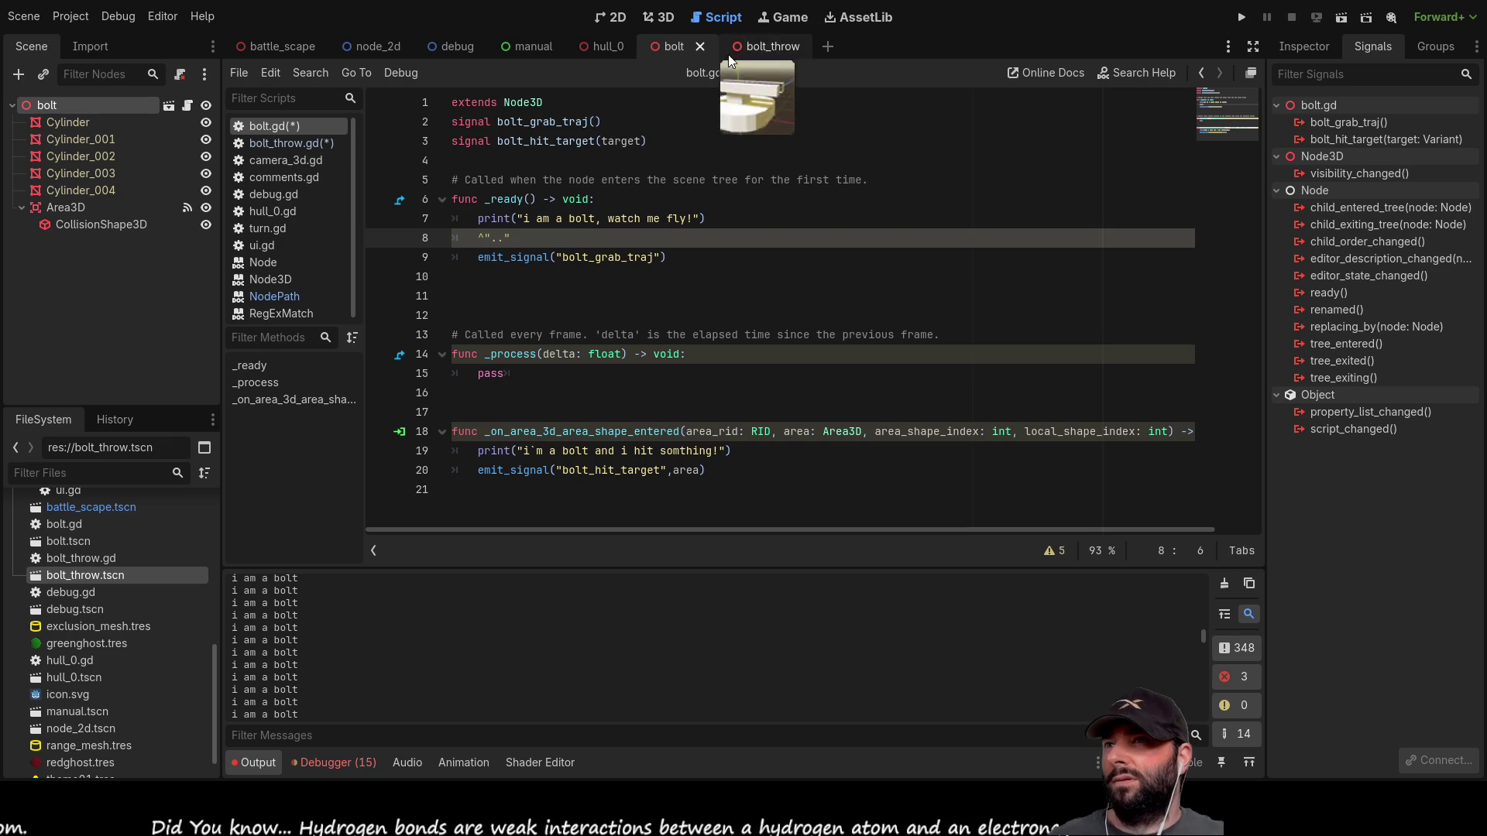
# Step: Recheck the NodePath docs, then append a period after ^".." on line 8
pyautogui.scroll(-1, 281, 244)
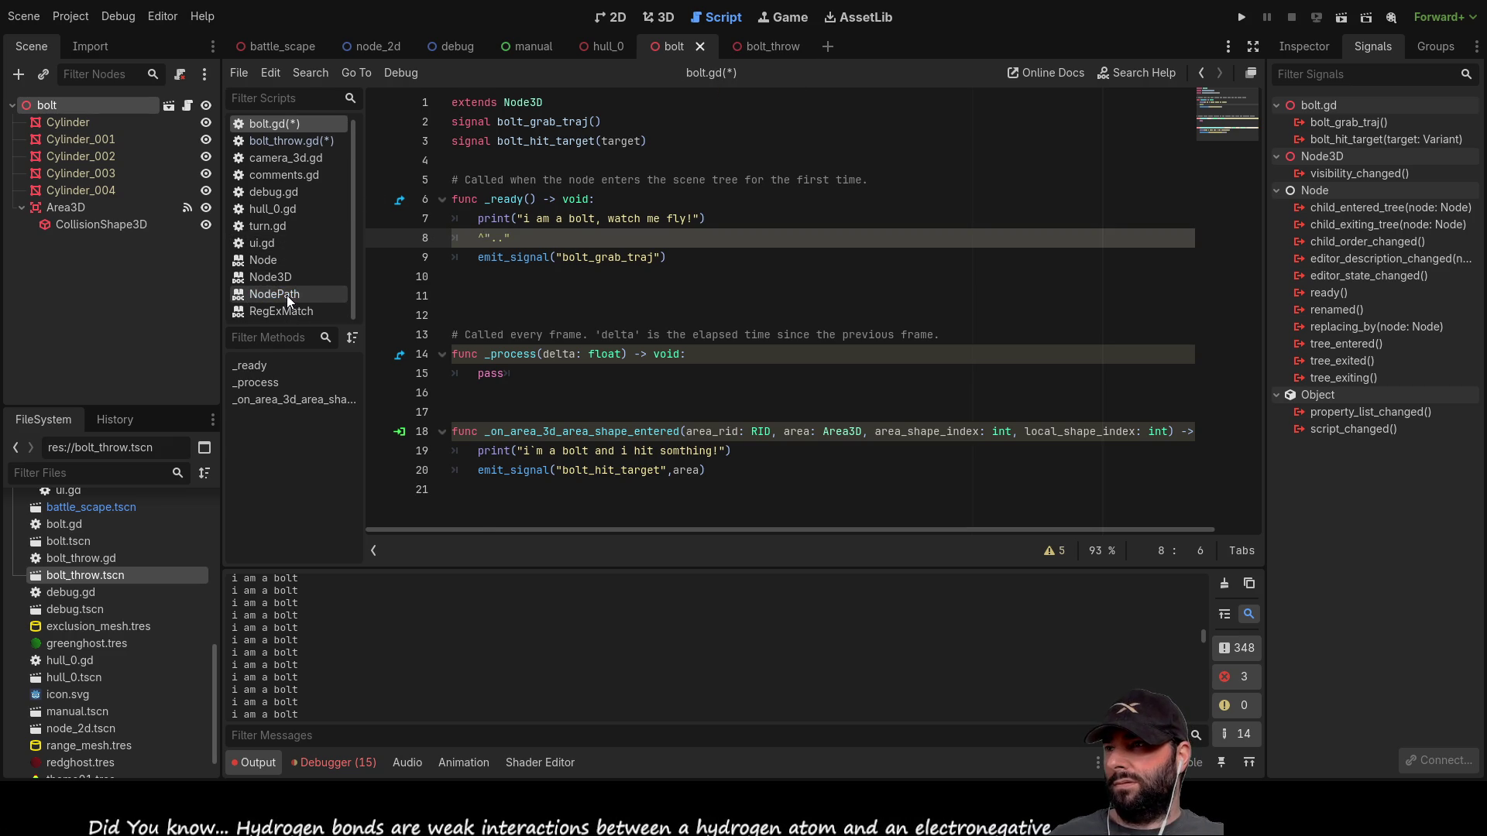
pyautogui.click(287, 295)
pyautogui.scroll(-1, 542, 371)
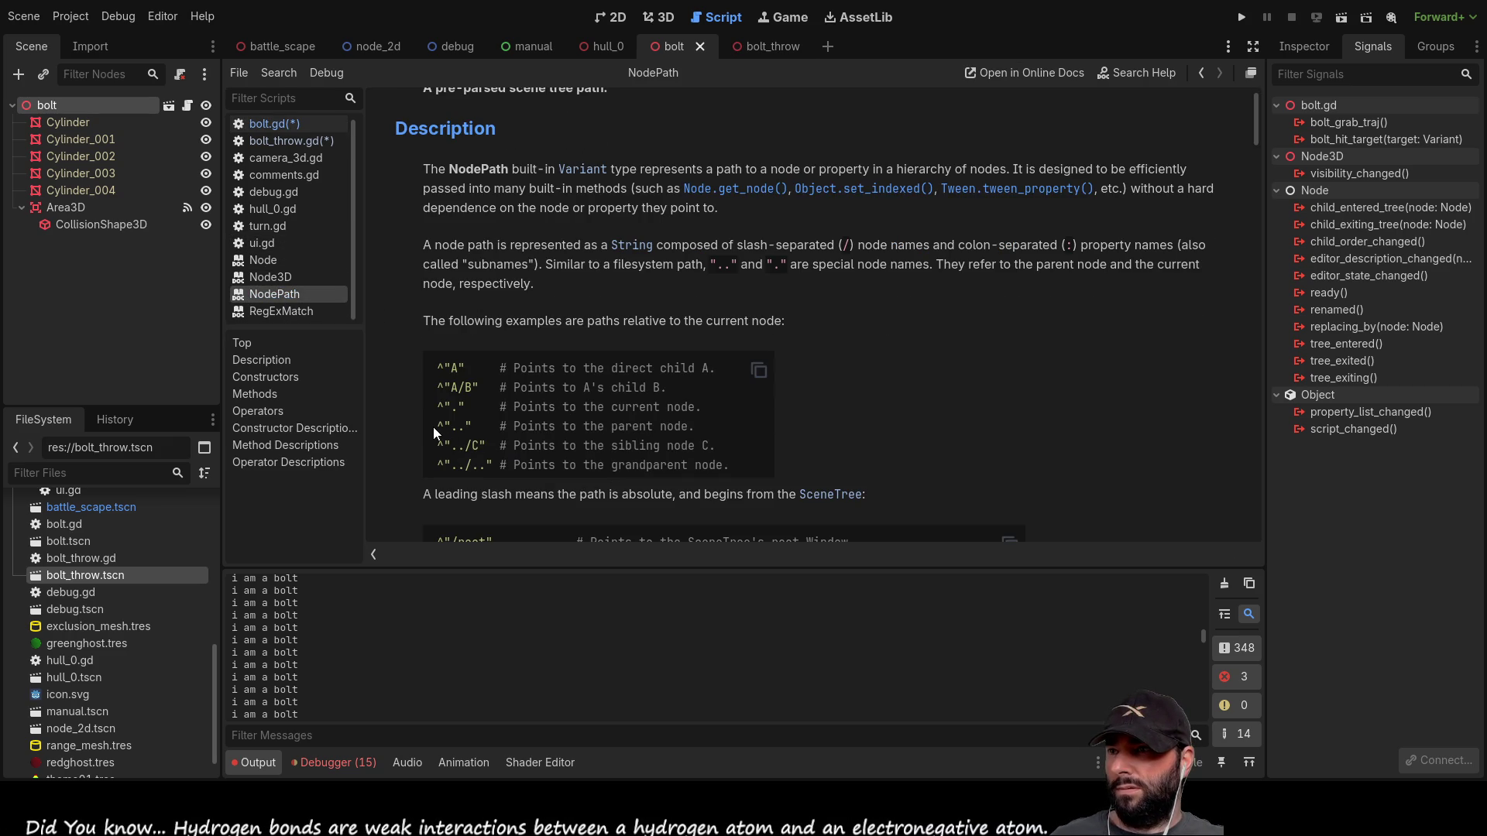
pyautogui.click(282, 126)
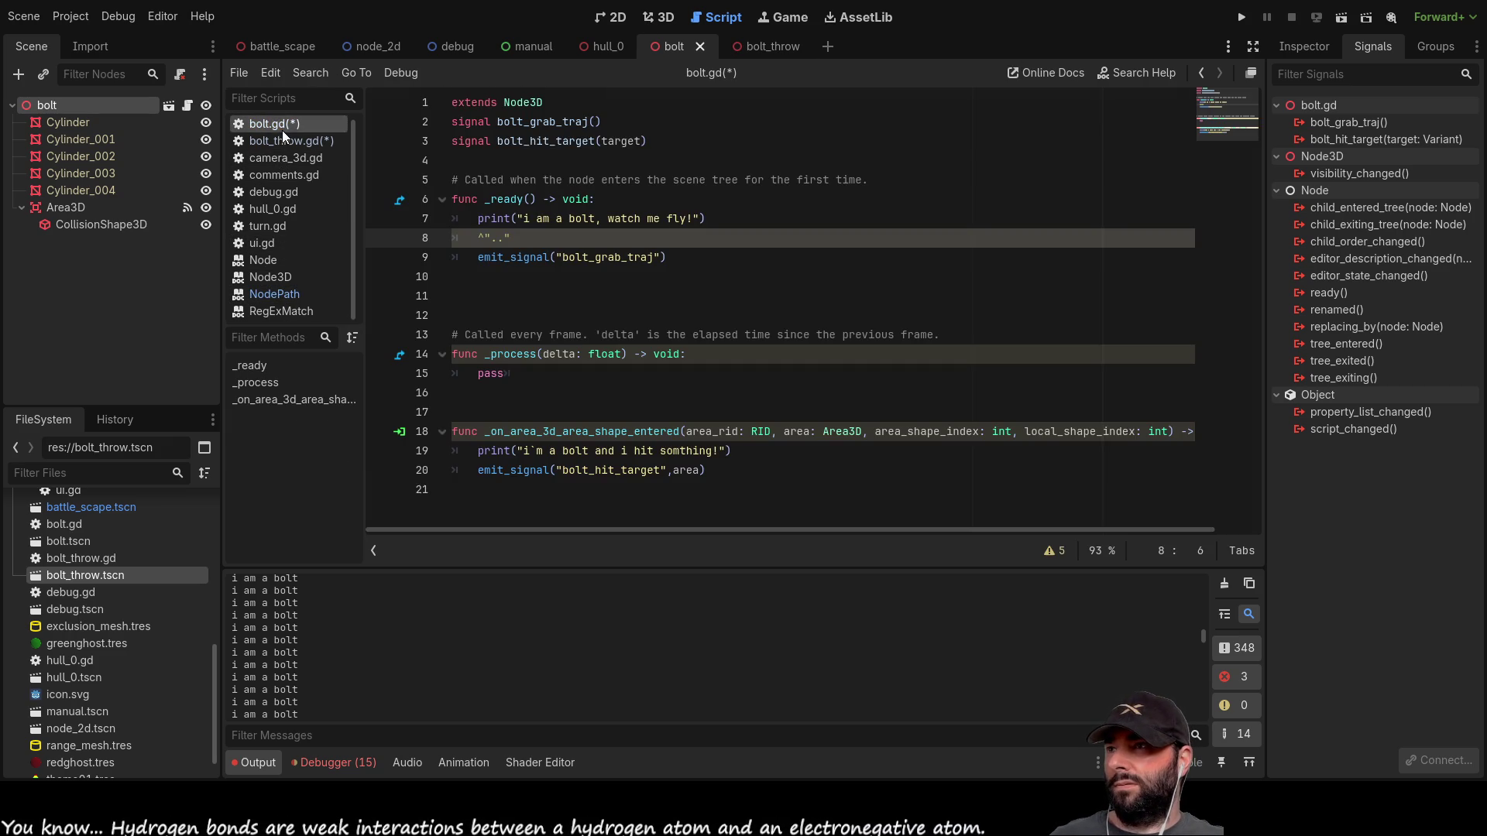
pyautogui.press('End')
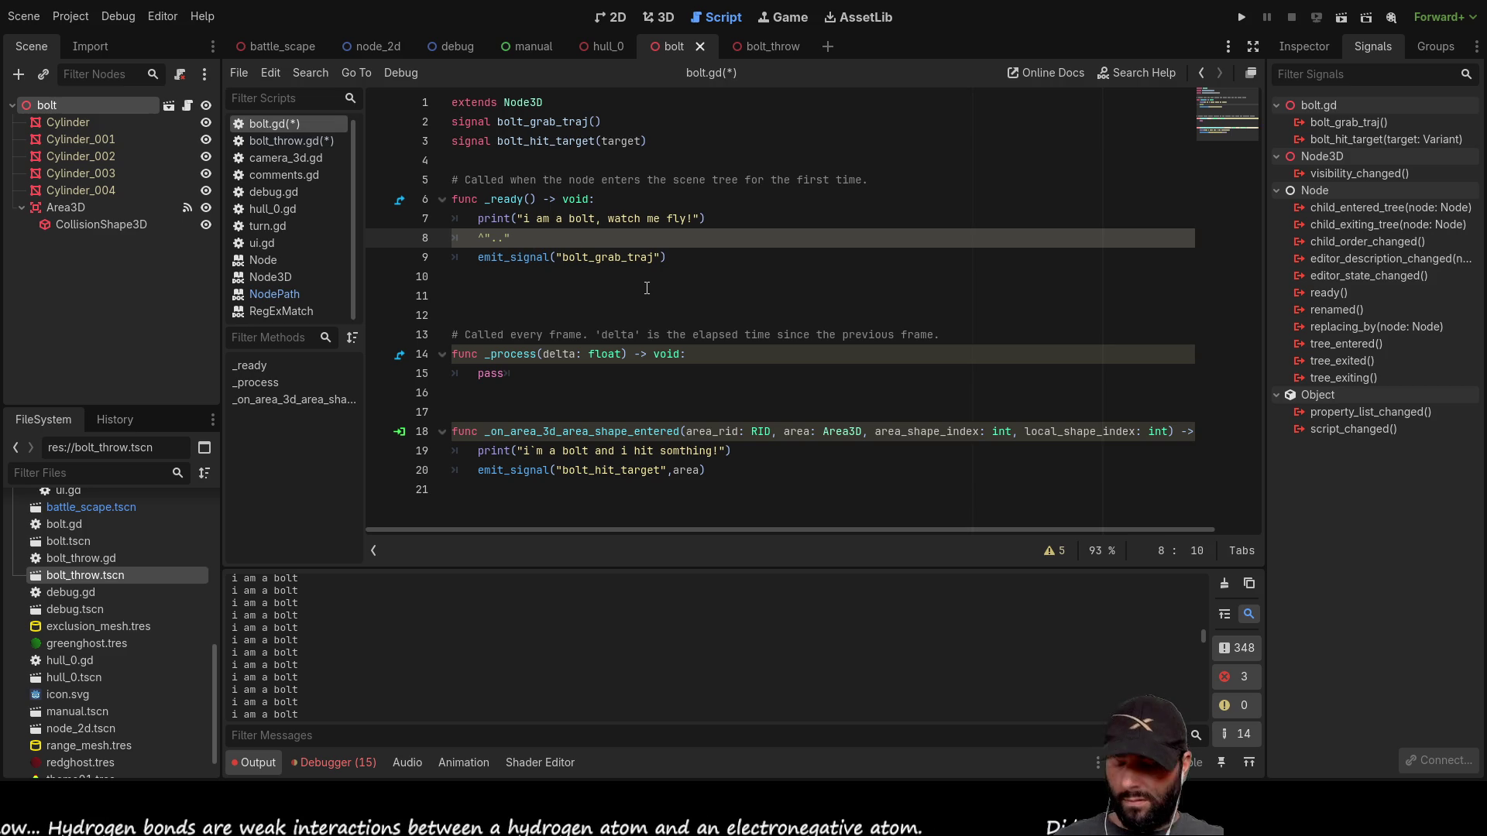
pyautogui.write('.')
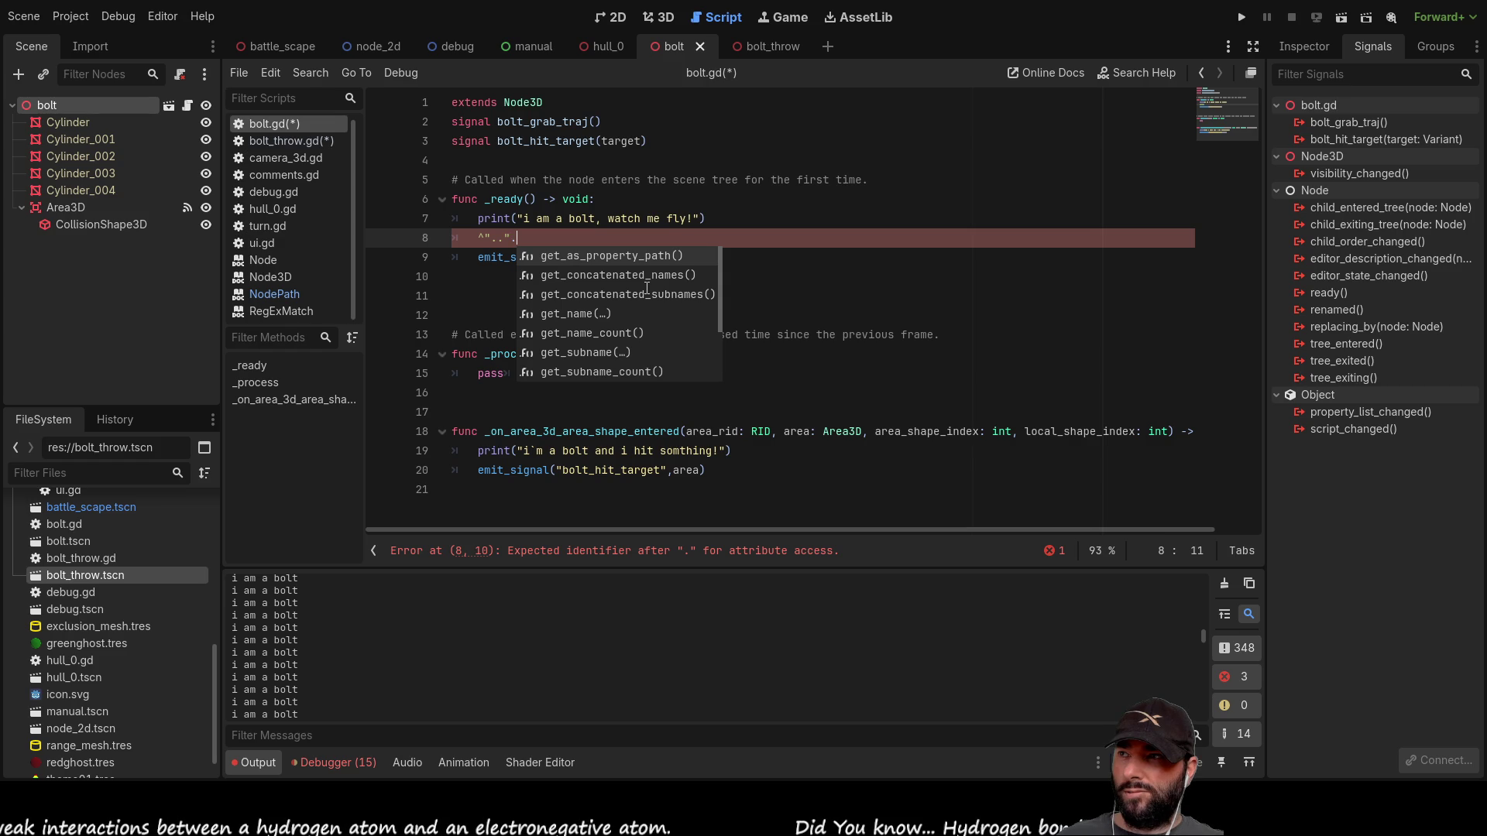
# Step: Copy bolt_temp_tgt_position from bolt_throw.gd and paste it after ^"..". on line 8
pyautogui.click(763, 47)
pyautogui.doubleClick(558, 276)
pyautogui.hotkey('ctrl', 'c')
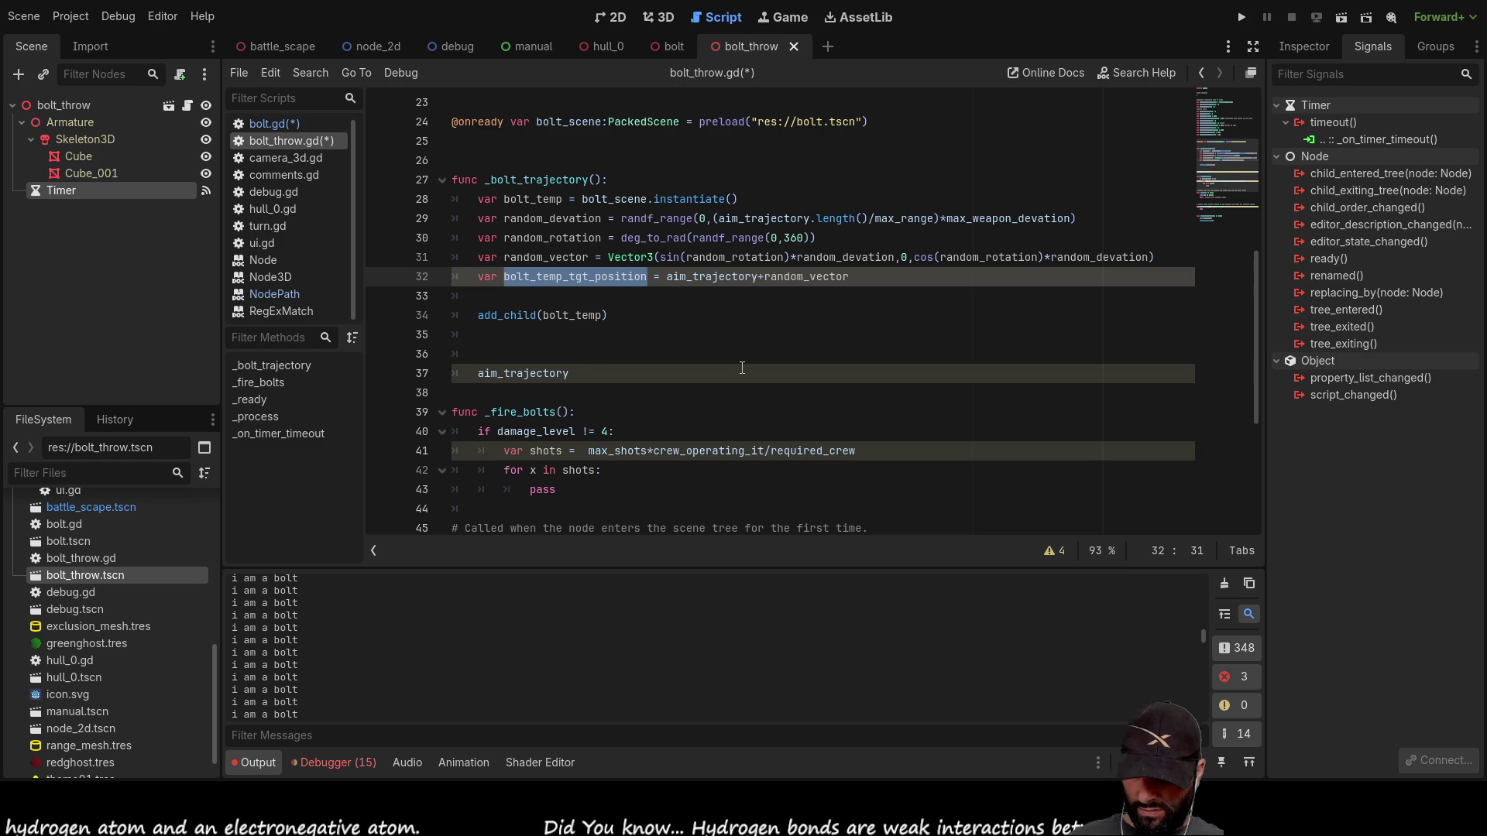
pyautogui.click(674, 48)
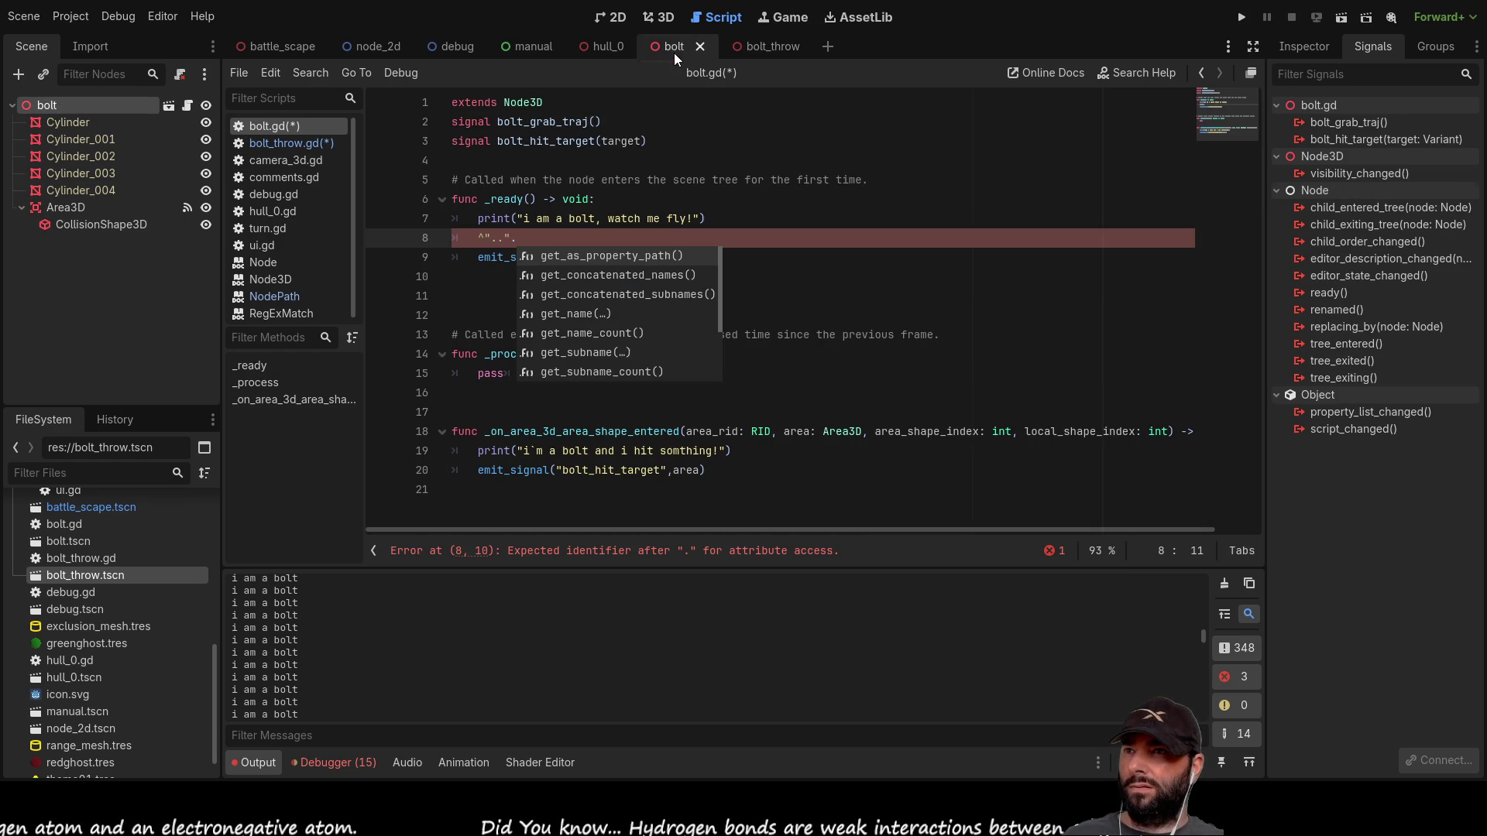
pyautogui.click(534, 241)
pyautogui.hotkey('ctrl', 'v')
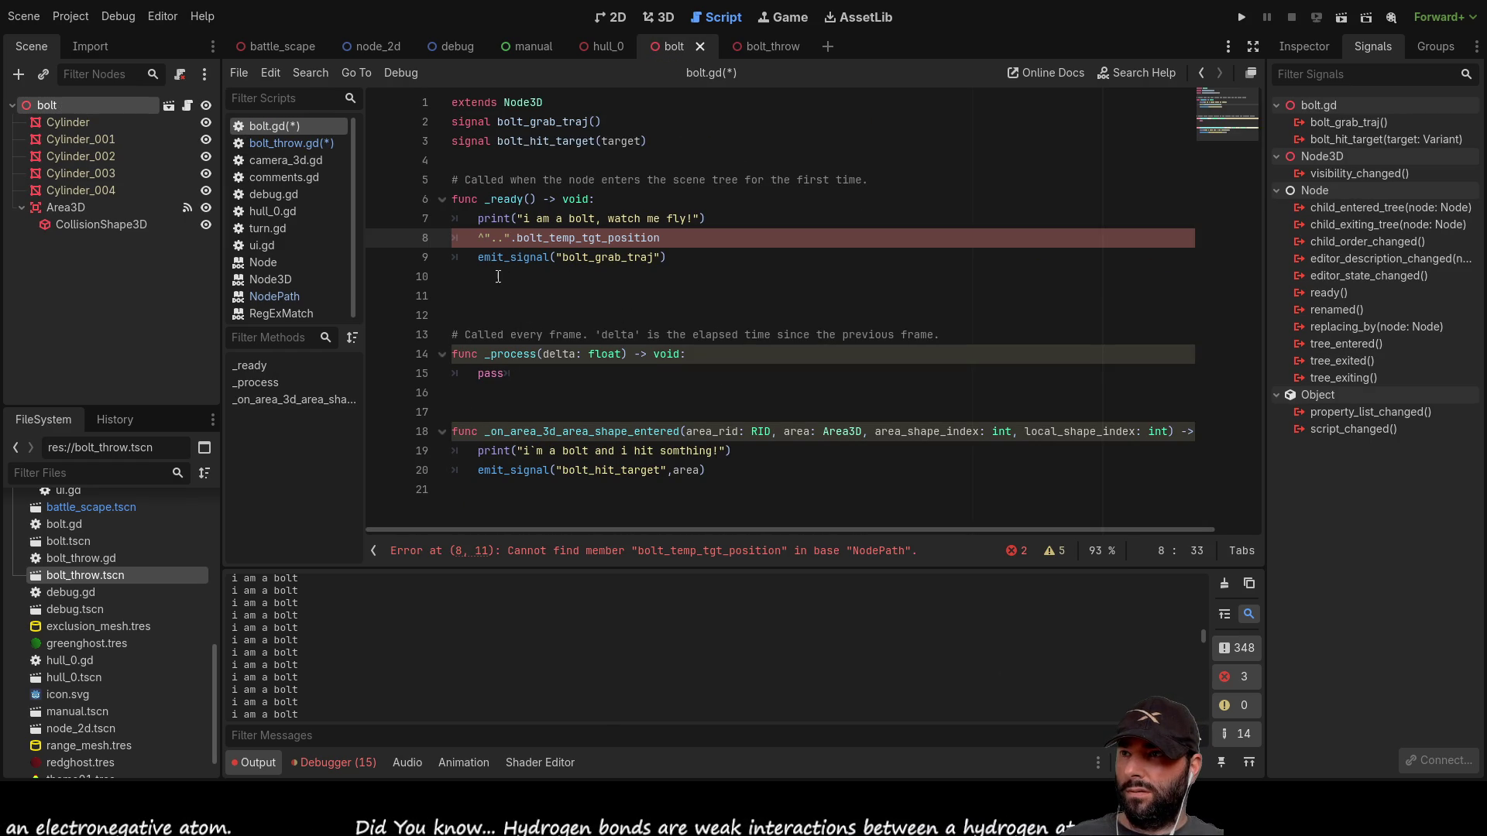
# Step: Prefix line 8 with var traj = and remove the stray $ before the parent path
pyautogui.click(498, 276)
pyautogui.click(478, 236)
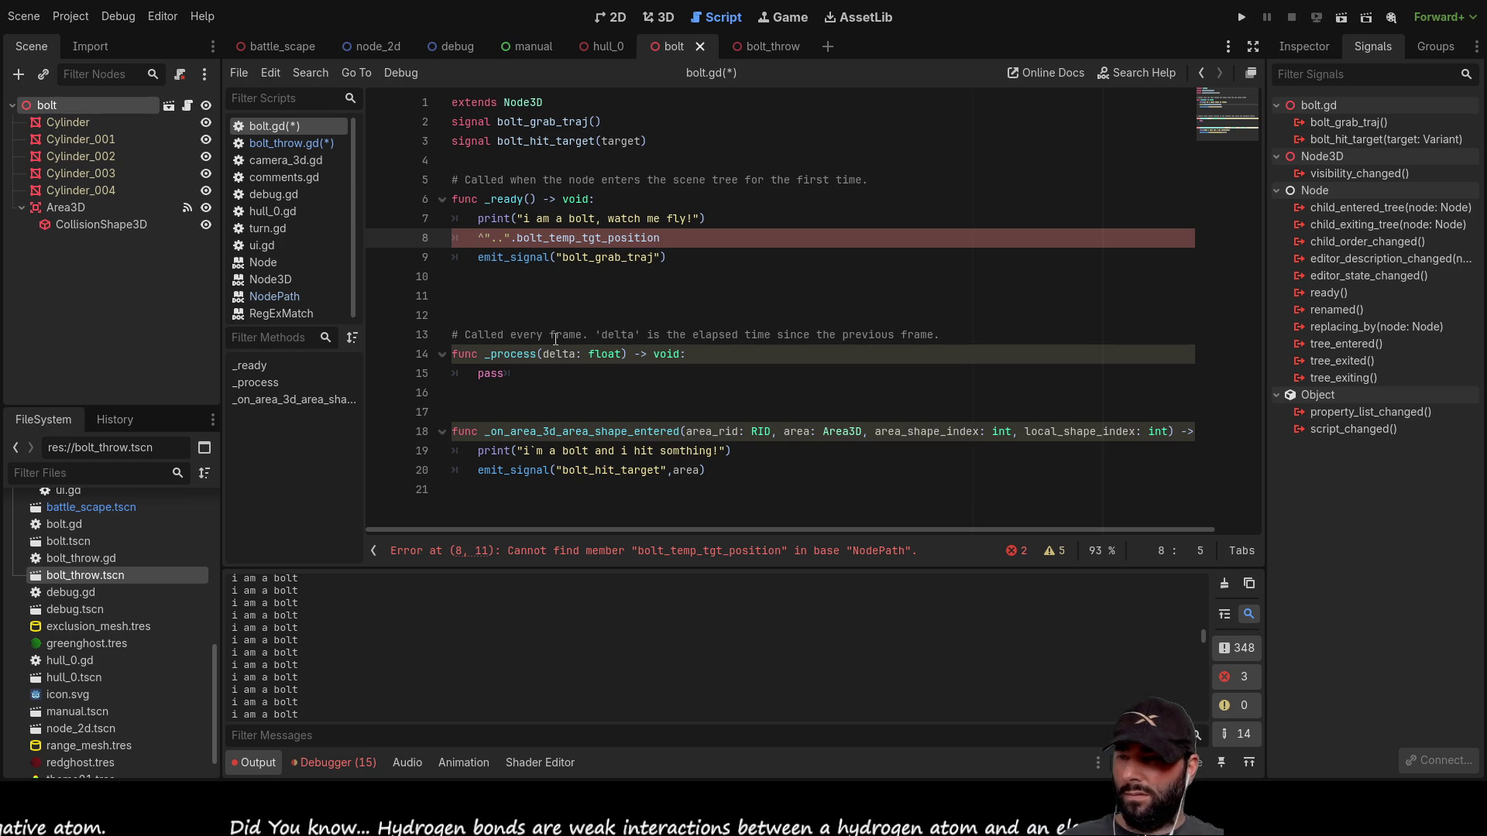
pyautogui.write('$')
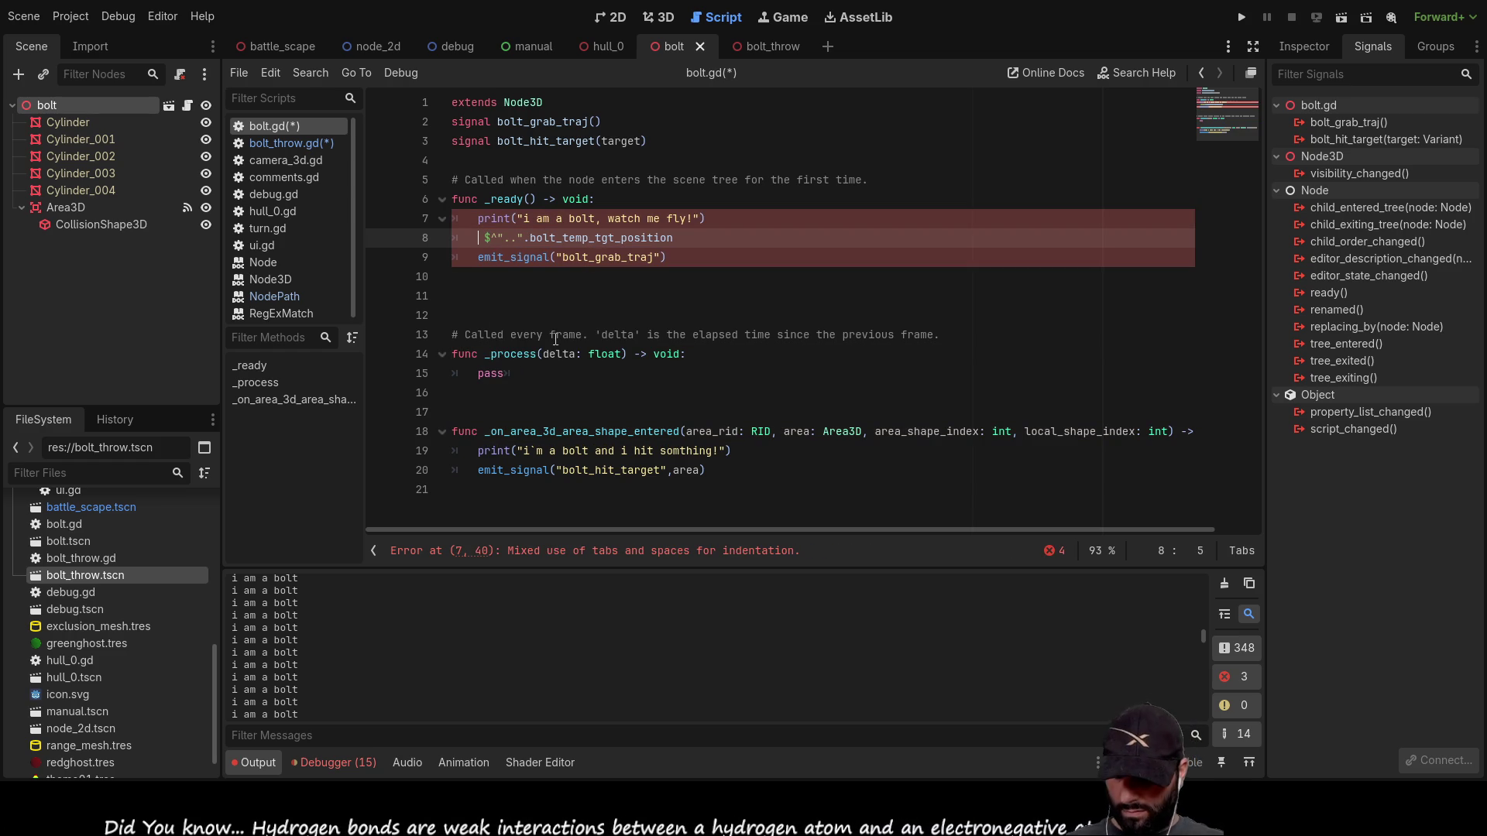
pyautogui.write(' traj =')
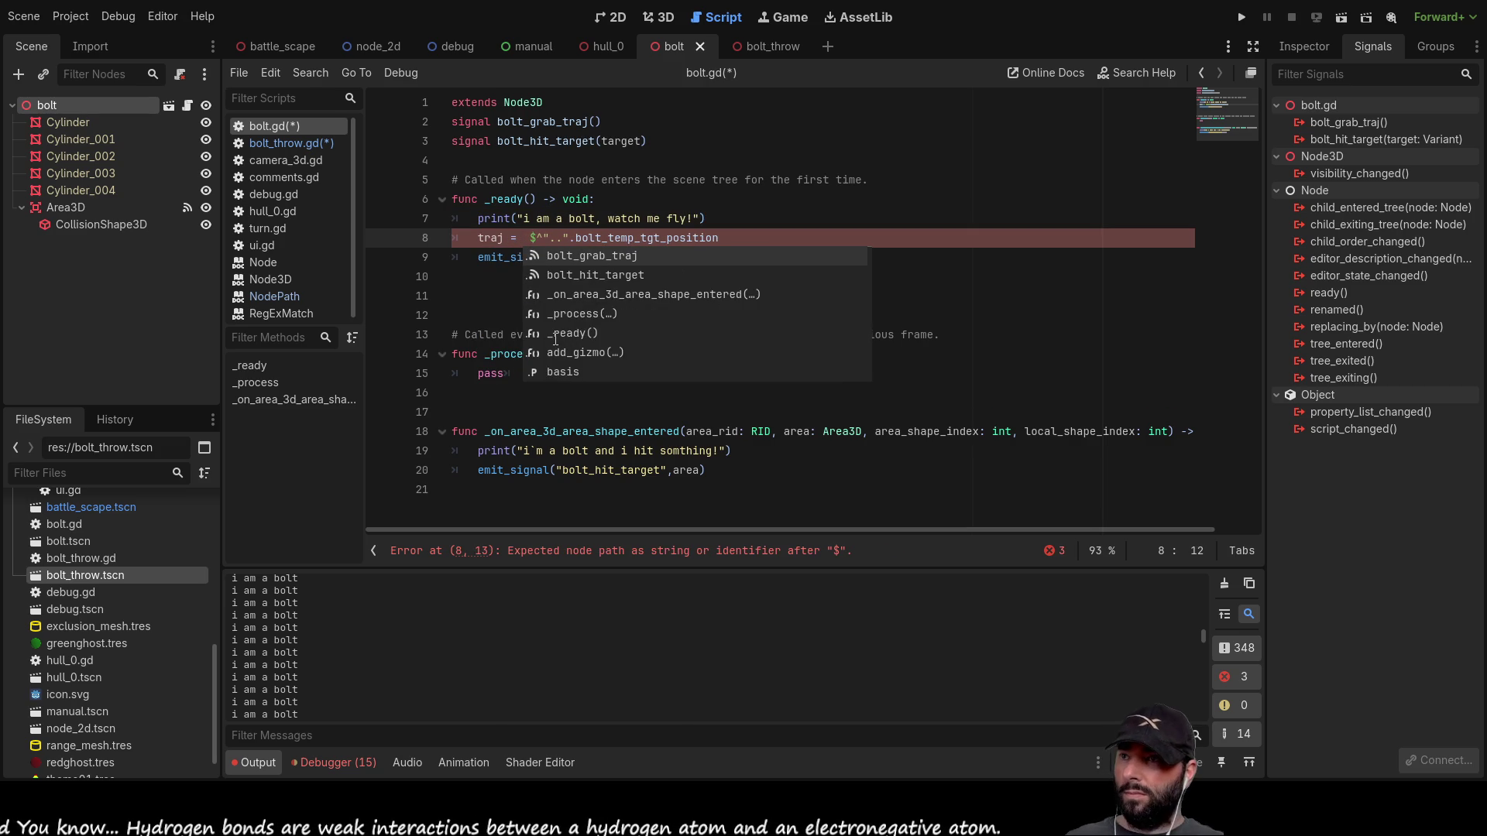
pyautogui.press('Left')
pyautogui.press('Left')
pyautogui.press('Left')
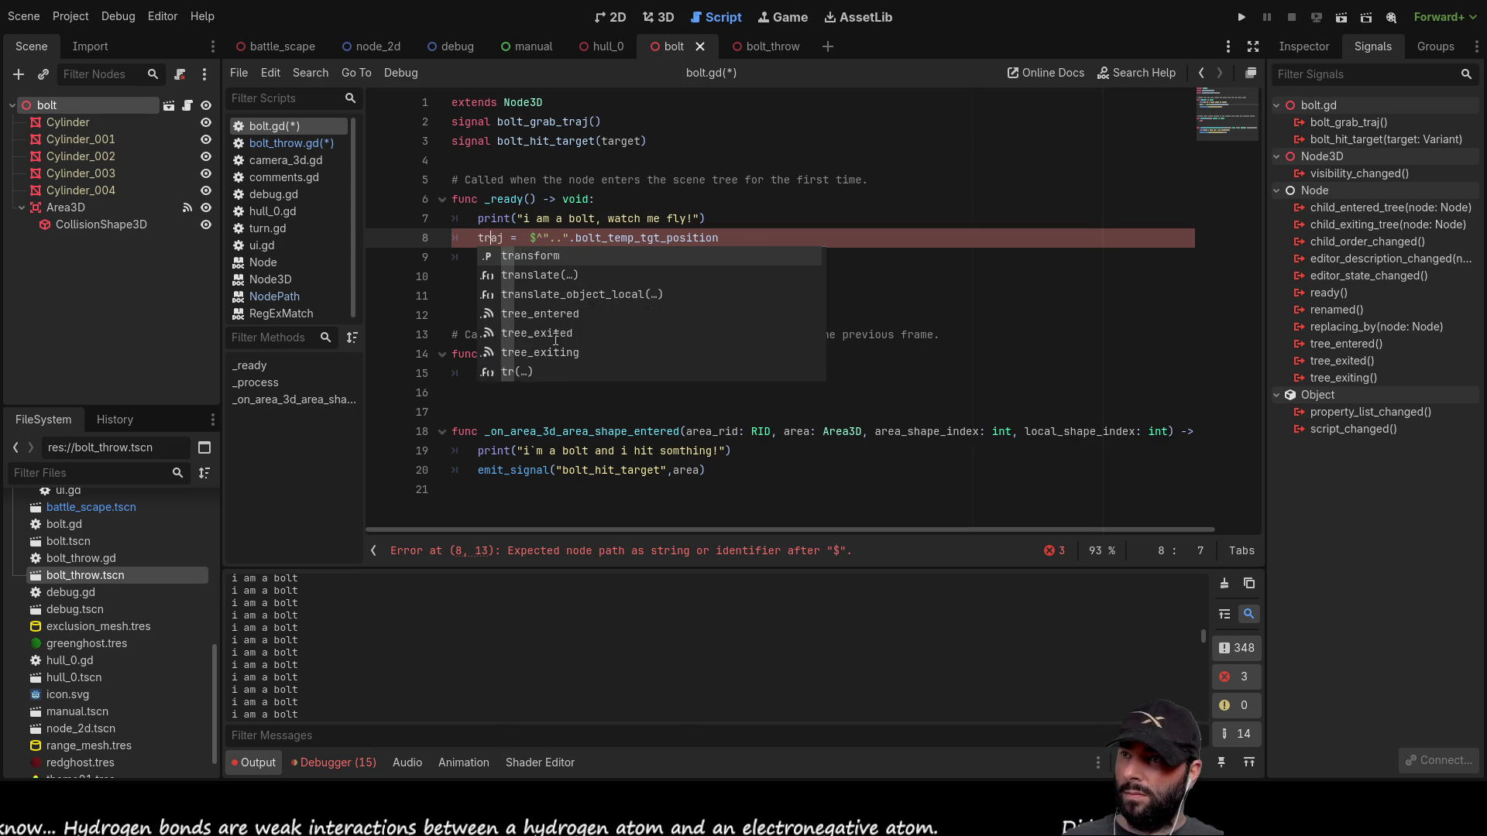
pyautogui.write('var')
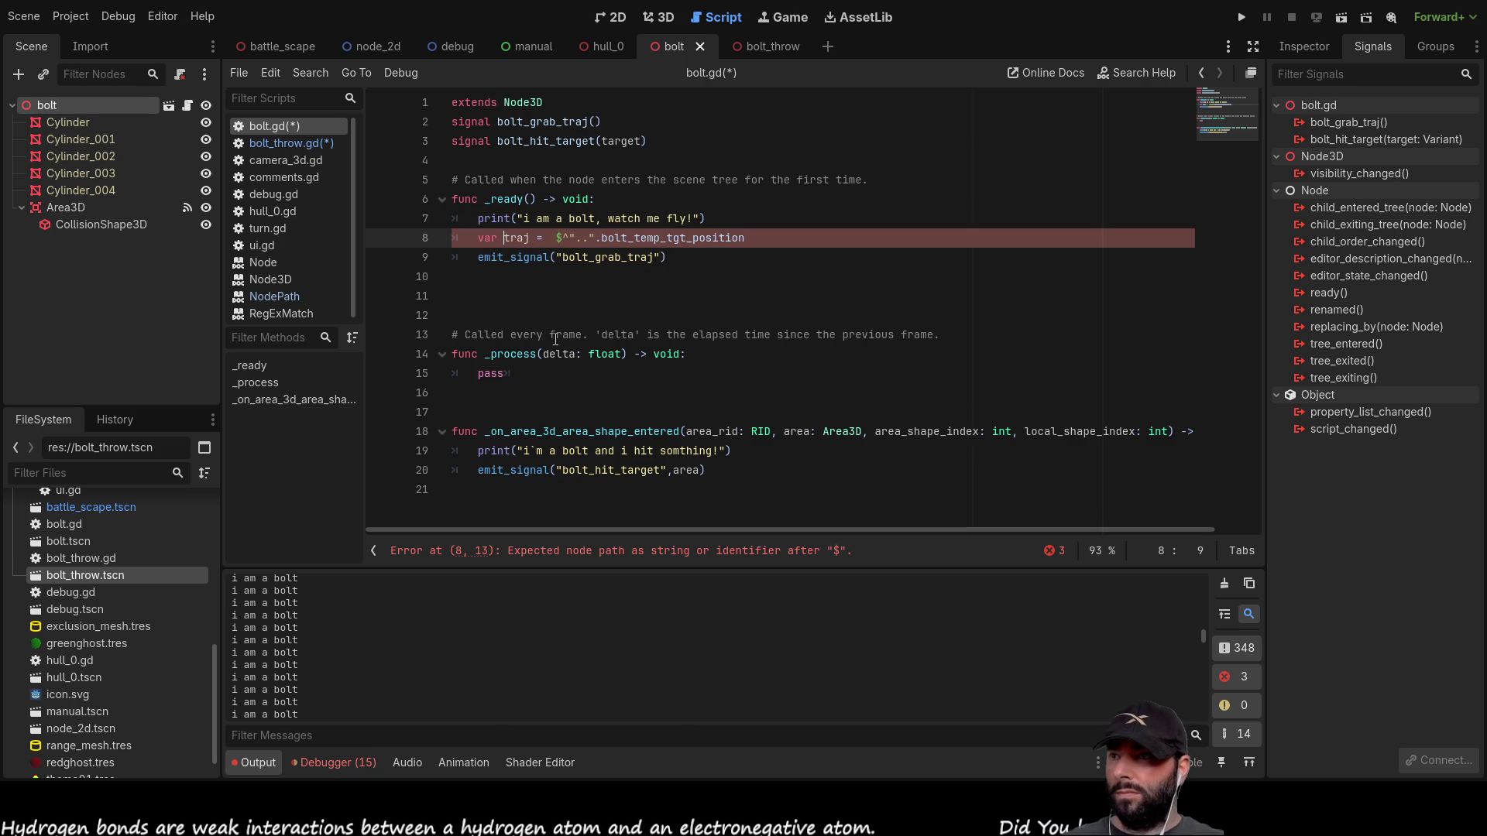
pyautogui.press('Right')
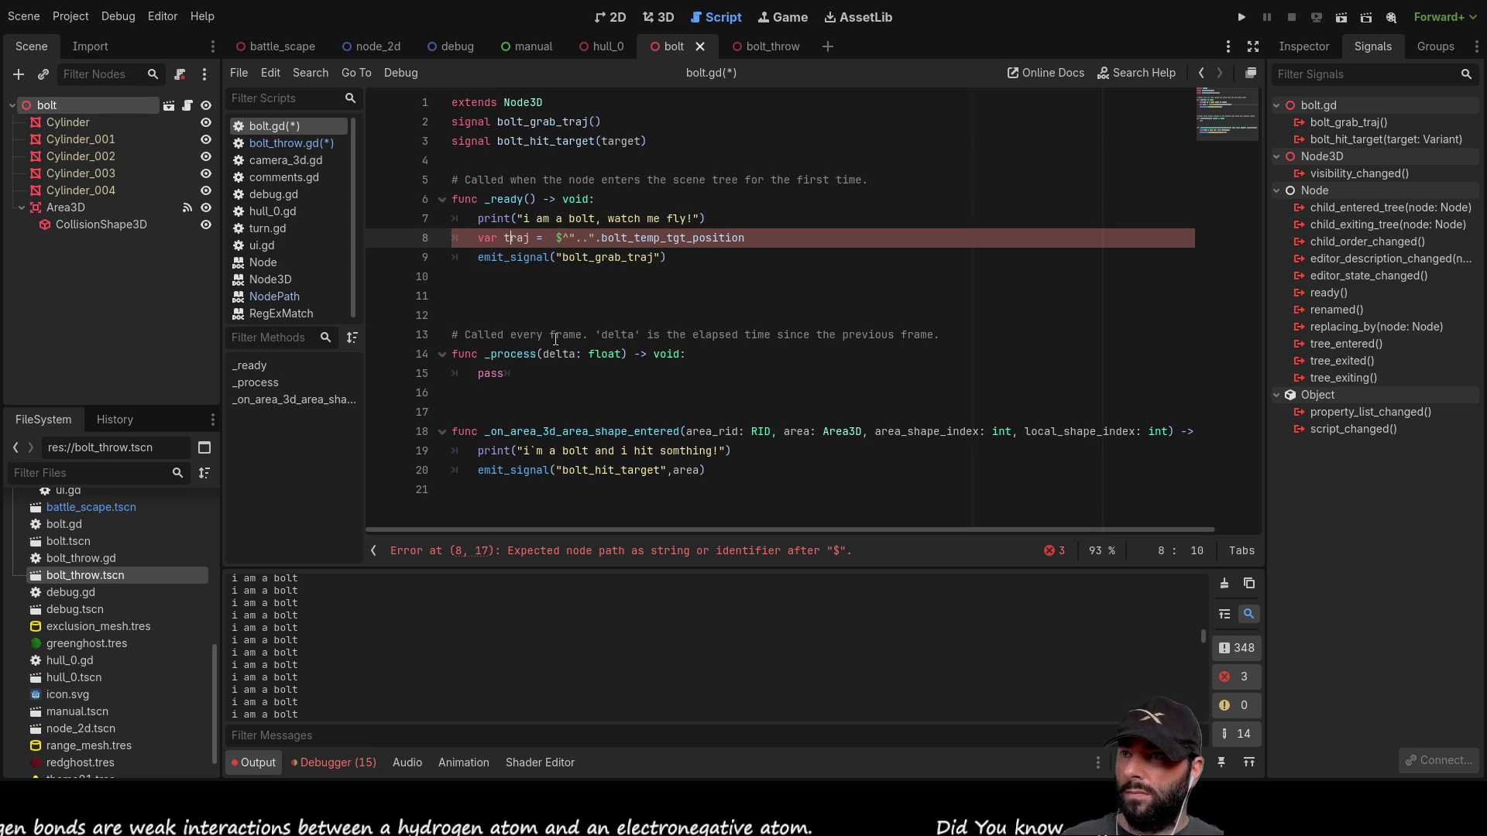
pyautogui.press('Right')
pyautogui.press('Right')
pyautogui.press('Right')
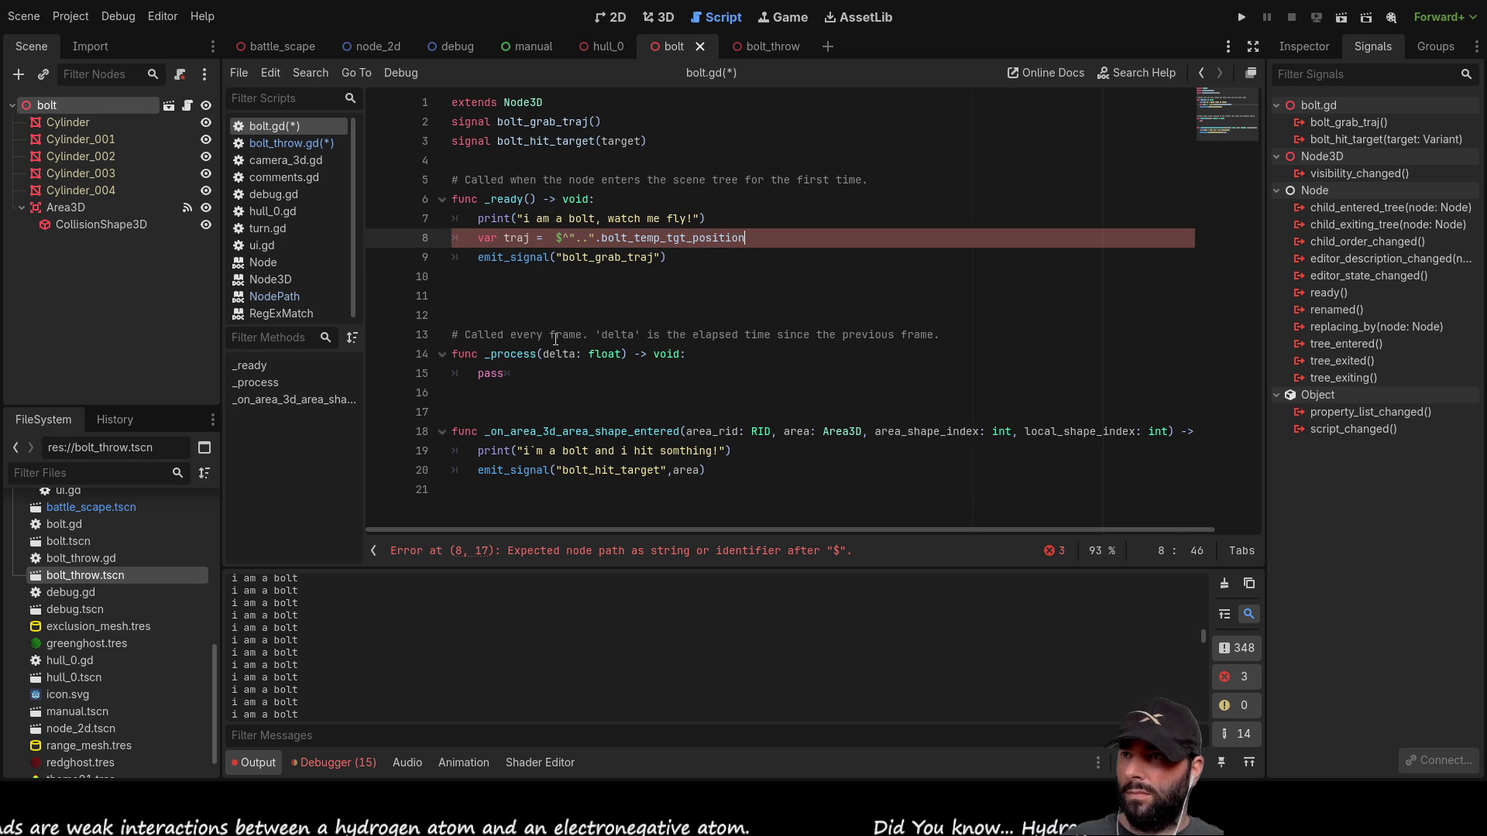
pyautogui.press('Left')
pyautogui.press('Left')
pyautogui.press('Left')
pyautogui.press('BackSpace')
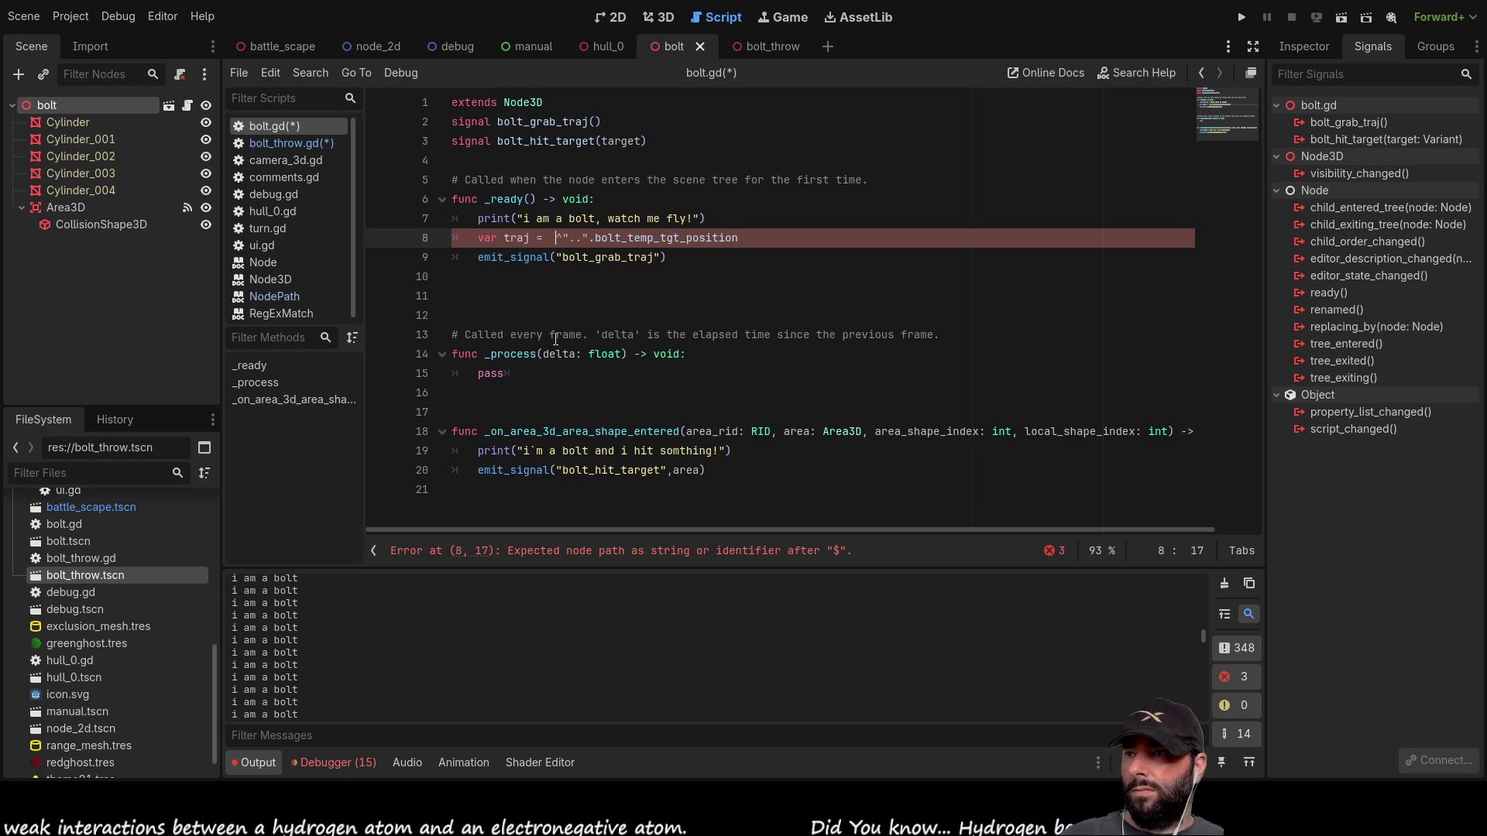
pyautogui.press('Up')
pyautogui.press('Down')
pyautogui.press('Down')
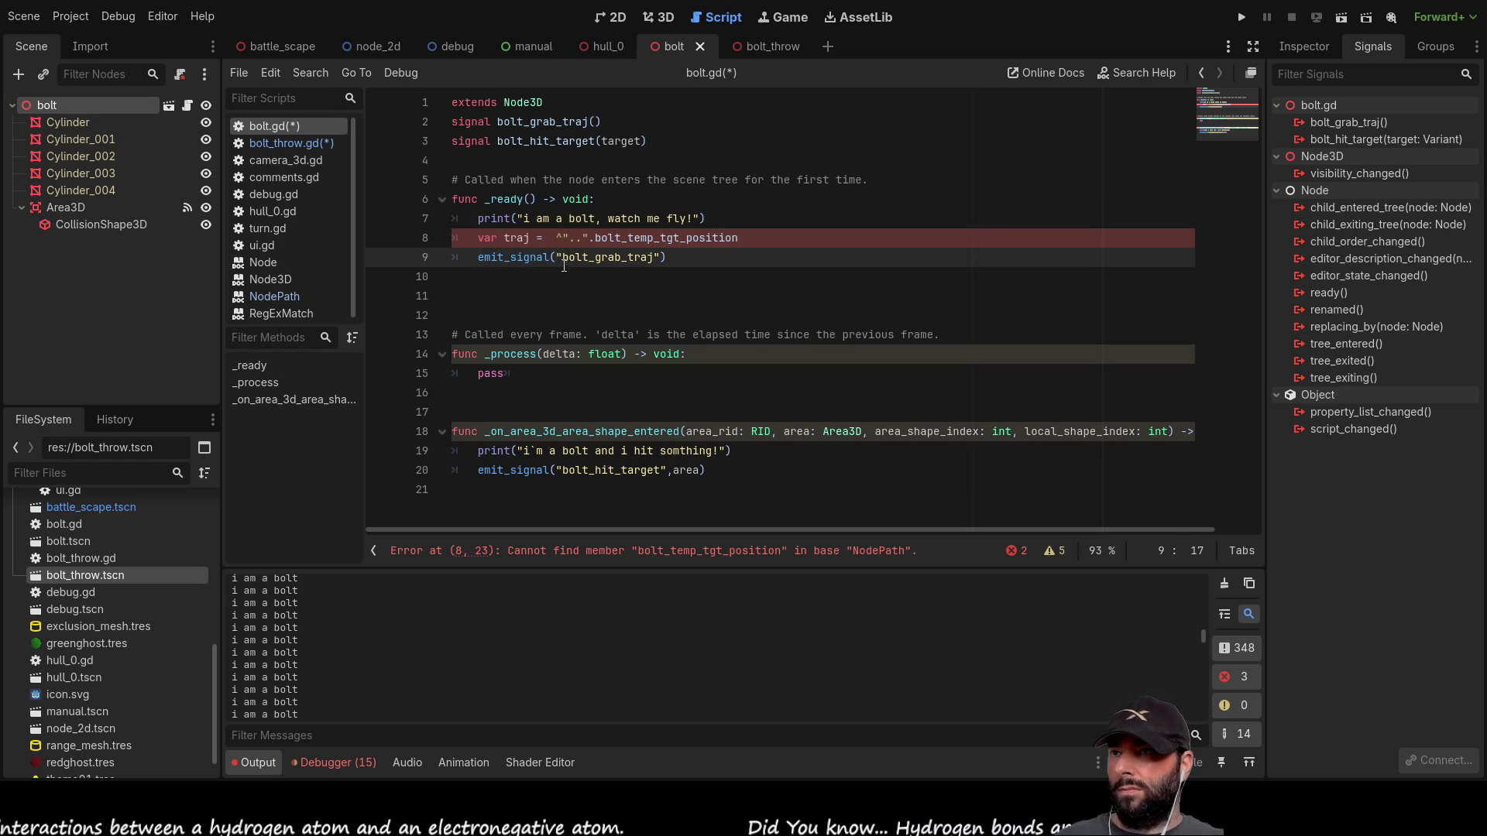
pyautogui.click(281, 297)
pyautogui.scroll(2, 503, 311)
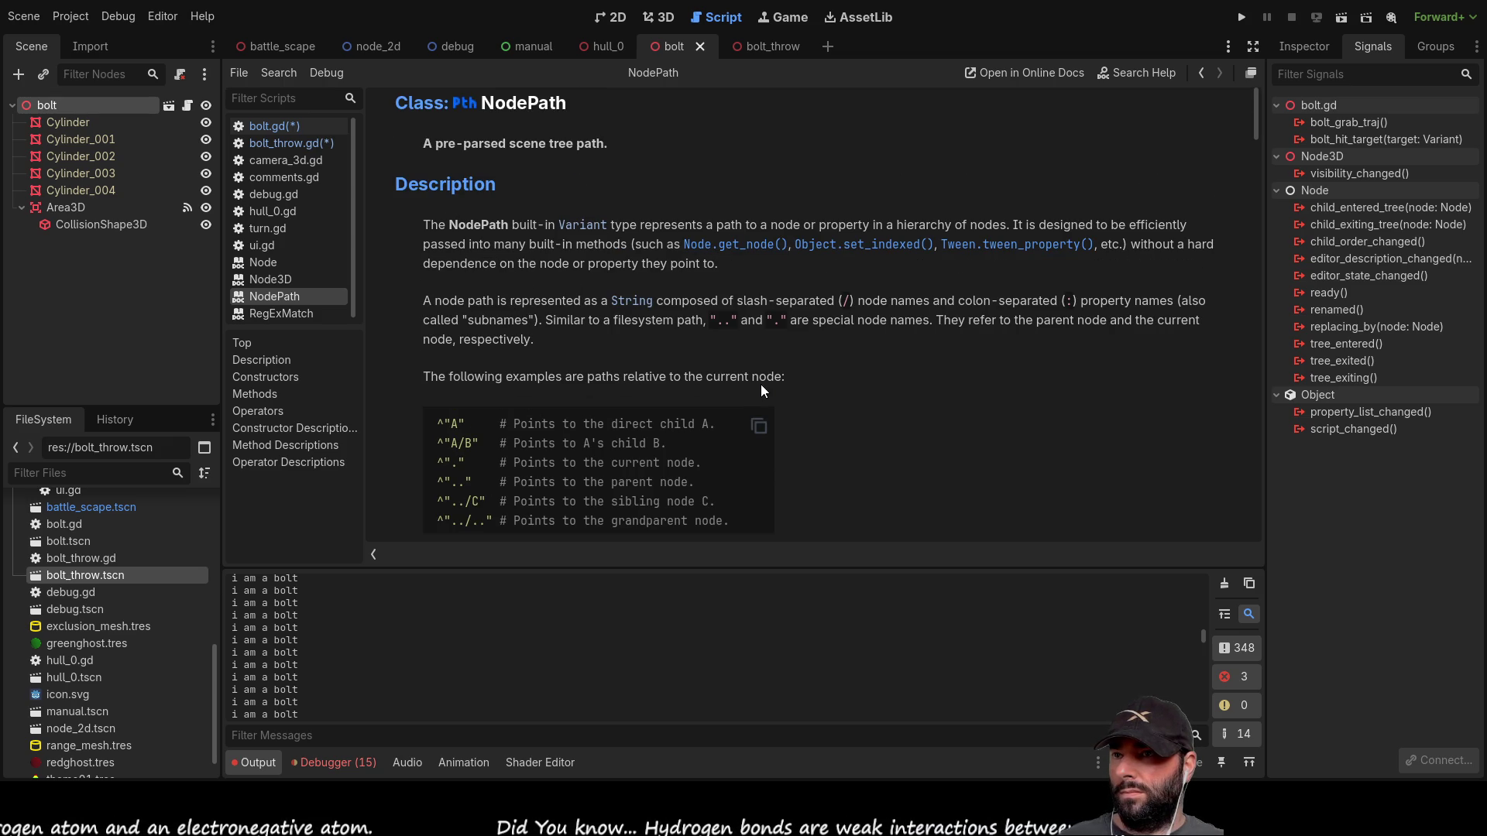
pyautogui.scroll(-4, 760, 381)
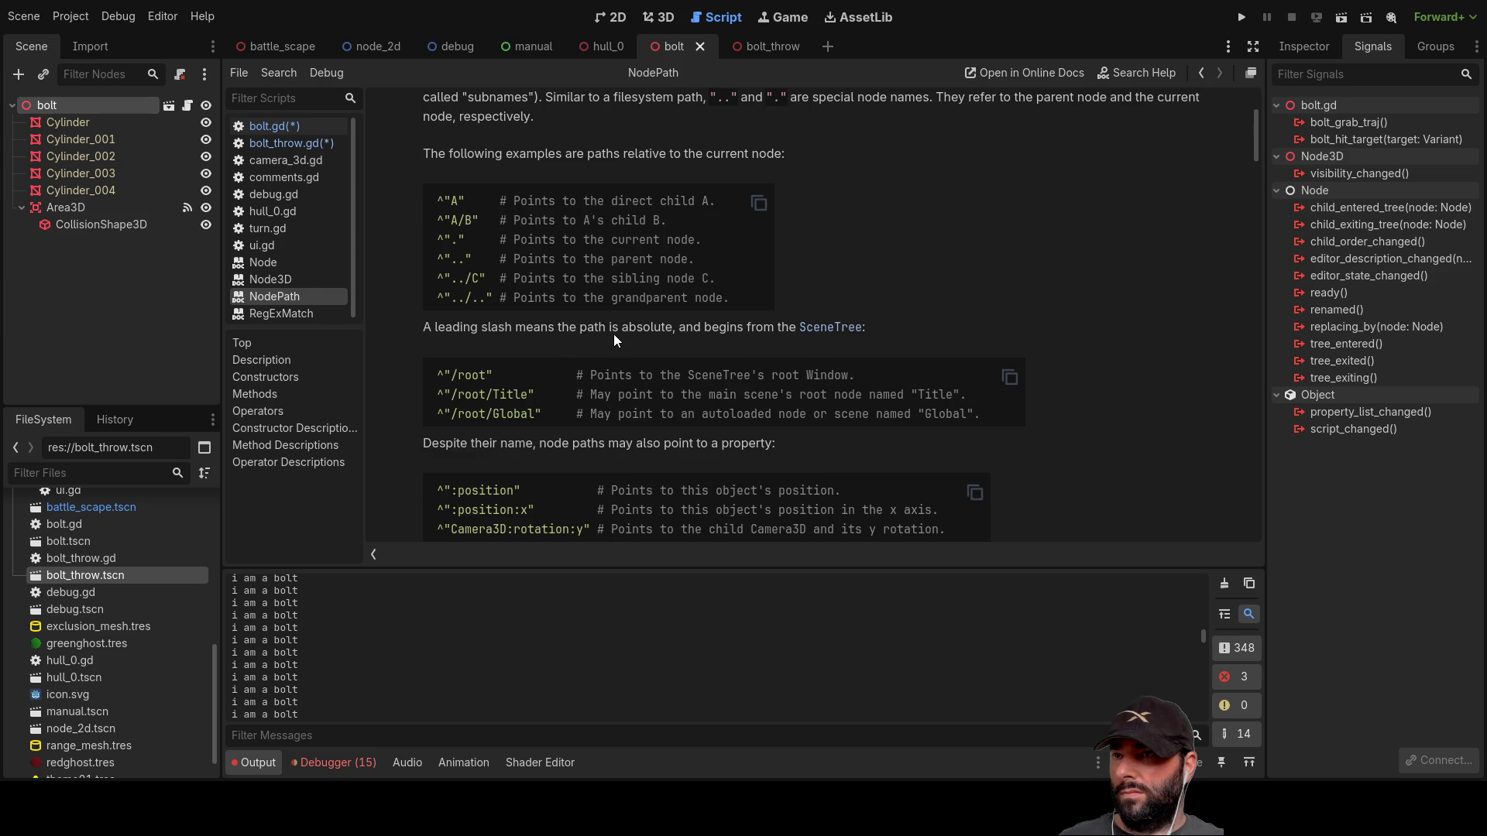
pyautogui.scroll(-15, 690, 345)
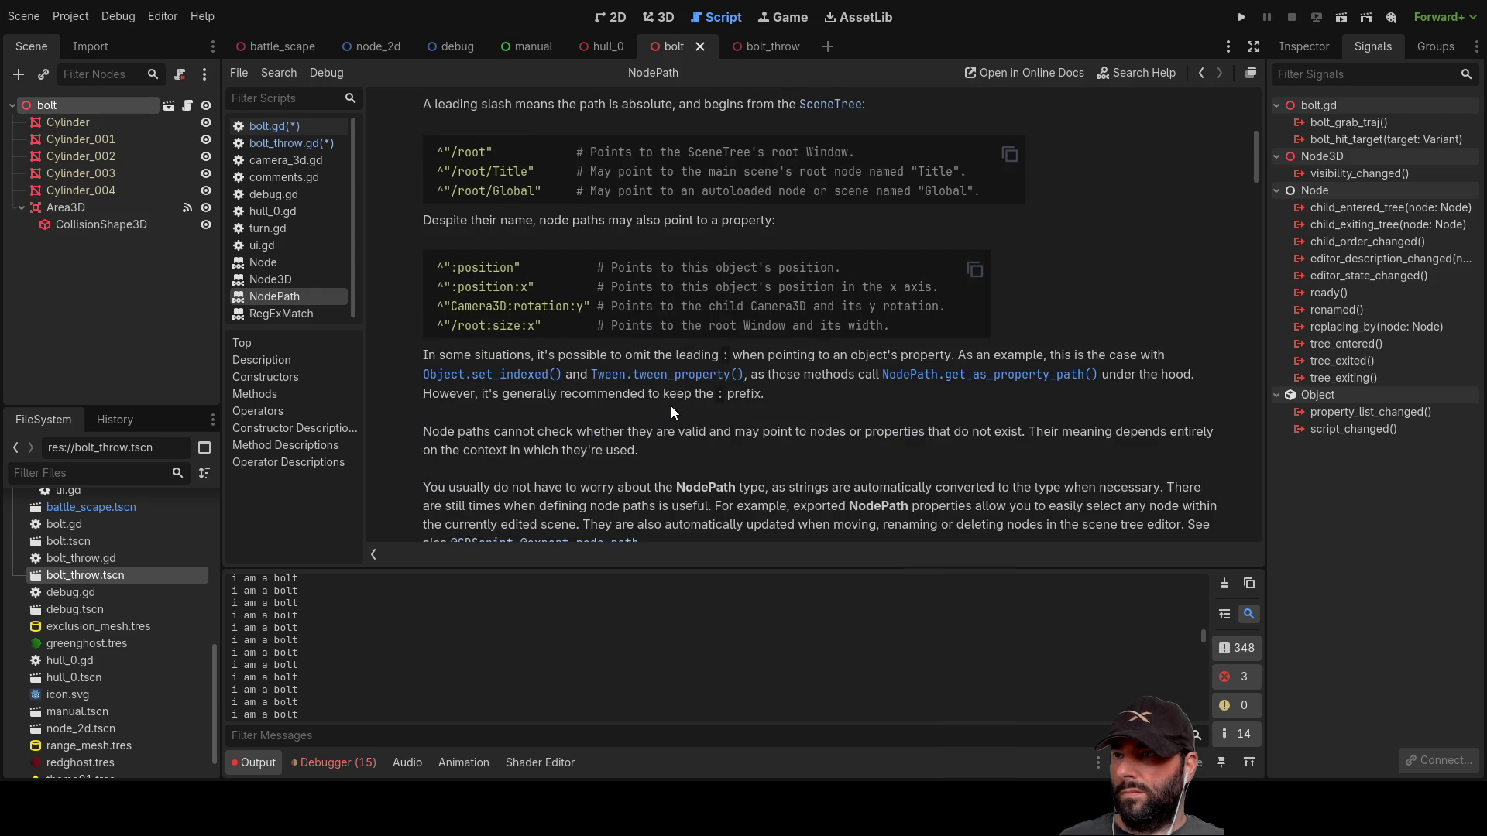
pyautogui.scroll(-3, 671, 403)
pyautogui.scroll(15, 681, 400)
pyautogui.scroll(2, 686, 396)
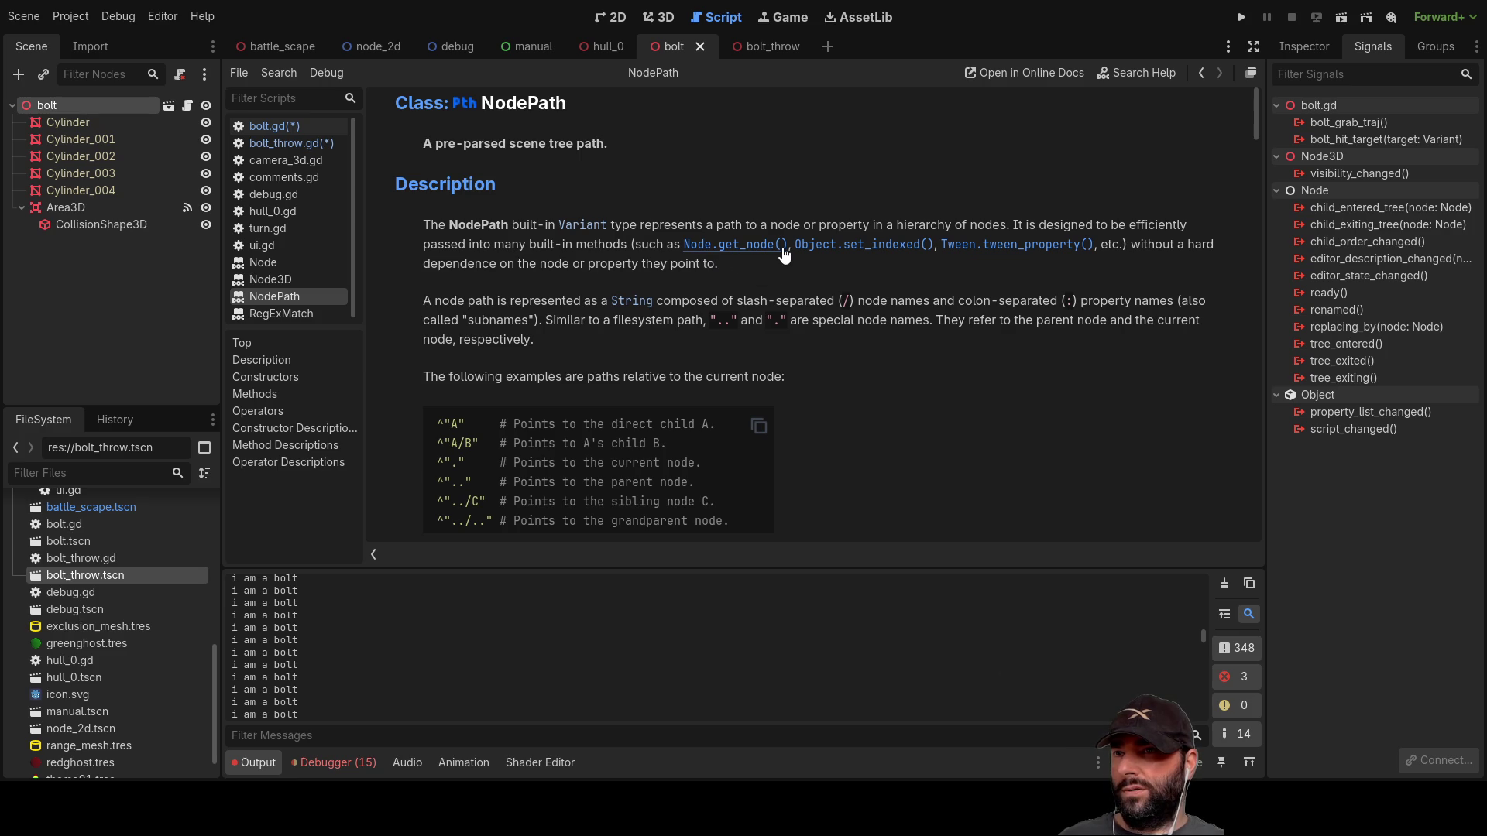
pyautogui.click(783, 244)
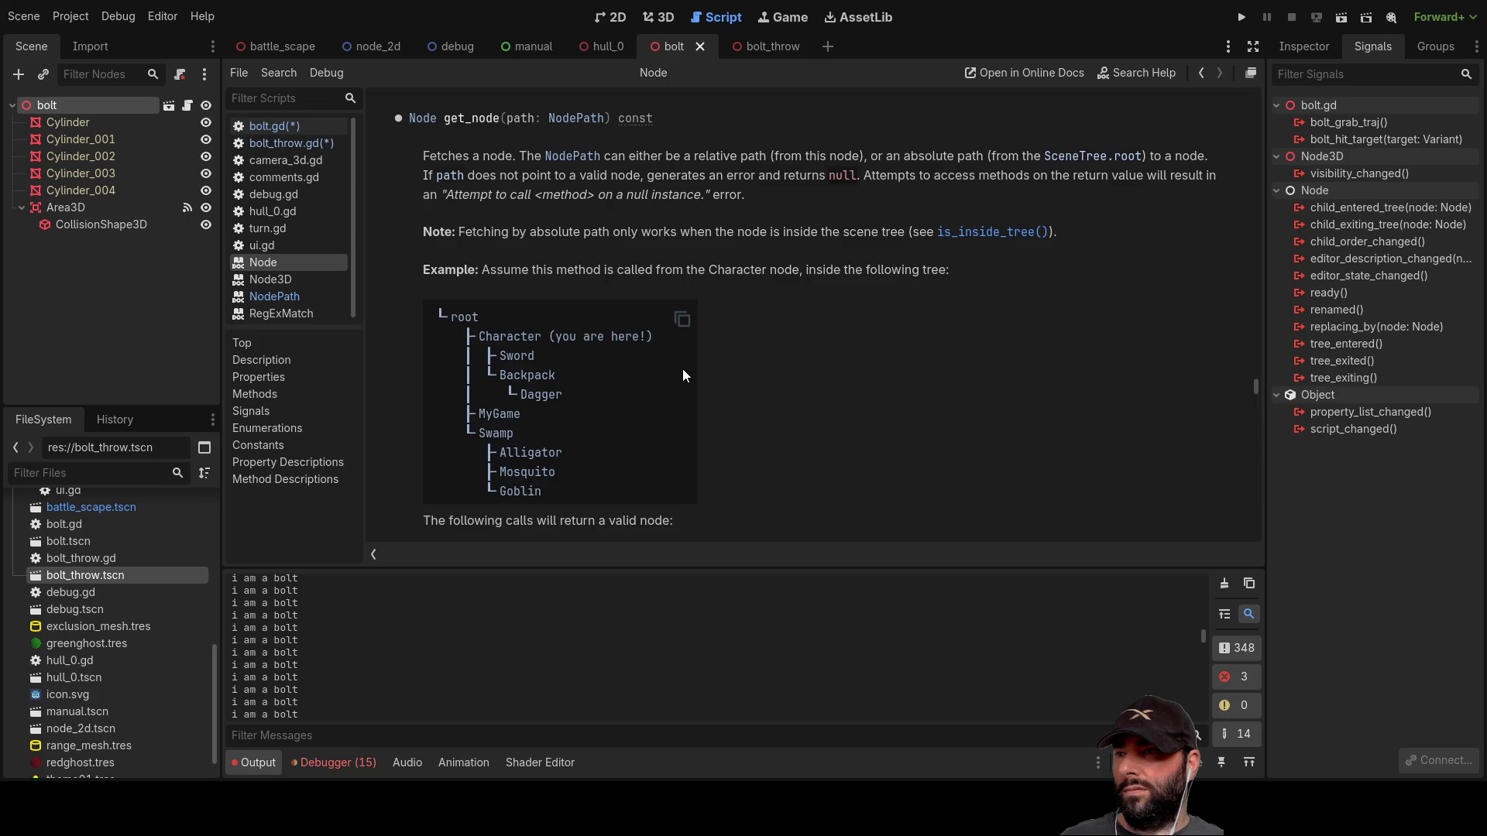
pyautogui.scroll(-3, 683, 369)
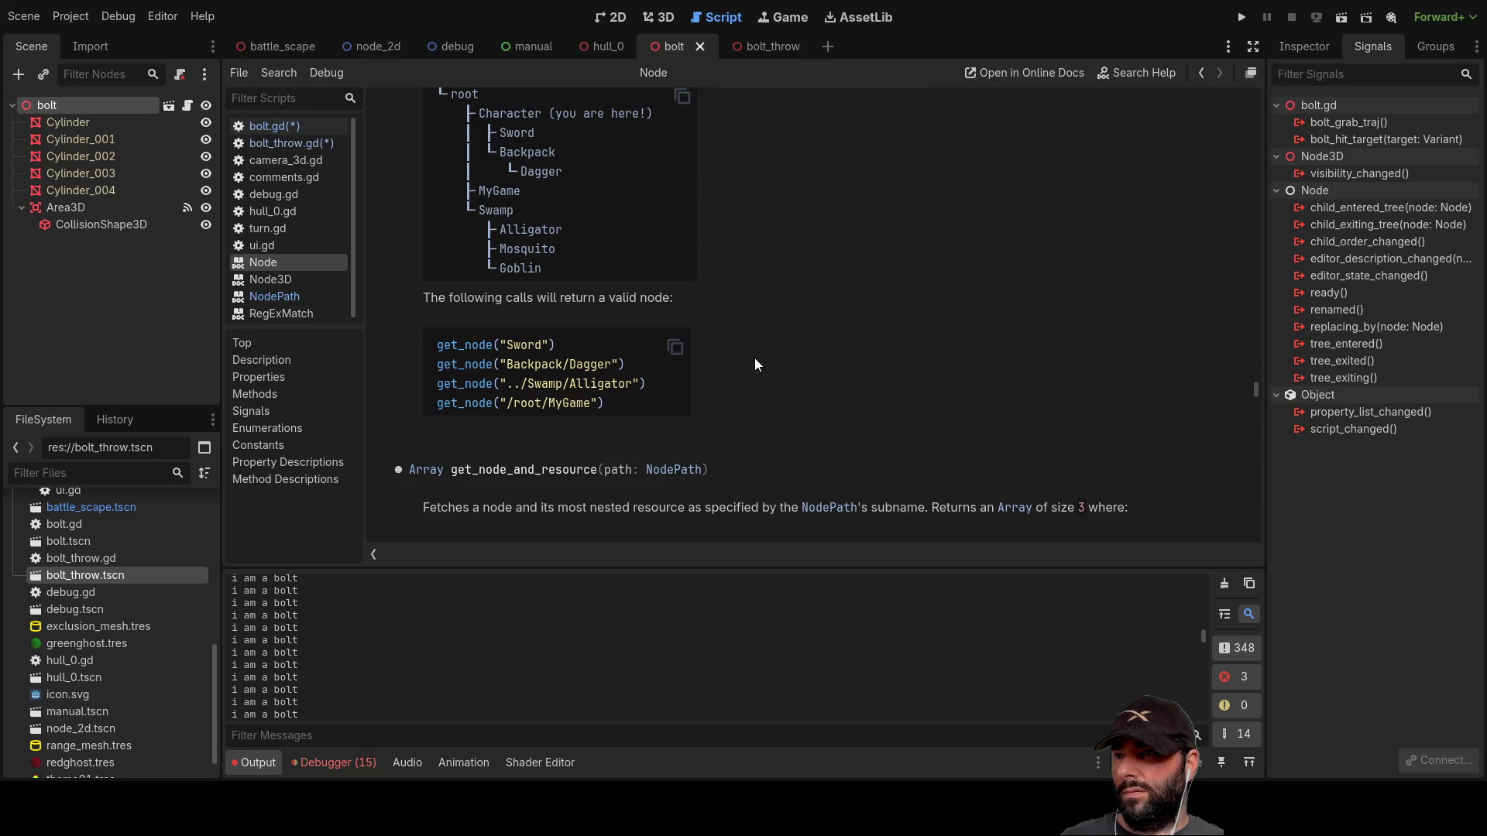
pyautogui.scroll(-5, 756, 359)
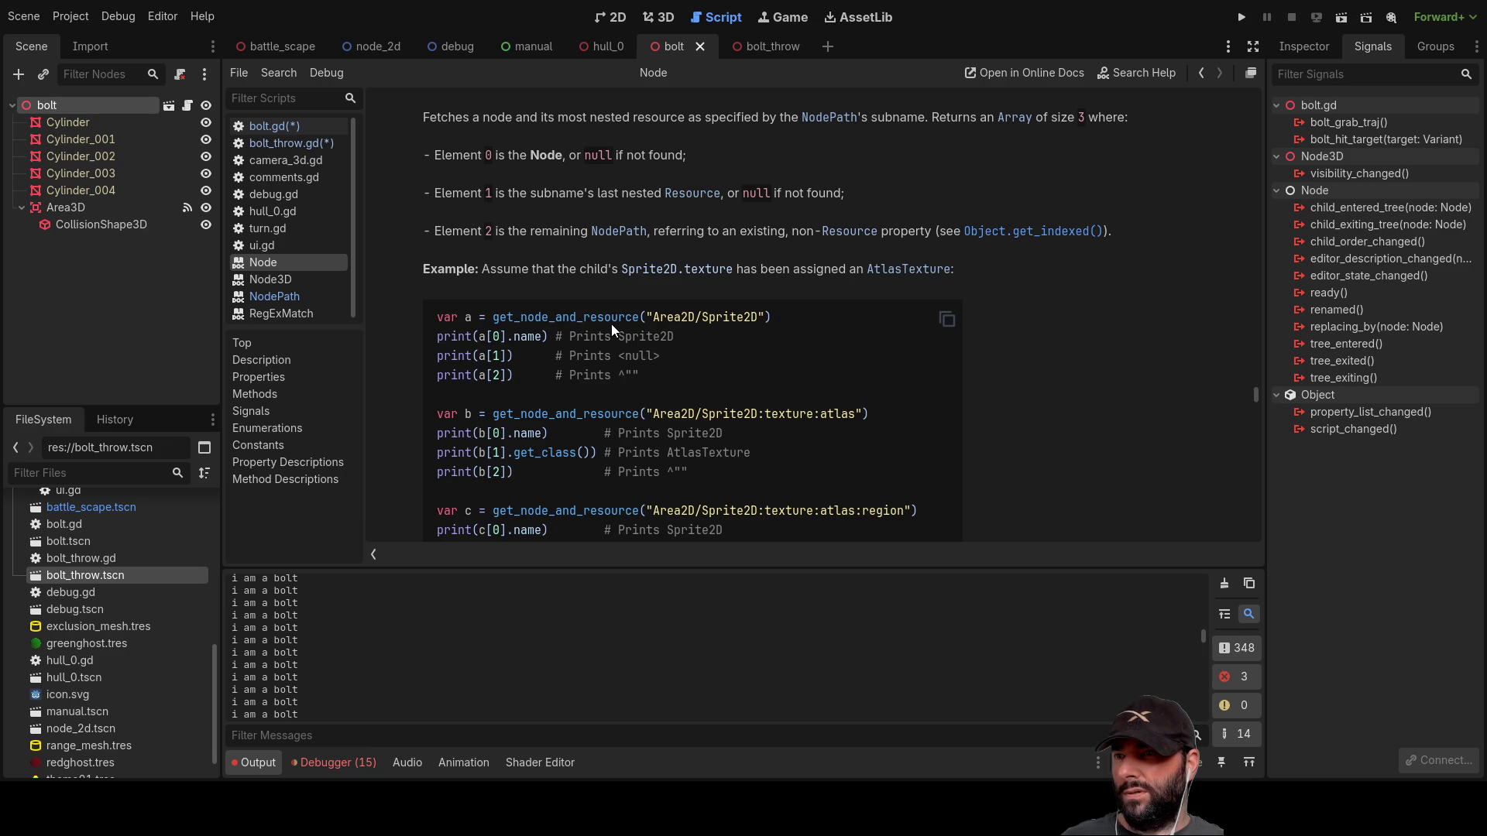
pyautogui.scroll(-3, 554, 410)
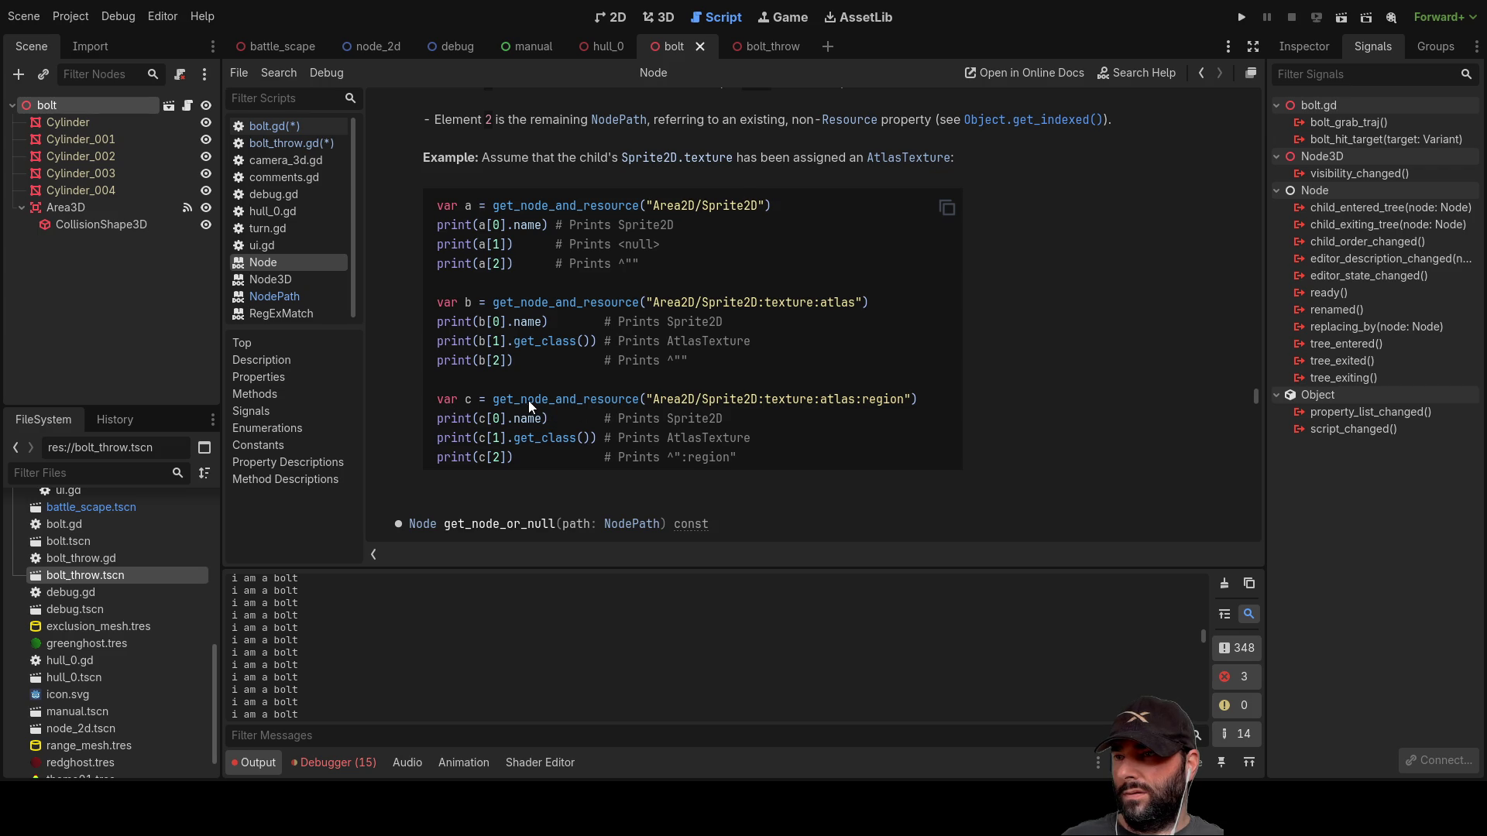
pyautogui.scroll(2, 592, 242)
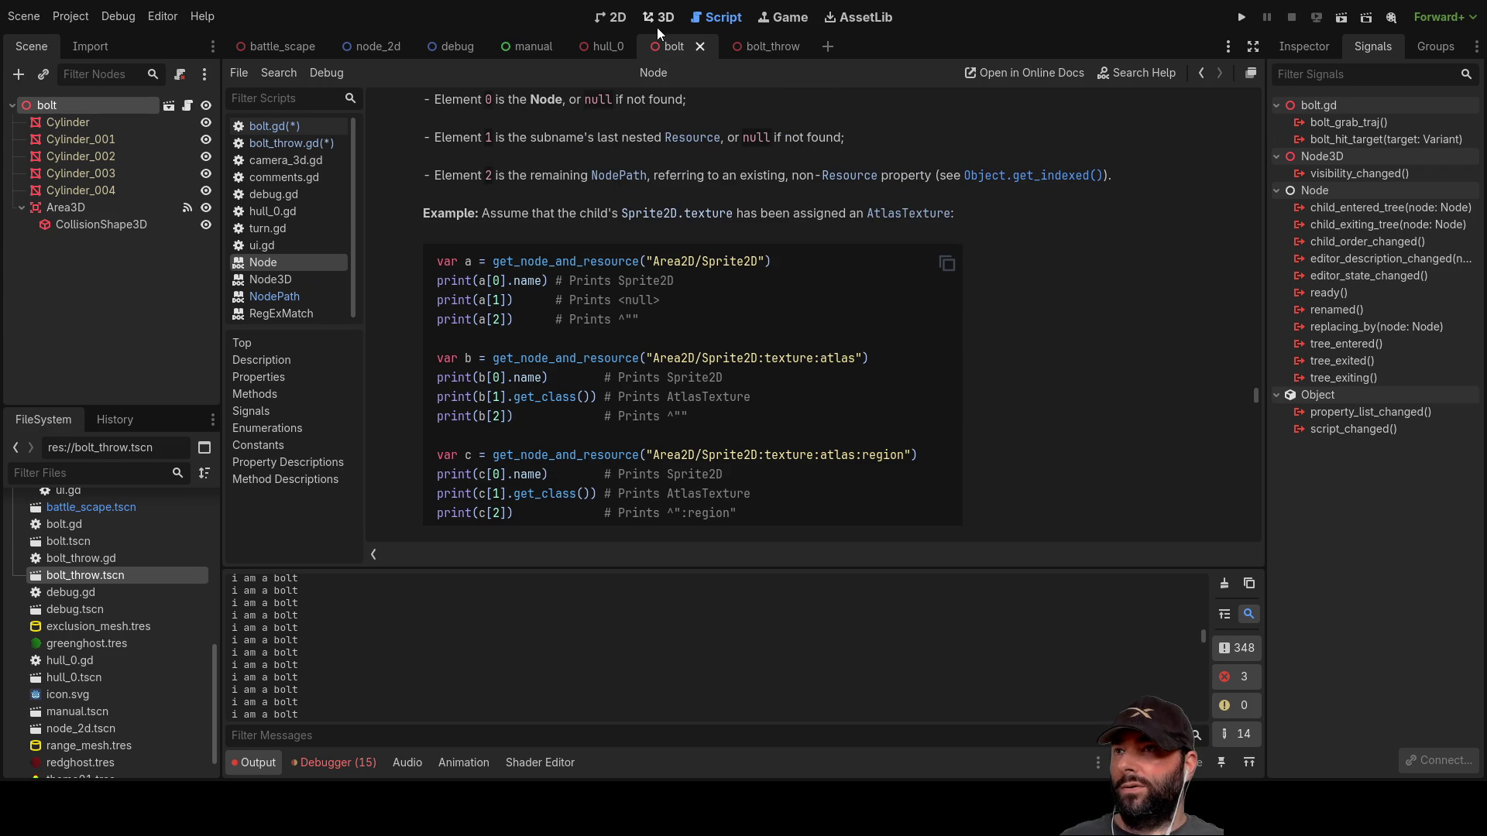
pyautogui.click(286, 126)
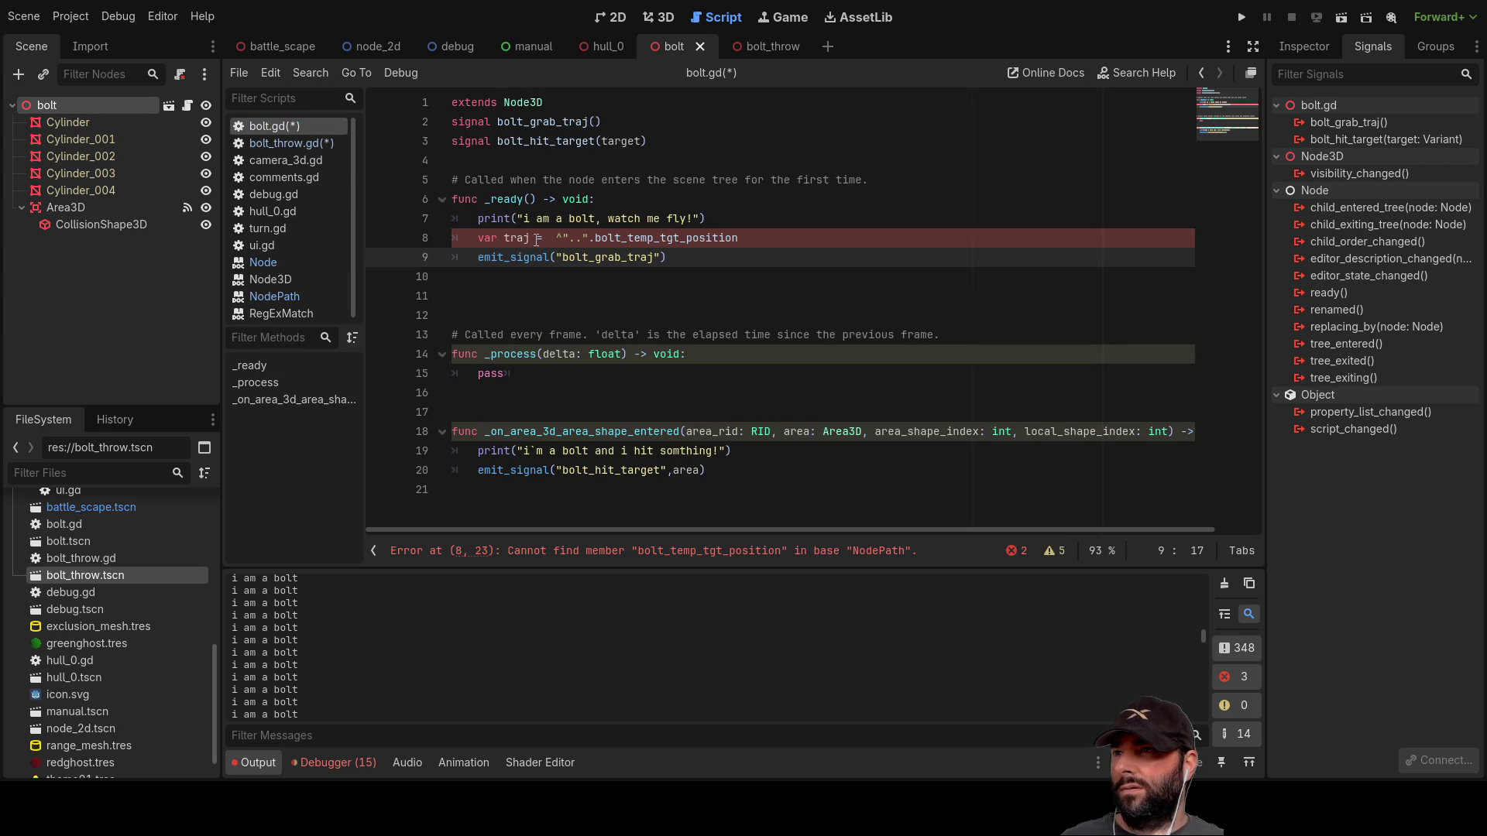
# Step: Change line 8 to var traj = get_node(^"..").bolt_temp_tgt_position
pyautogui.press('Up')
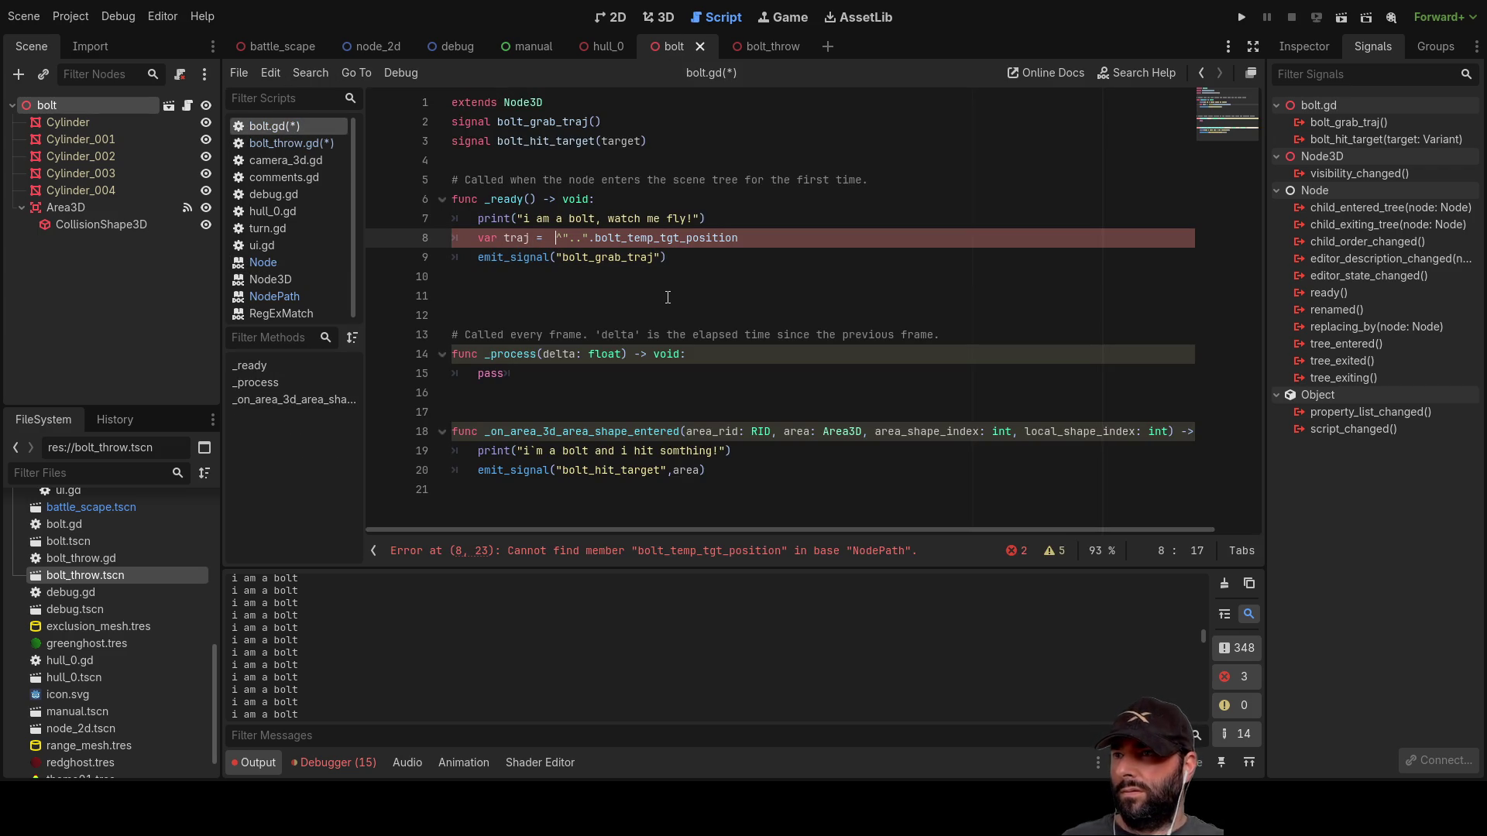
pyautogui.write('get_no')
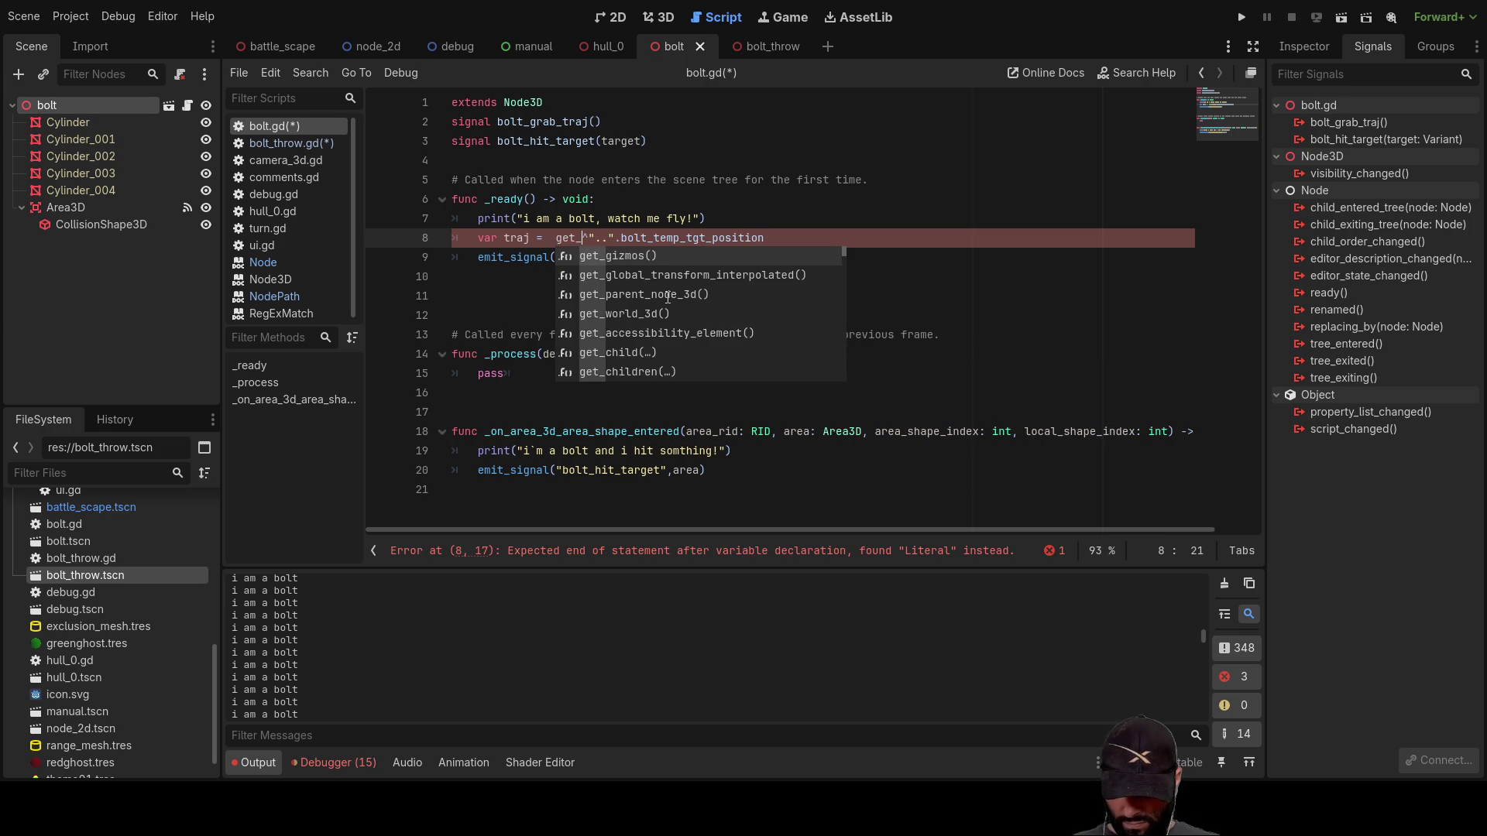
pyautogui.write('de(')
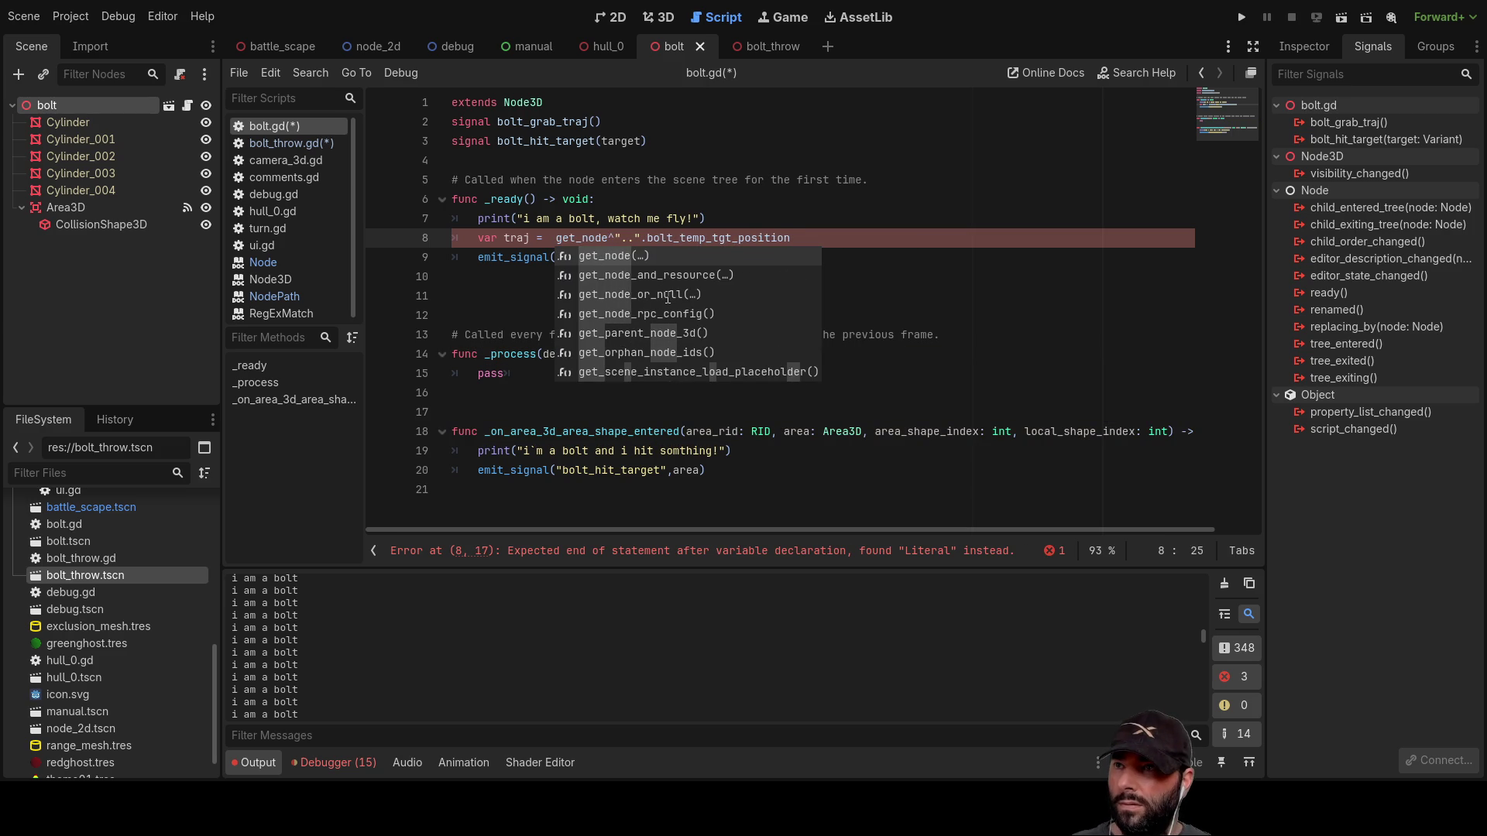
pyautogui.press('Return')
pyautogui.press('Delete')
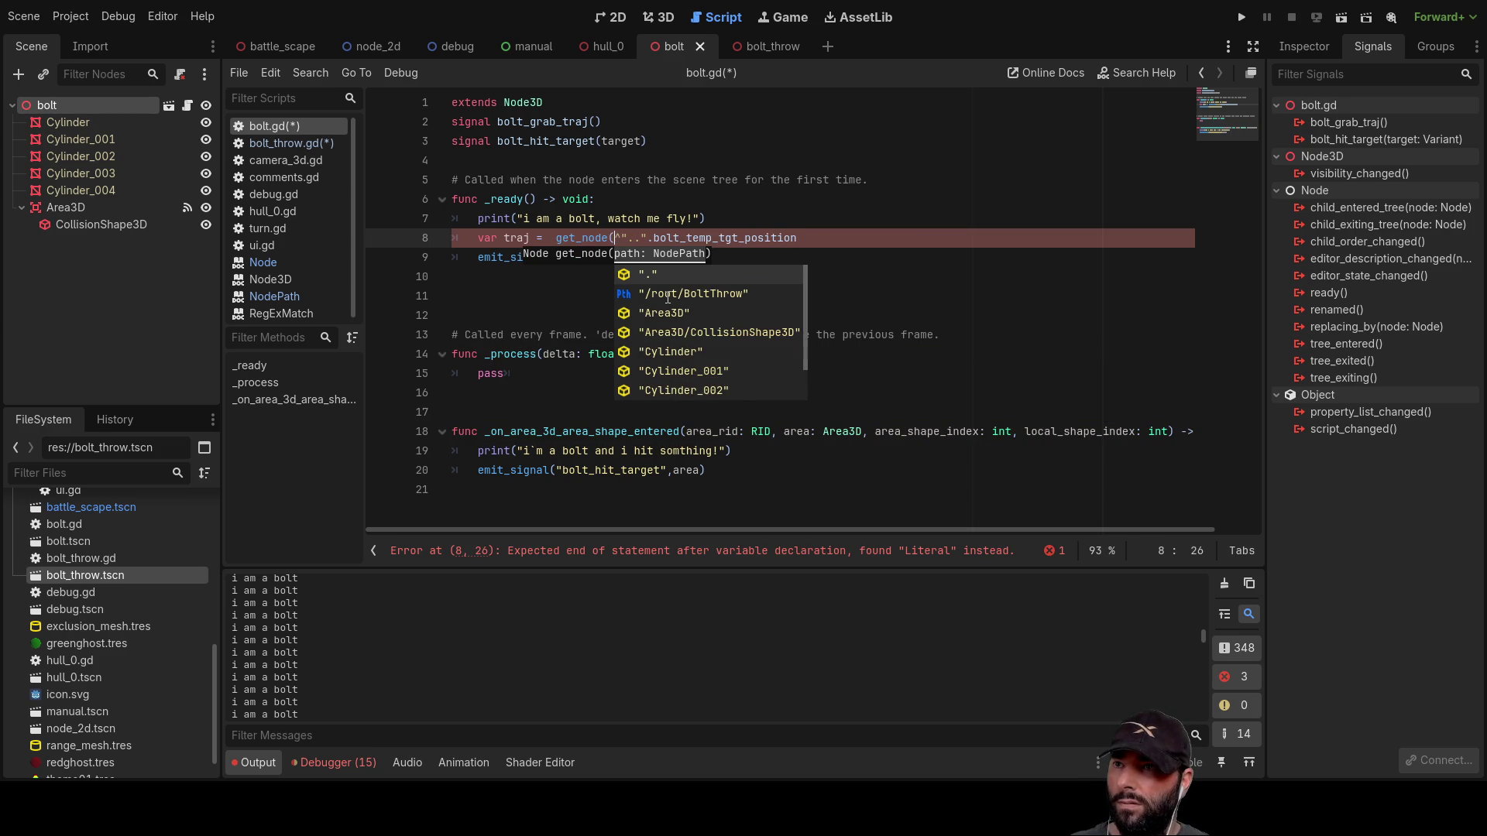
pyautogui.press('Right')
pyautogui.write('."')
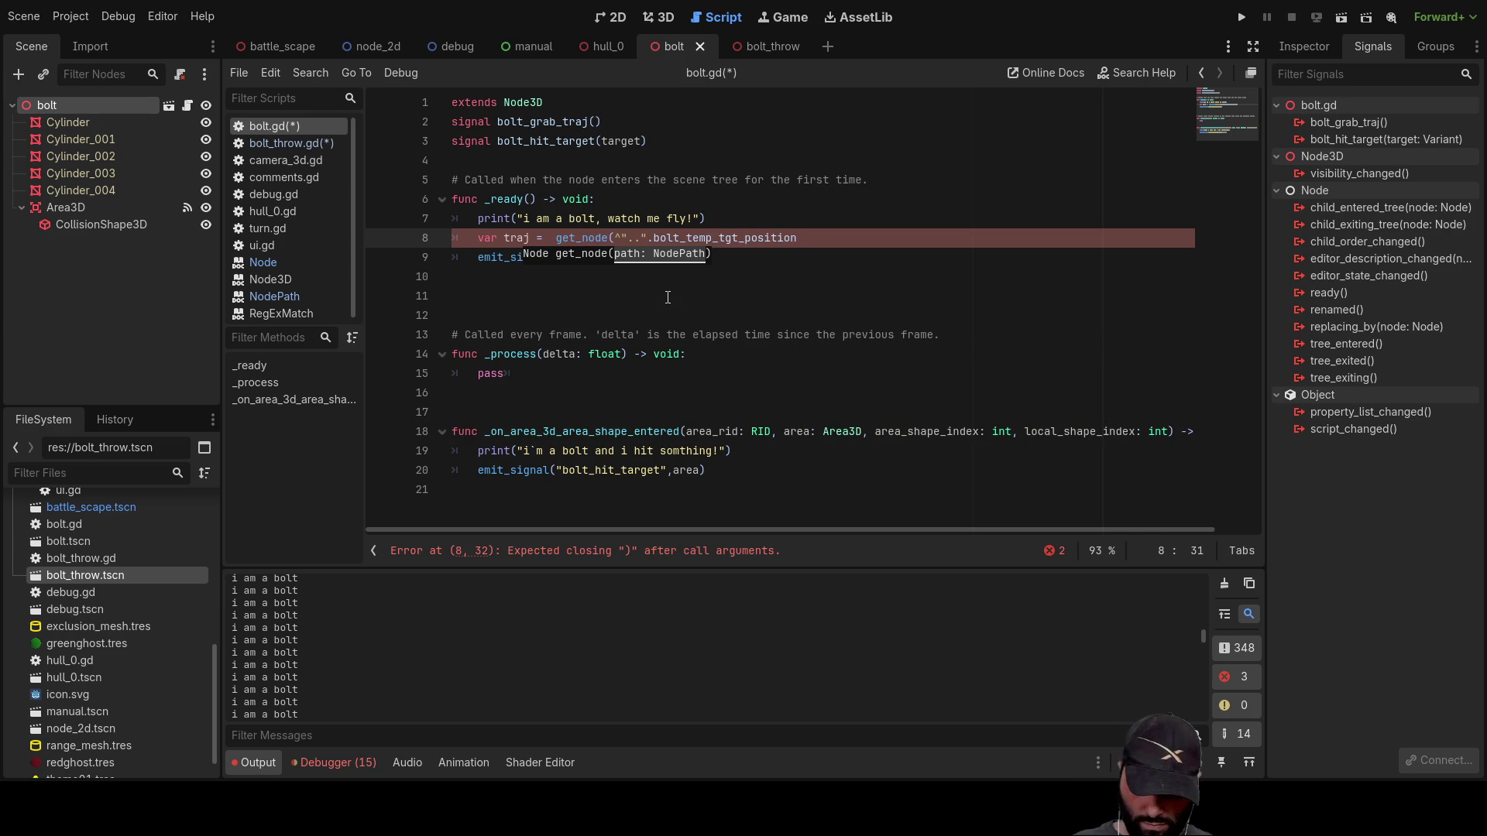
pyautogui.write(')')
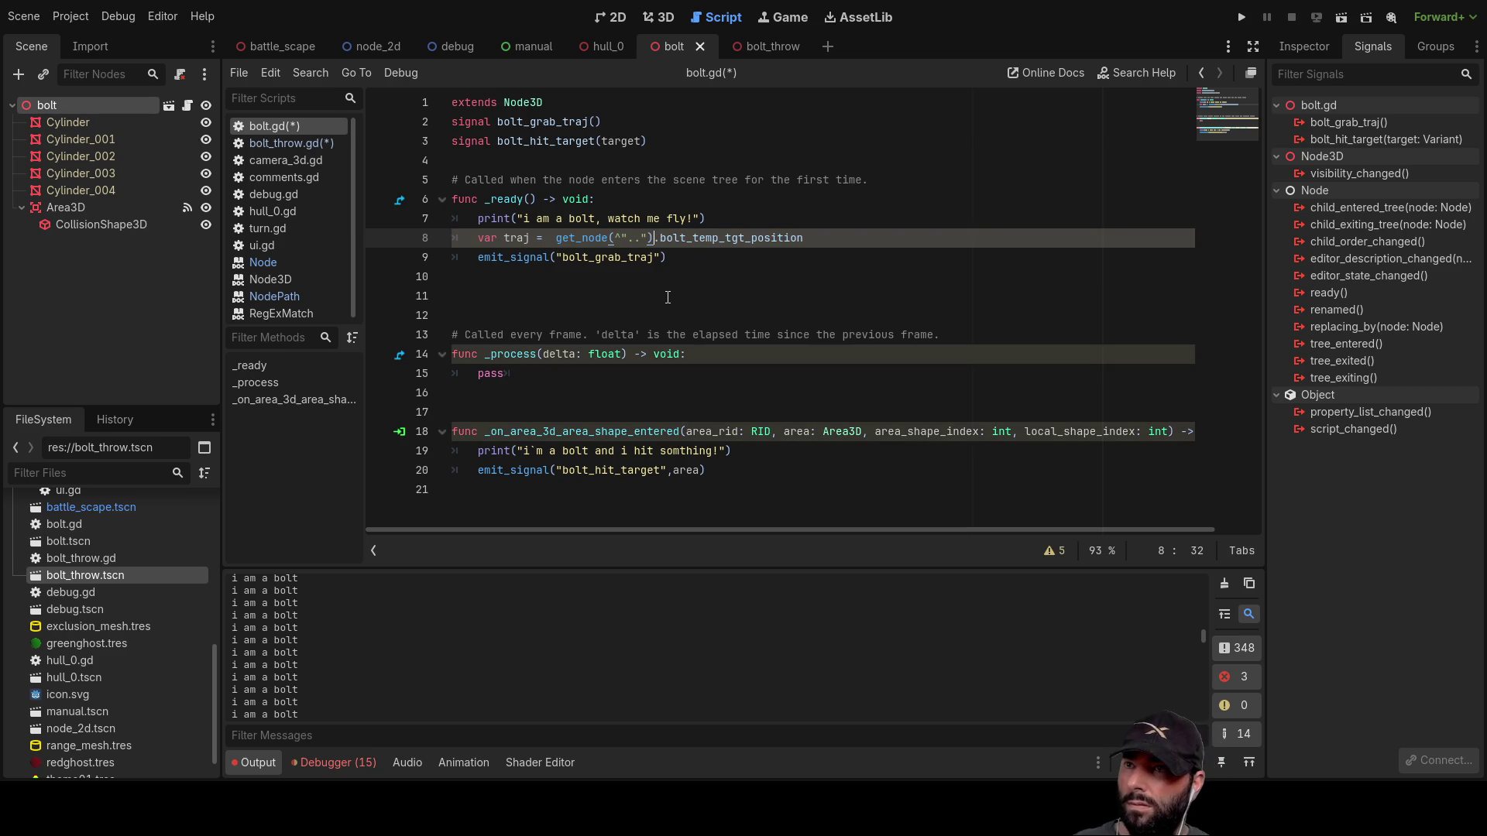
# Step: Remove the bolt_grab_traj emit_signal call from line 9 of _ready
pyautogui.press('Up')
pyautogui.press('Up')
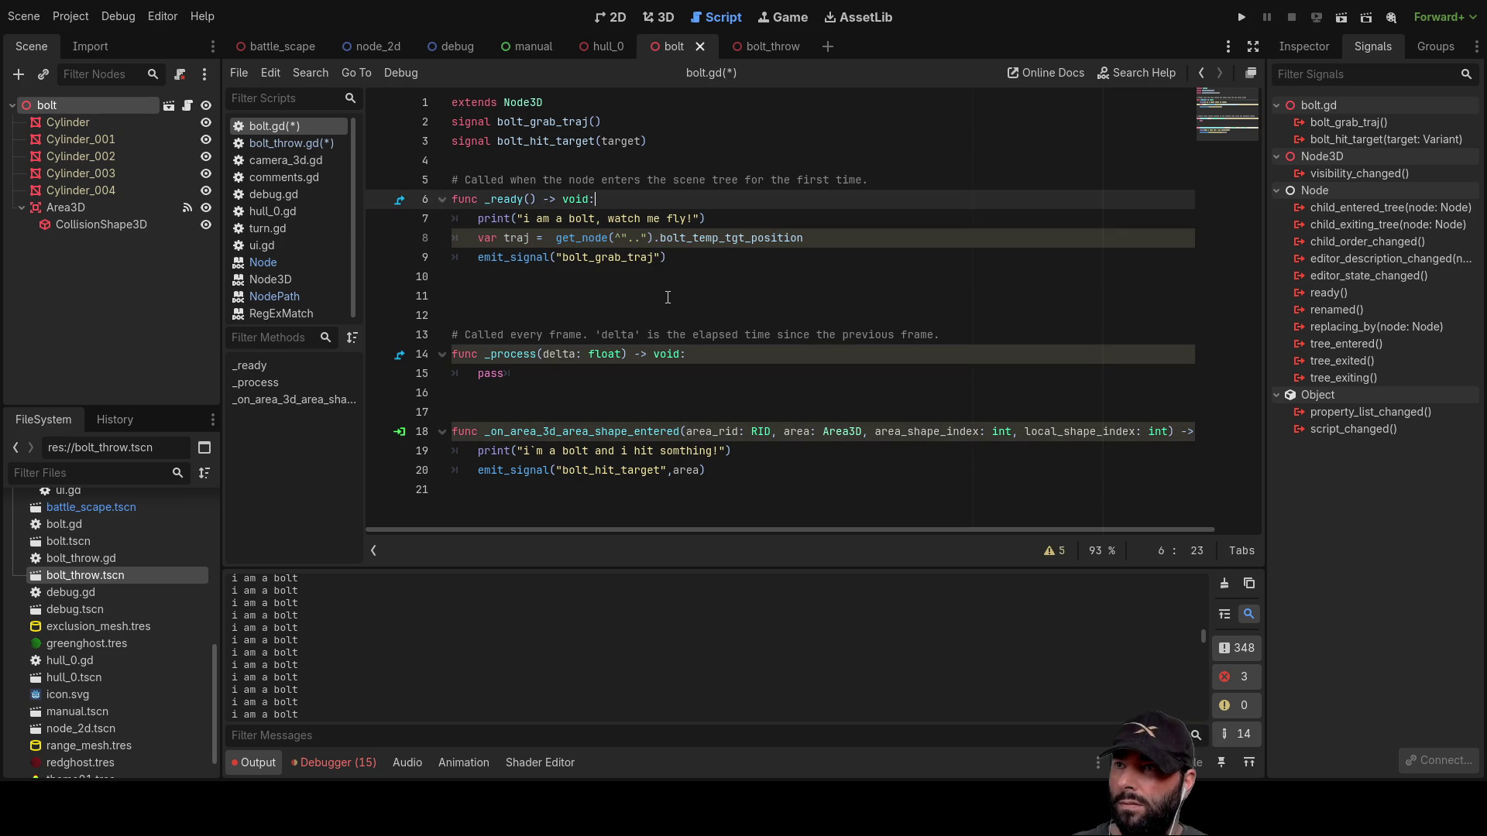
pyautogui.press('Down')
pyautogui.press('Down')
pyautogui.press('Down')
pyautogui.press('Up')
pyautogui.press('Up')
pyautogui.press('Down')
pyautogui.press('Up')
pyautogui.press('Down')
pyautogui.press('Left')
pyautogui.press('Right')
pyautogui.press('Right')
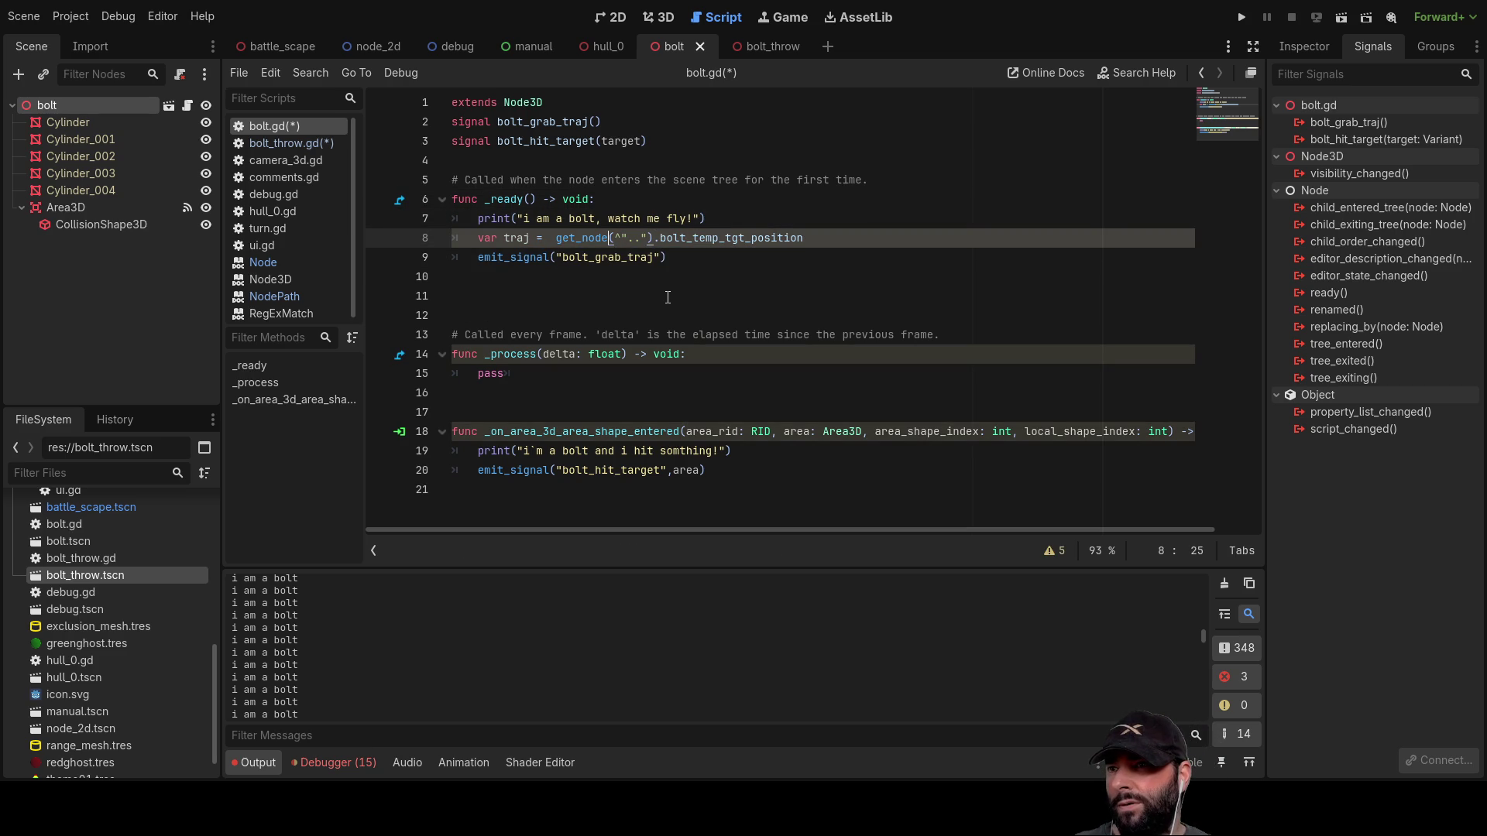
pyautogui.hotkey('shift', 'Right')
pyautogui.hotkey('shift', 'Right')
pyautogui.hotkey('shift', 'Right')
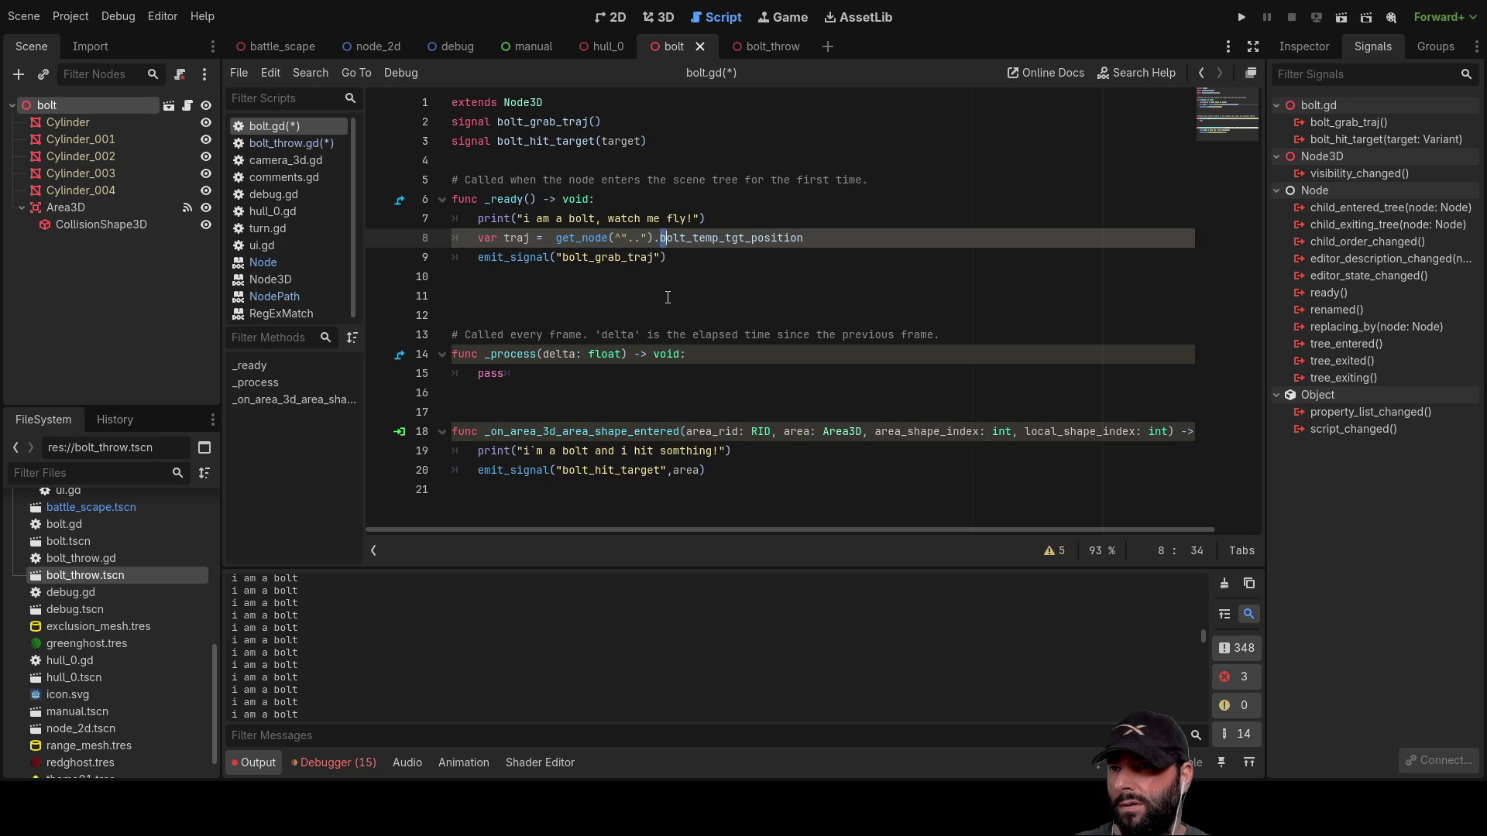
pyautogui.press('Left')
pyautogui.press('Down')
pyautogui.press('Home')
pyautogui.press('Right')
pyautogui.moveTo(676, 259); pyautogui.dragTo(427, 263)
pyautogui.press('BackSpace')
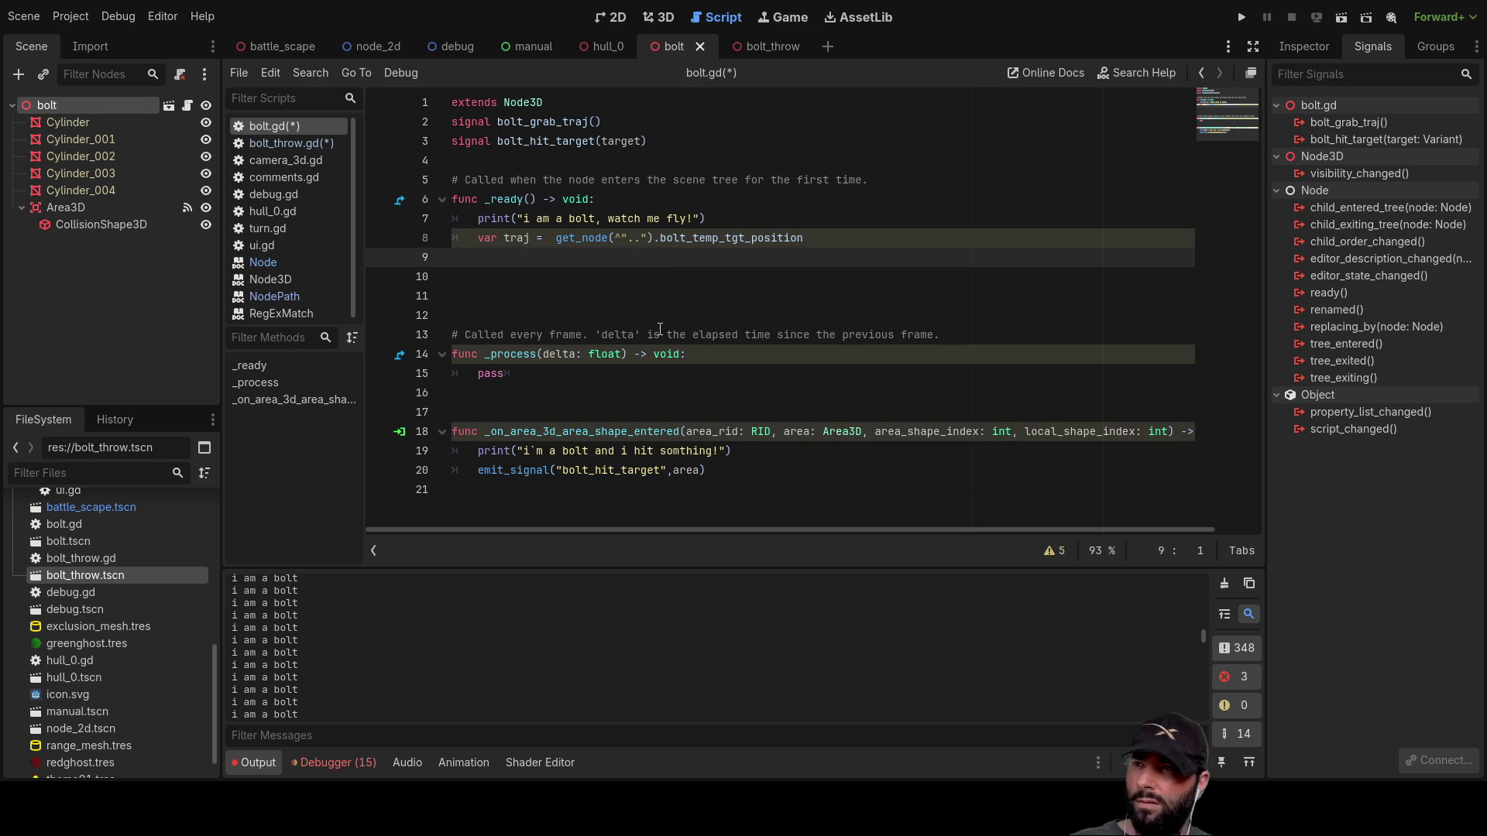
pyautogui.press('Tab')
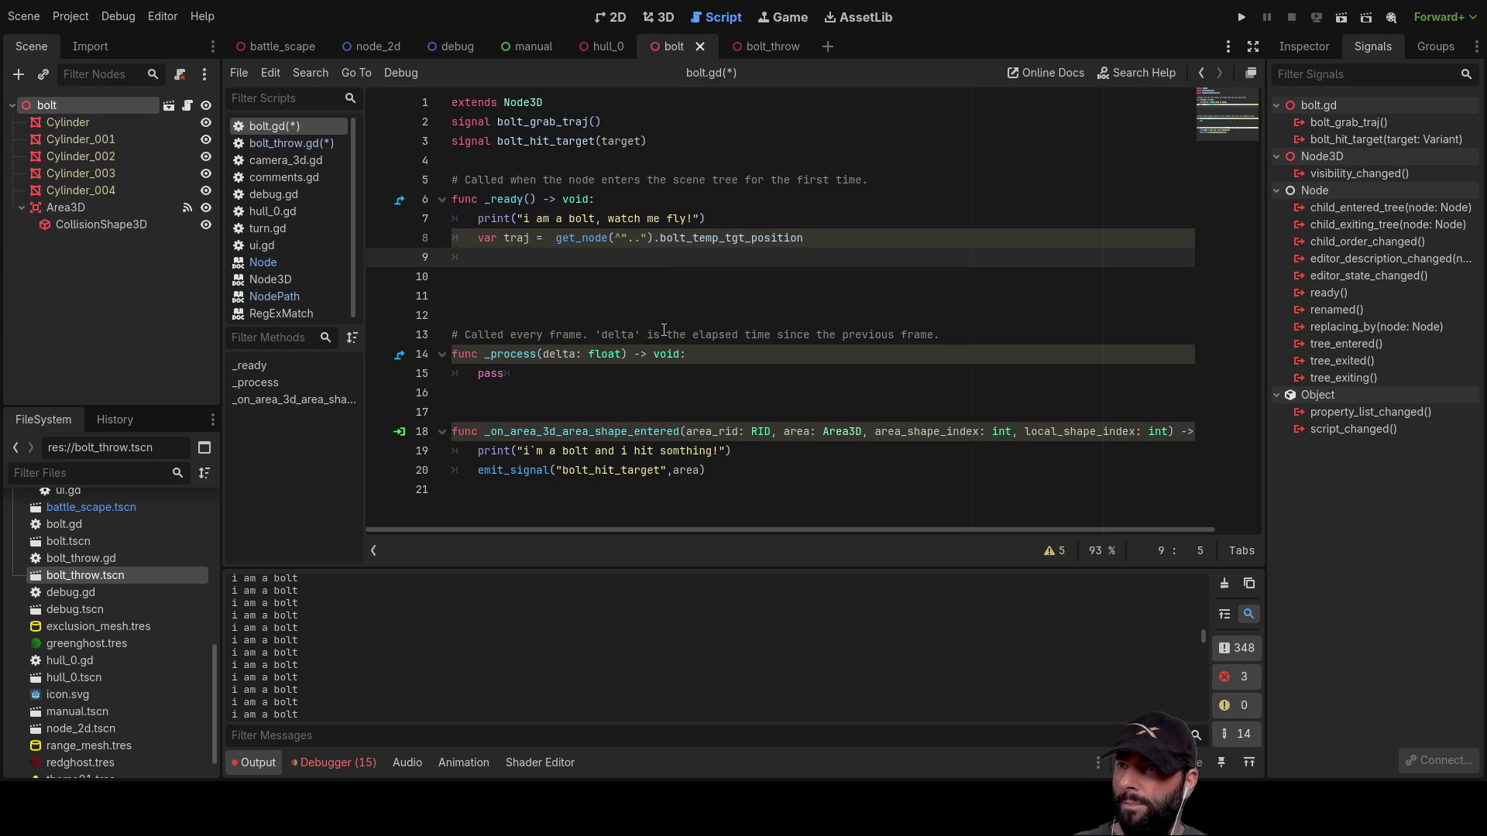
# Step: Add print(traj) on line 9 of _ready and run the project
pyautogui.write('print')
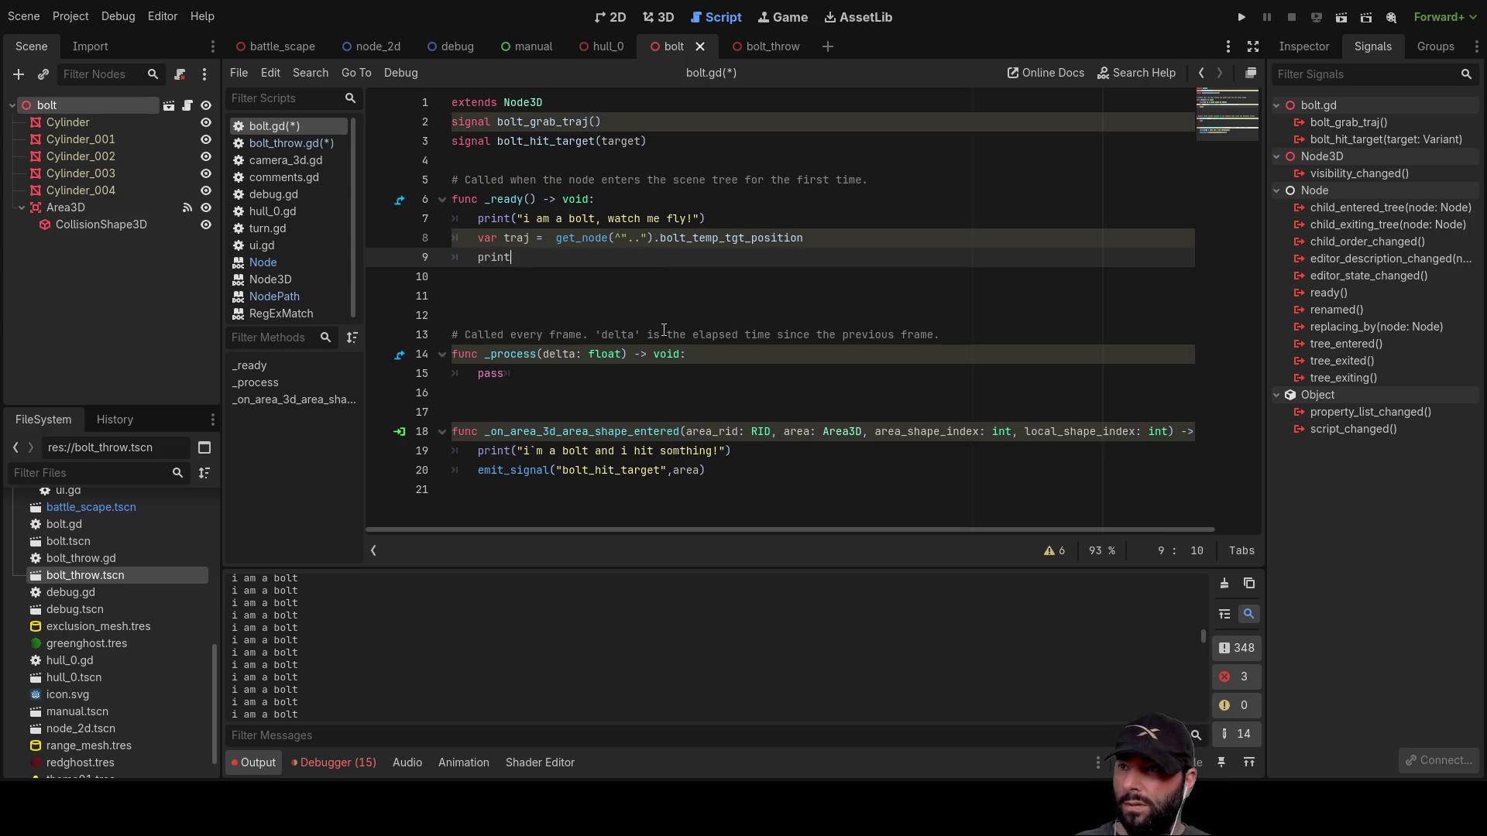
pyautogui.write('()')
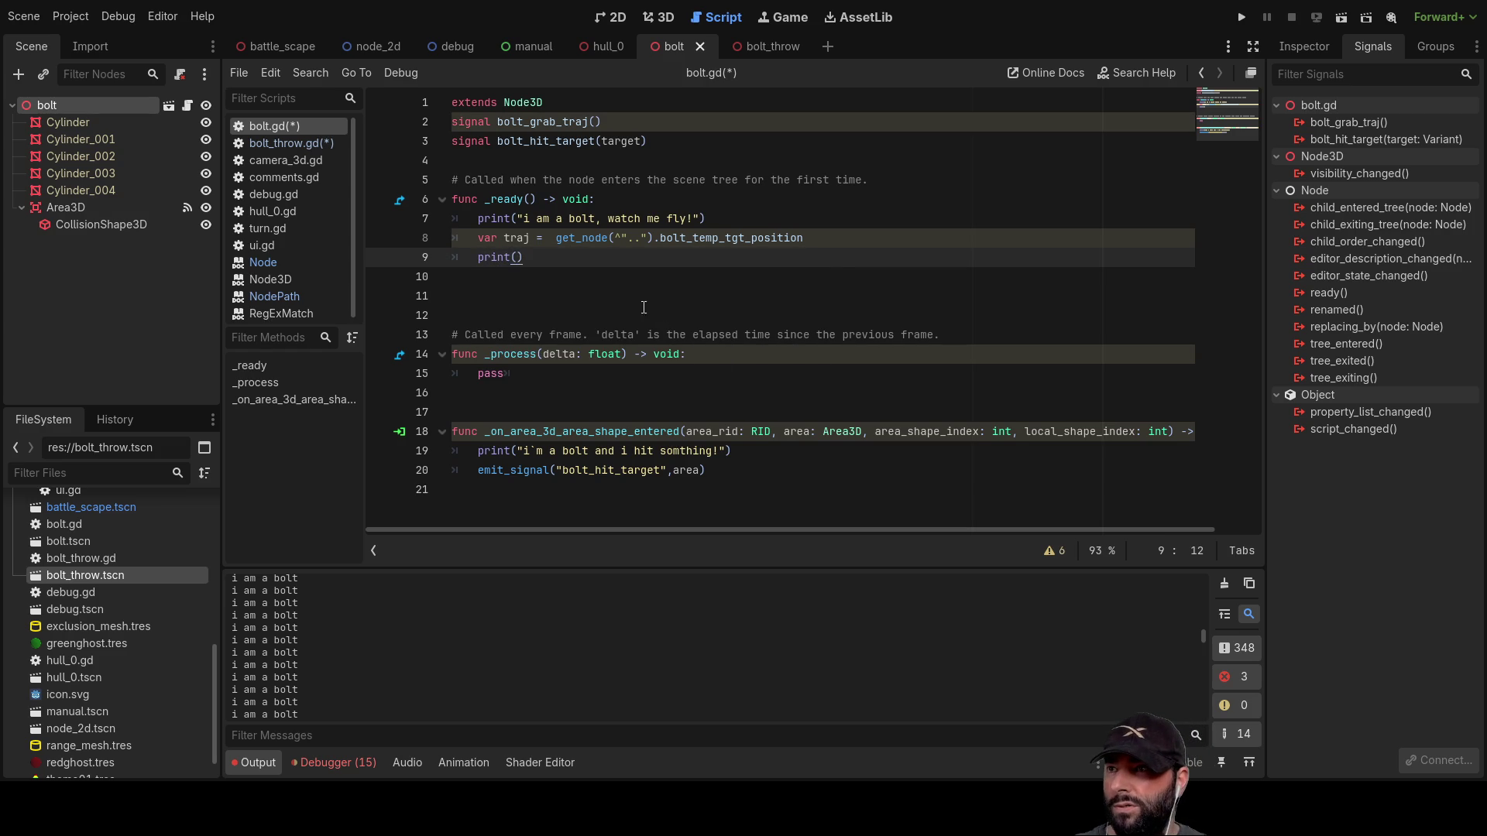
pyautogui.doubleClick(537, 234)
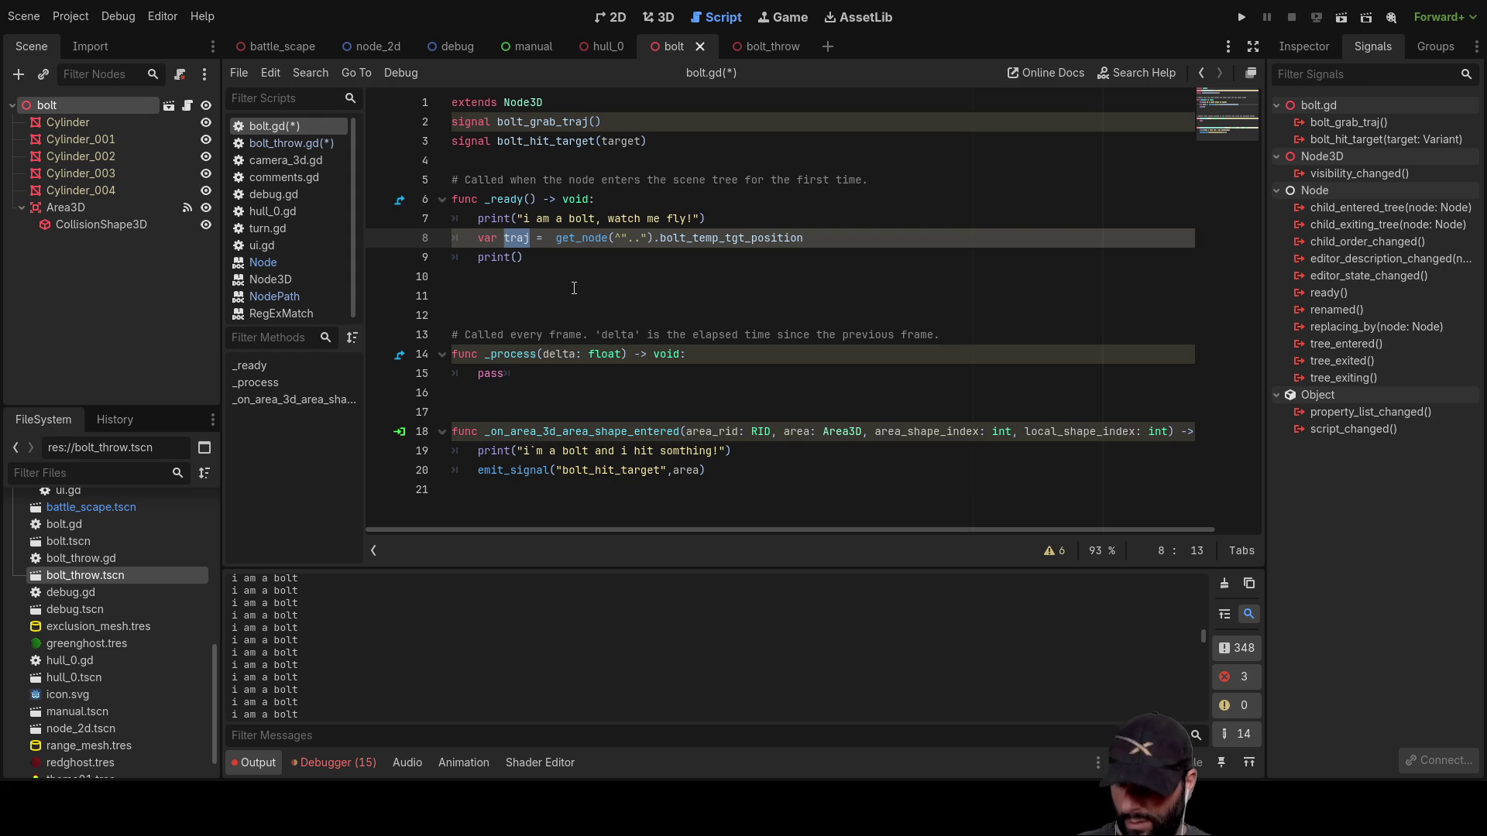
pyautogui.click(517, 257)
pyautogui.write('traj')
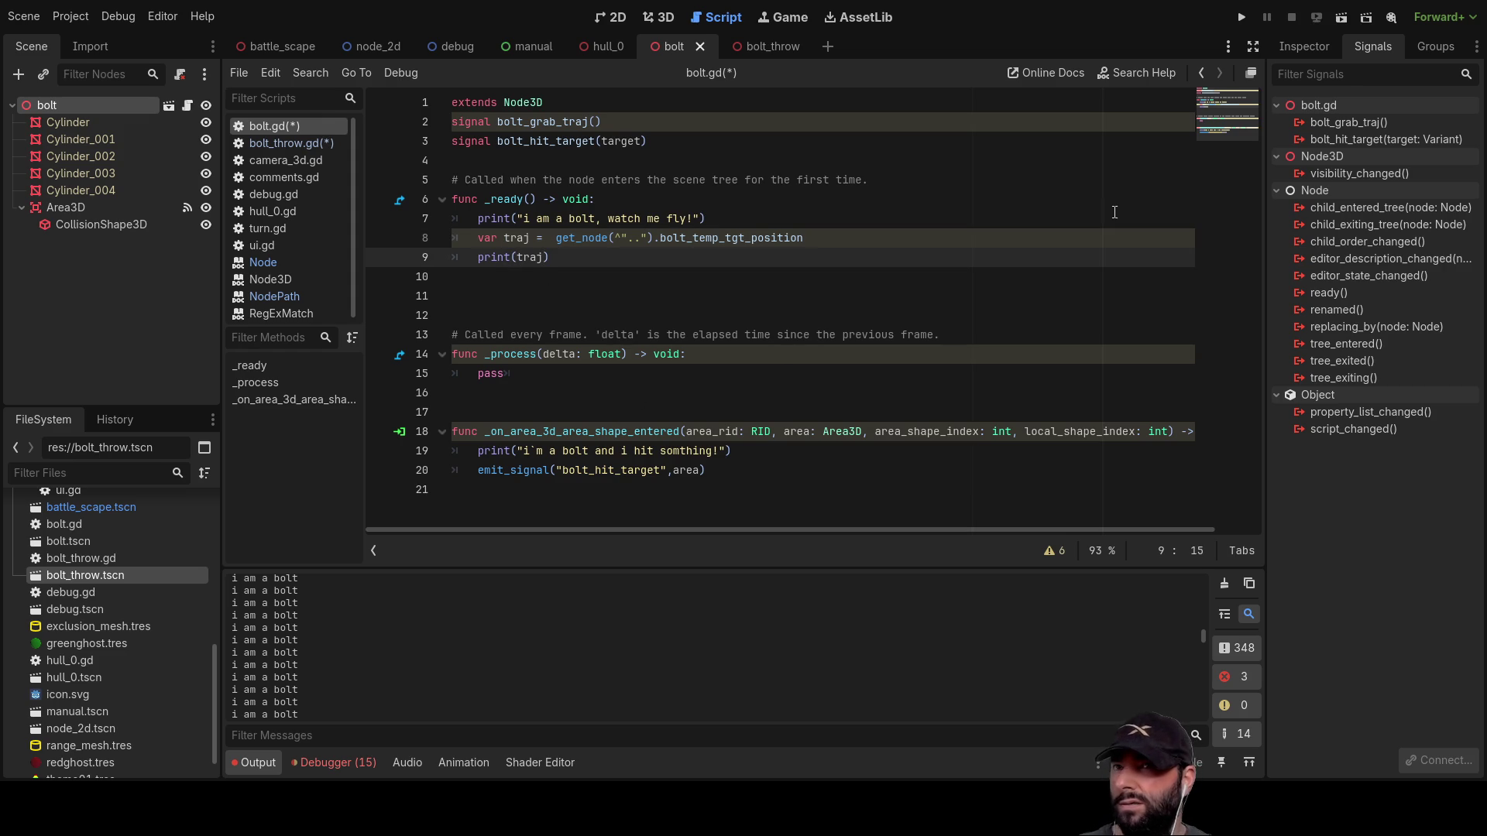
pyautogui.click(1241, 17)
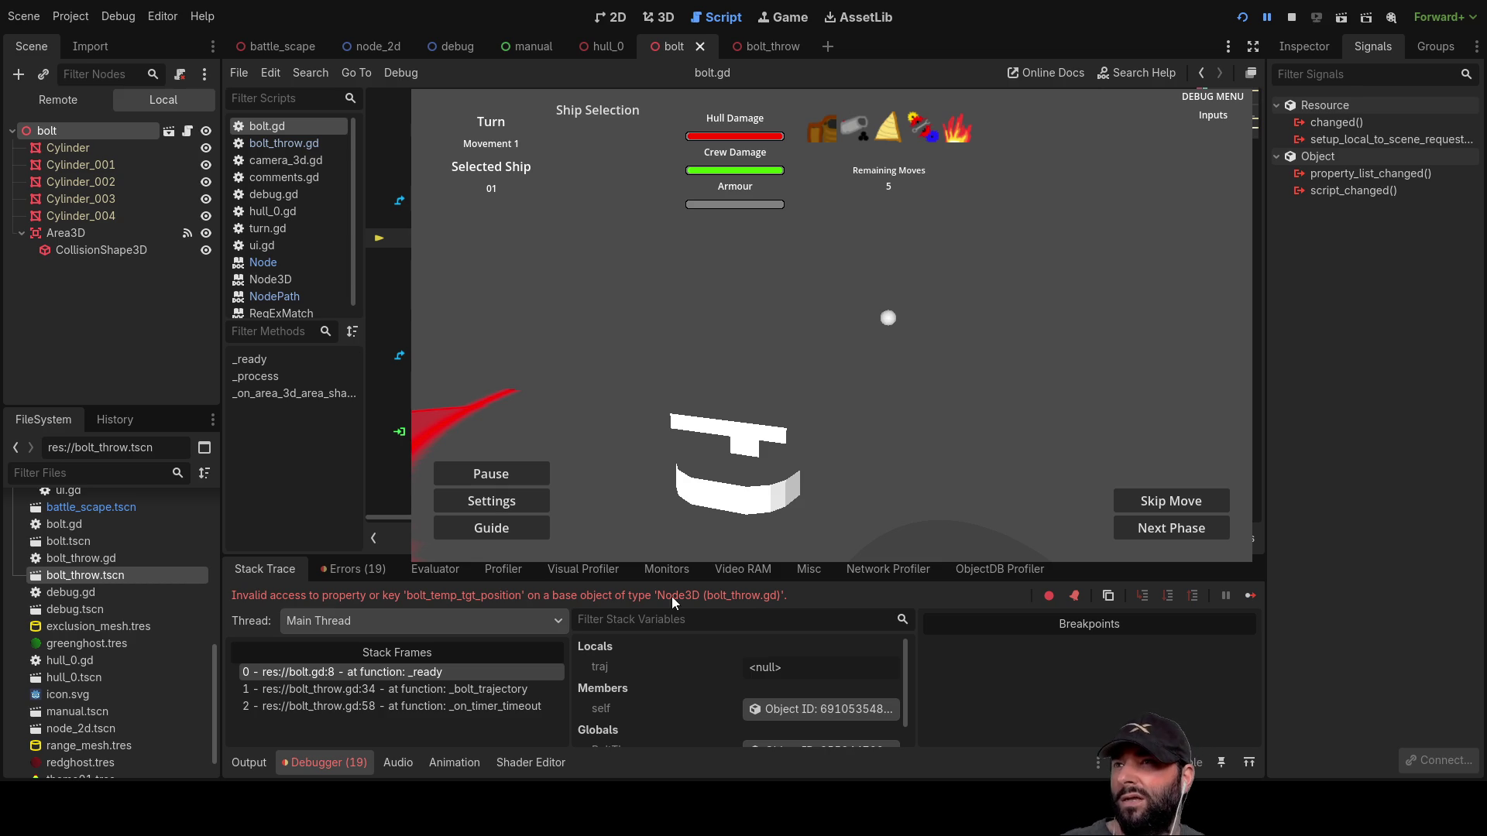
# Step: Browse bolt_throw.gd's code lines and make an edit with Ctrl+K while the game is halted
pyautogui.click(753, 46)
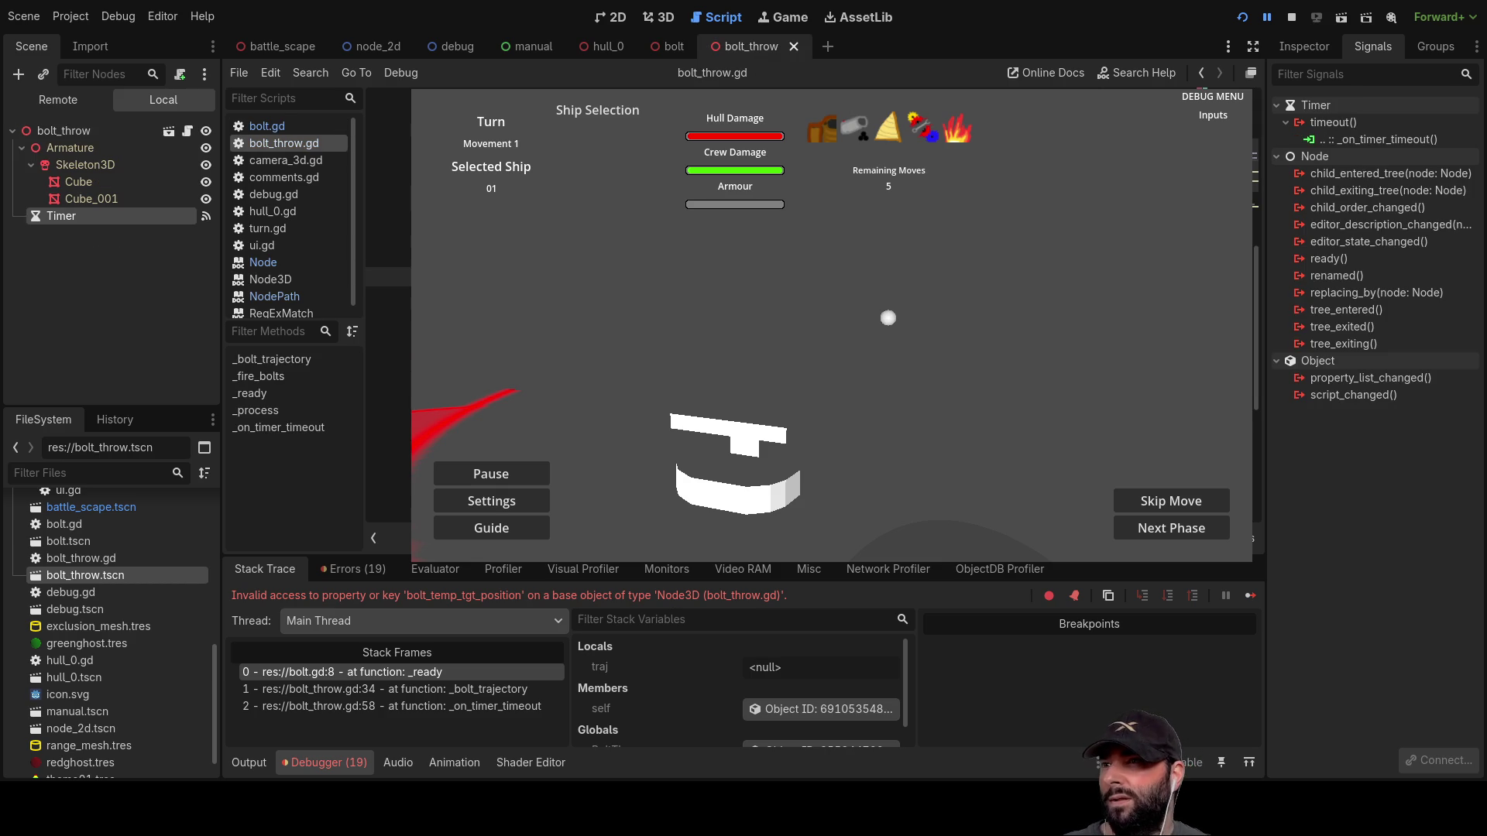
pyautogui.click(387, 413)
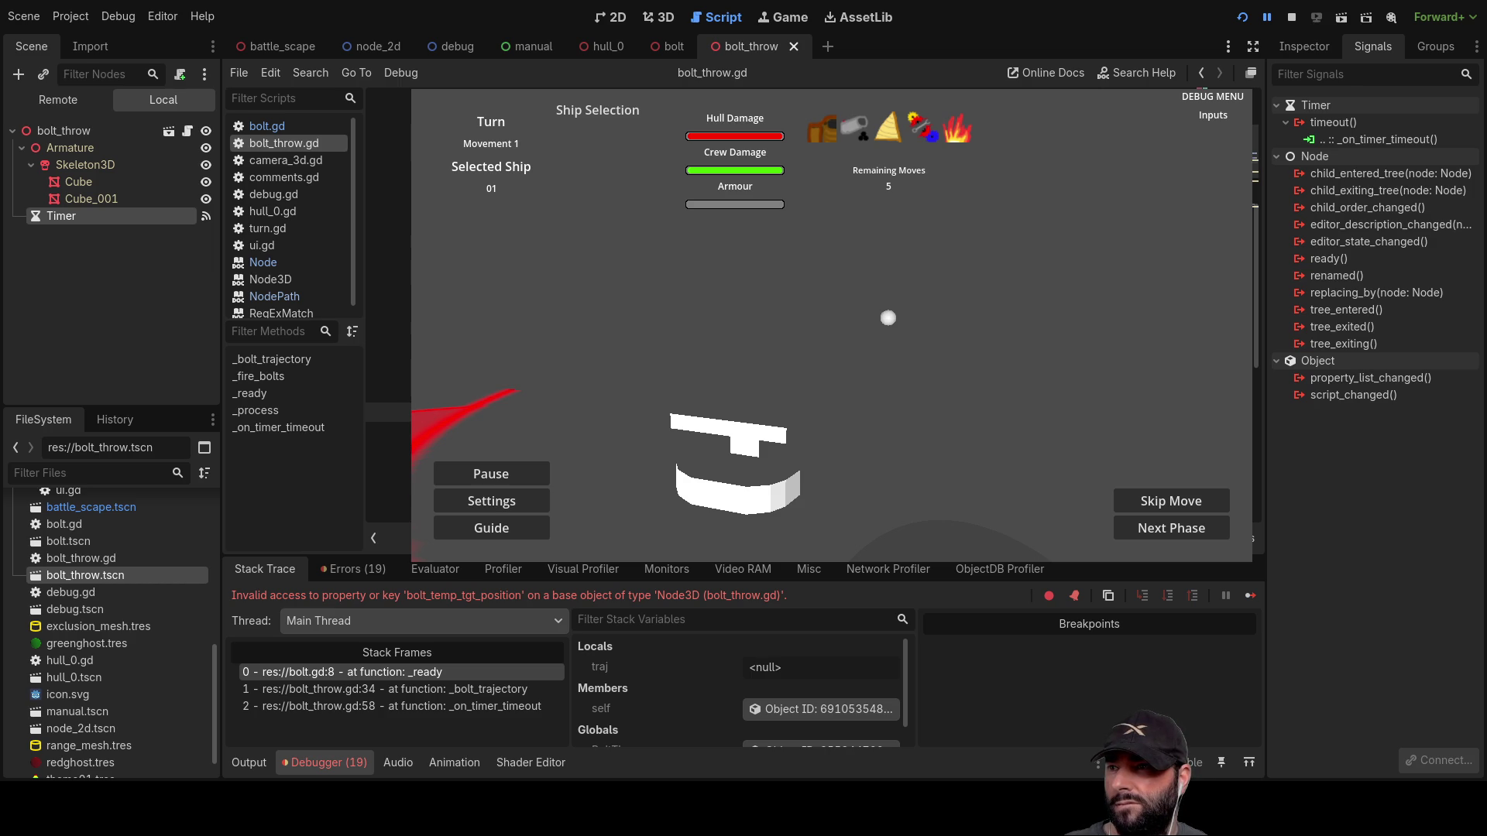
pyautogui.click(387, 393)
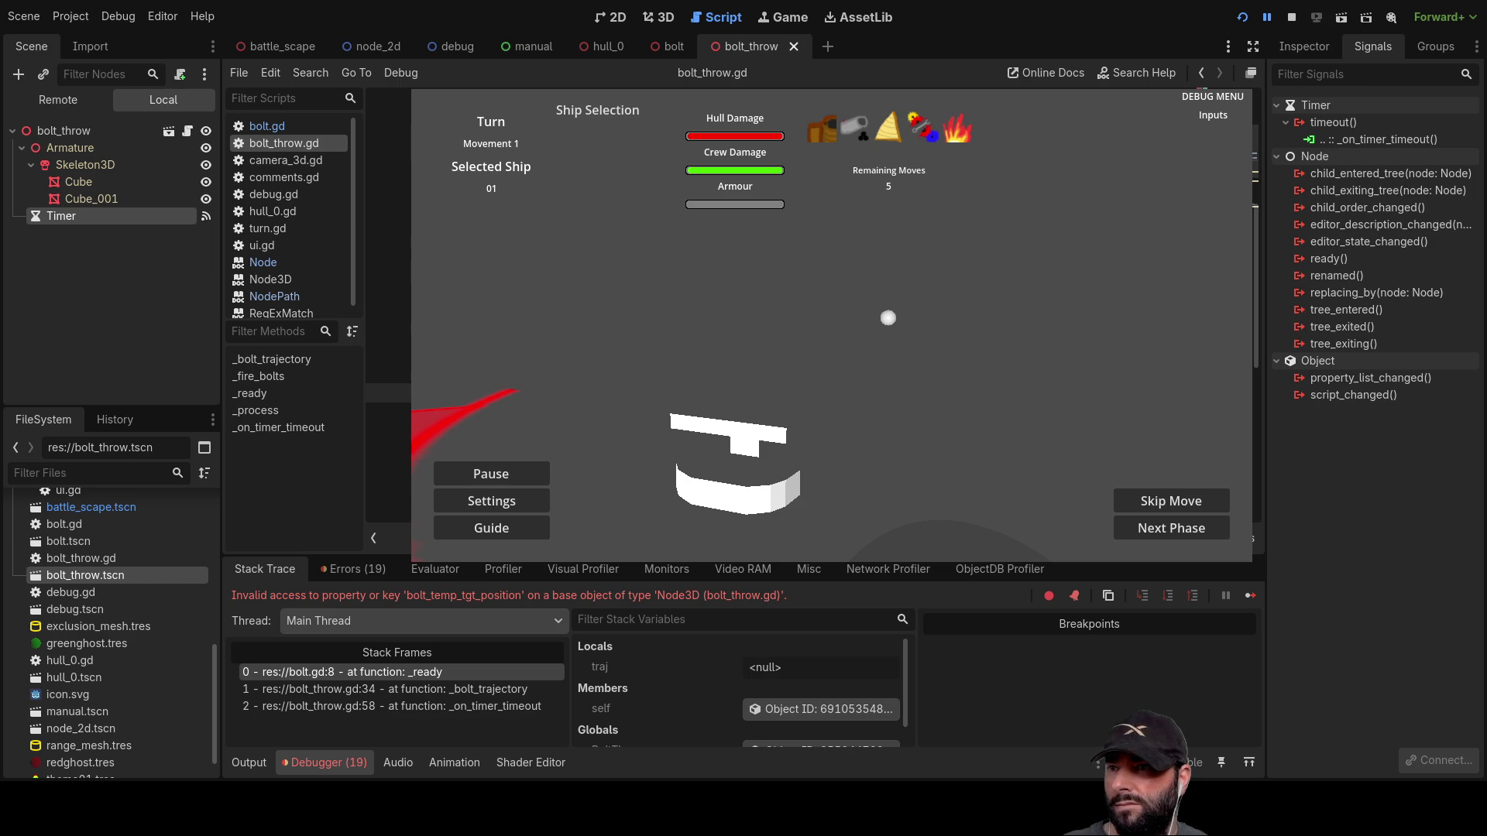
pyautogui.click(387, 509)
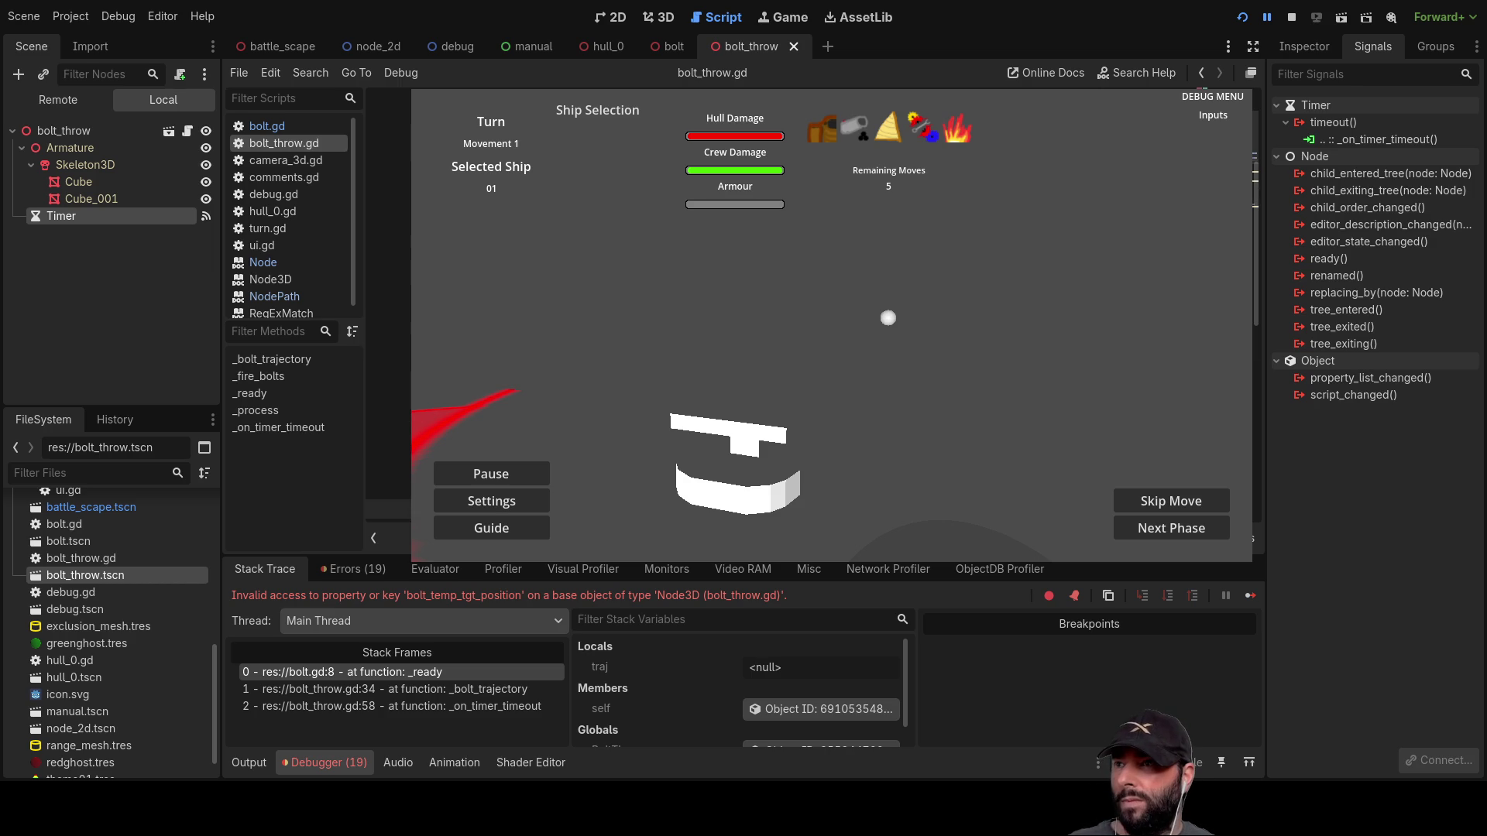
pyautogui.click(387, 316)
pyautogui.click(388, 335)
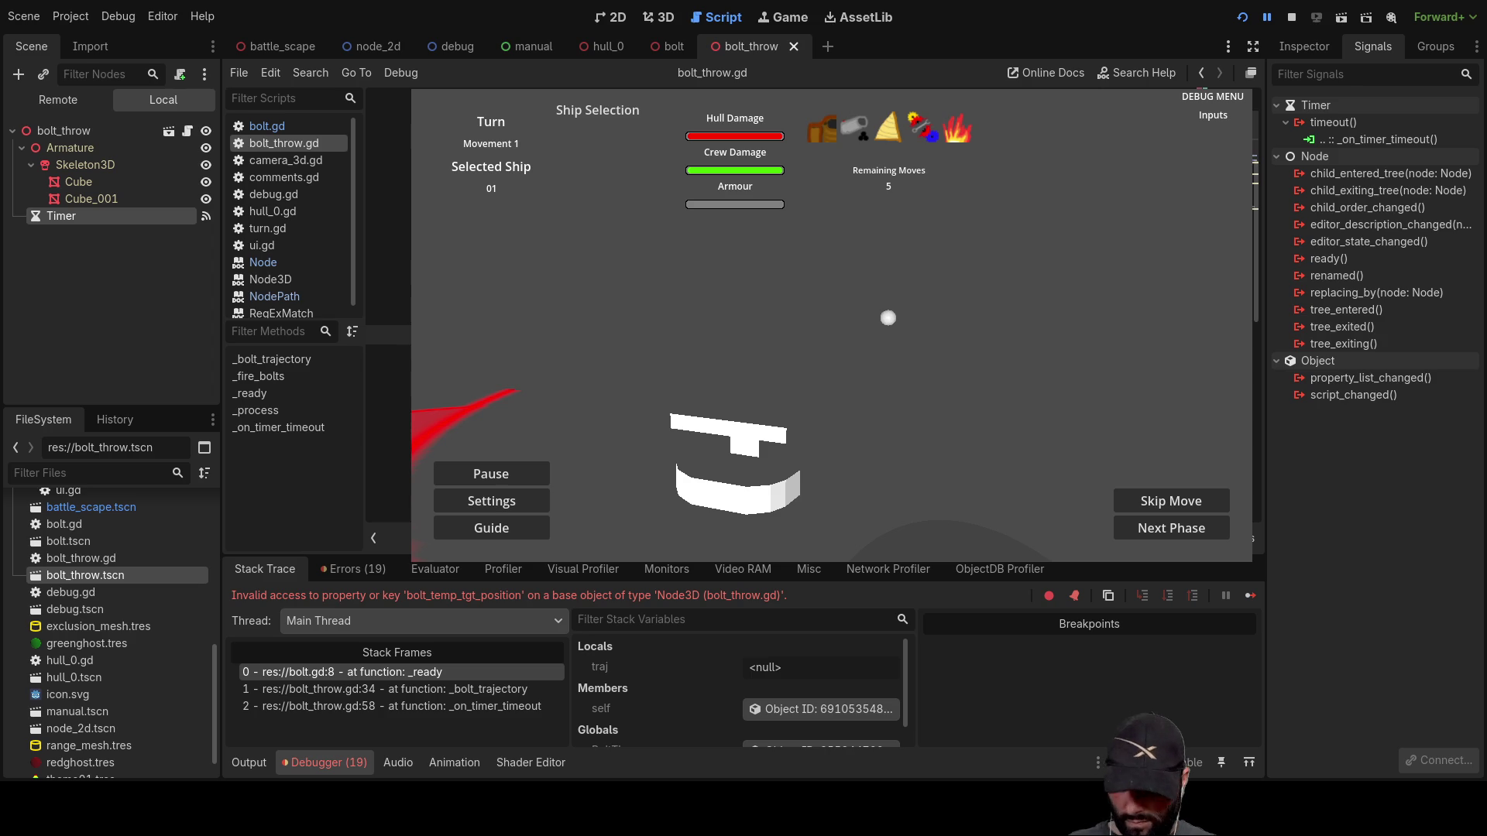
pyautogui.hotkey('ctrl', 'k')
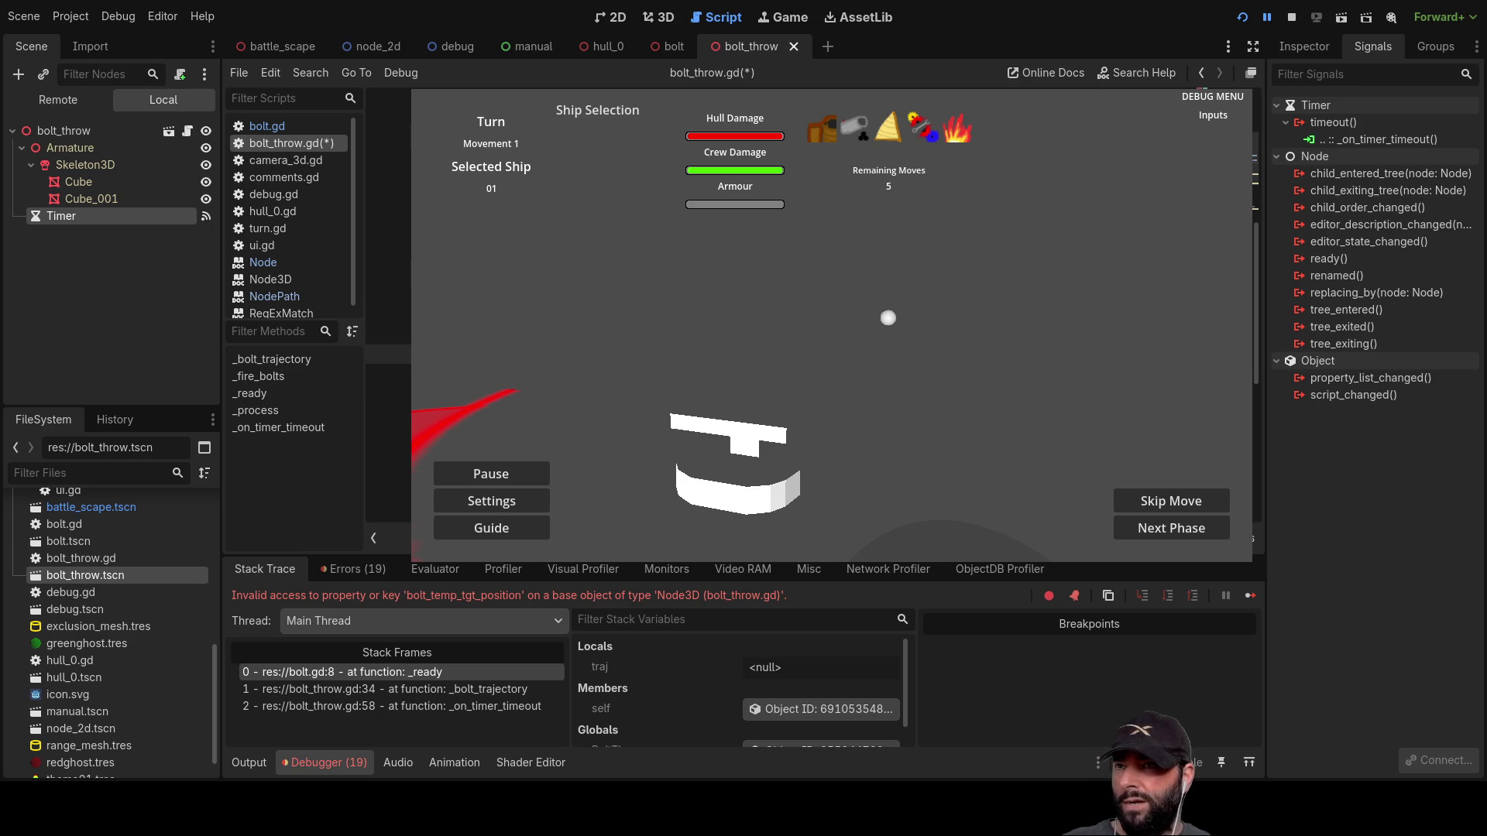
# Step: Stop the game, drop 'var' on line 33 so it sets the member, and delete blank line 34
pyautogui.click(1291, 16)
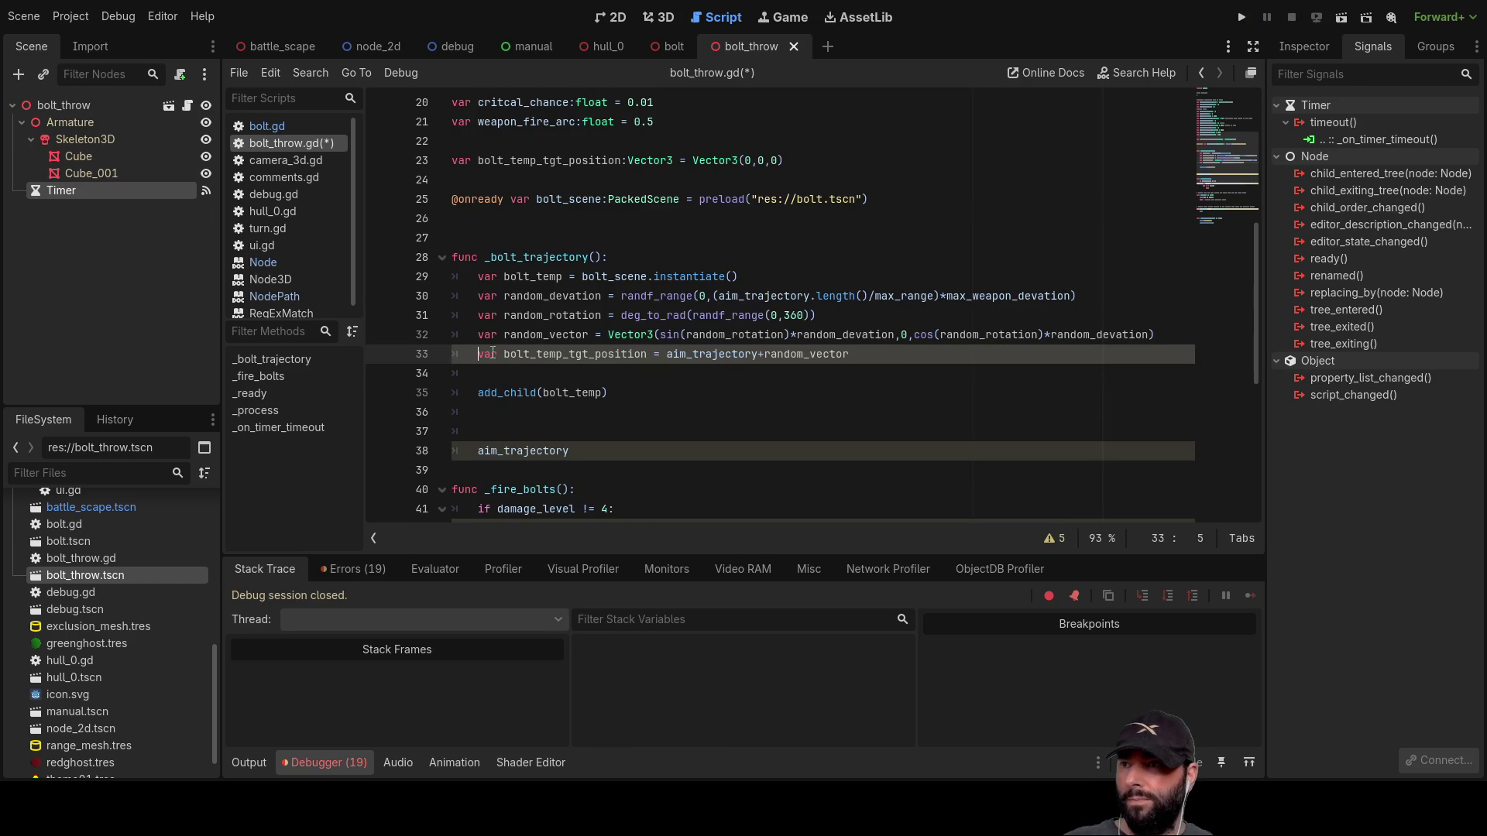
pyautogui.press('Delete')
pyautogui.press('Delete')
pyautogui.press('Delete')
pyautogui.press('Delete')
pyautogui.scroll(4, 633, 440)
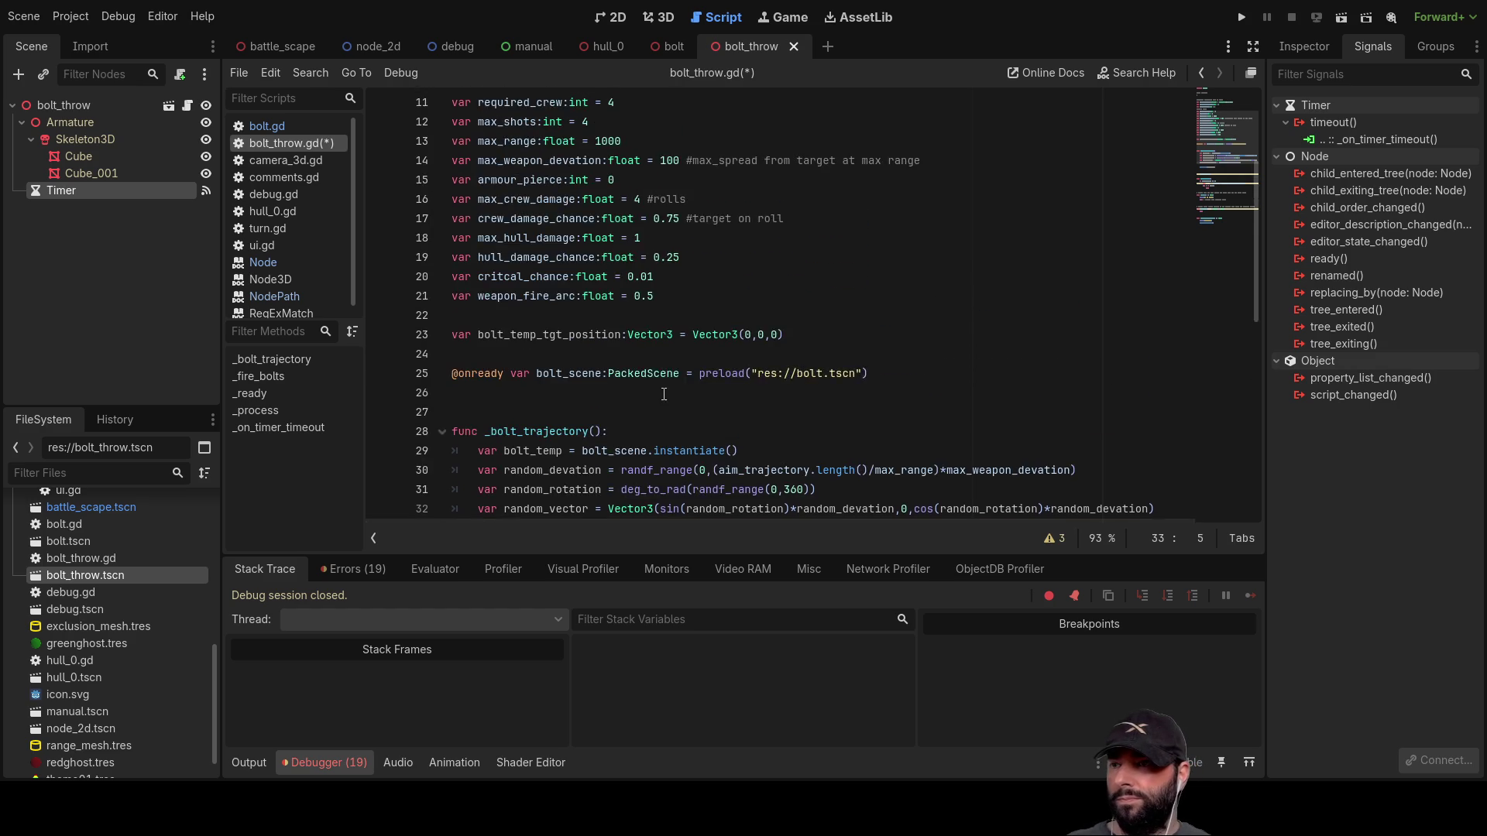
pyautogui.scroll(-4, 557, 410)
pyautogui.click(488, 374)
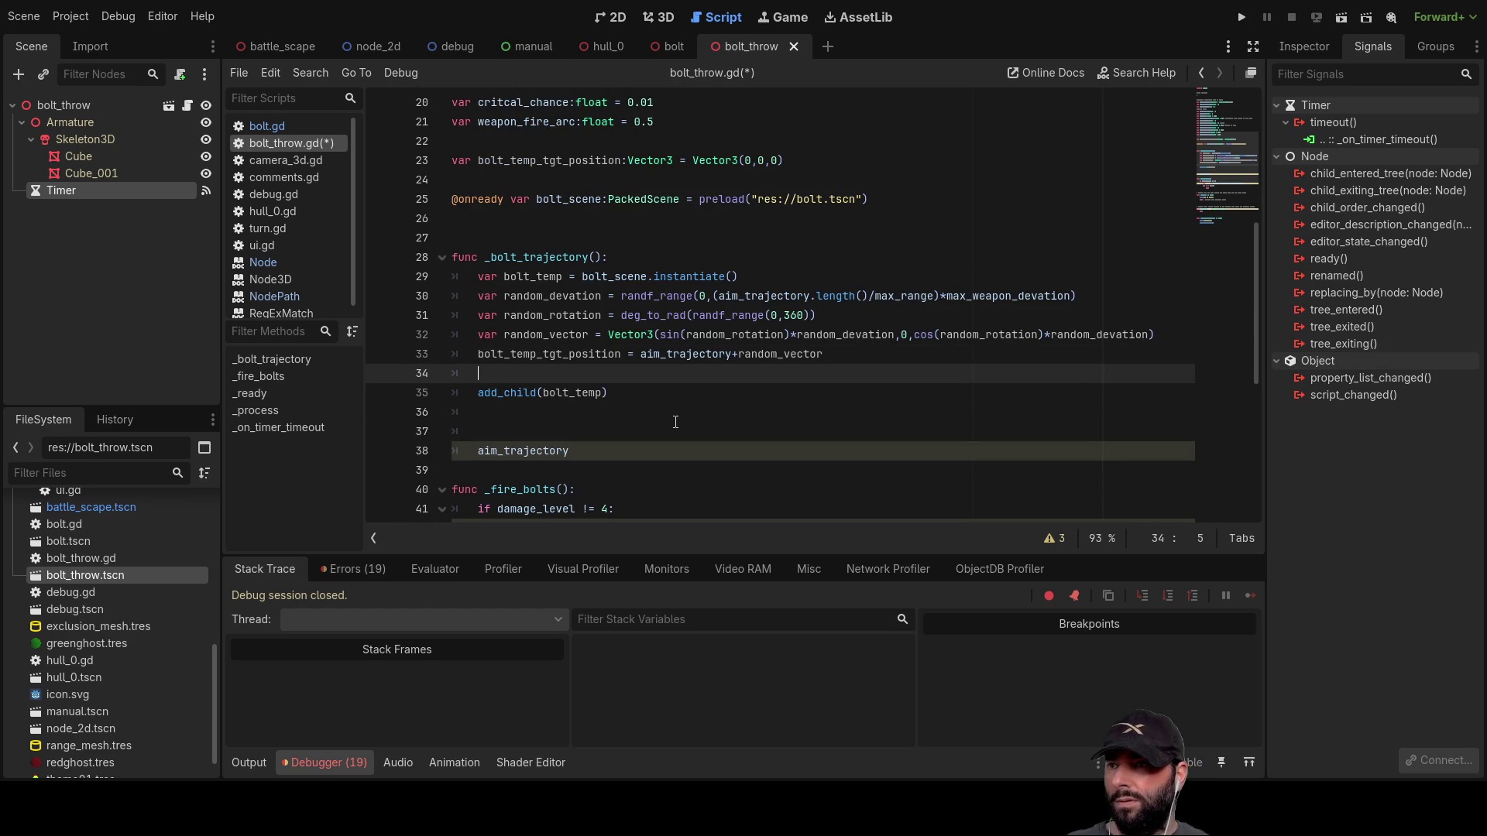
pyautogui.press('Delete')
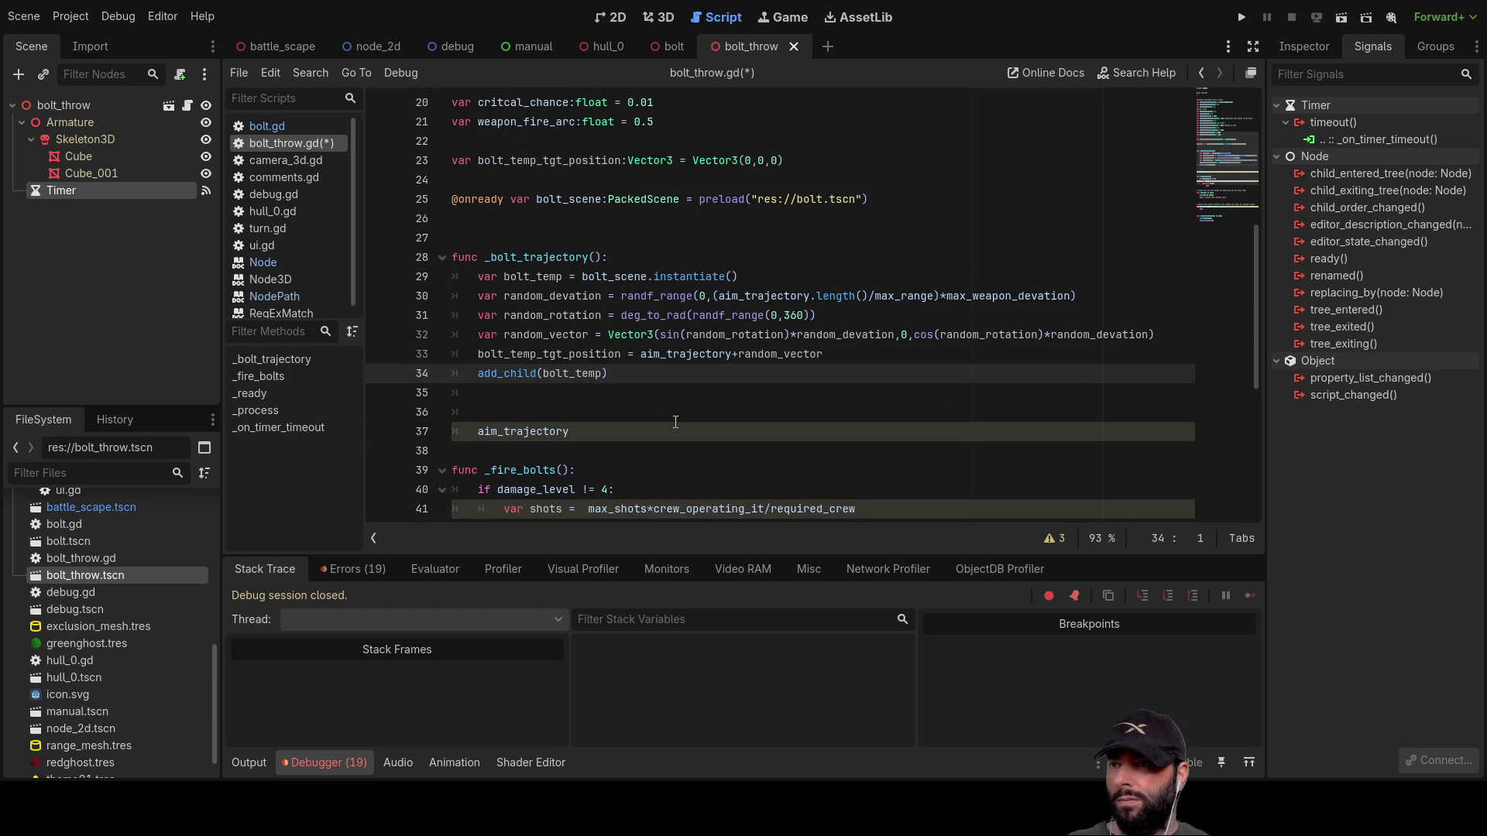
pyautogui.scroll(3, 675, 422)
# Step: Rerun the project to confirm the target position prints, stop it, and return to bolt.gd
pyautogui.press('F5')
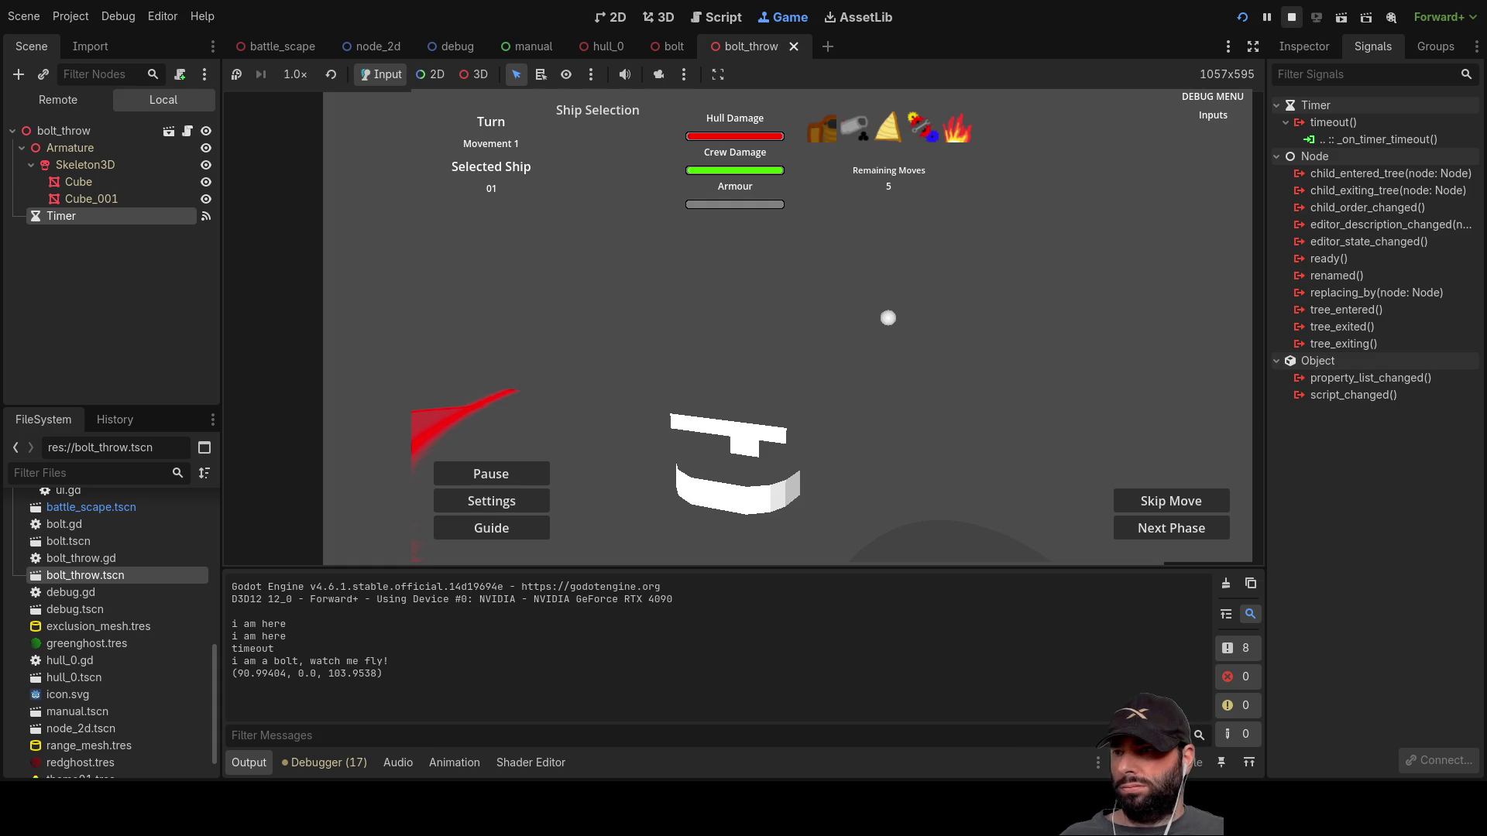
pyautogui.click(1291, 17)
pyautogui.scroll(-2, 653, 317)
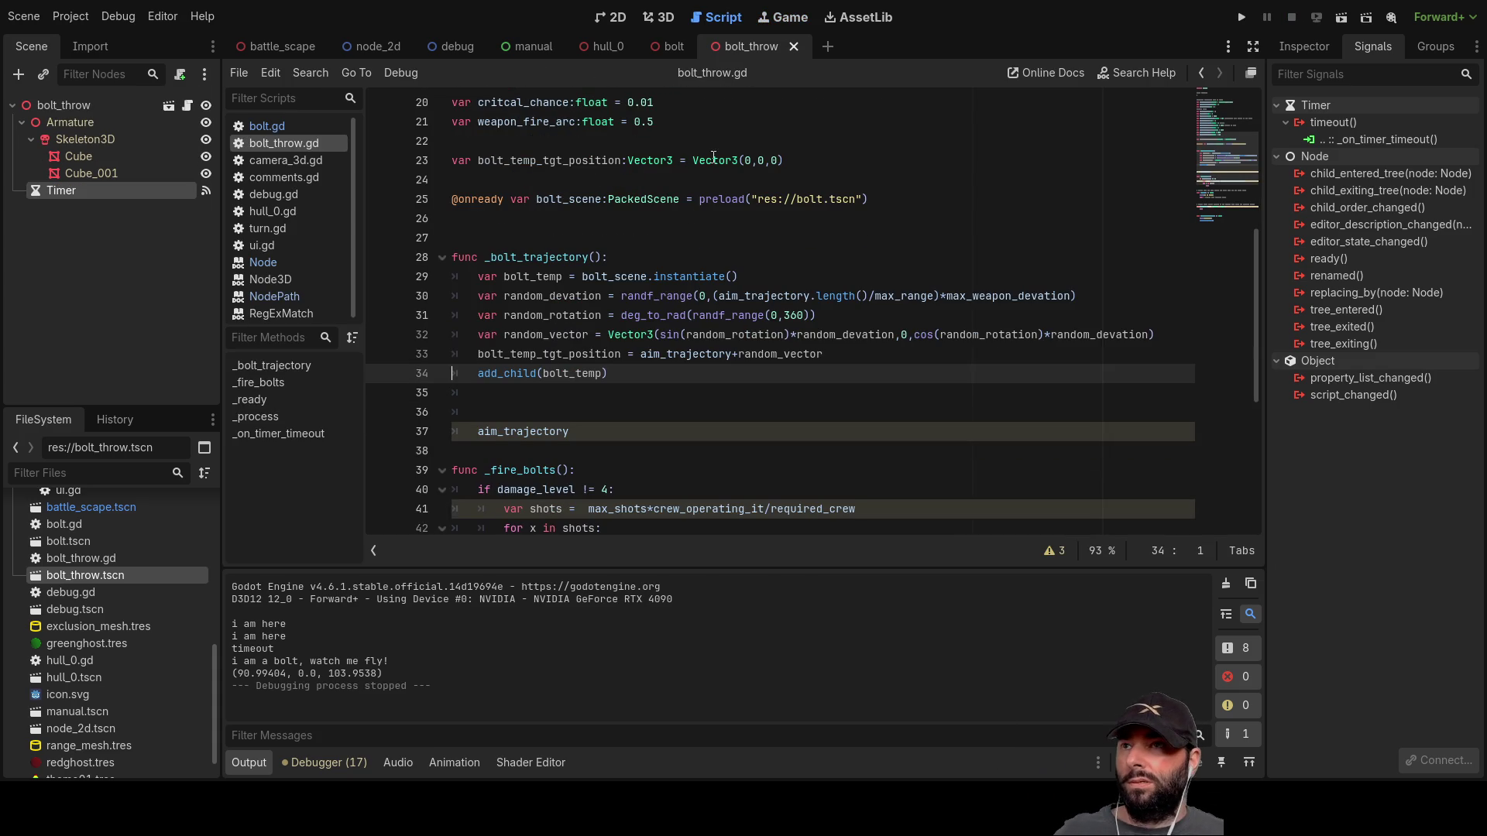
pyautogui.click(673, 48)
pyautogui.click(569, 297)
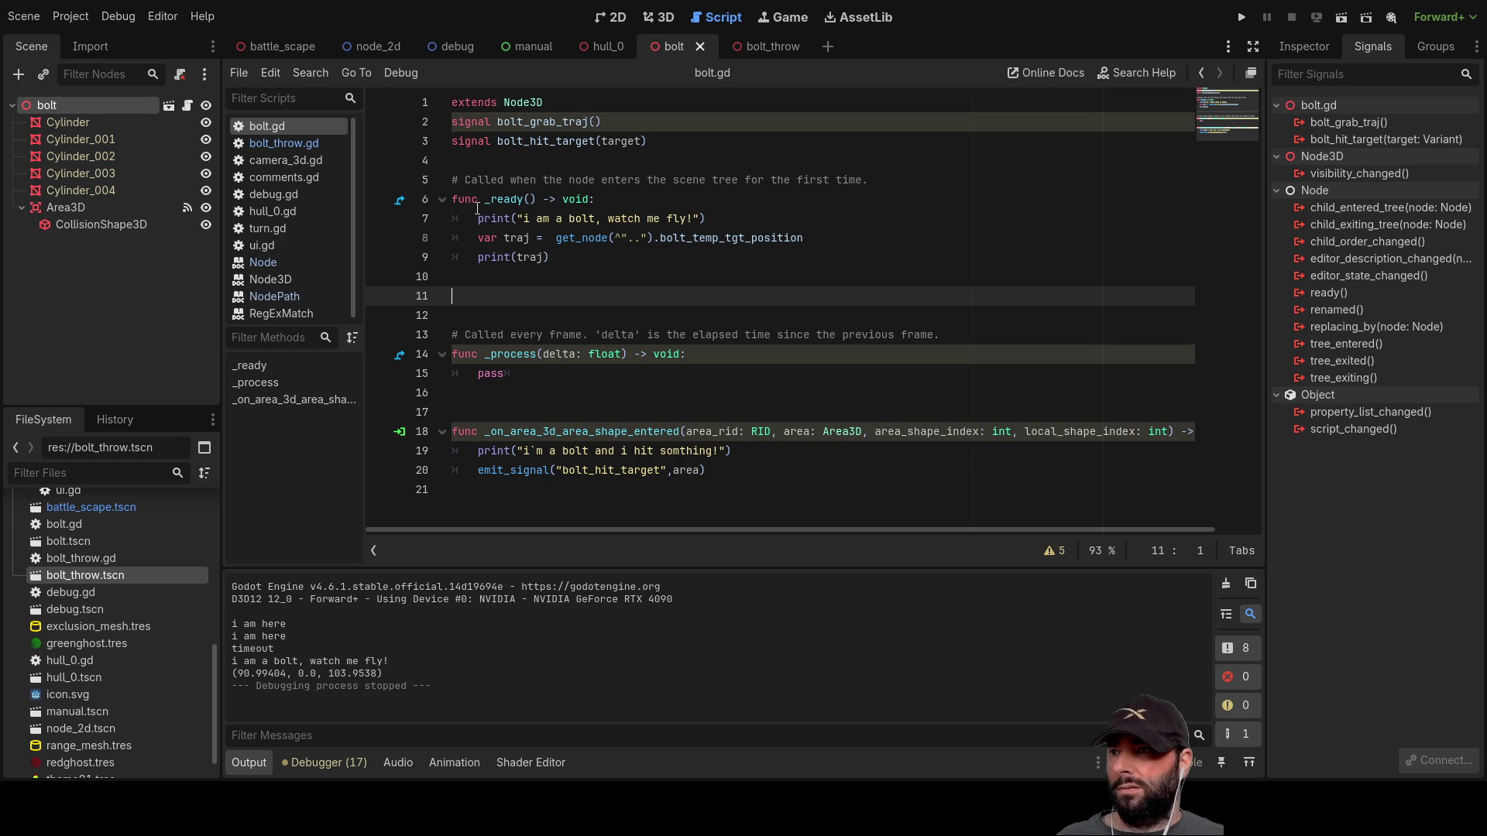
# Step: Copy var traj from _ready onto a new member line 4 below the signals
pyautogui.click(469, 141)
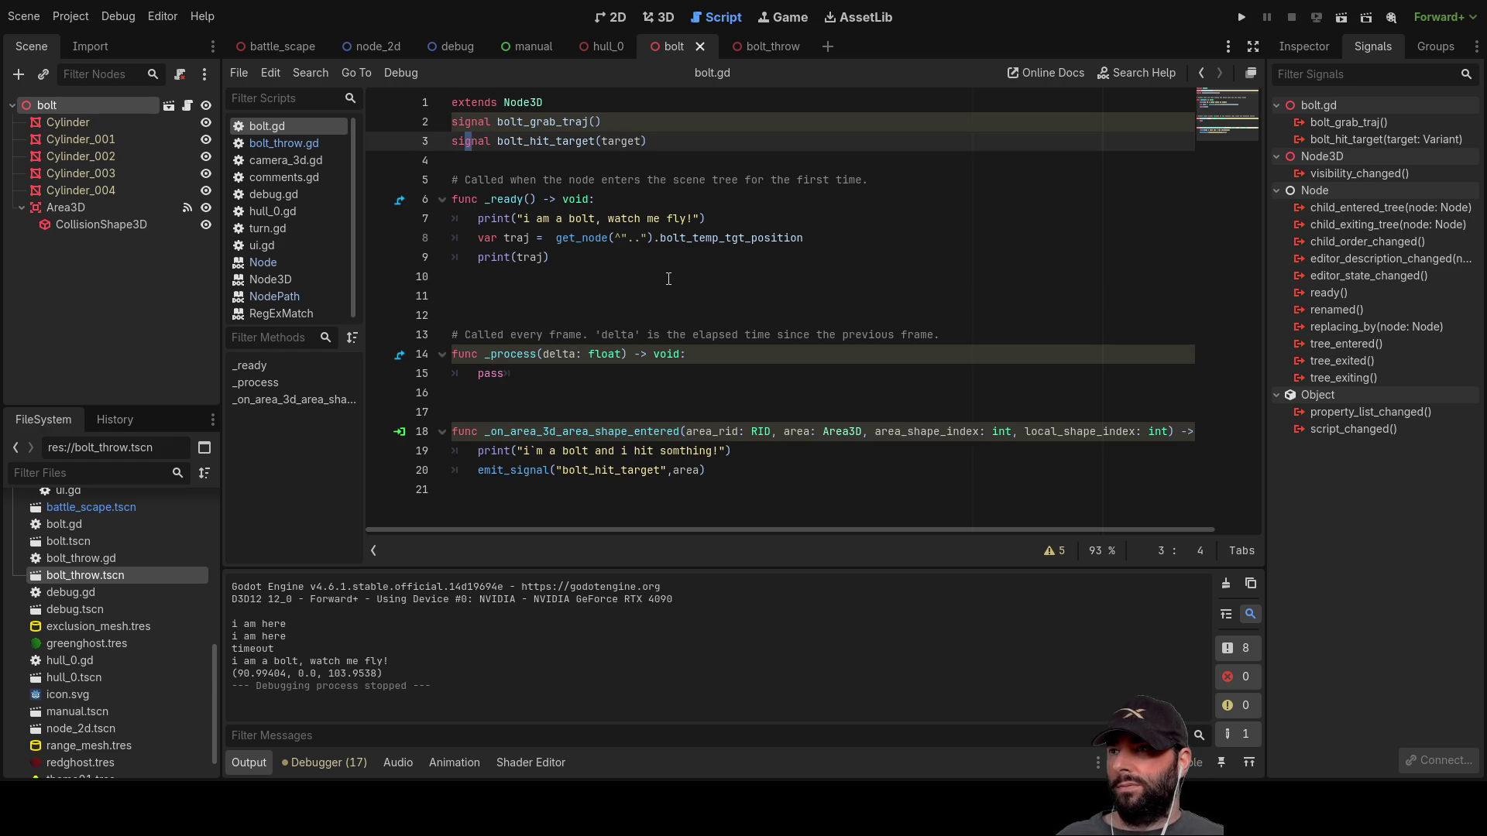
pyautogui.press('End')
pyautogui.press('Return')
pyautogui.press('Return')
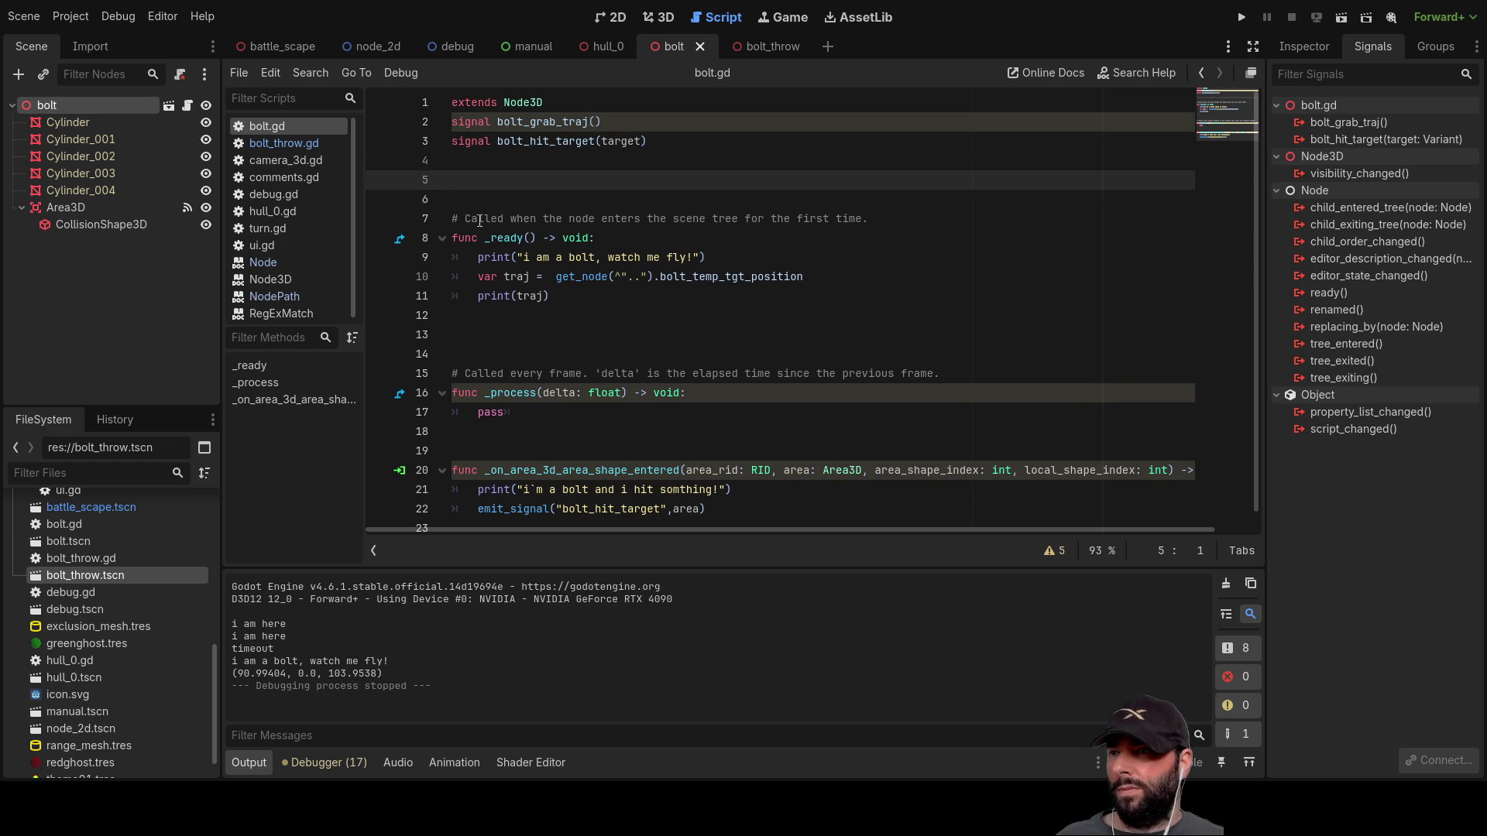
pyautogui.moveTo(478, 277); pyautogui.dragTo(530, 279)
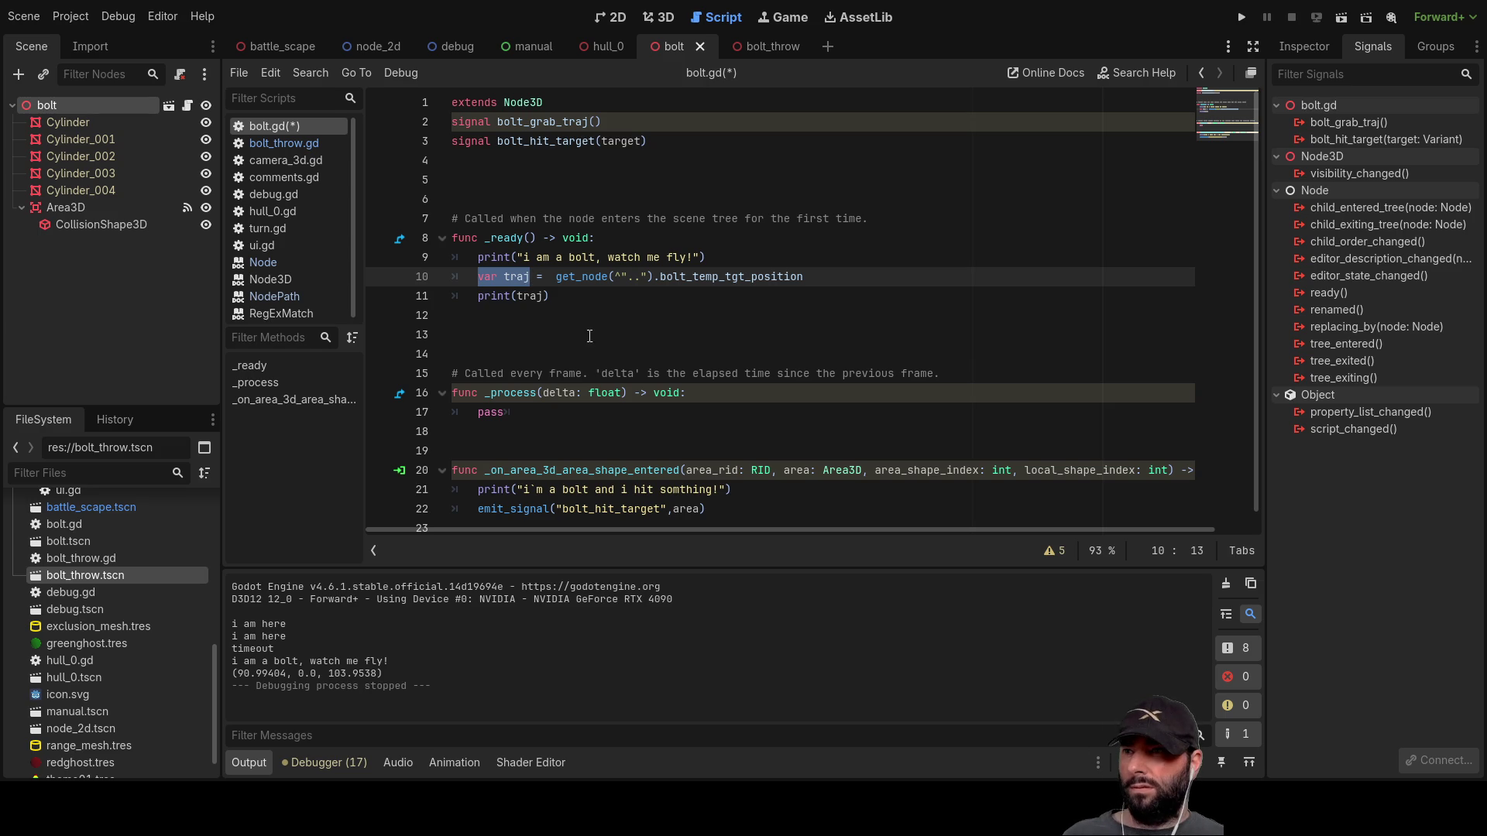
pyautogui.hotkey('ctrl', 'c')
pyautogui.press('Up')
pyautogui.press('Up')
pyautogui.press('Up')
pyautogui.hotkey('ctrl', 'v')
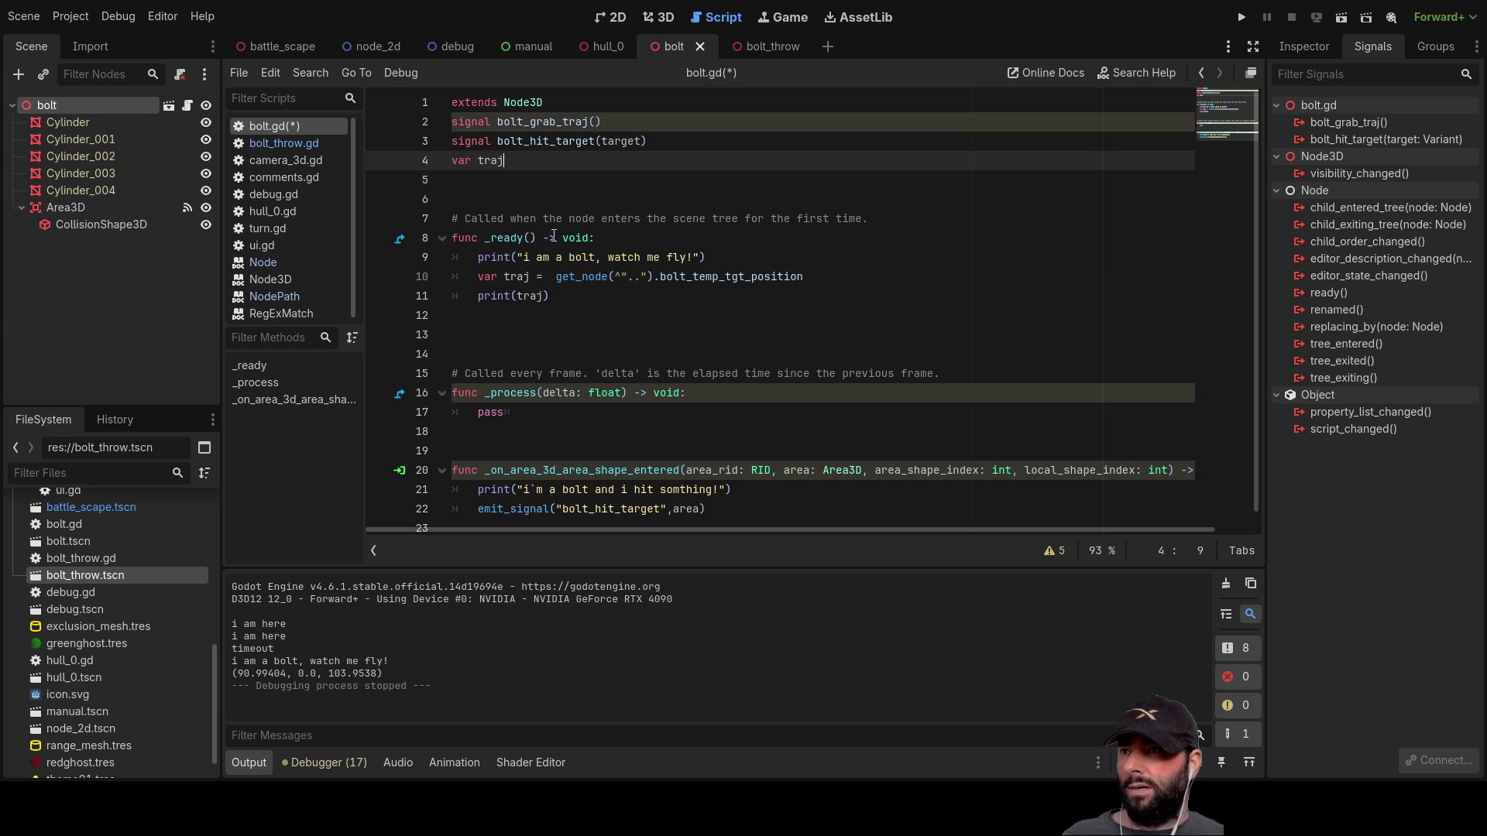
# Step: Declare the member as traj:Vector3 = Vector3(0,0,0)
pyautogui.write(':vec')
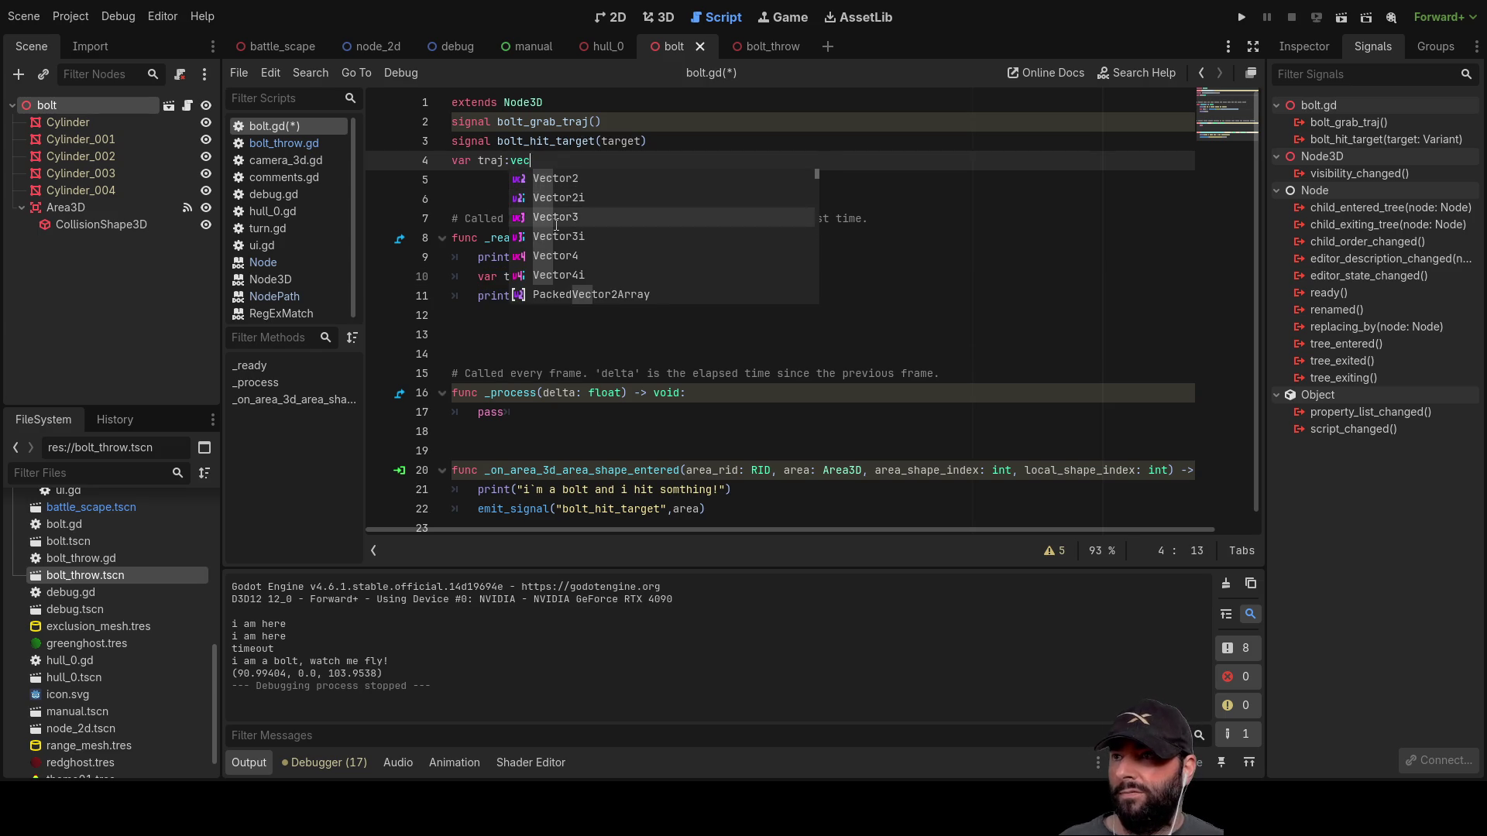
pyautogui.click(556, 225)
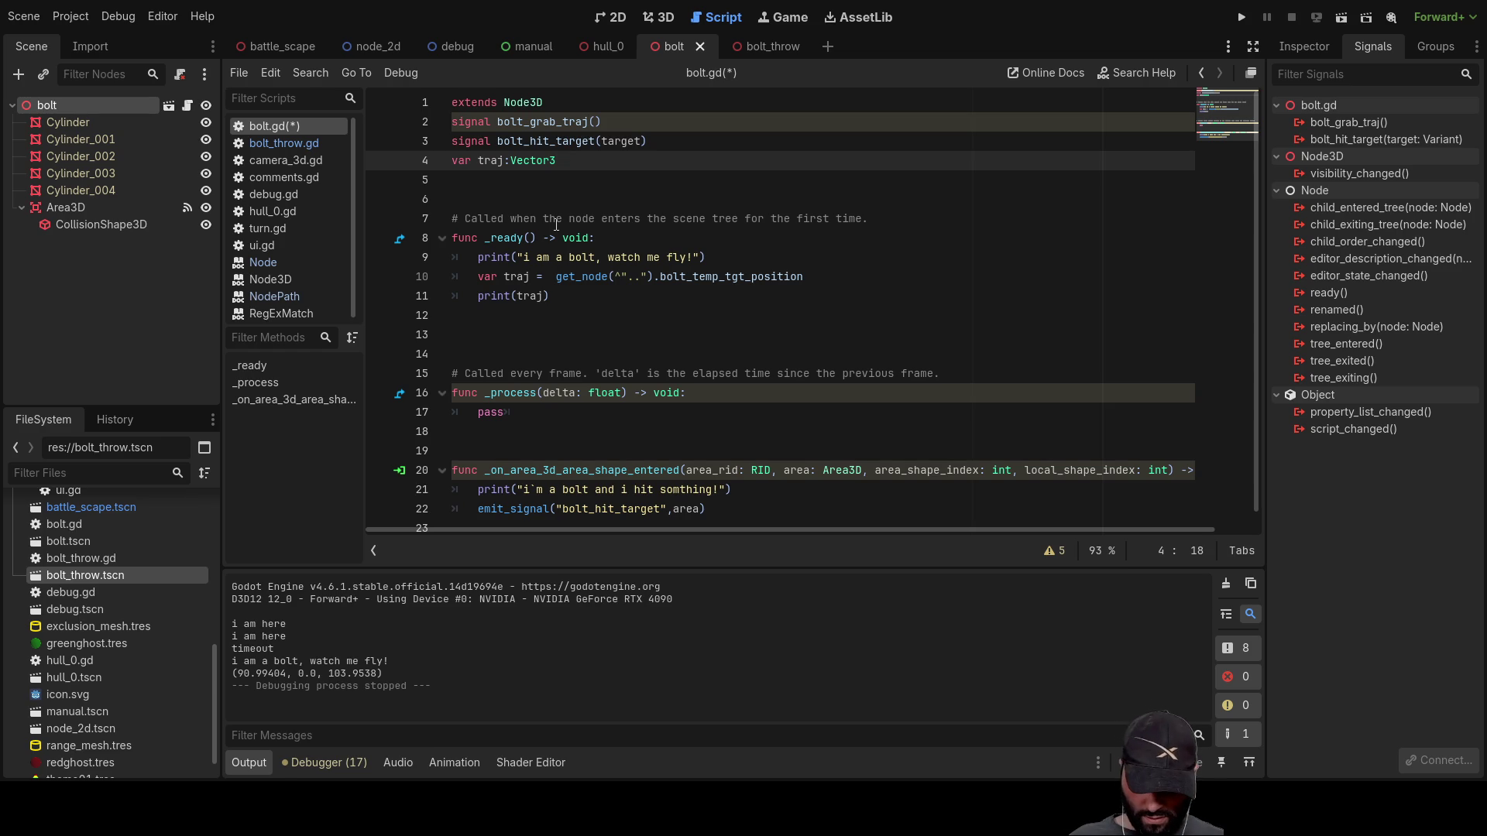
pyautogui.write('(')
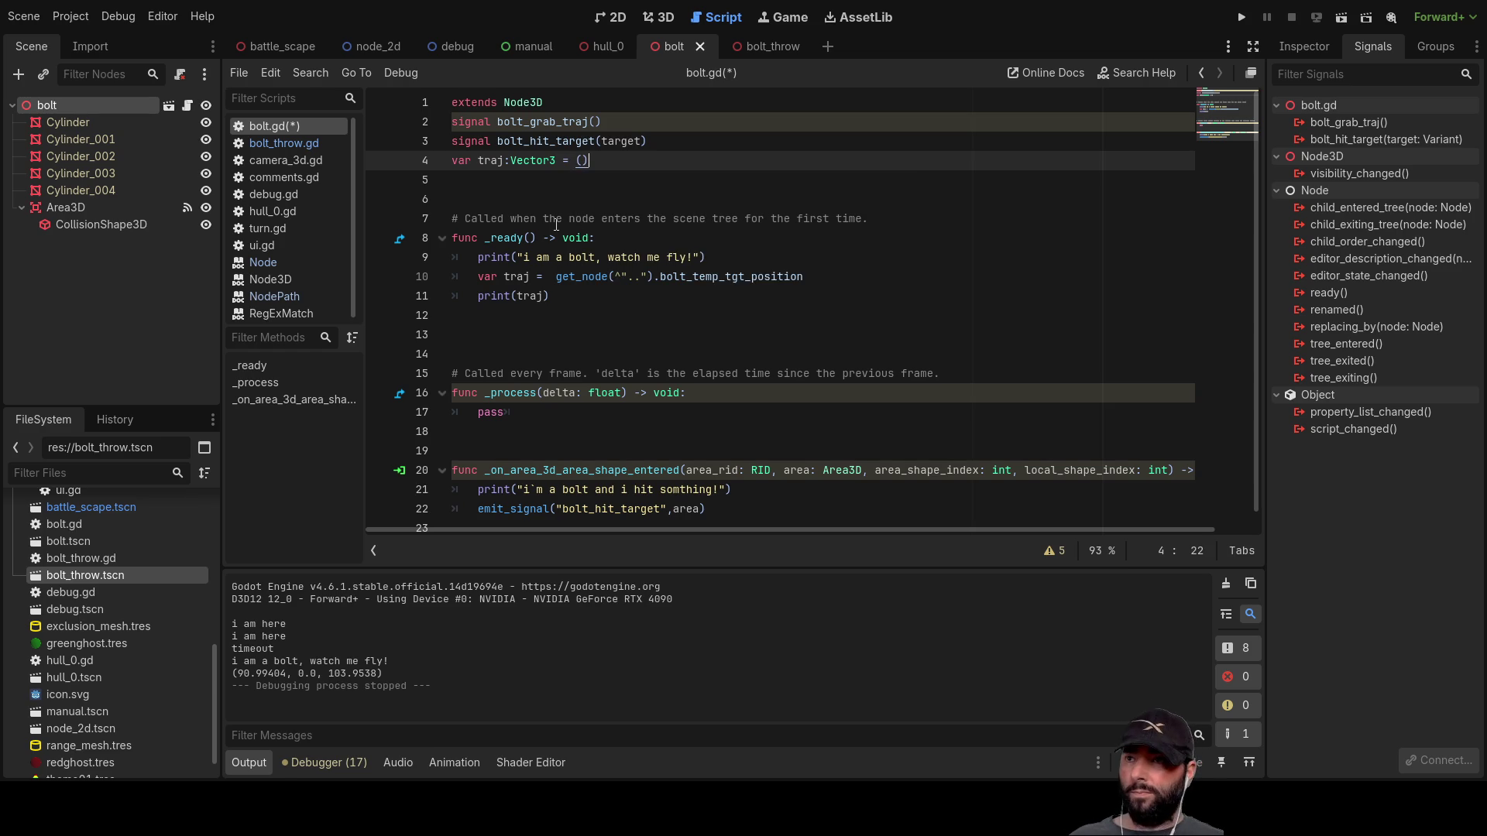
pyautogui.press('Left')
pyautogui.write('vec')
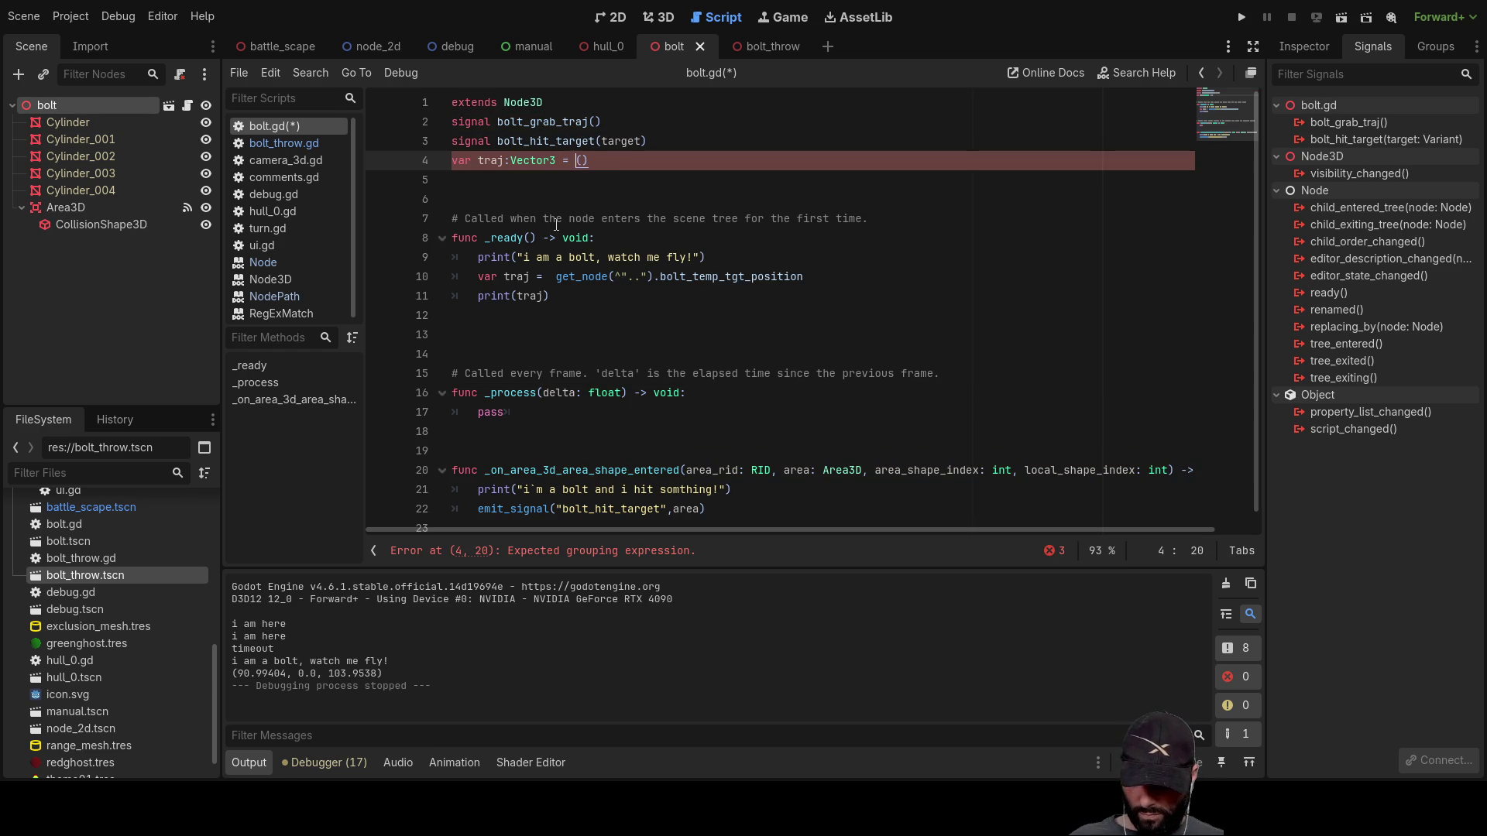
pyautogui.press('Down')
pyautogui.press('Down')
pyautogui.press('Return')
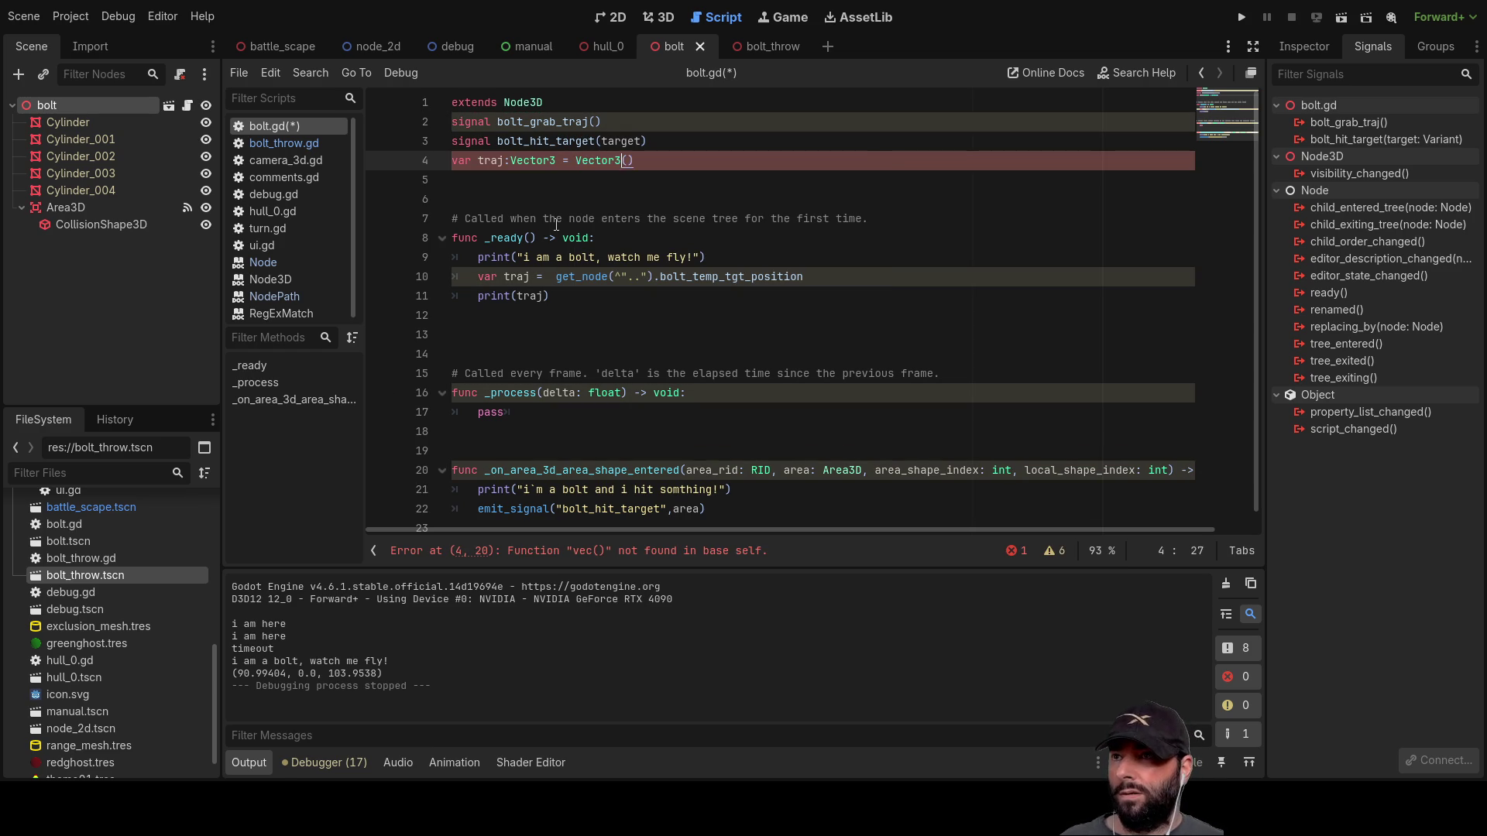
pyautogui.write('0,0,0')
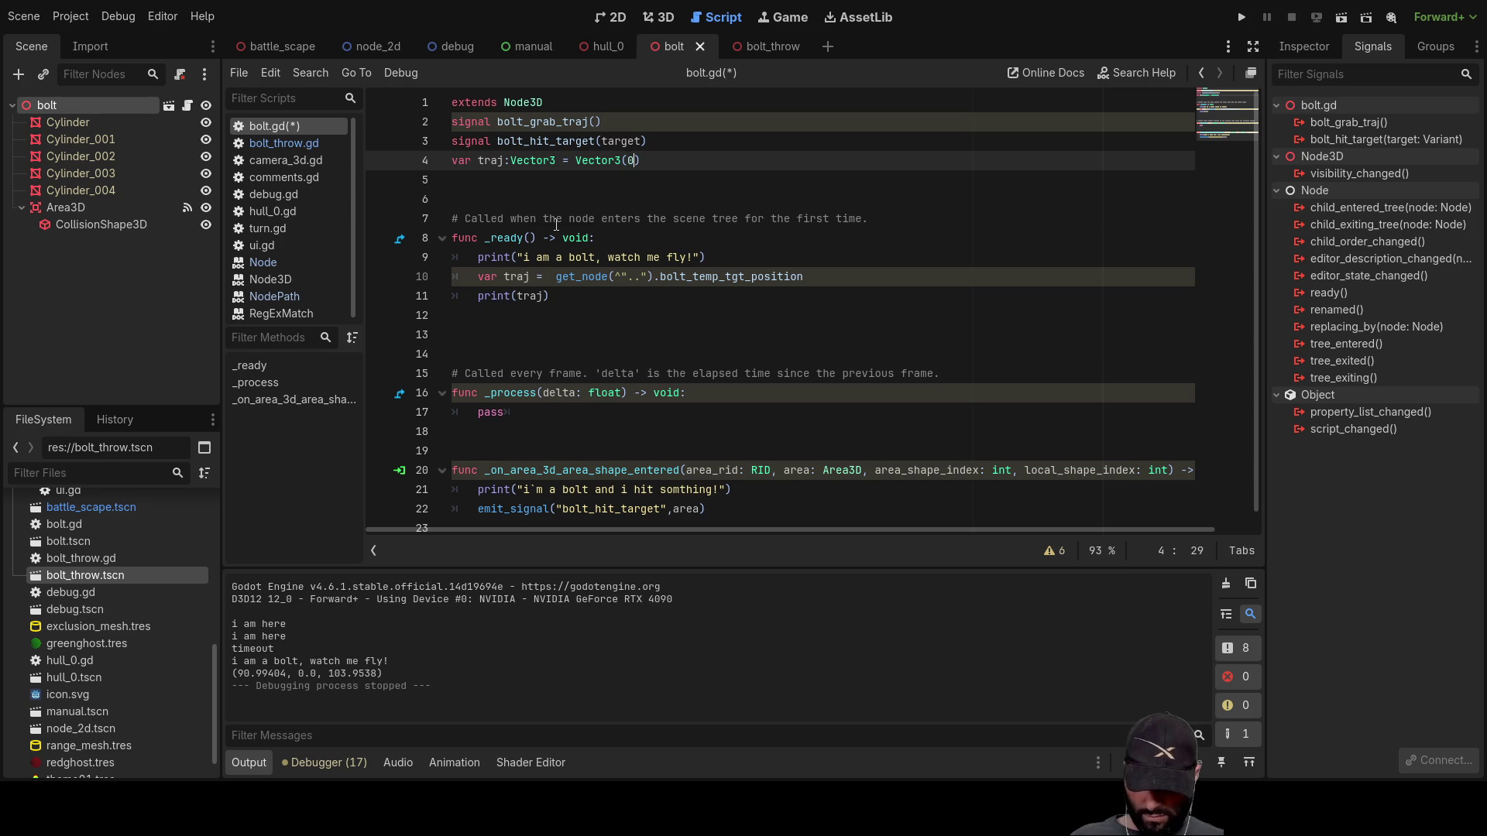
pyautogui.press('Down')
pyautogui.press('Down')
pyautogui.press('Down')
pyautogui.press('Down')
pyautogui.press('Down')
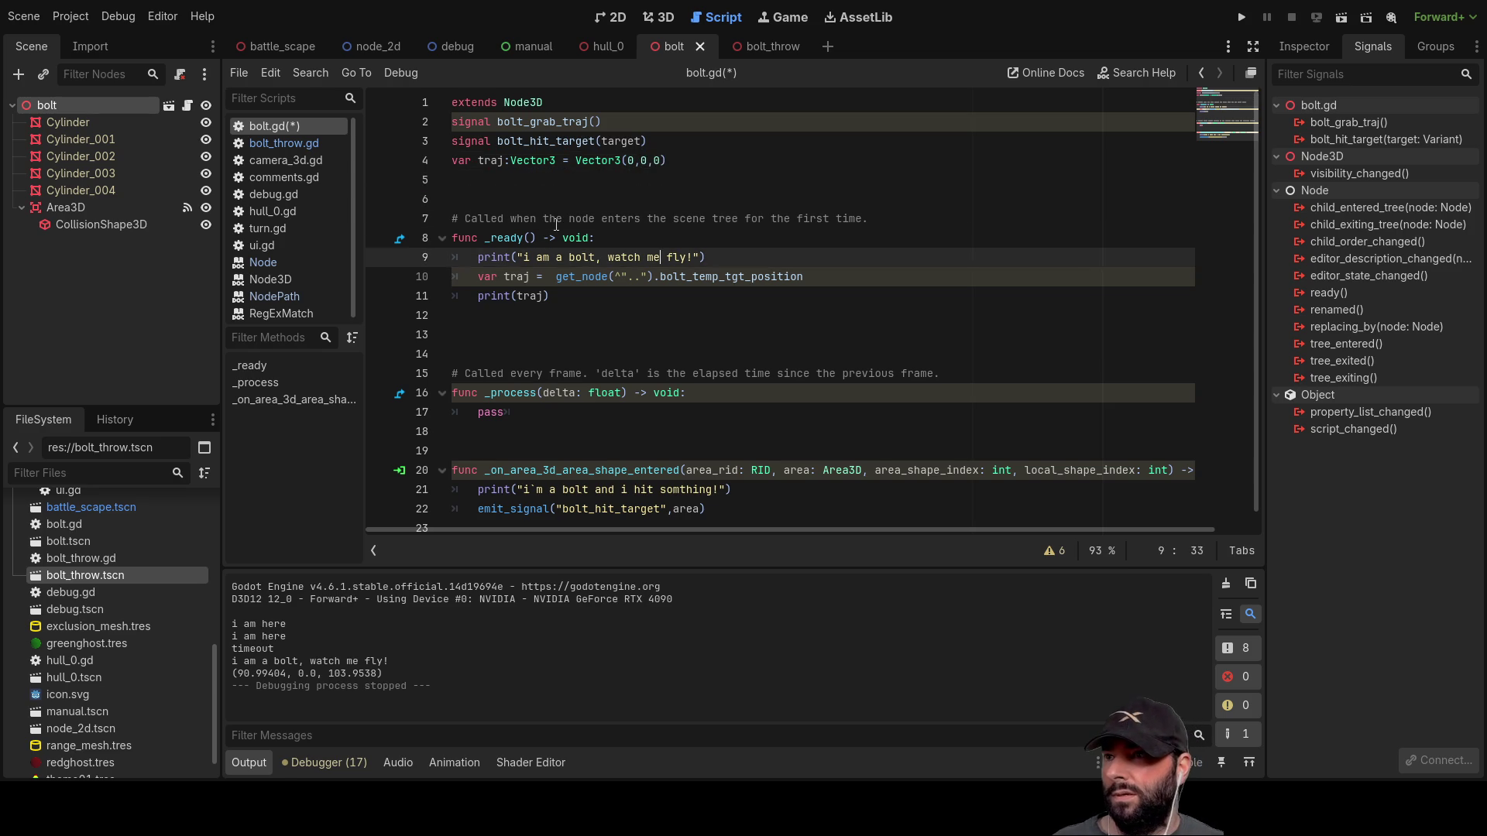
# Step: Delete 'var' from the traj line in _ready so it assigns the member
pyautogui.click(497, 279)
pyautogui.press('BackSpace')
pyautogui.press('BackSpace')
pyautogui.press('BackSpace')
pyautogui.press('Delete')
pyautogui.scroll(-1, 520, 328)
pyautogui.click(593, 395)
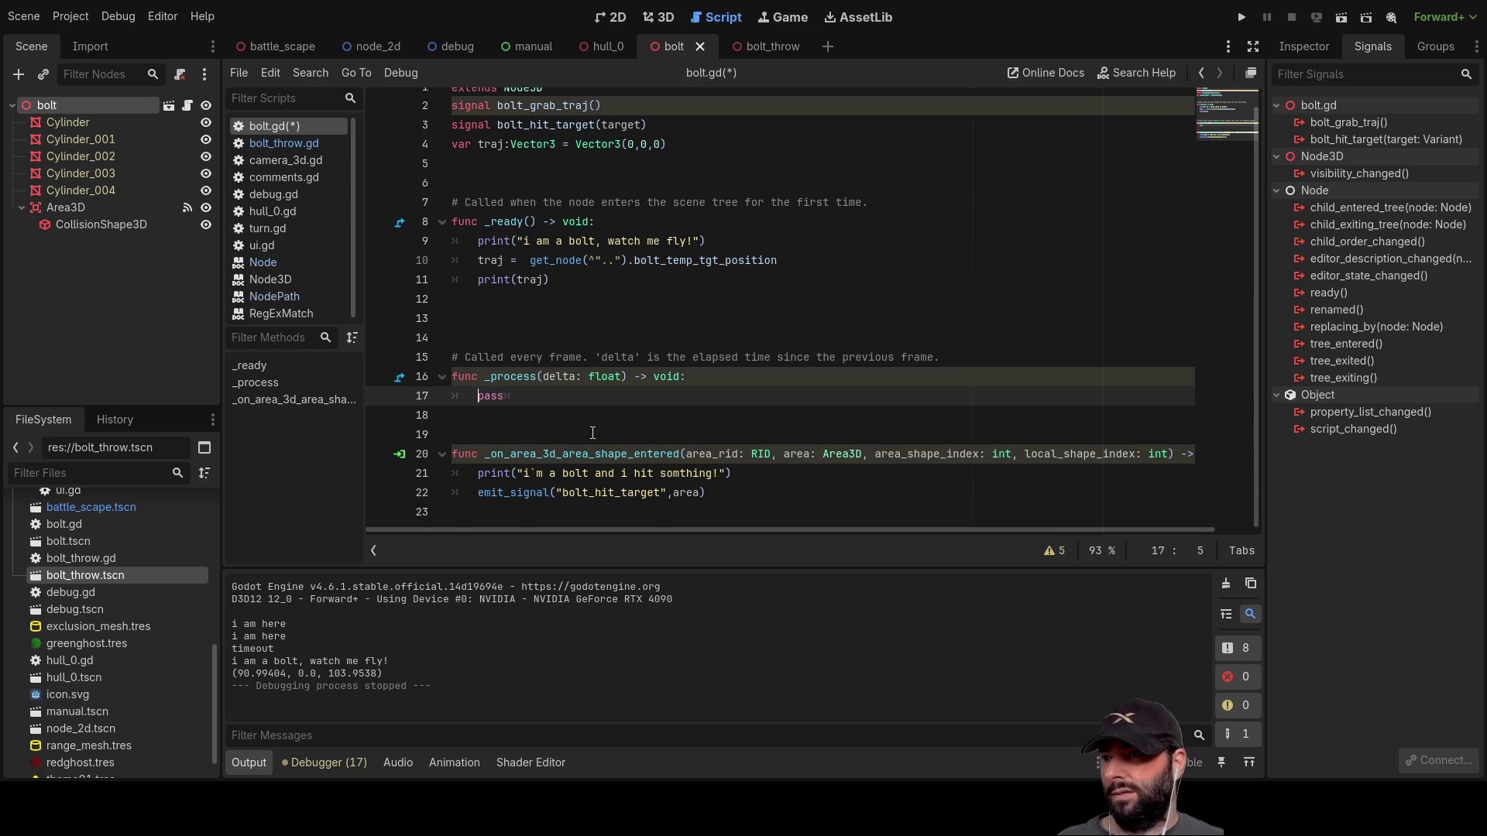
# Step: Add a 'position' line in the _process body above pass, with an empty line above it
pyautogui.press('Return')
pyautogui.press('Return')
pyautogui.press('Up')
pyautogui.press('Up')
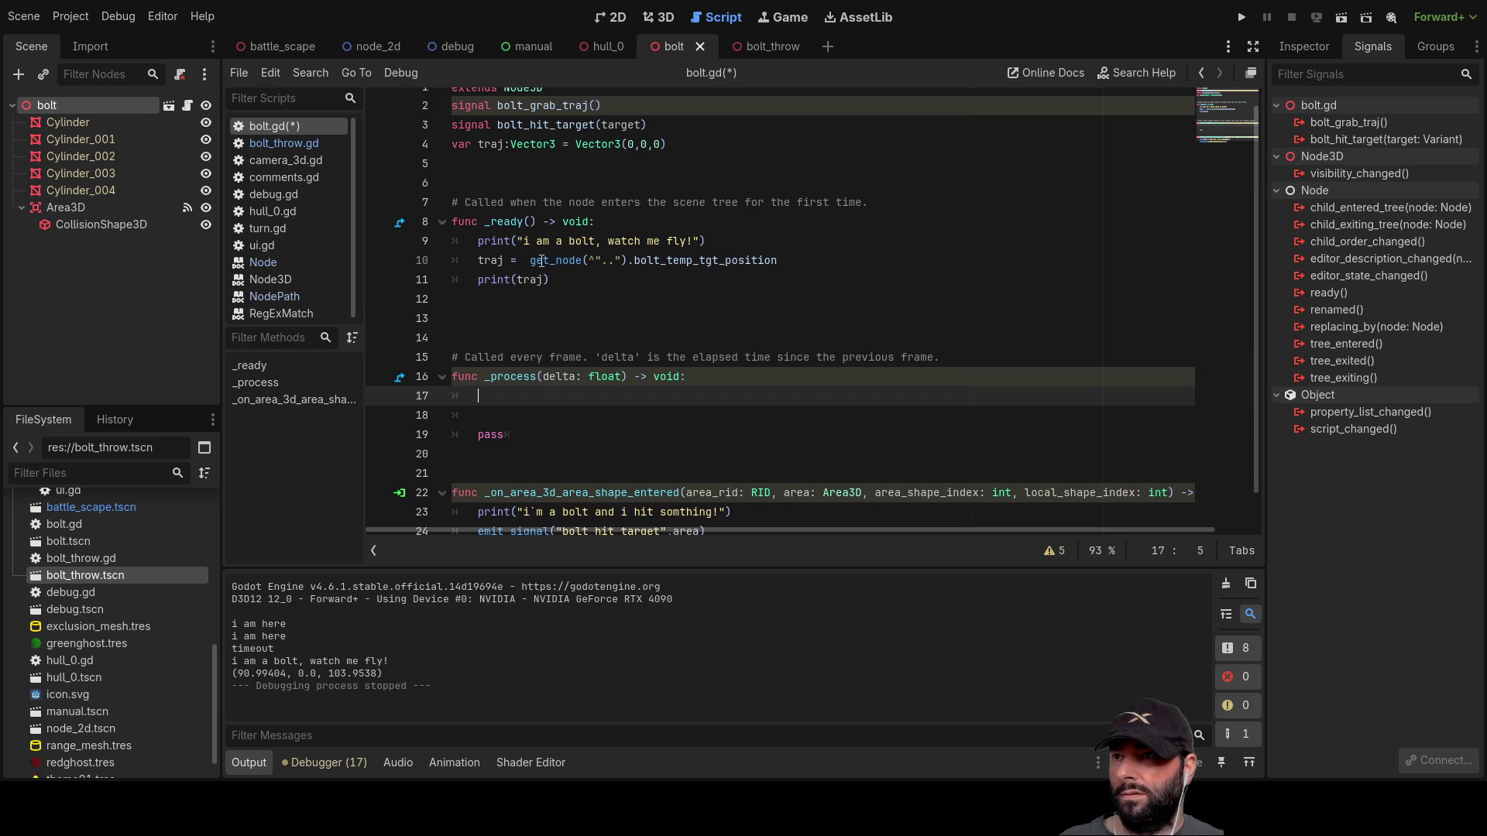
pyautogui.write('position')
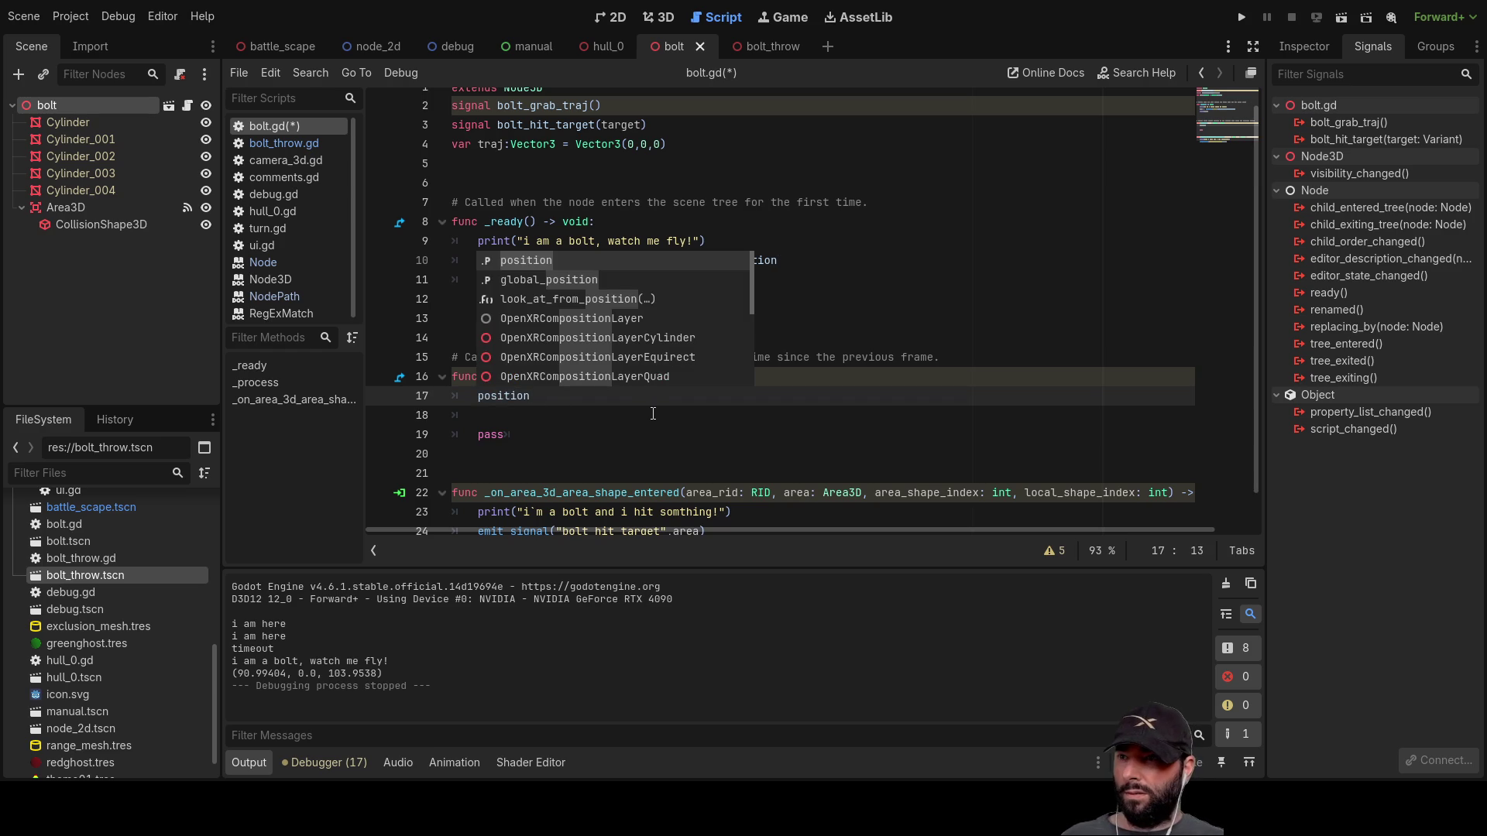
pyautogui.press('Left')
pyautogui.press('Left')
pyautogui.press('Left')
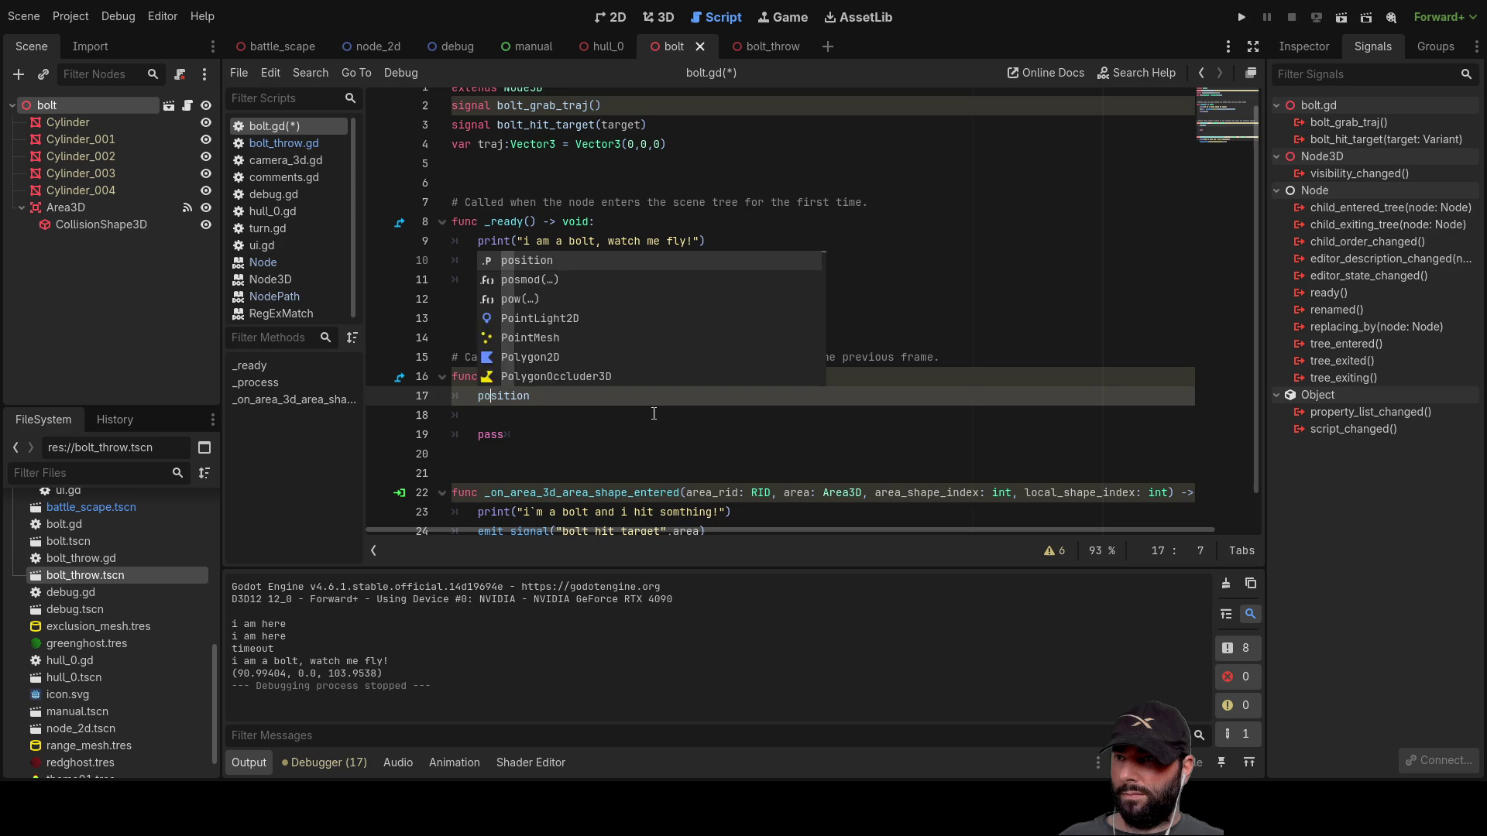
pyautogui.press('Left')
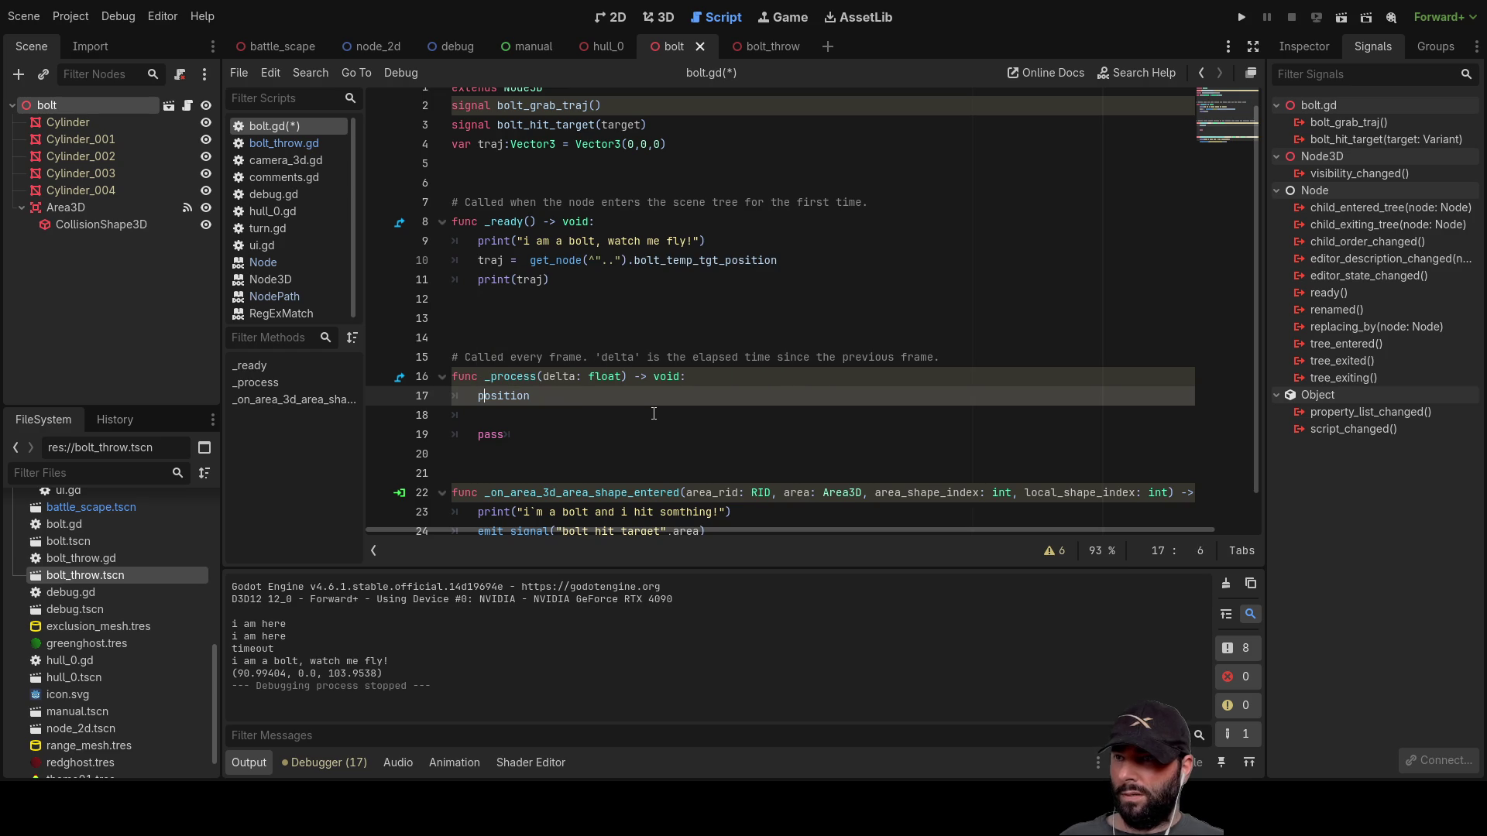
pyautogui.press('Right')
pyautogui.press('Right')
pyautogui.press('Right')
pyautogui.press('Home')
pyautogui.press('Return')
pyautogui.press('Up')
# Step: Insert a move_toward() call from autocomplete and append a dot to 'position'
pyautogui.write('move')
pyautogui.press('Down')
pyautogui.press('Return')
pyautogui.press('Down')
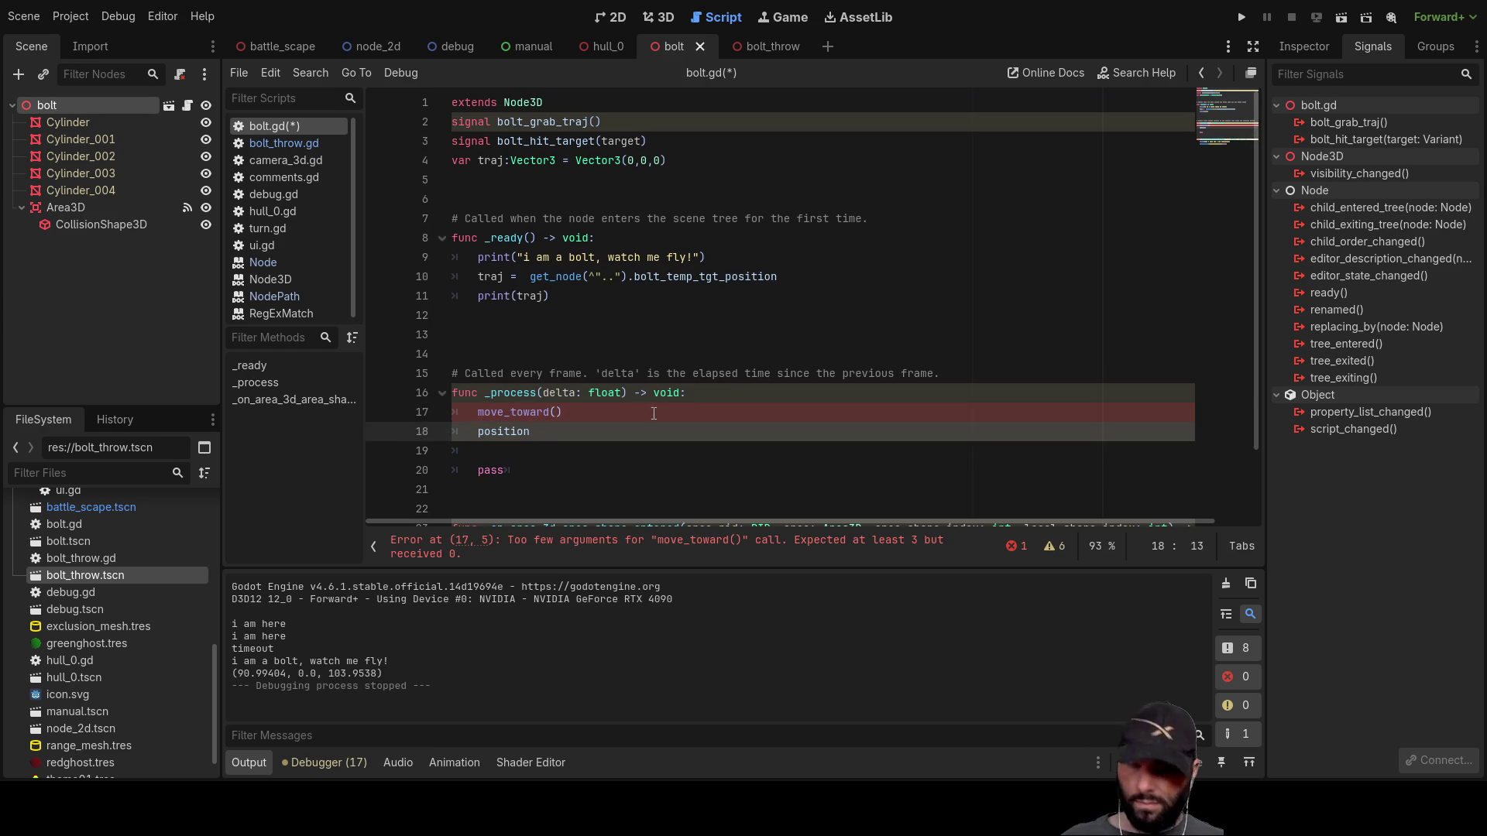
pyautogui.write('.')
pyautogui.press('Escape')
# Step: Move move_toward() after 'position.' to form position.move_toward(), leaving a blank line above
pyautogui.press('Up')
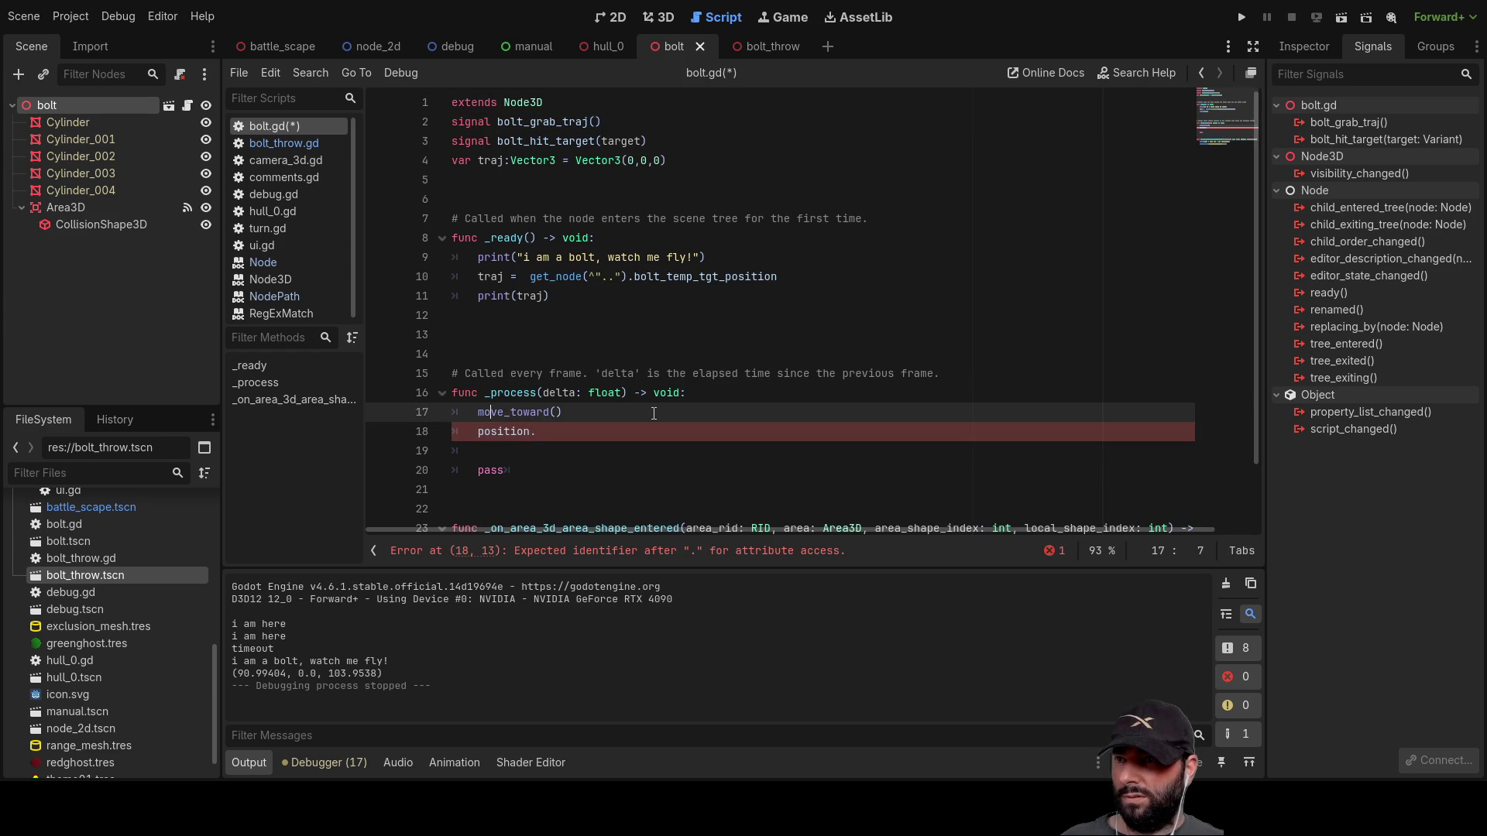
pyautogui.hotkey('shift', 'Right')
pyautogui.hotkey('shift', 'Right')
pyautogui.hotkey('shift', 'Right')
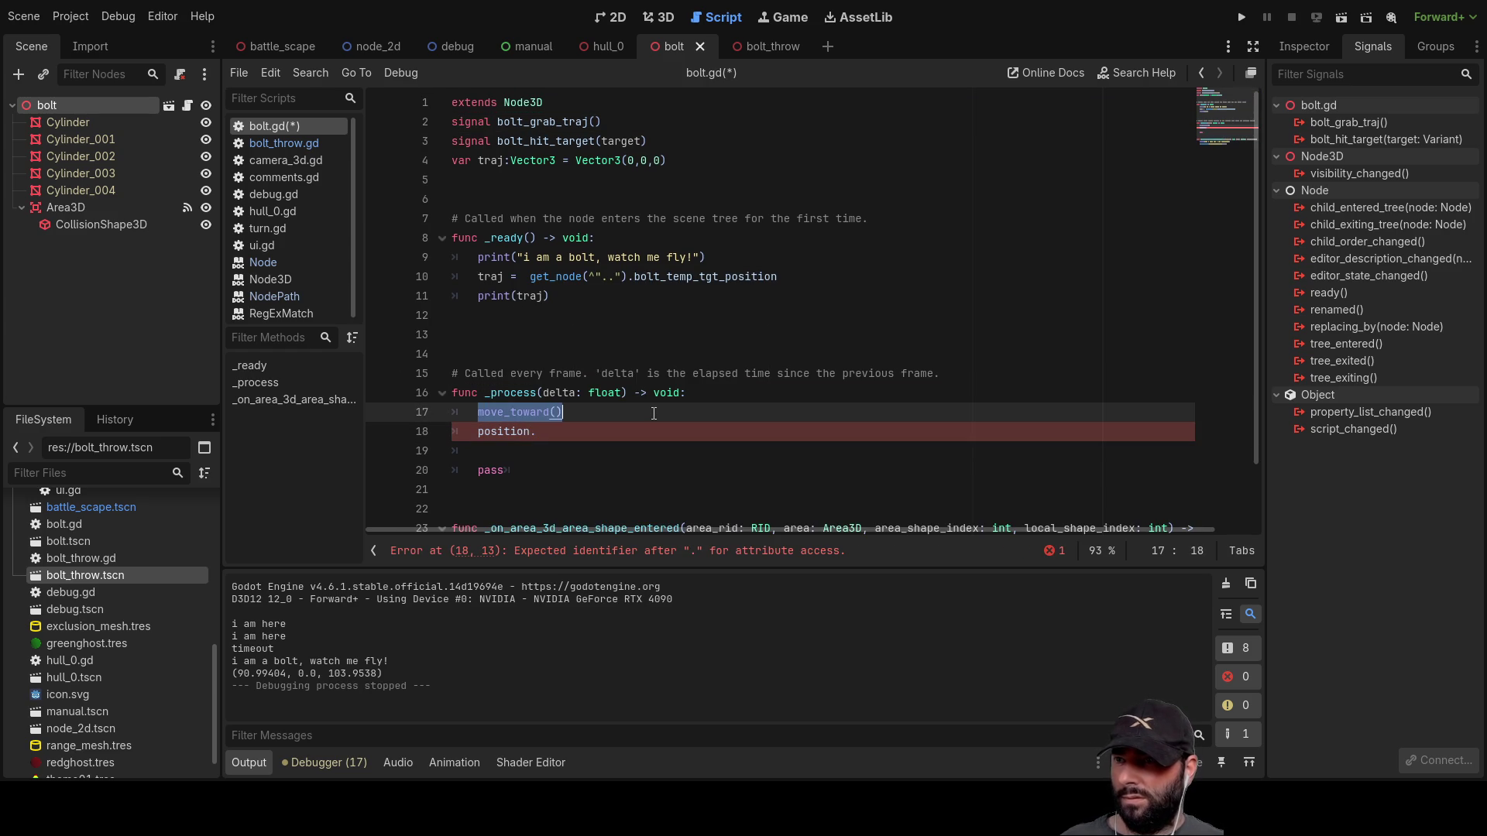
pyautogui.hotkey('ctrl', 'x')
pyautogui.press('Down')
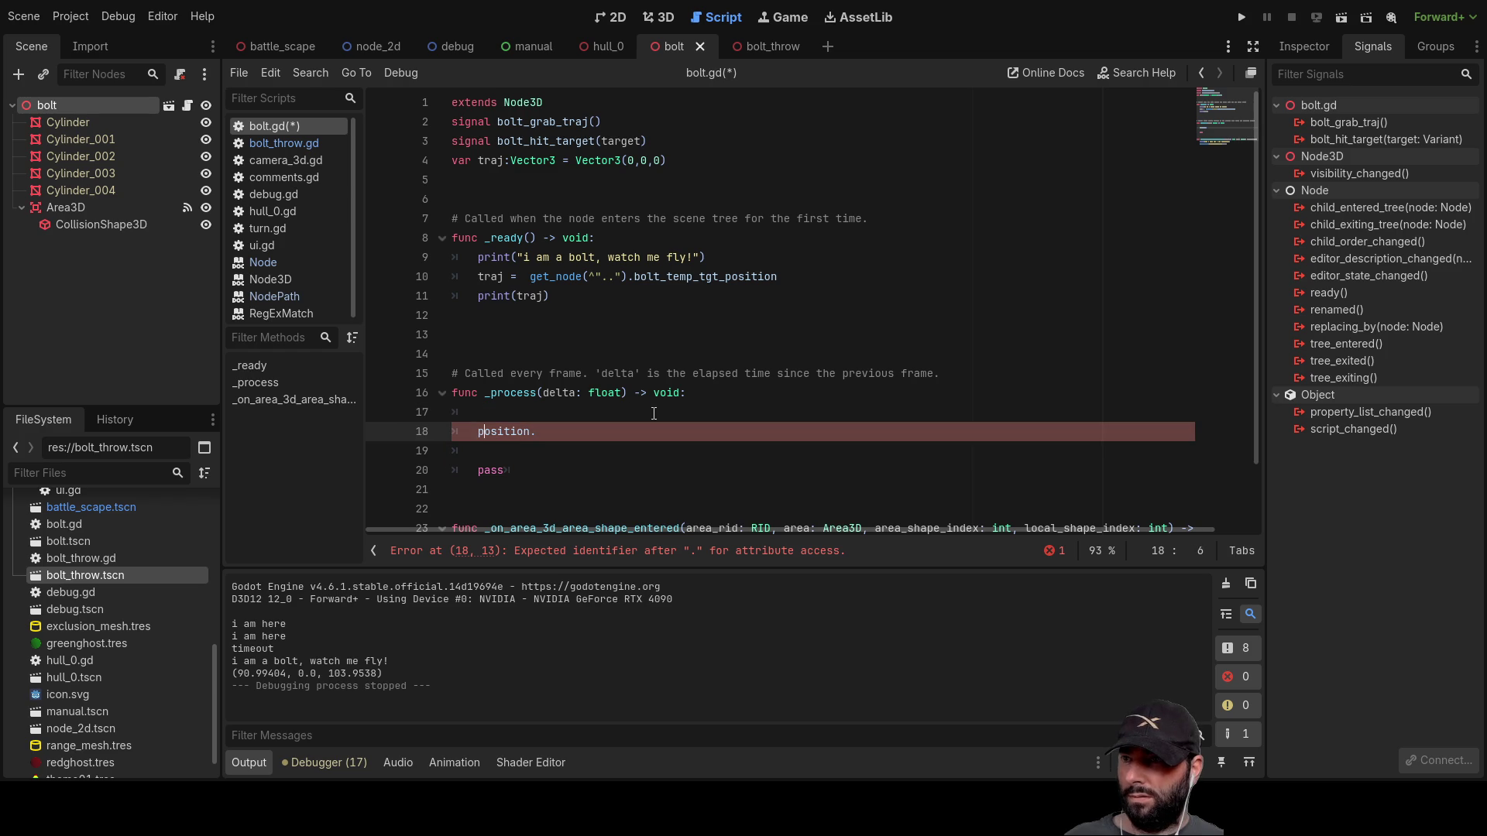
pyautogui.hotkey('ctrl', 'v')
pyautogui.press('Up')
pyautogui.press('Return')
pyautogui.press('Return')
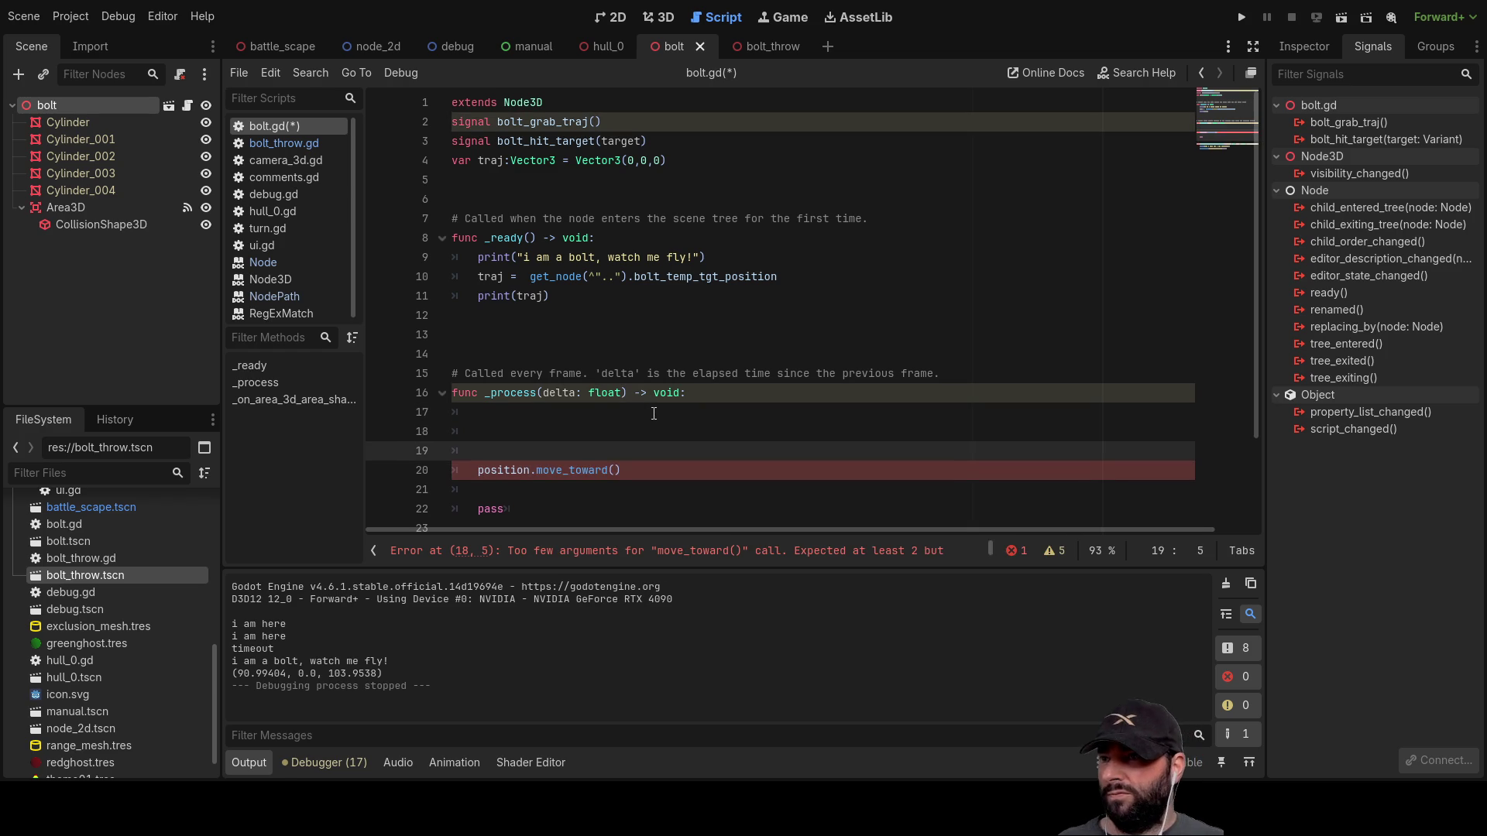
pyautogui.press('Up')
pyautogui.press('Up')
# Step: Declare 'var fly_hieght' on the line above the position.move_toward() call
pyautogui.write('hiegt')
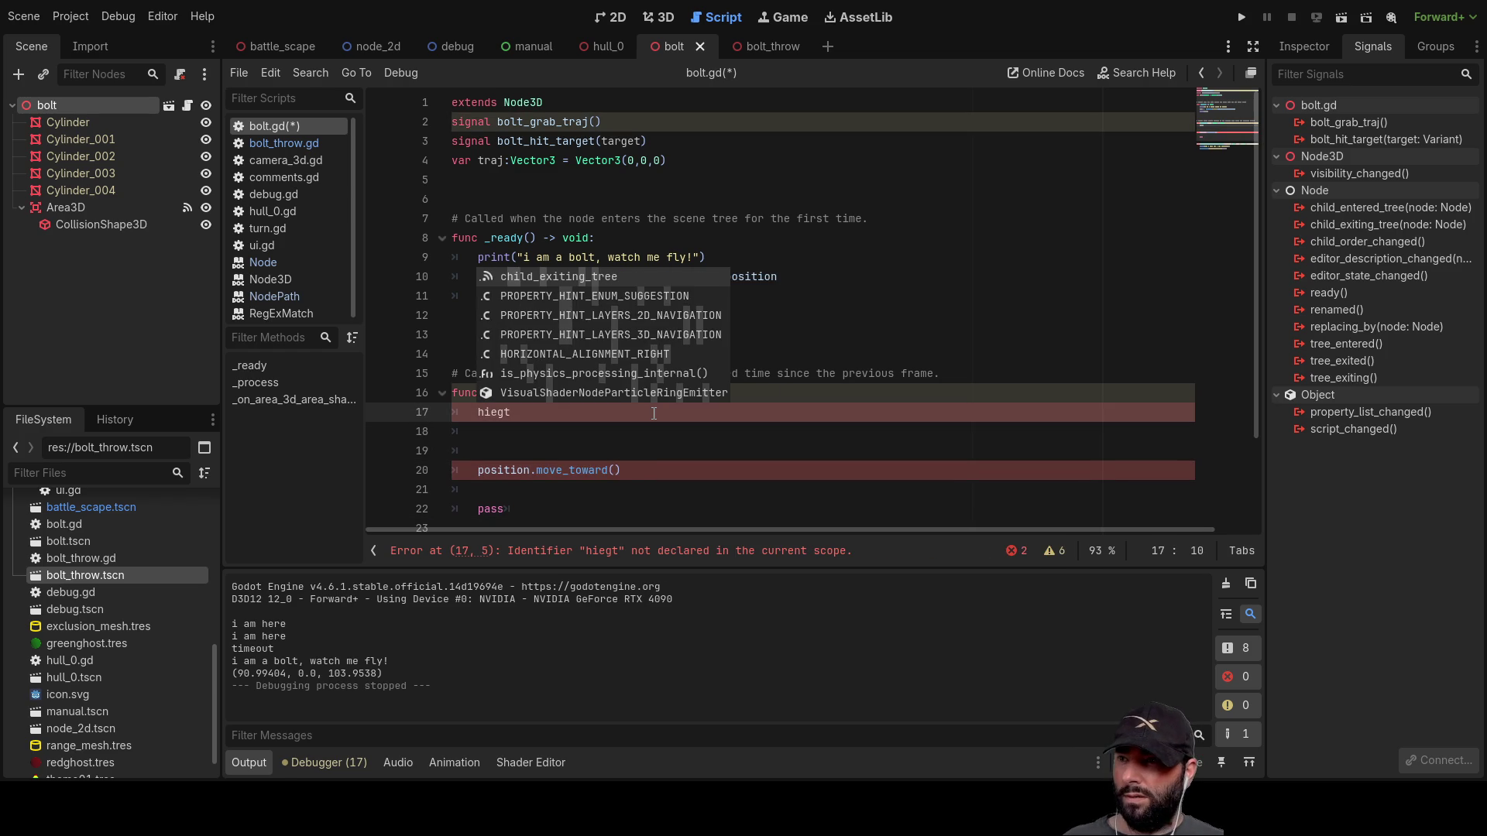
pyautogui.press('BackSpace')
pyautogui.press('BackSpace')
pyautogui.press('BackSpace')
pyautogui.write('var h')
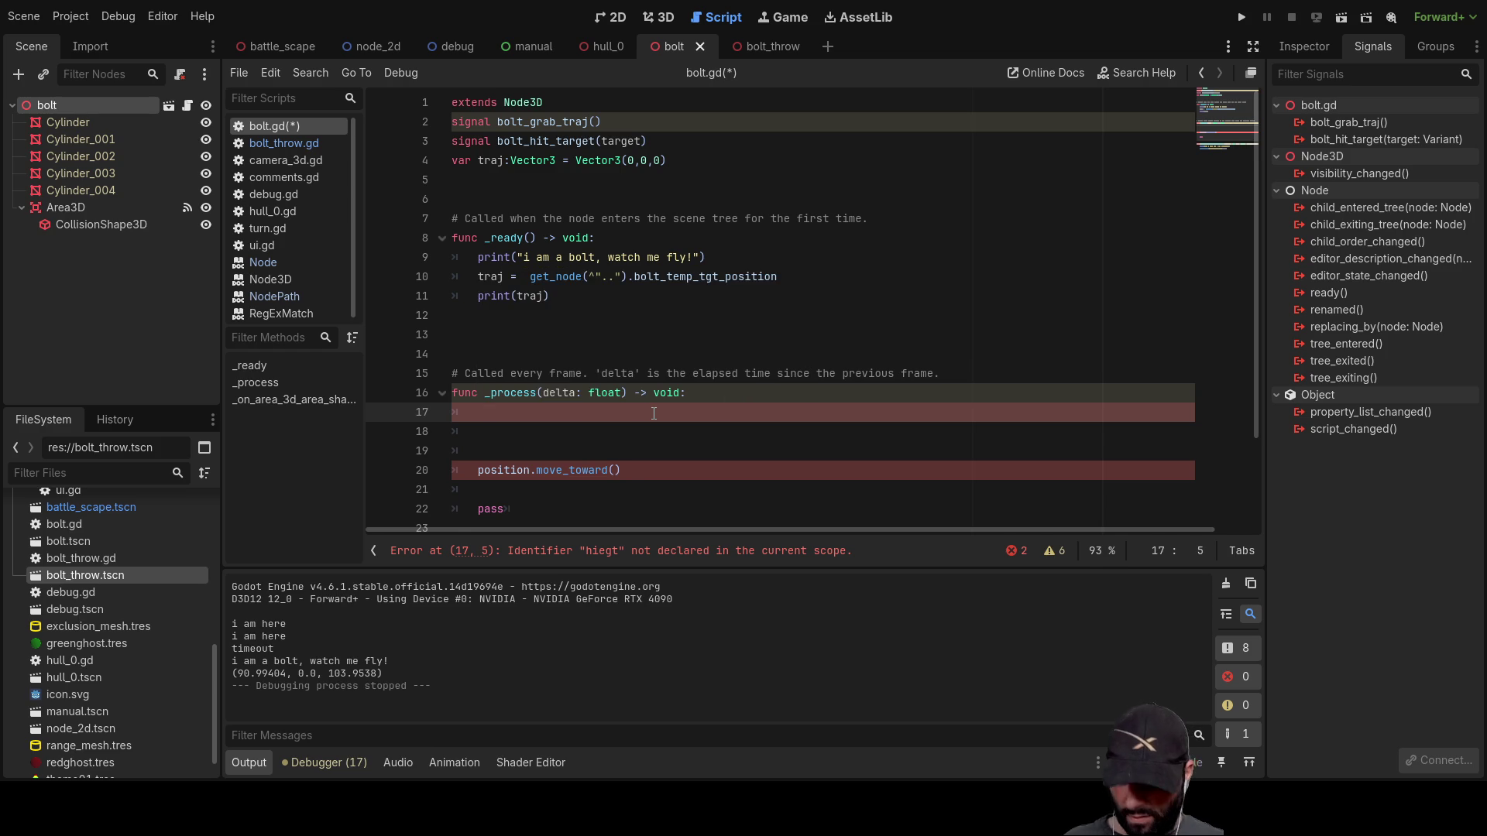
pyautogui.write('ieg')
pyautogui.press('BackSpace')
pyautogui.press('BackSpace')
pyautogui.write('get')
pyautogui.press('BackSpace')
pyautogui.press('BackSpace')
pyautogui.press('BackSpace')
pyautogui.write('hieght')
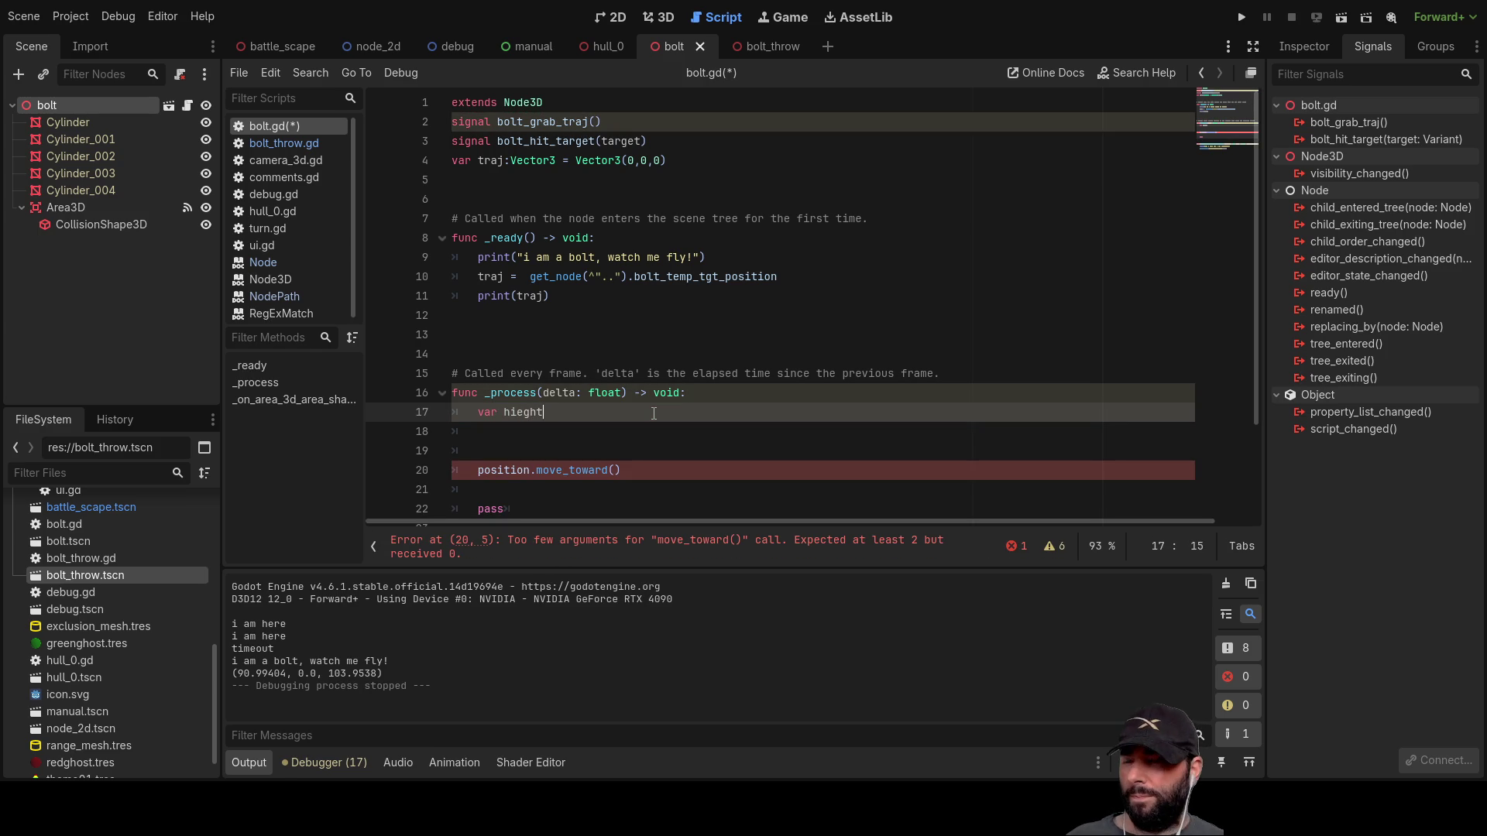
pyautogui.press('Left')
pyautogui.write('fly_')
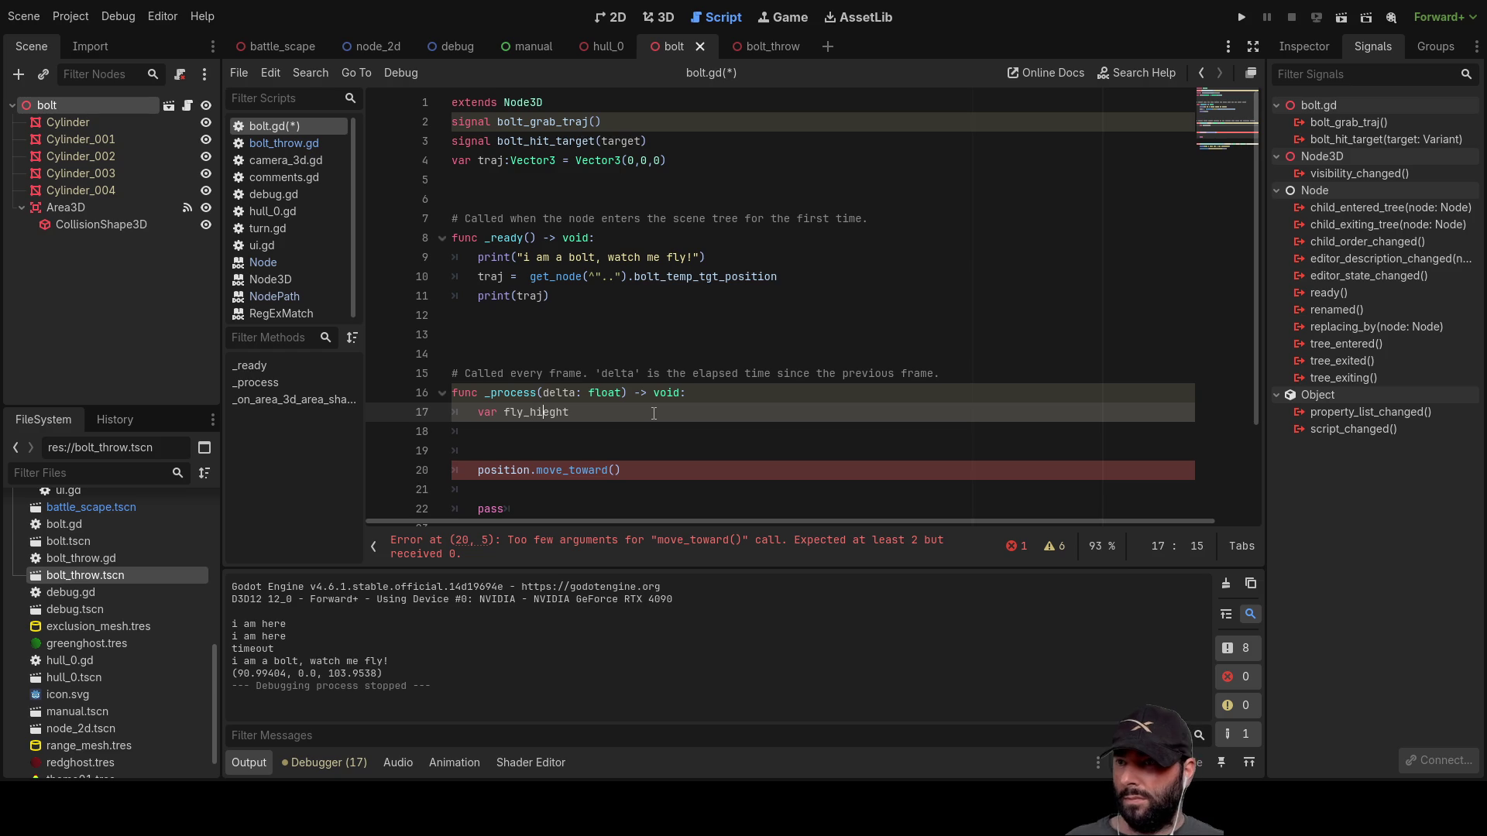
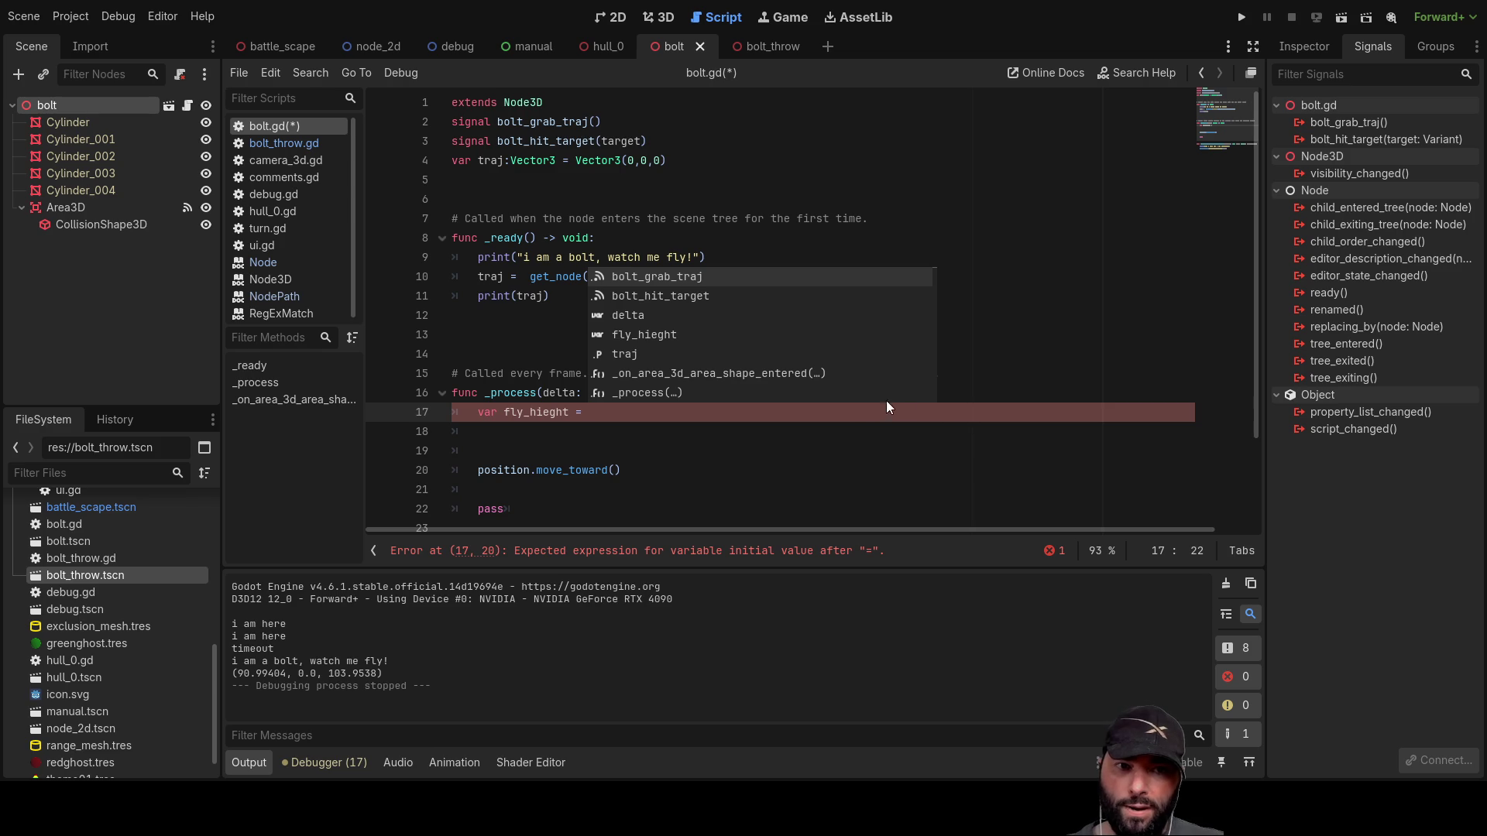
# Step: In bolt_throw.gd, put a placeholder 'pass' on the empty line 35 below add_child(bolt_temp)
pyautogui.press('Escape')
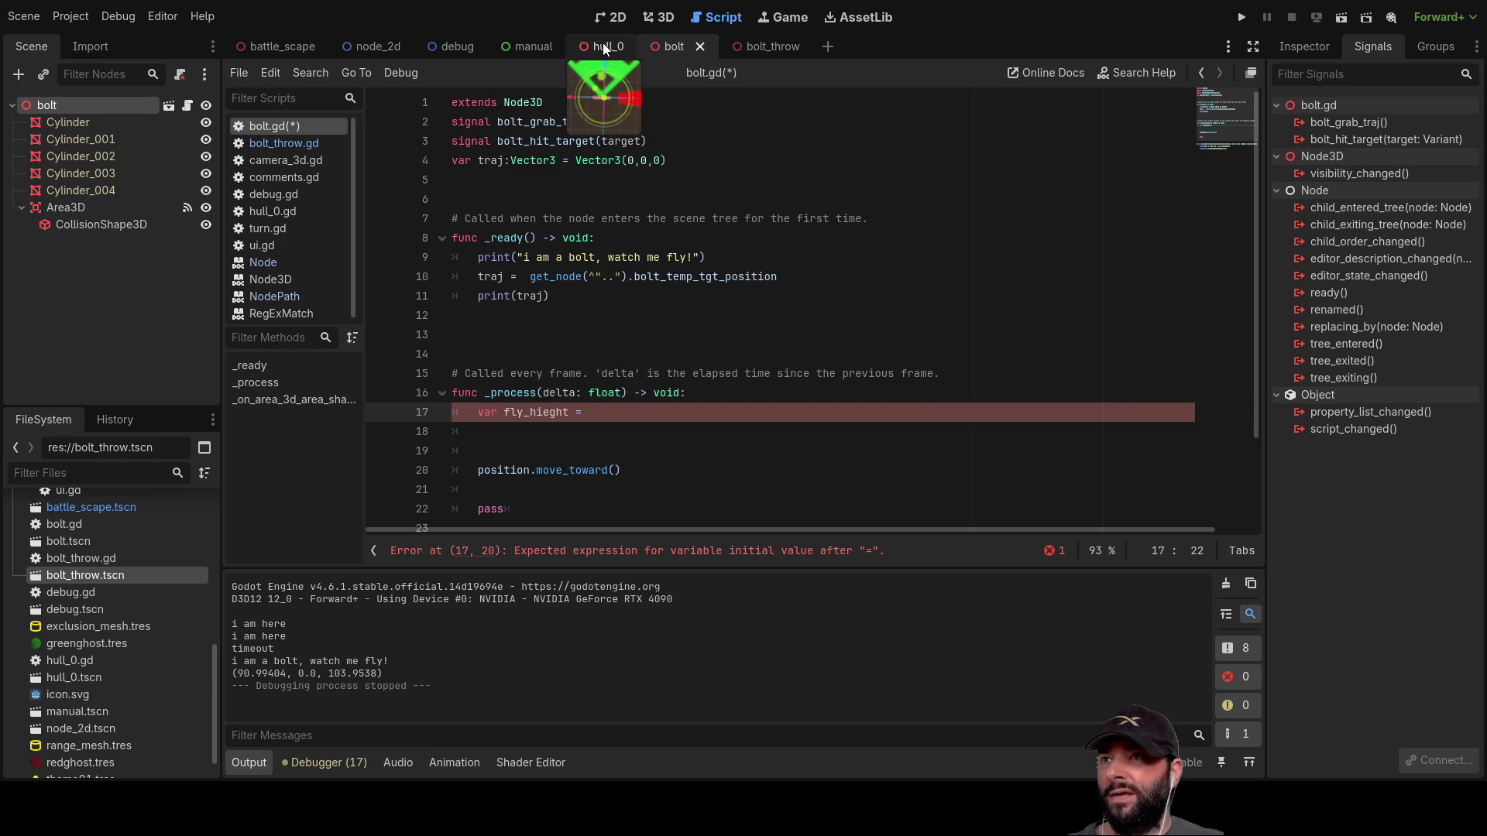
pyautogui.click(767, 51)
pyautogui.click(489, 389)
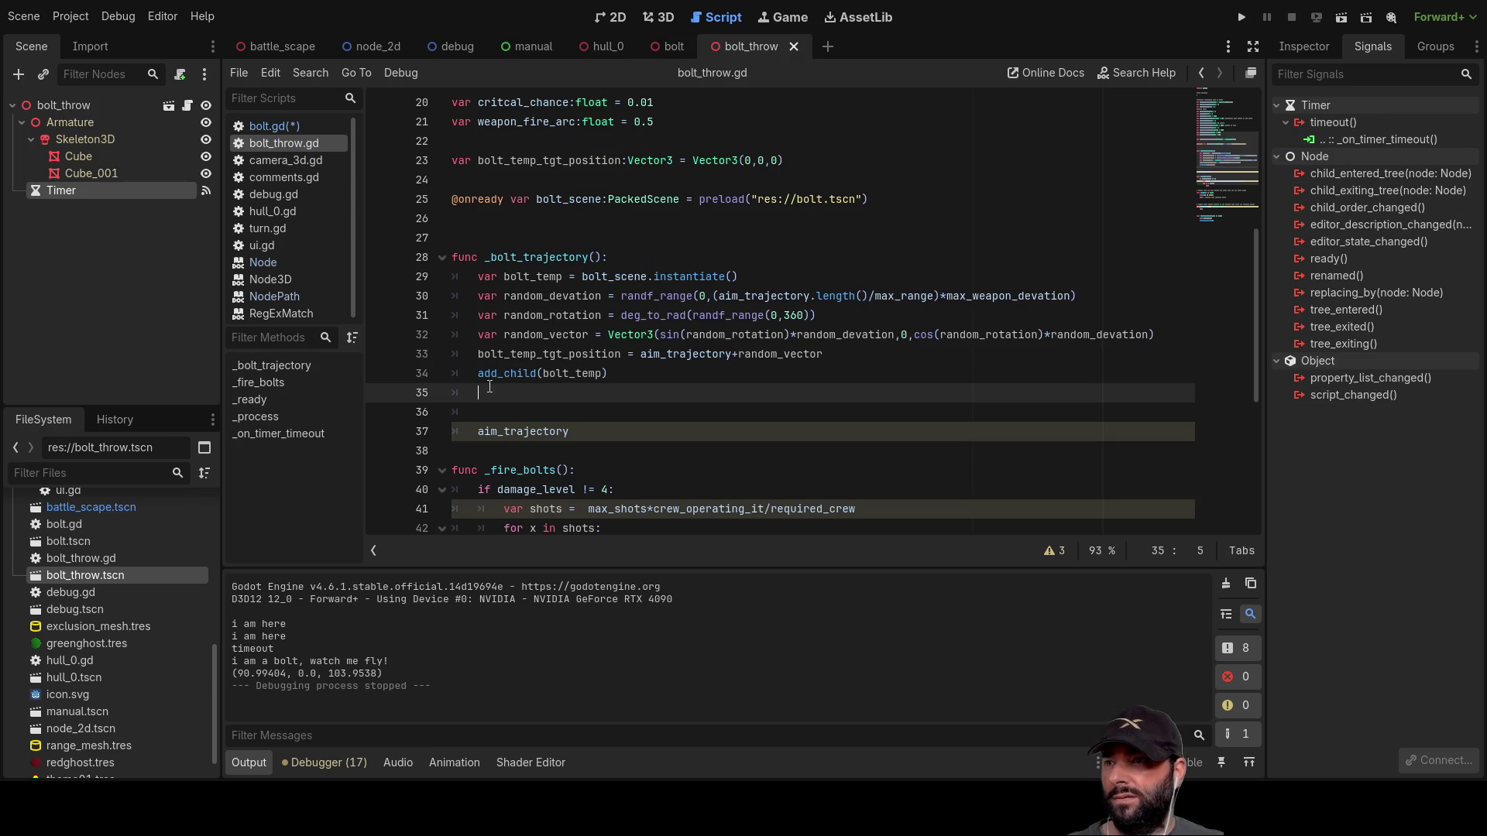
pyautogui.write('pass')
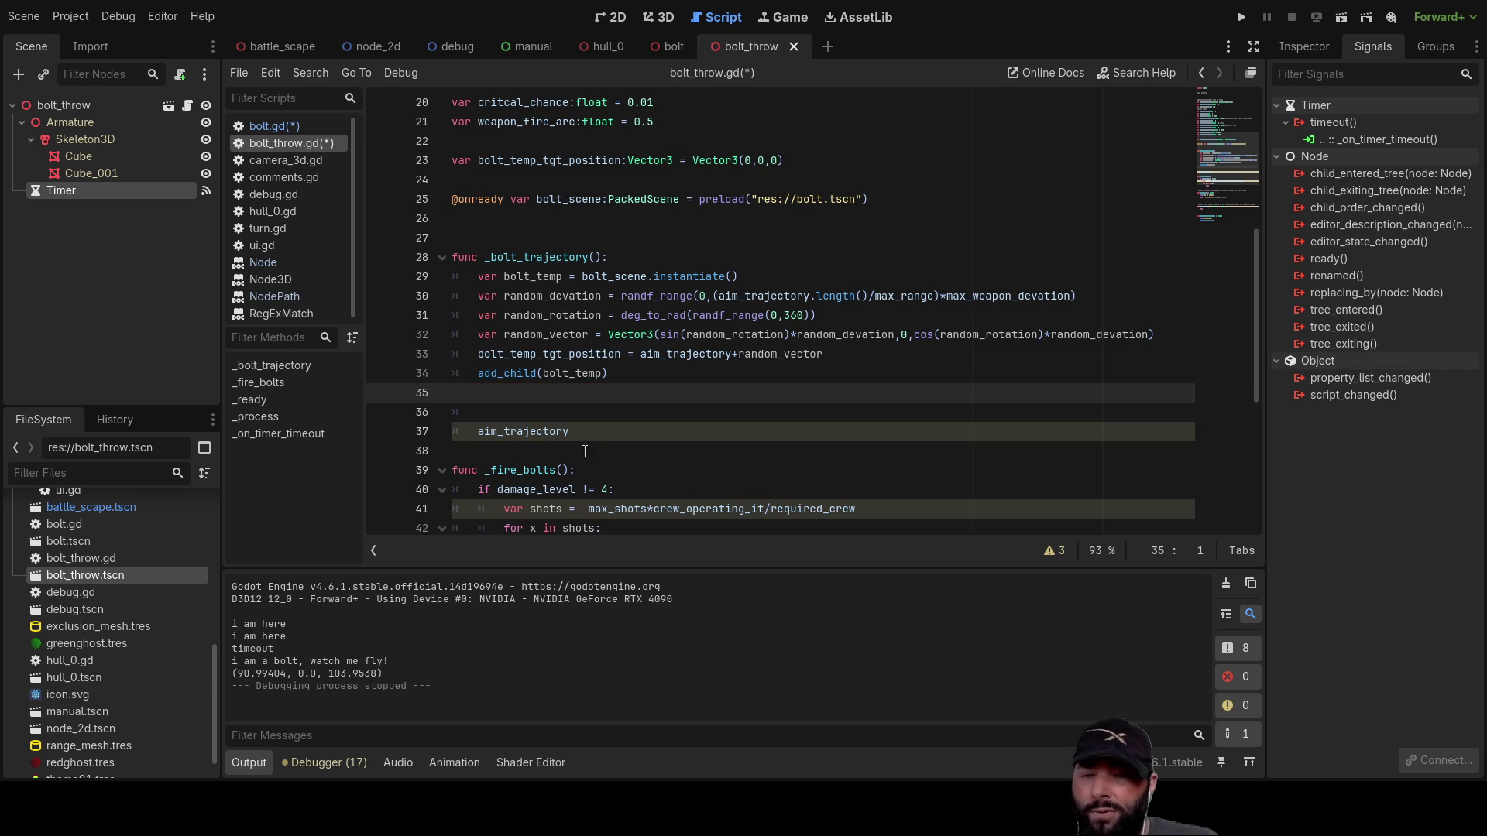
# Step: Check the add_child(bolt_temp) call, then write bolt_temp.traj = bolt_temp_tgt_position on line 35
pyautogui.click(510, 377)
pyautogui.doubleClick(510, 377)
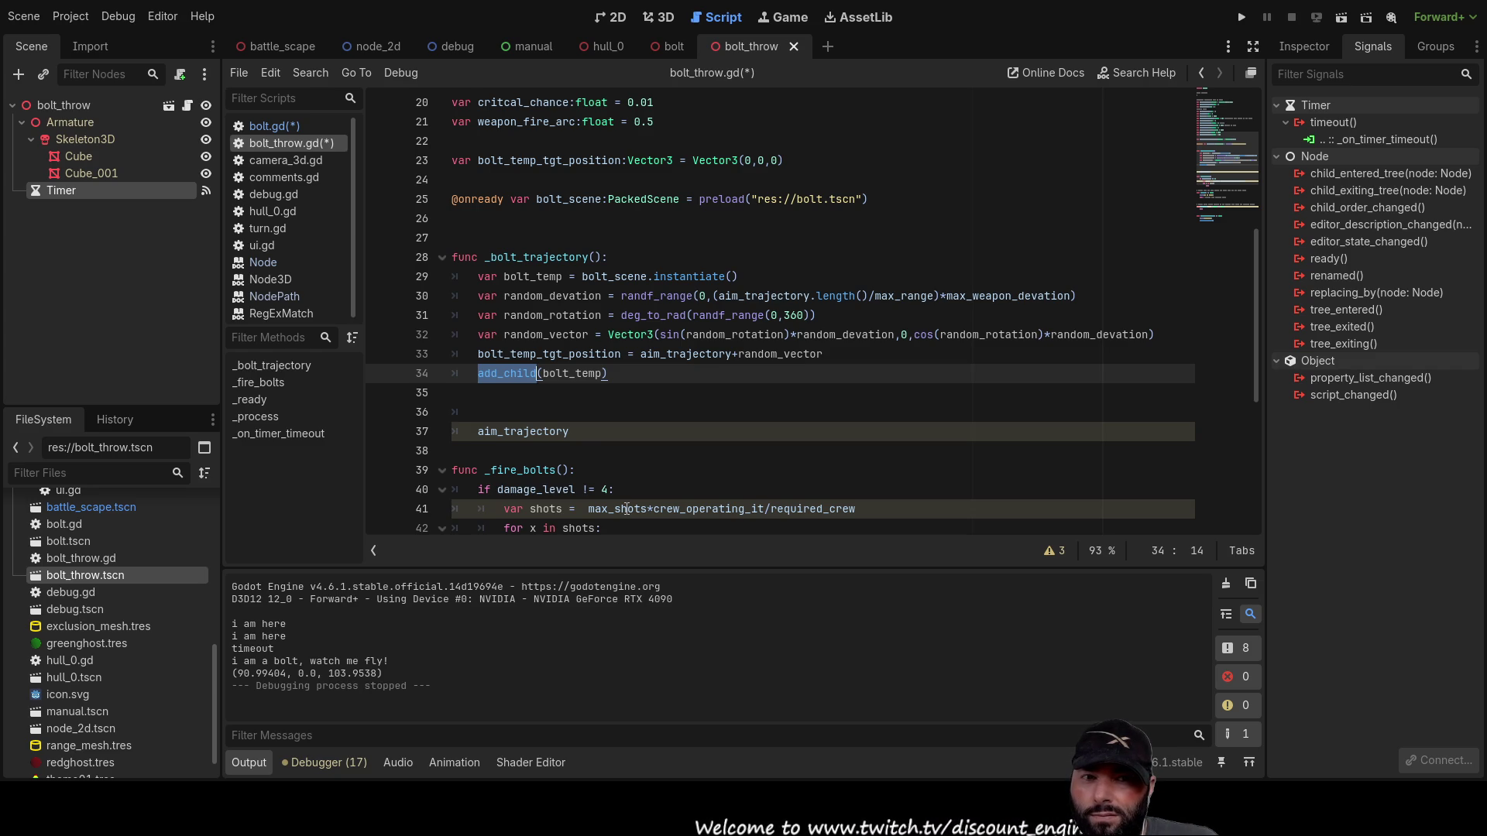
pyautogui.click(592, 400)
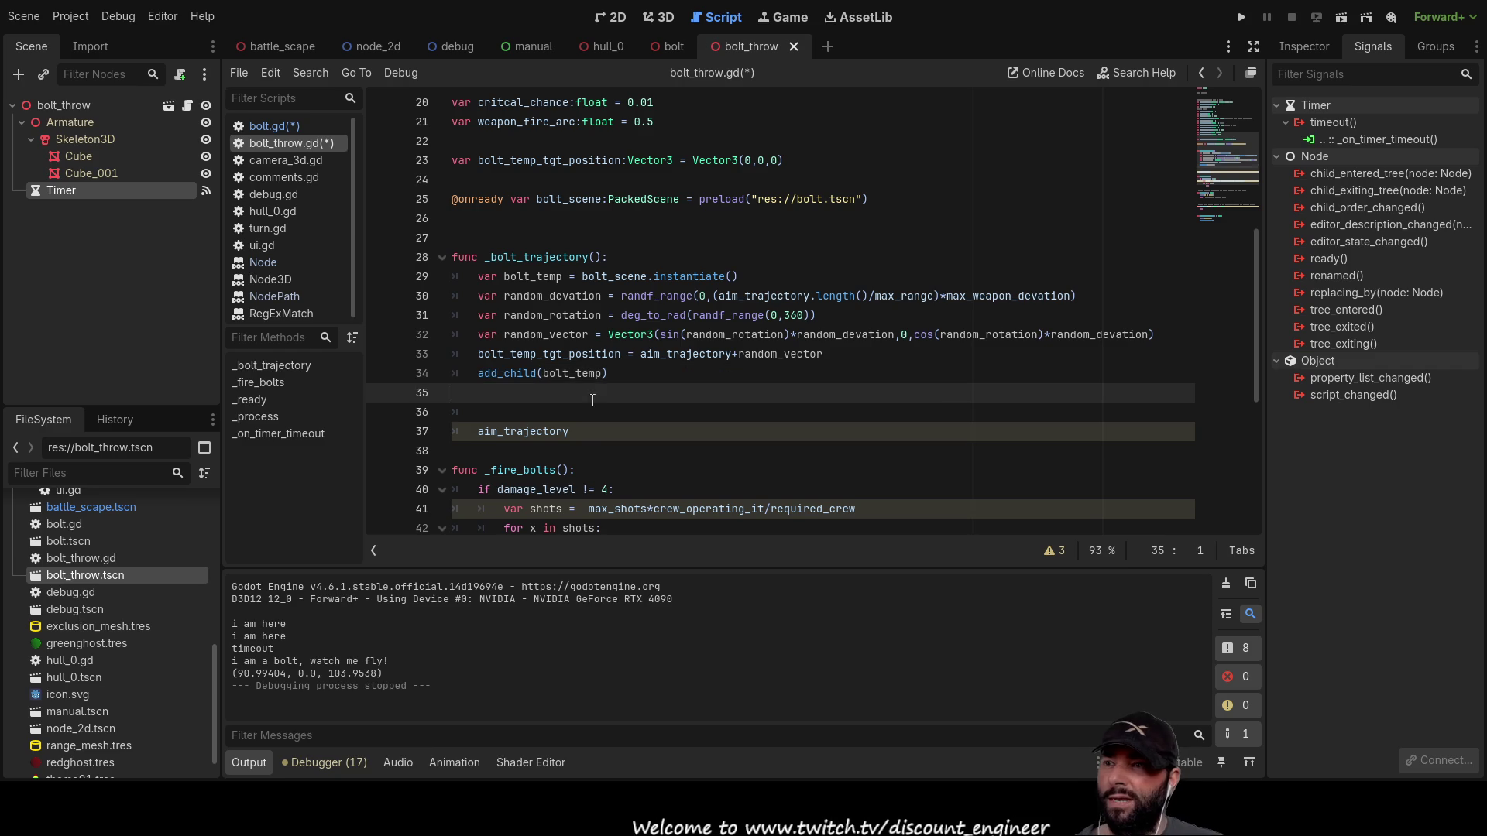
pyautogui.click(504, 373)
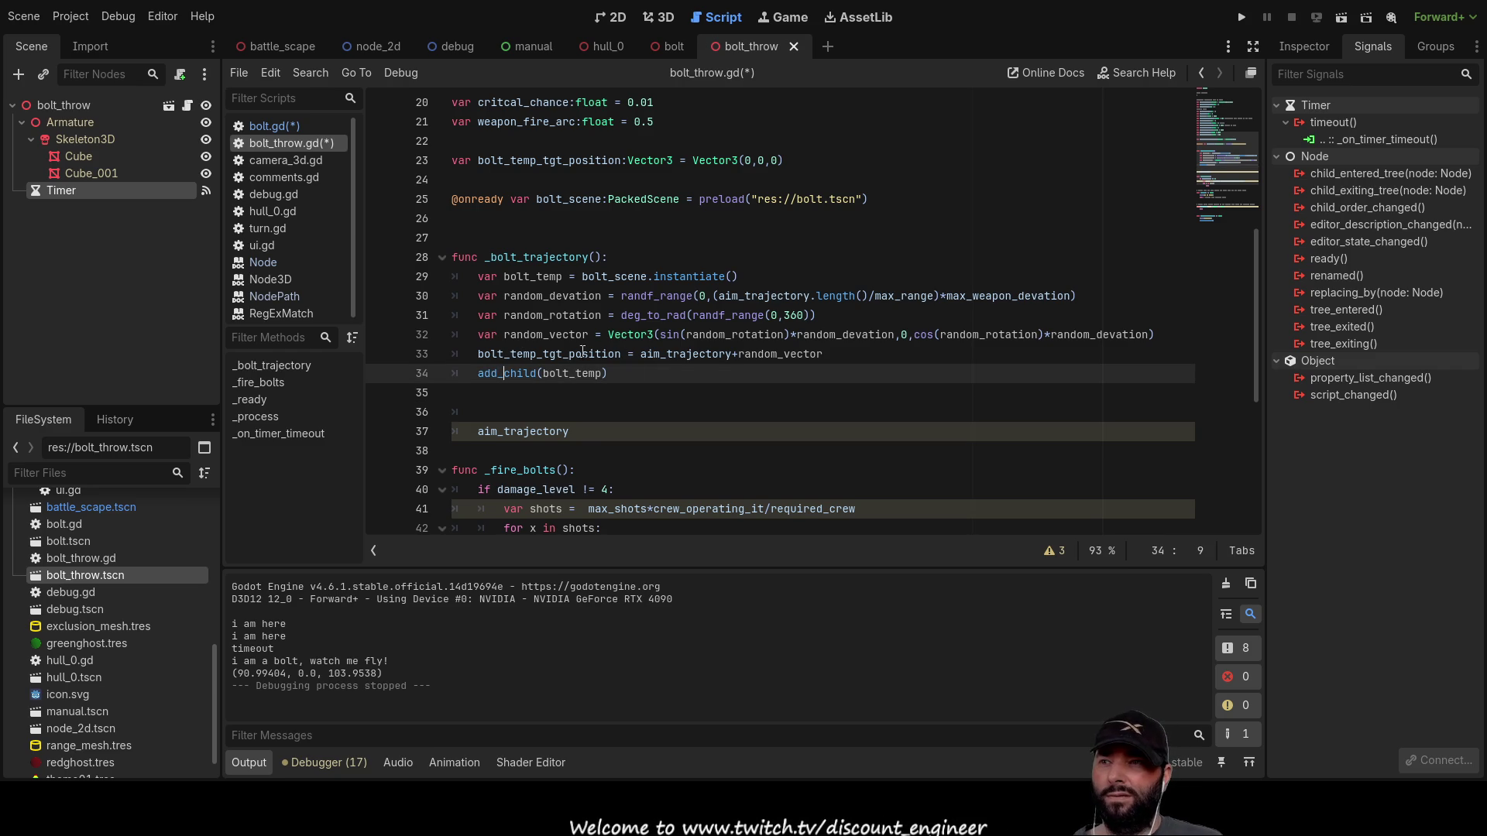
pyautogui.doubleClick(504, 354)
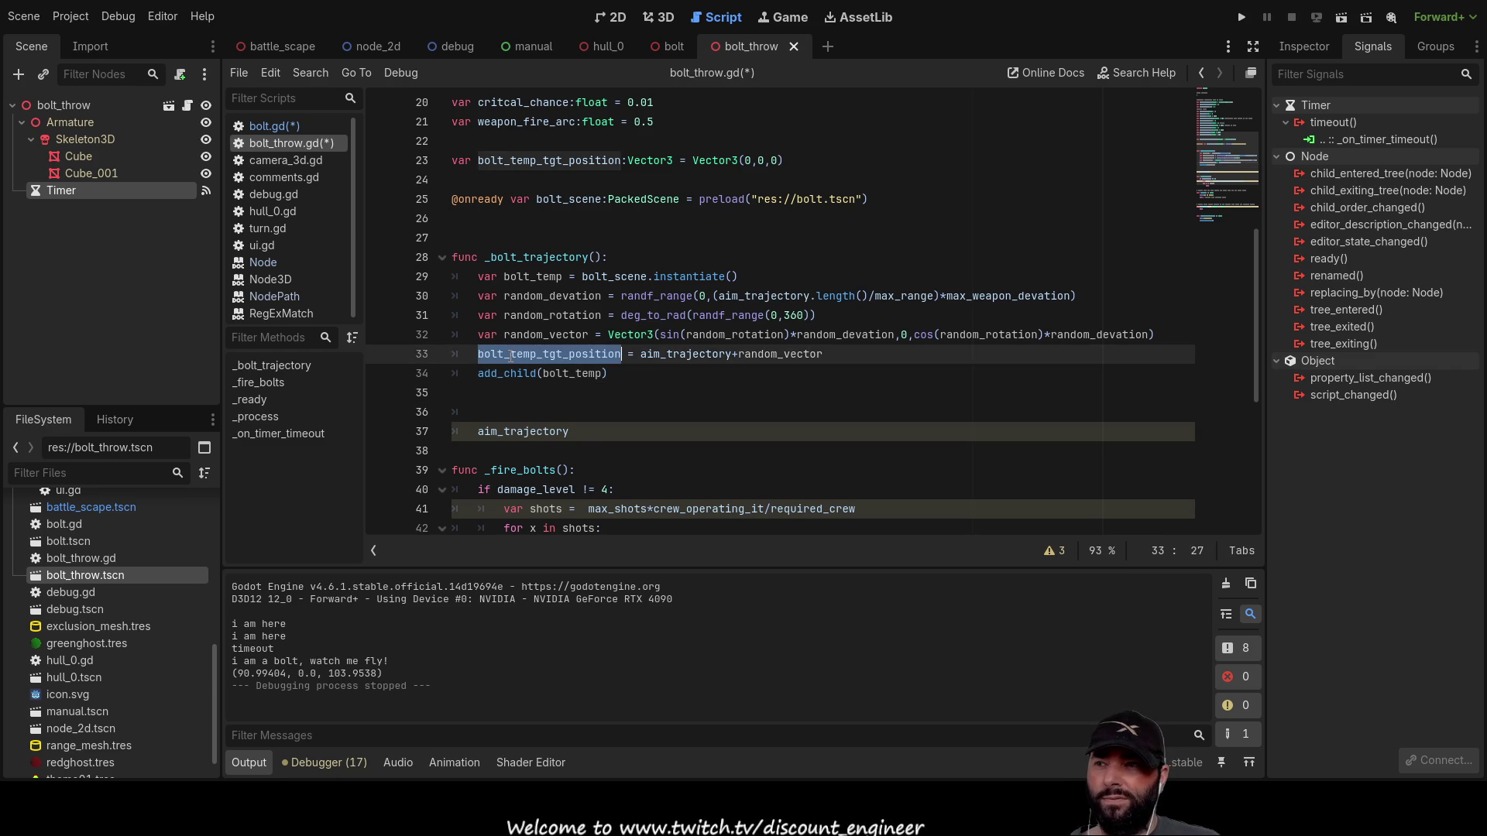
pyautogui.doubleClick(502, 373)
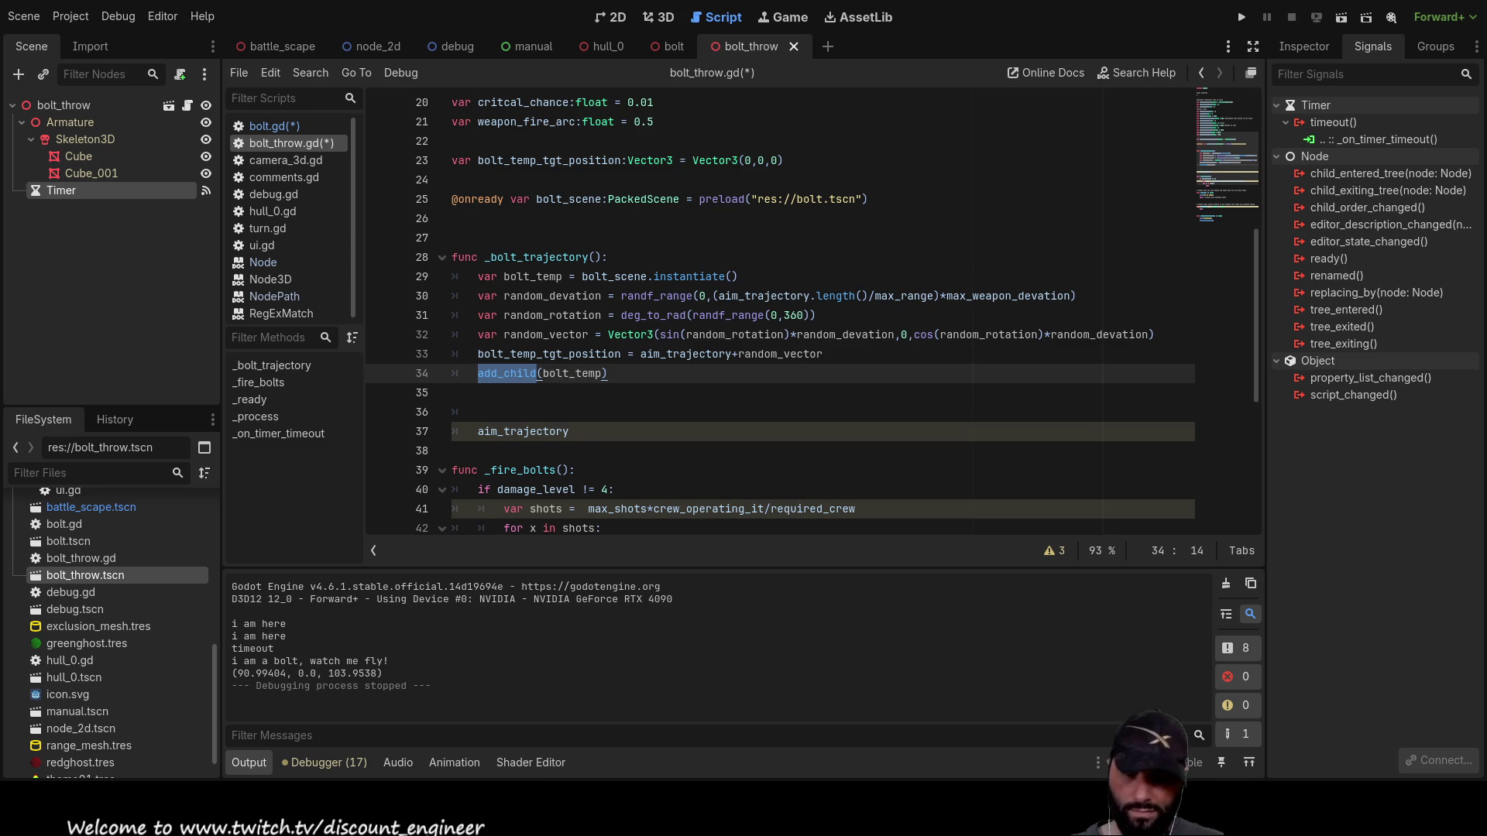
pyautogui.click(580, 393)
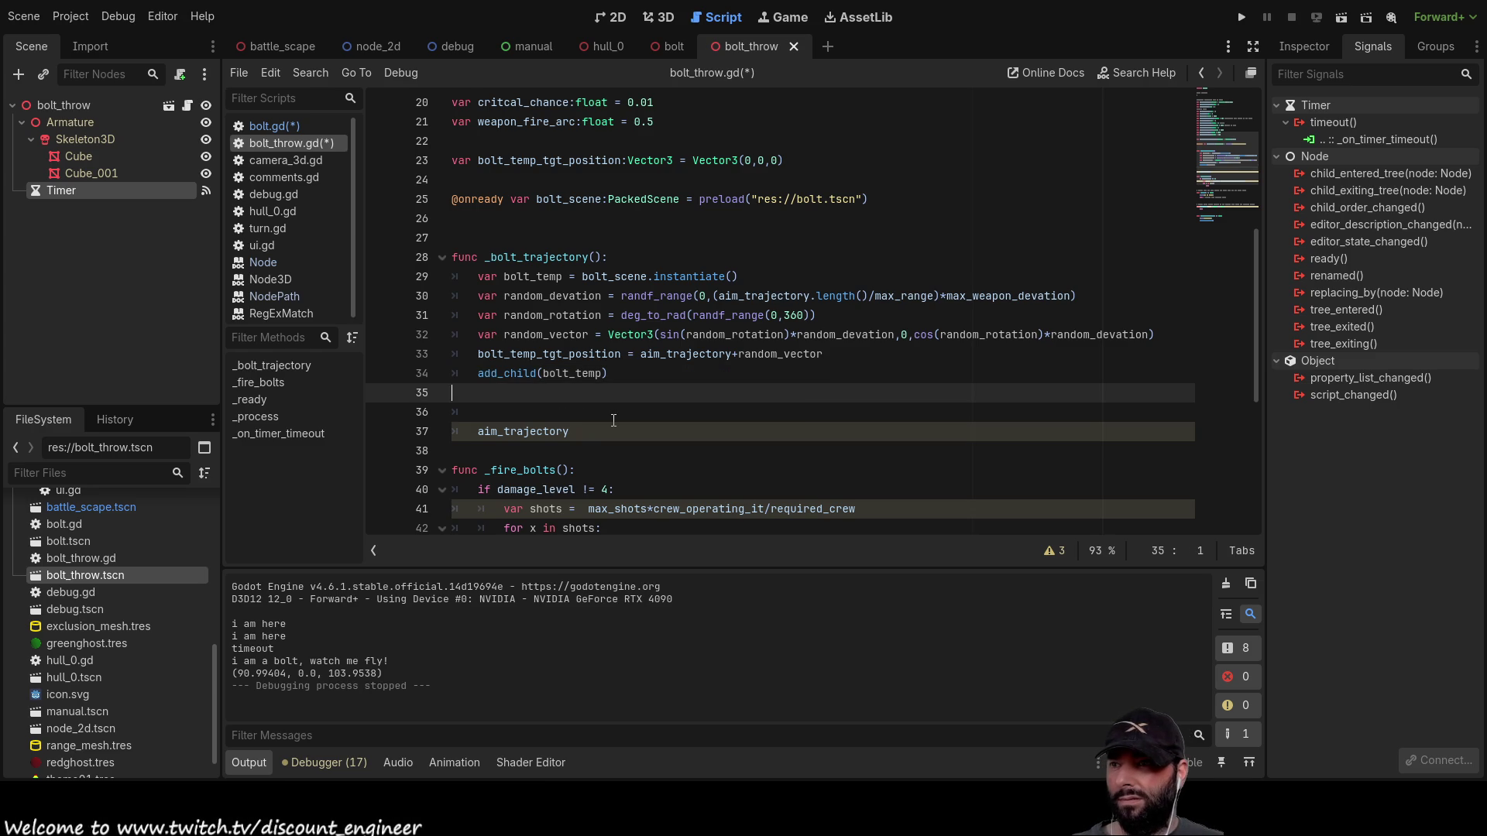
pyautogui.write('bolt_temp.traj = bolt_temp_tgt_position')
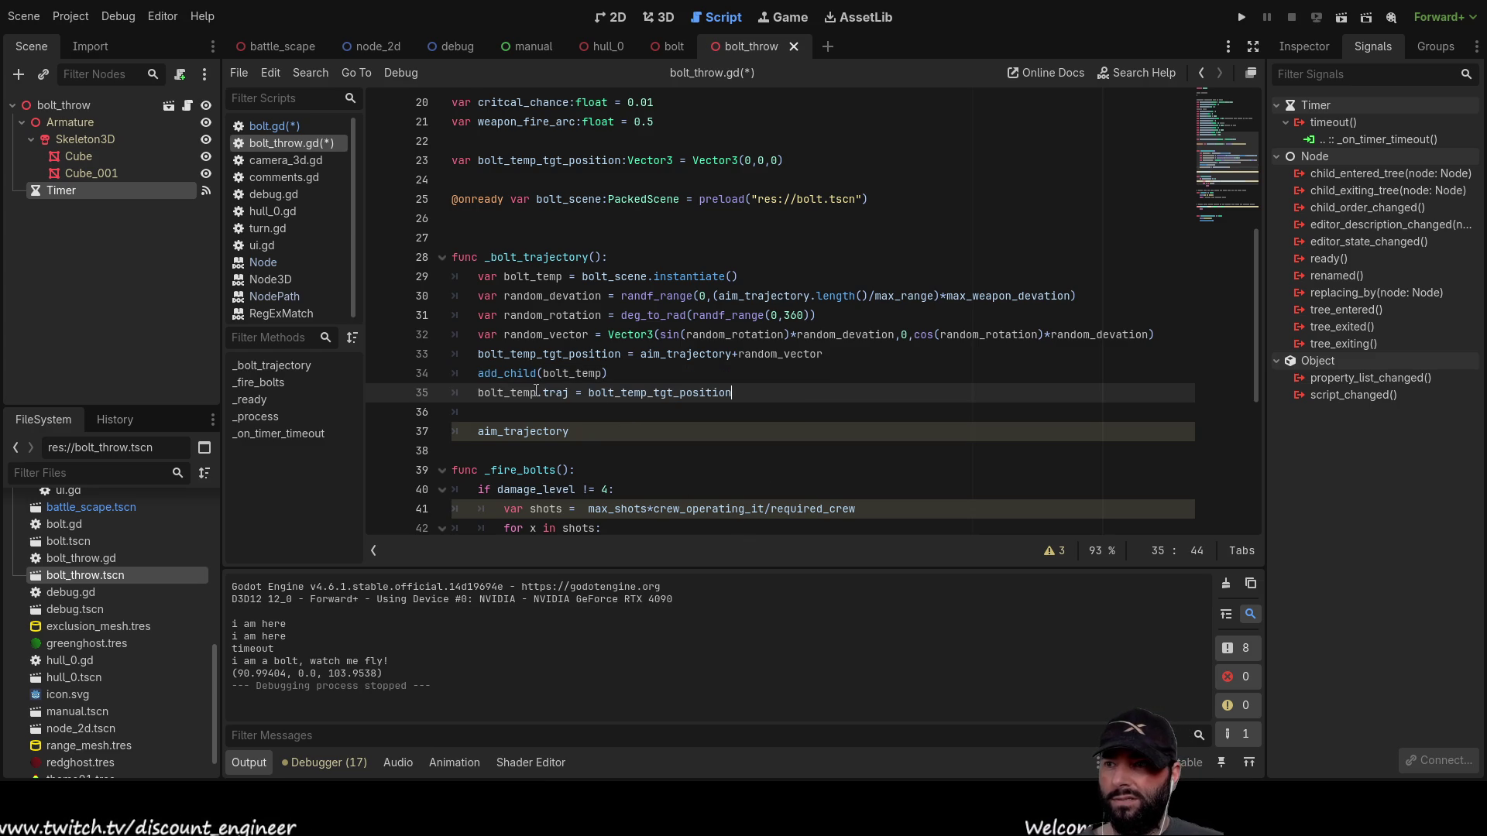
# Step: Review the bolt_temp.traj = bolt_temp_tgt_position line against add_child(bolt_temp), then scroll down the script
pyautogui.moveTo(483, 395); pyautogui.dragTo(571, 397)
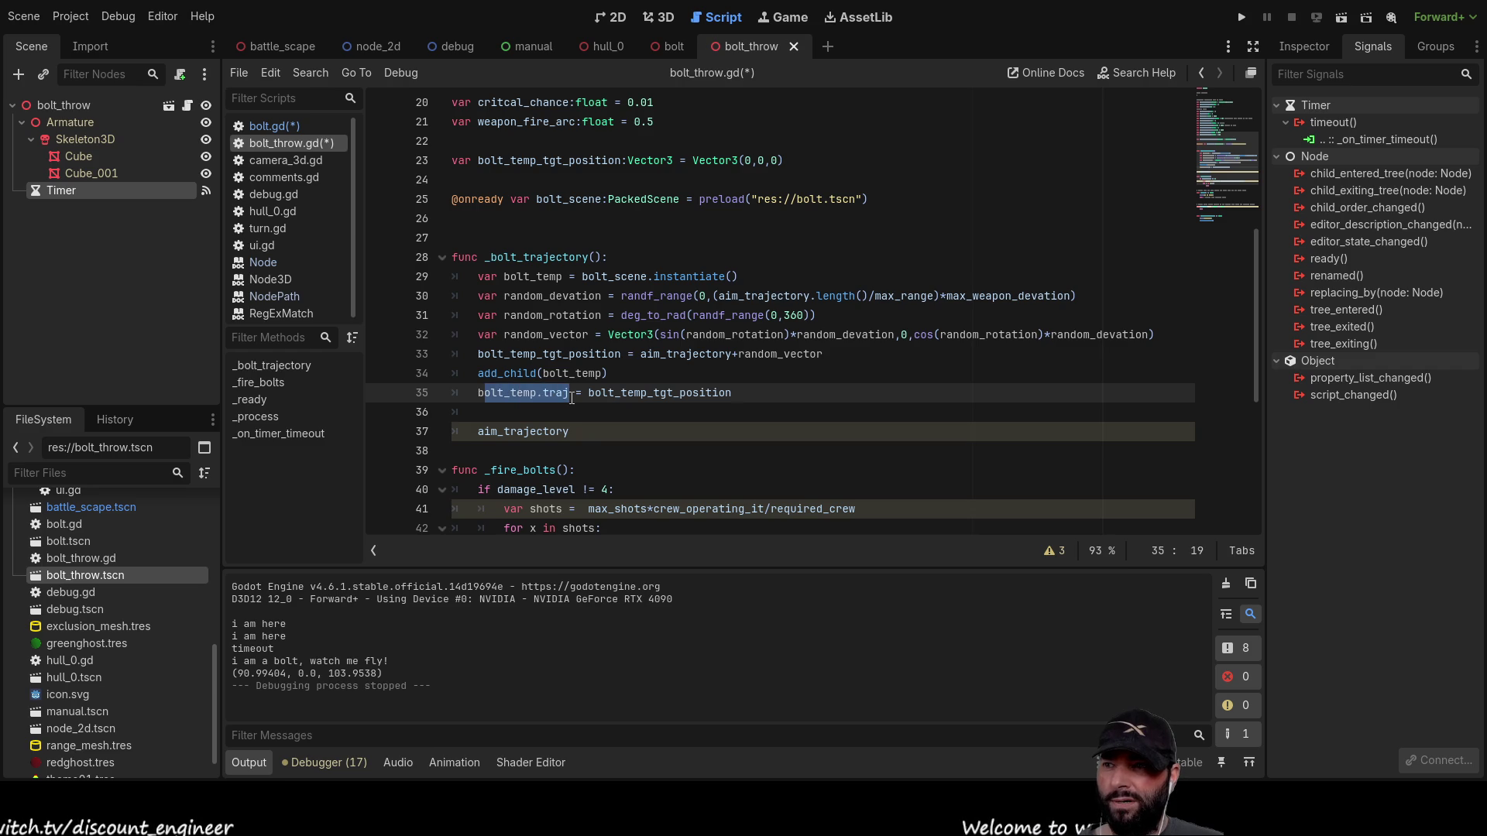
pyautogui.doubleClick(513, 391)
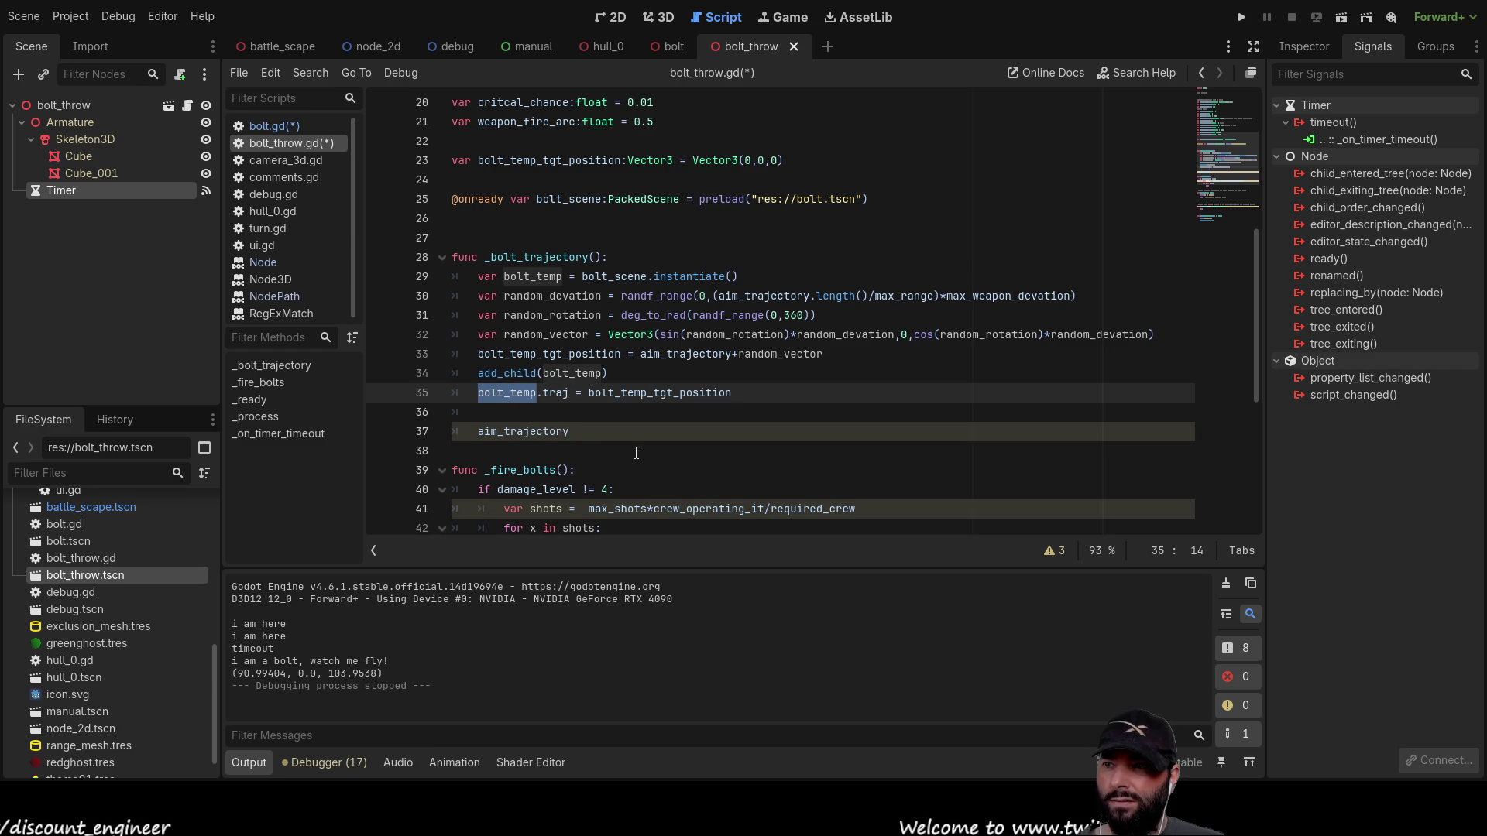
pyautogui.press('Right')
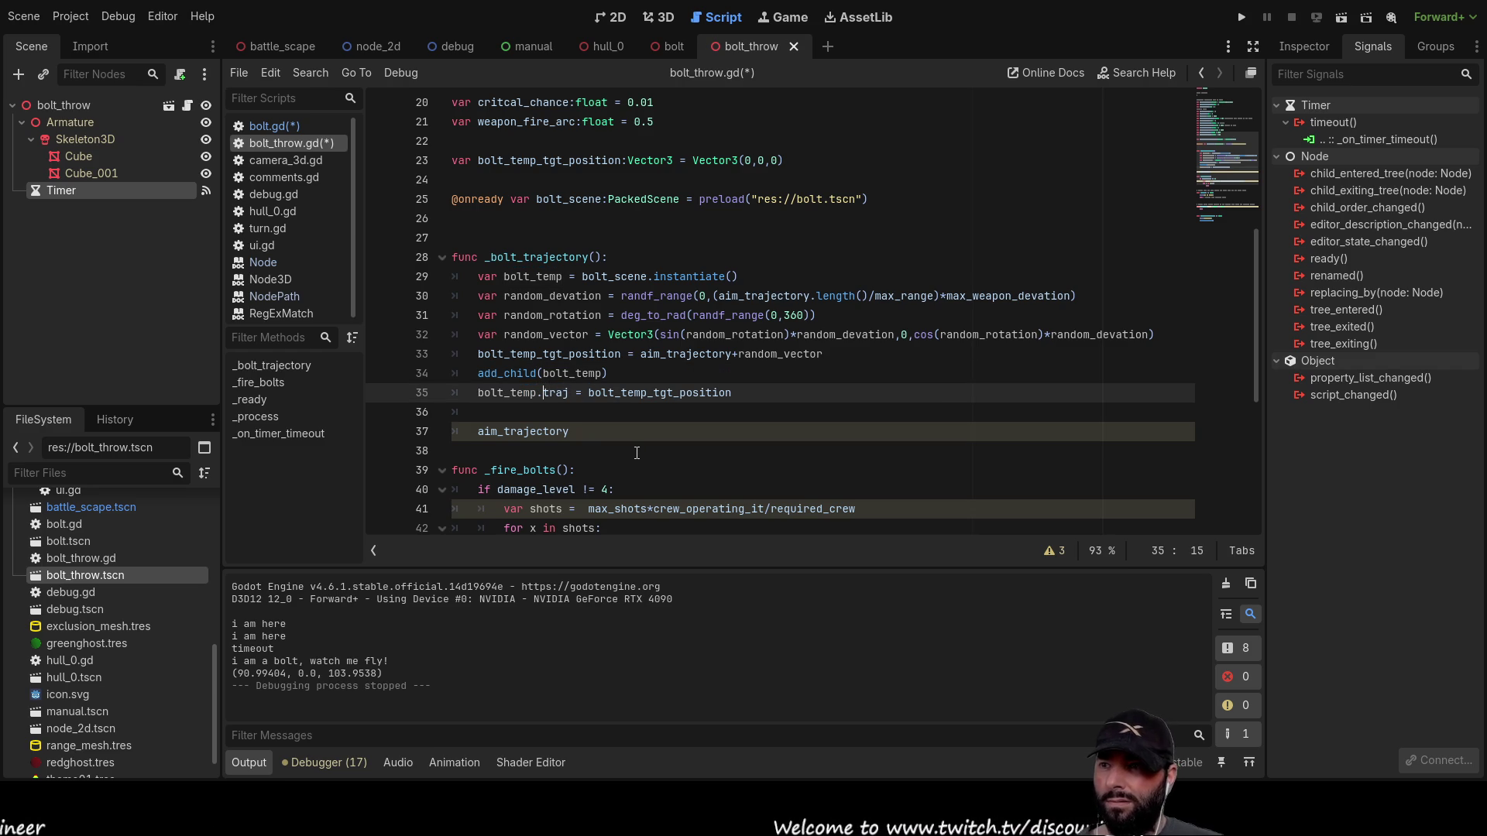
pyautogui.doubleClick(557, 391)
pyautogui.doubleClick(643, 391)
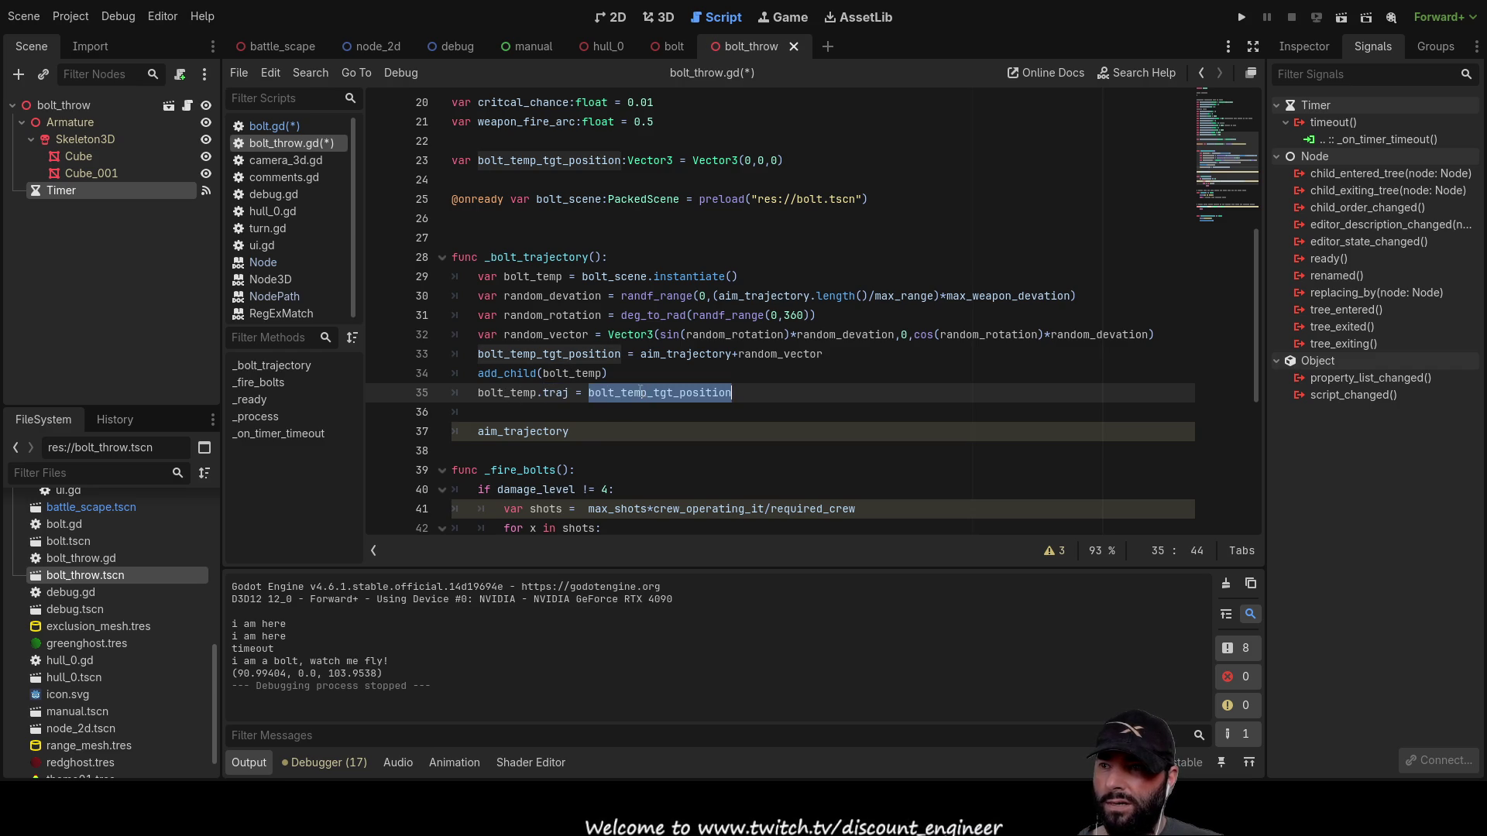
pyautogui.doubleClick(555, 392)
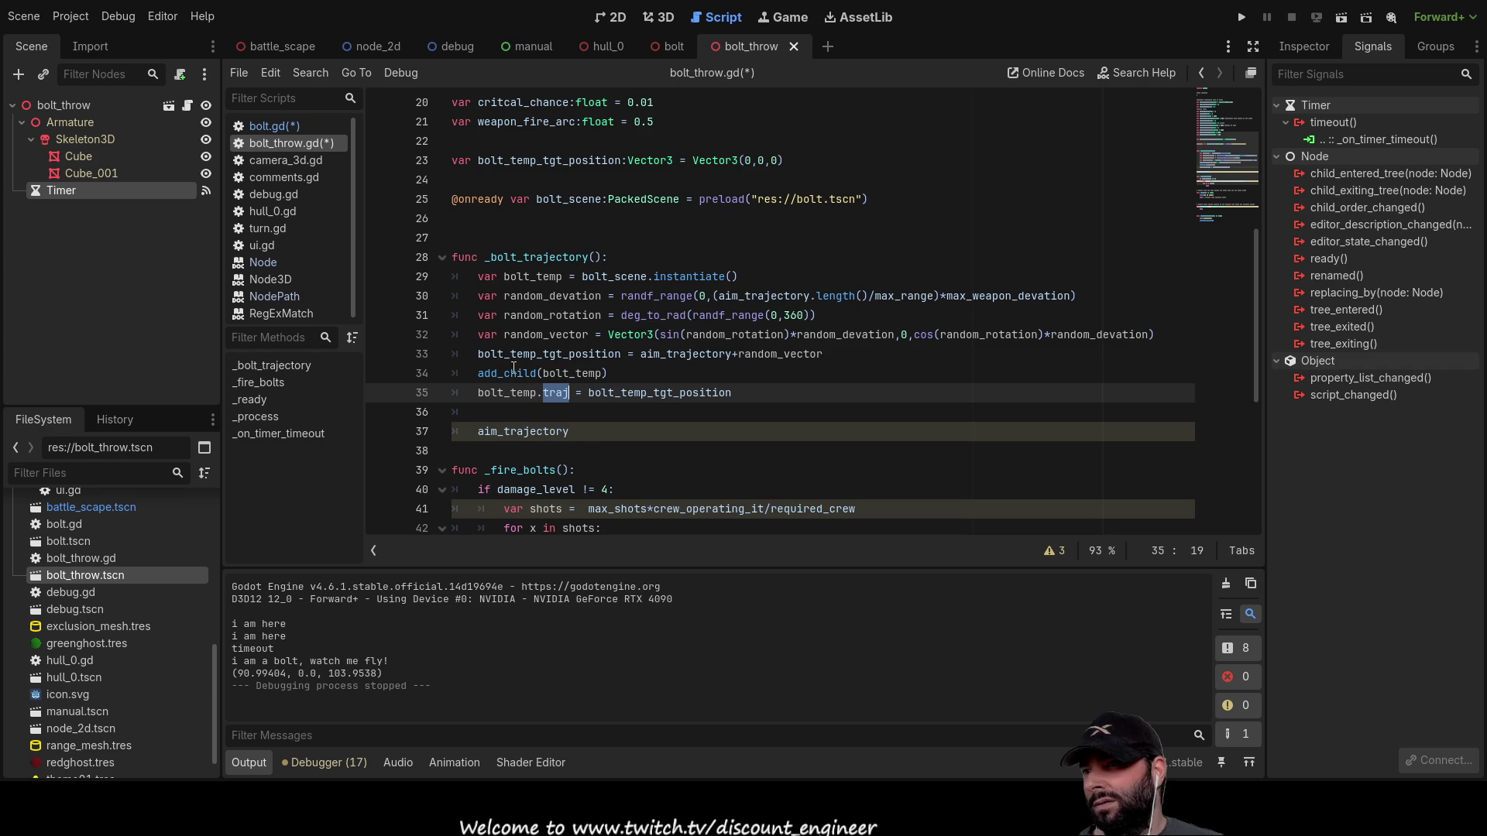
pyautogui.moveTo(480, 373); pyautogui.dragTo(638, 378)
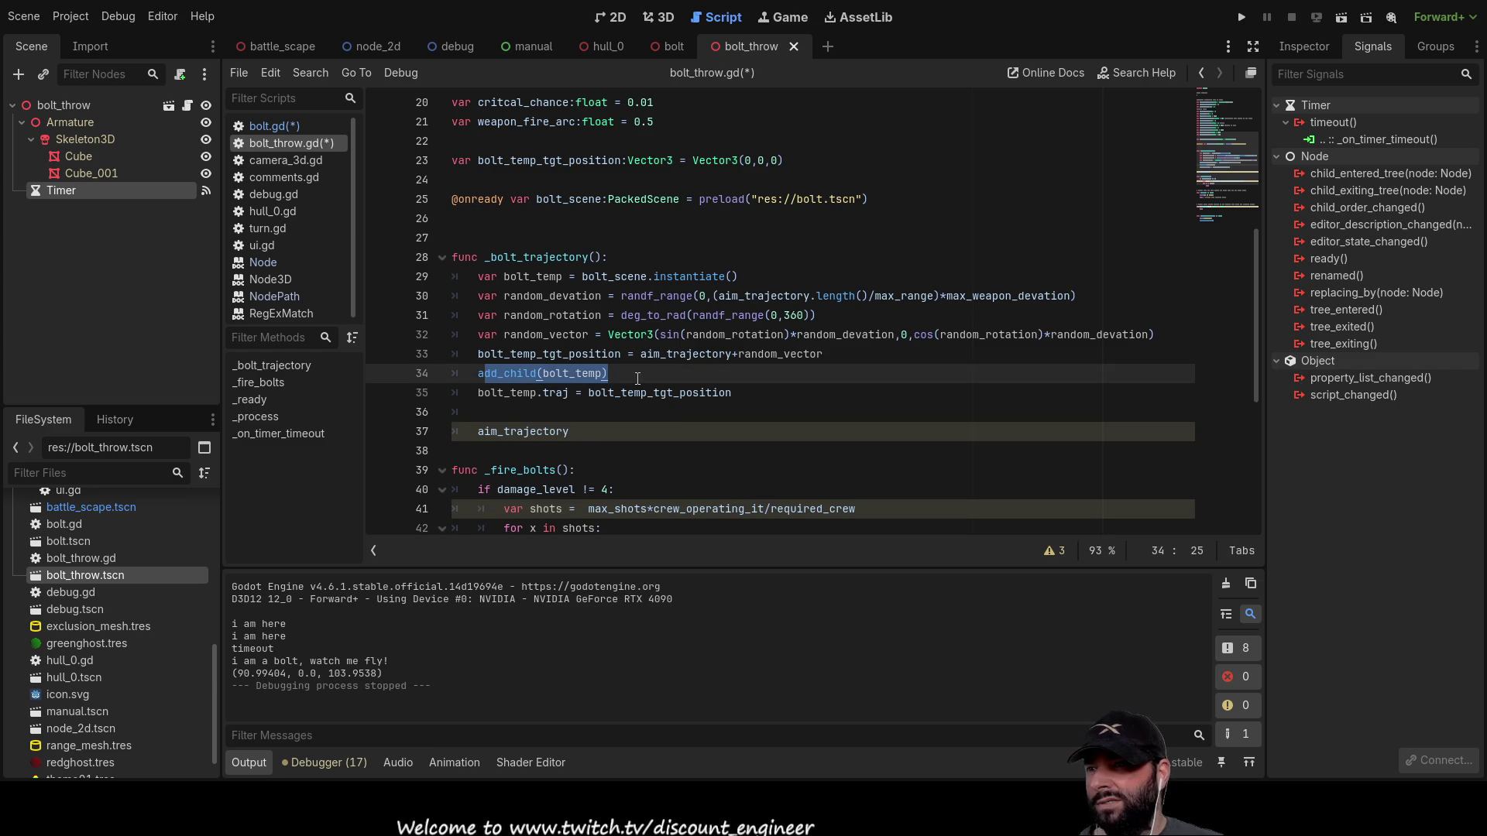
pyautogui.click(477, 392)
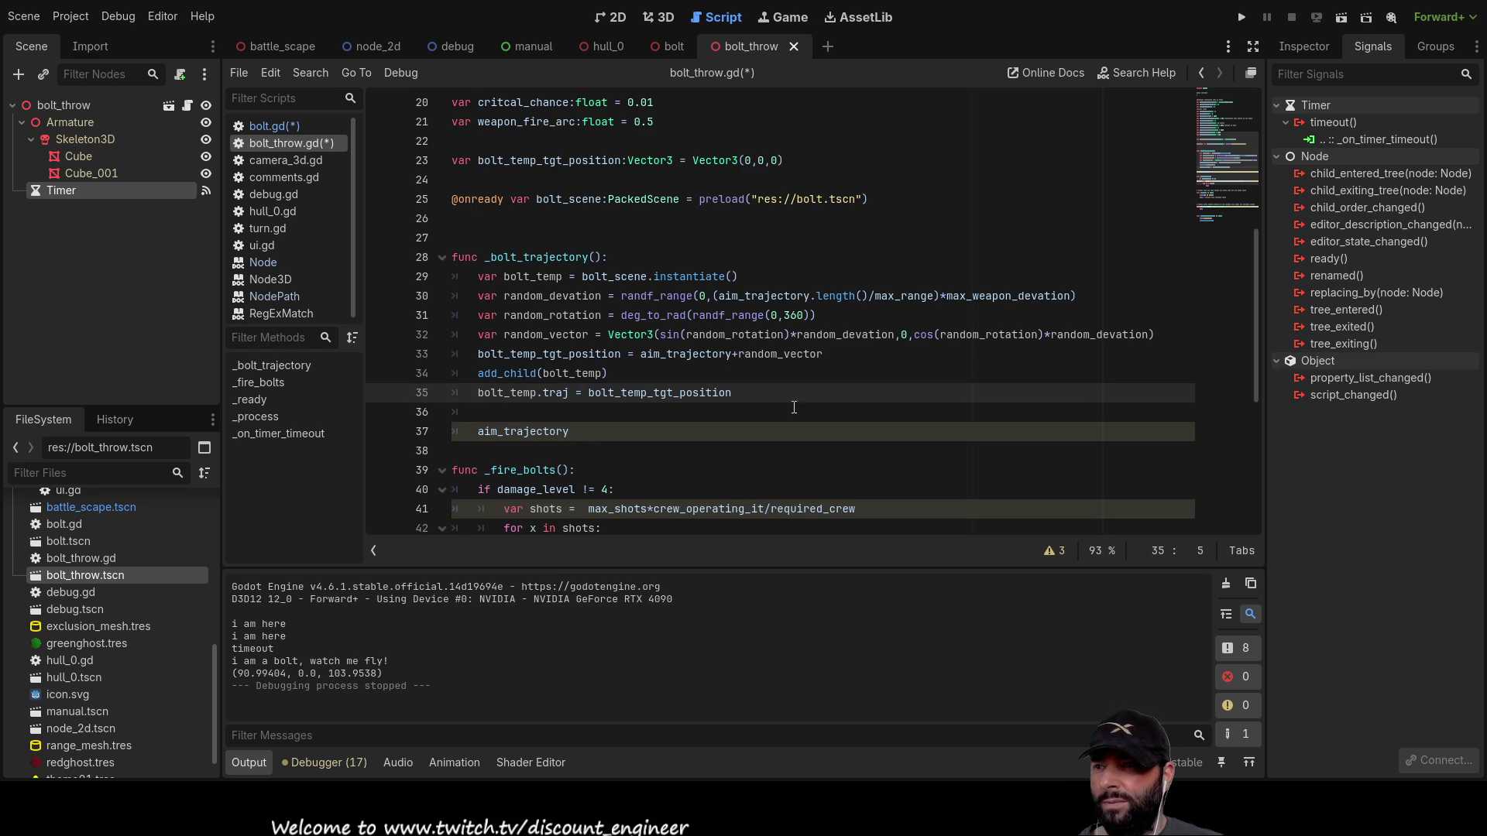
pyautogui.scroll(-5, 794, 408)
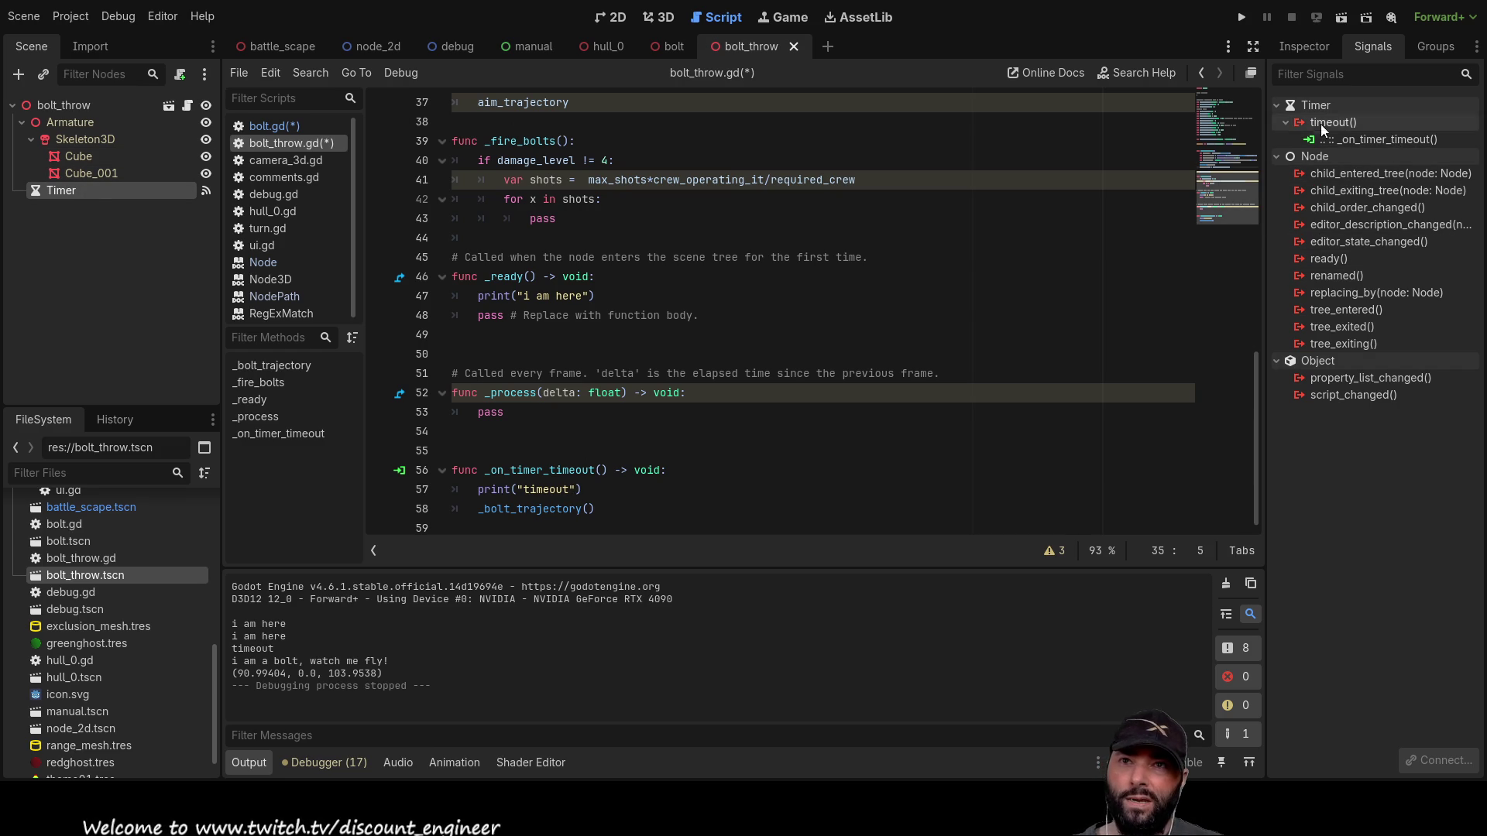
# Step: Uncheck the Timer's One Shot so it repeats, check the printed targets, and open bolt.gd
pyautogui.click(1301, 45)
pyautogui.click(1386, 230)
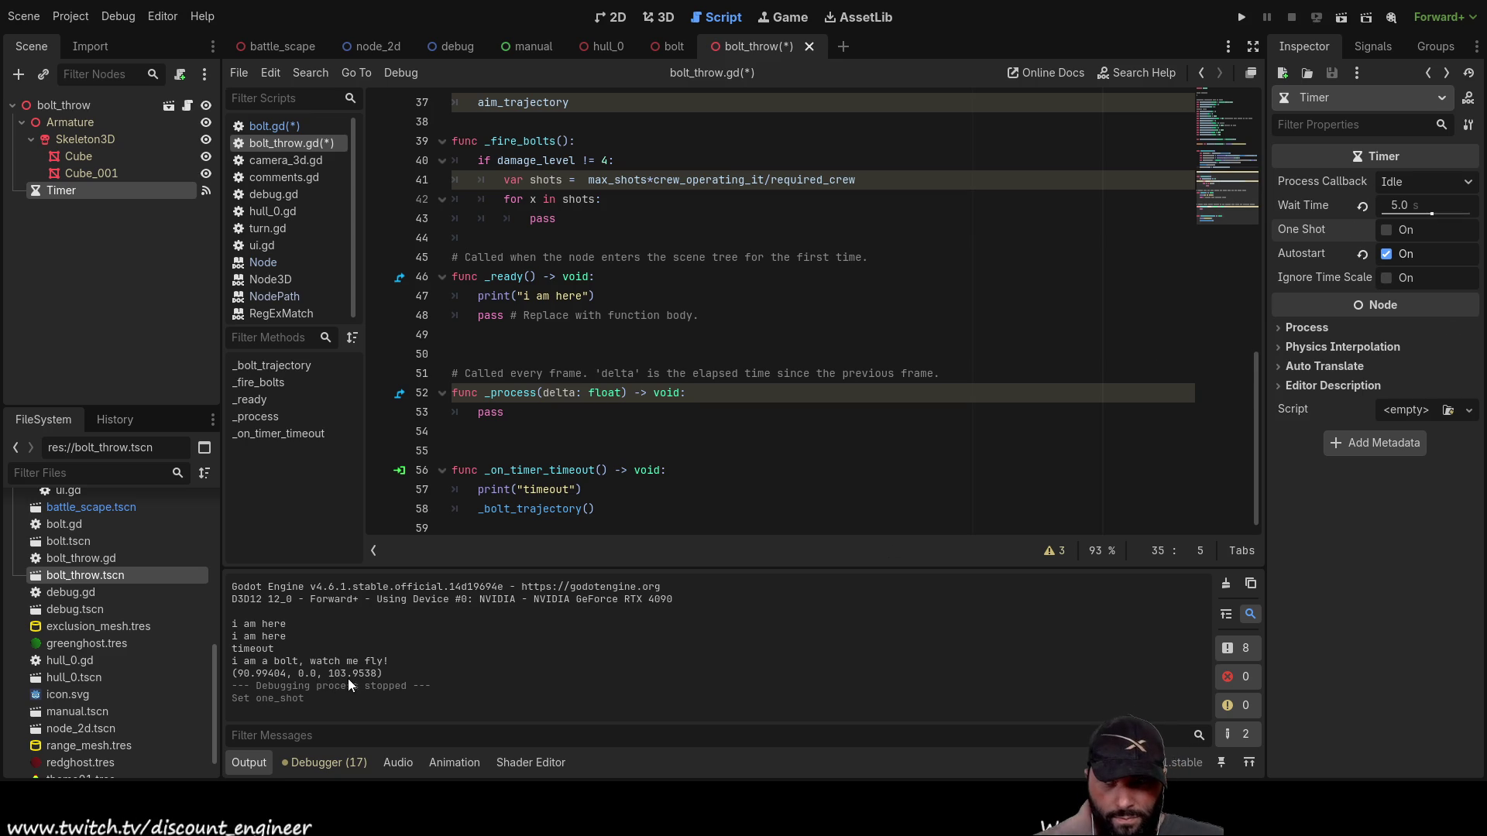
pyautogui.moveTo(388, 674); pyautogui.dragTo(236, 673)
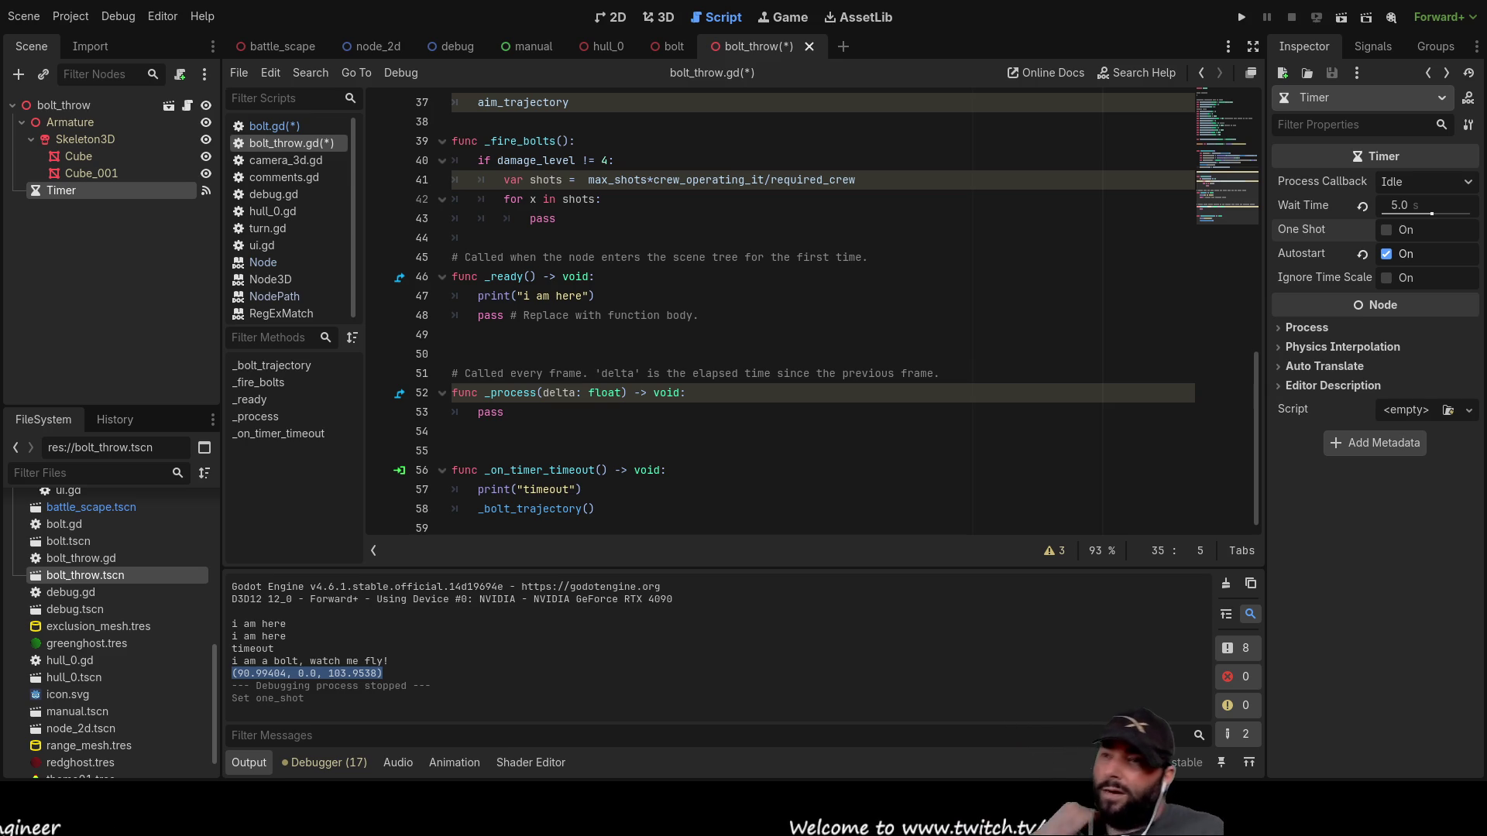
pyautogui.click(670, 46)
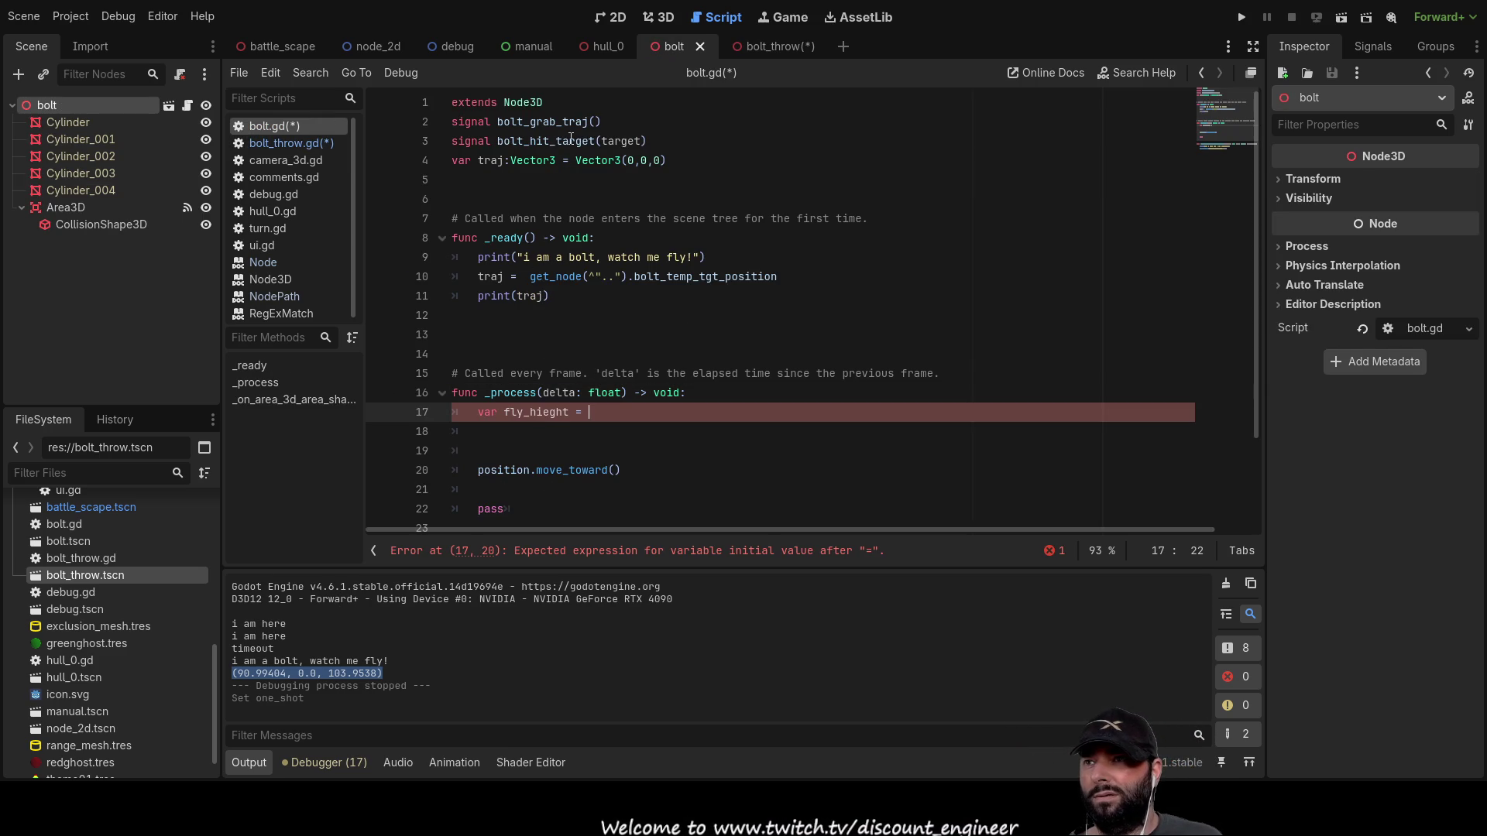
# Step: Comment out line 10's traj = get_node("..").bolt_temp_tgt_position with a #
pyautogui.doubleClick(484, 162)
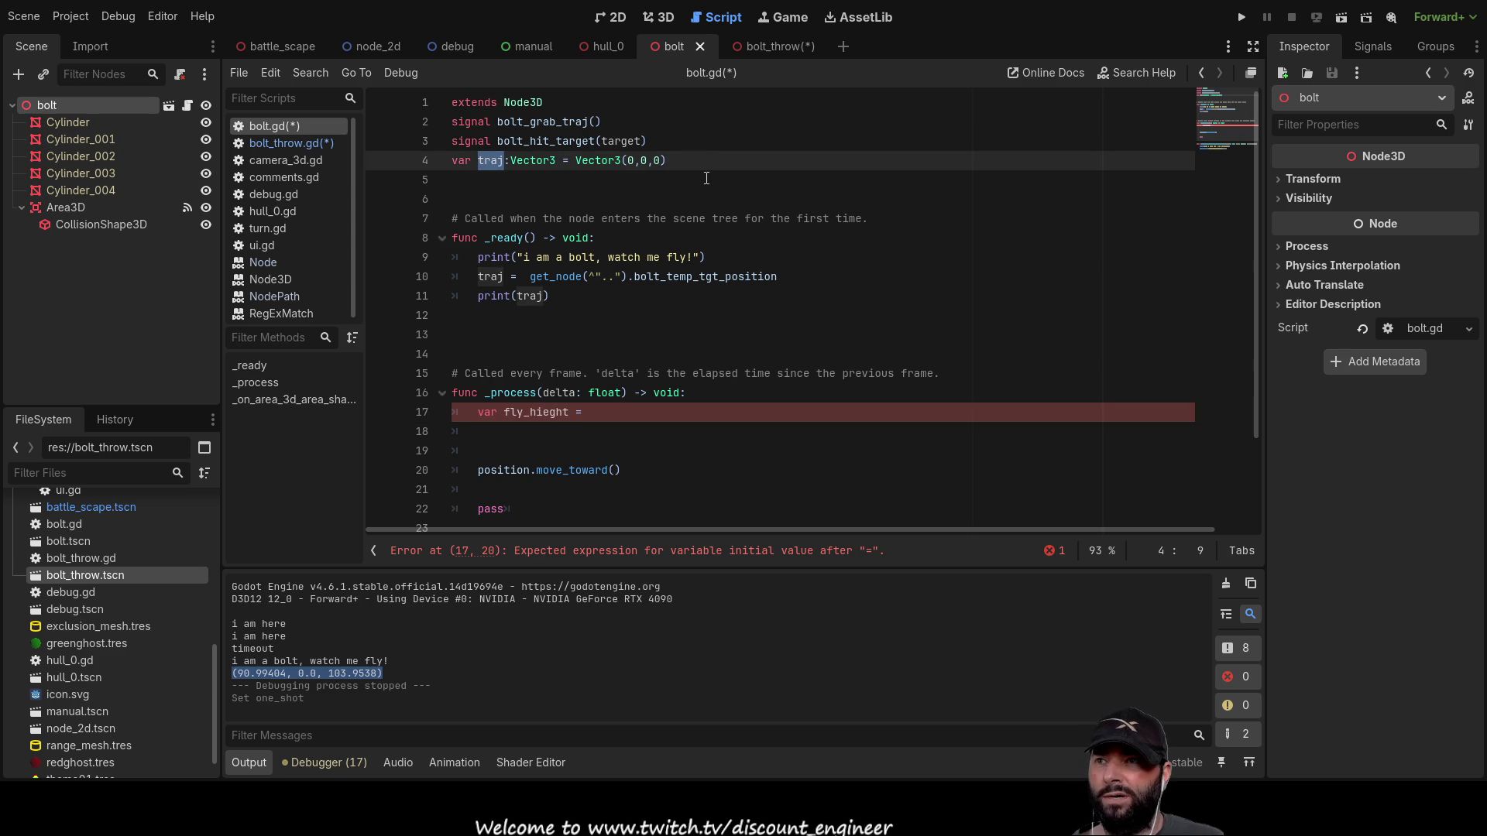
pyautogui.moveTo(667, 160); pyautogui.dragTo(432, 158)
pyautogui.click(563, 297)
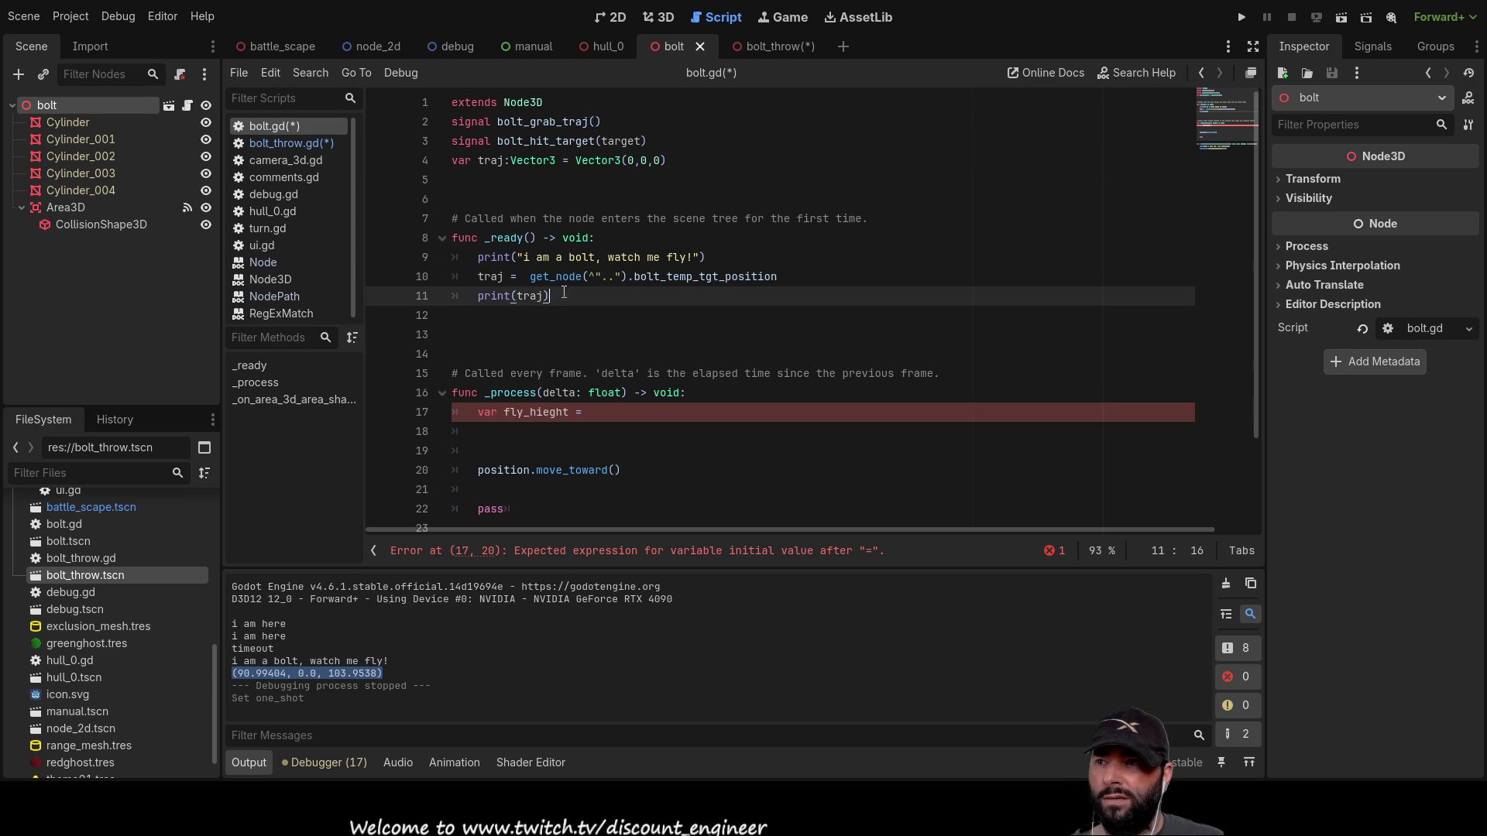
pyautogui.click(477, 277)
pyautogui.write('#')
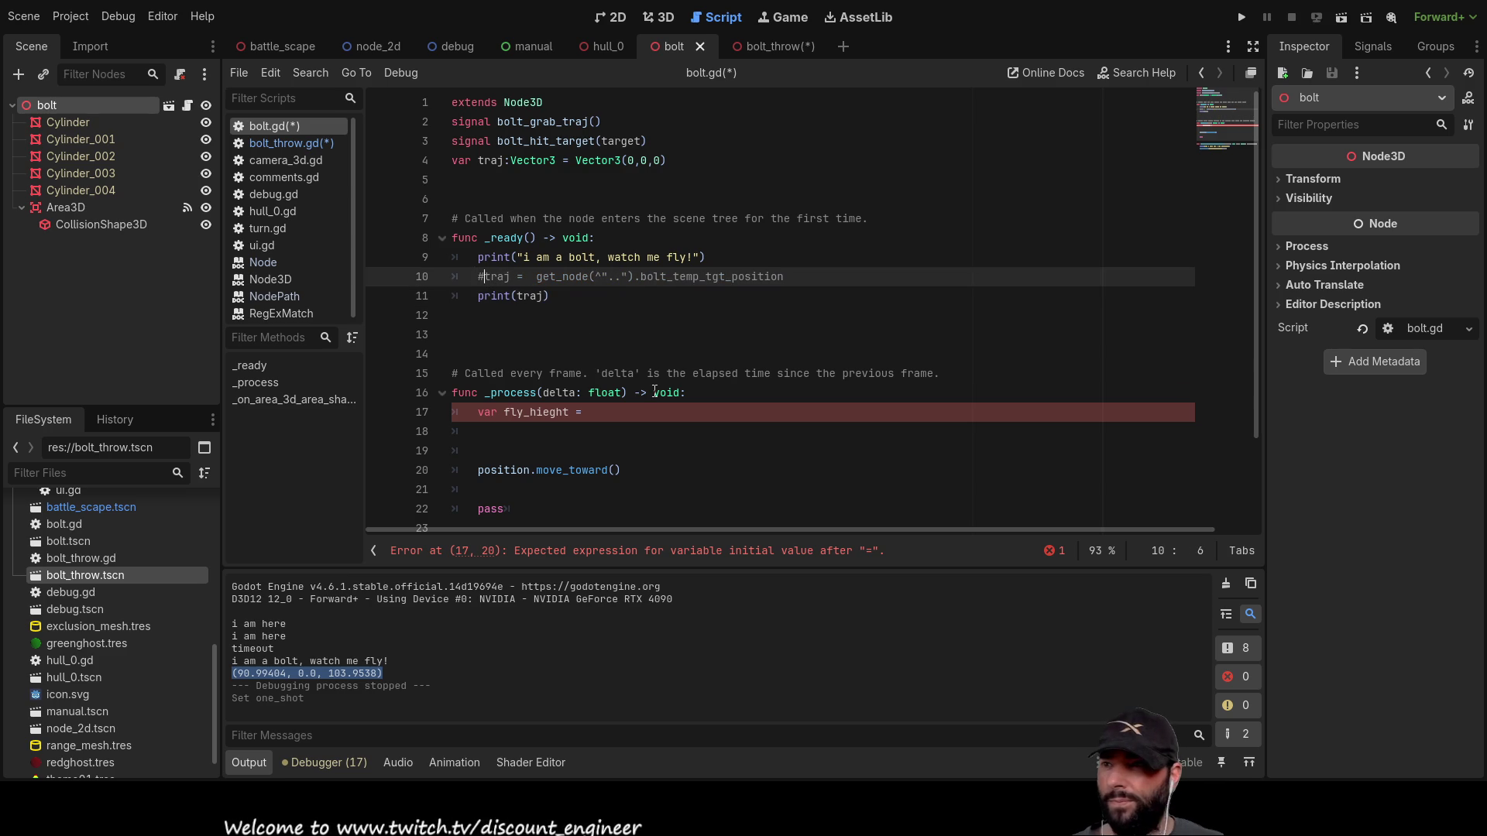
pyautogui.click(611, 296)
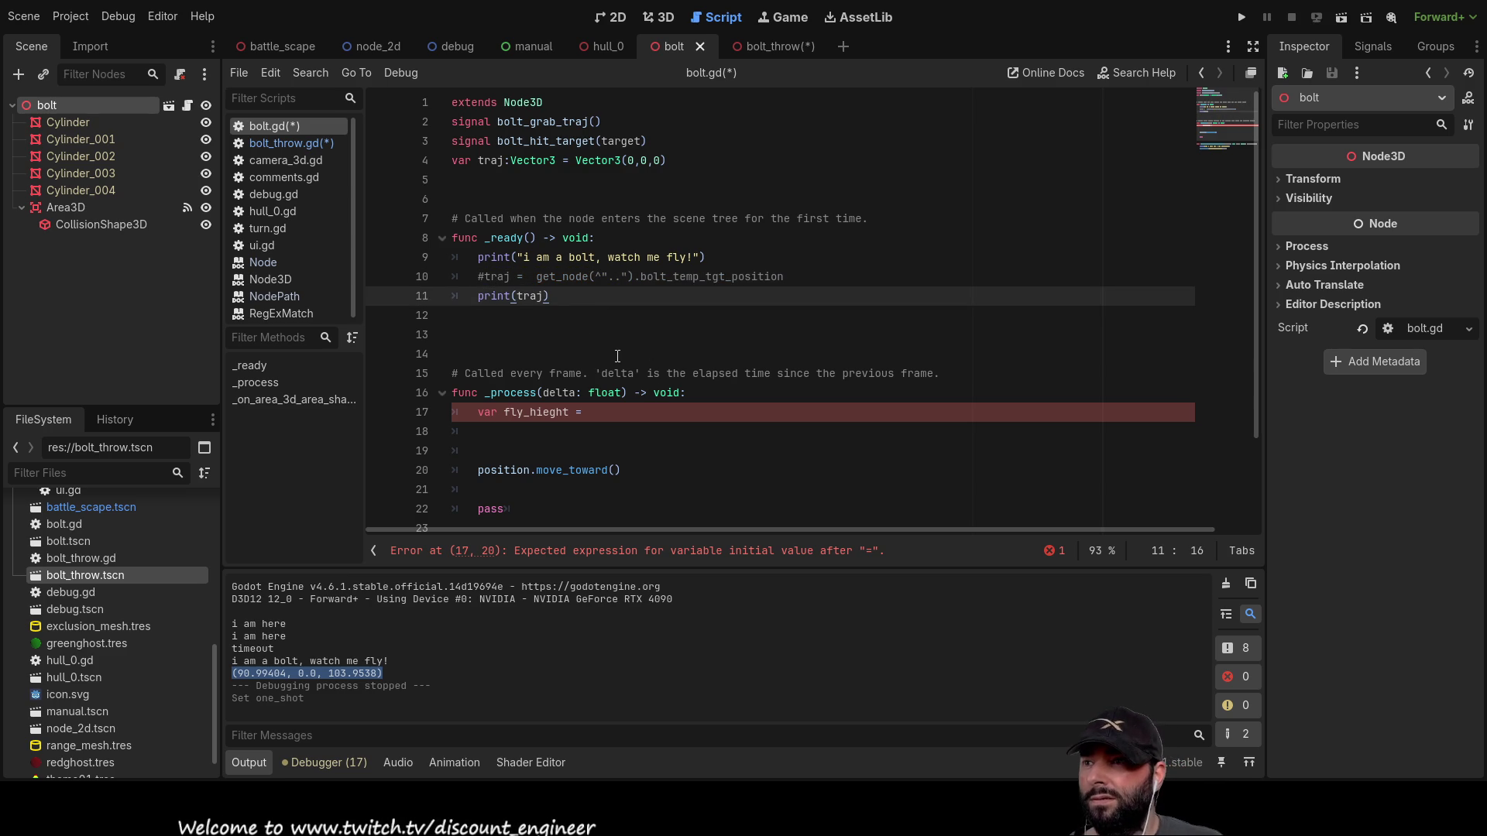
pyautogui.doubleClick(531, 297)
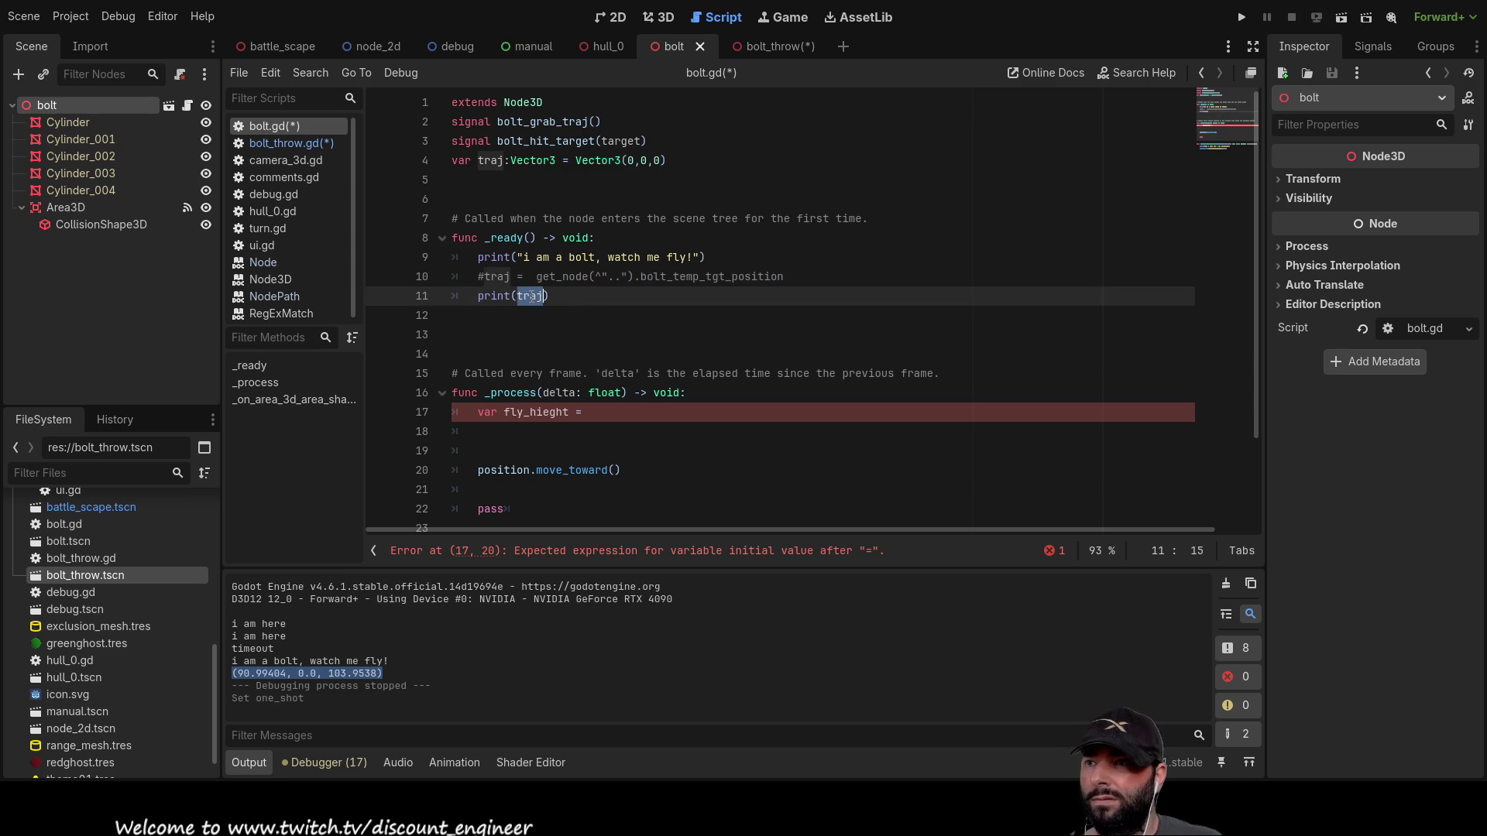
# Step: Start assigning fly_hieght from traj.len on line 17
pyautogui.click(565, 356)
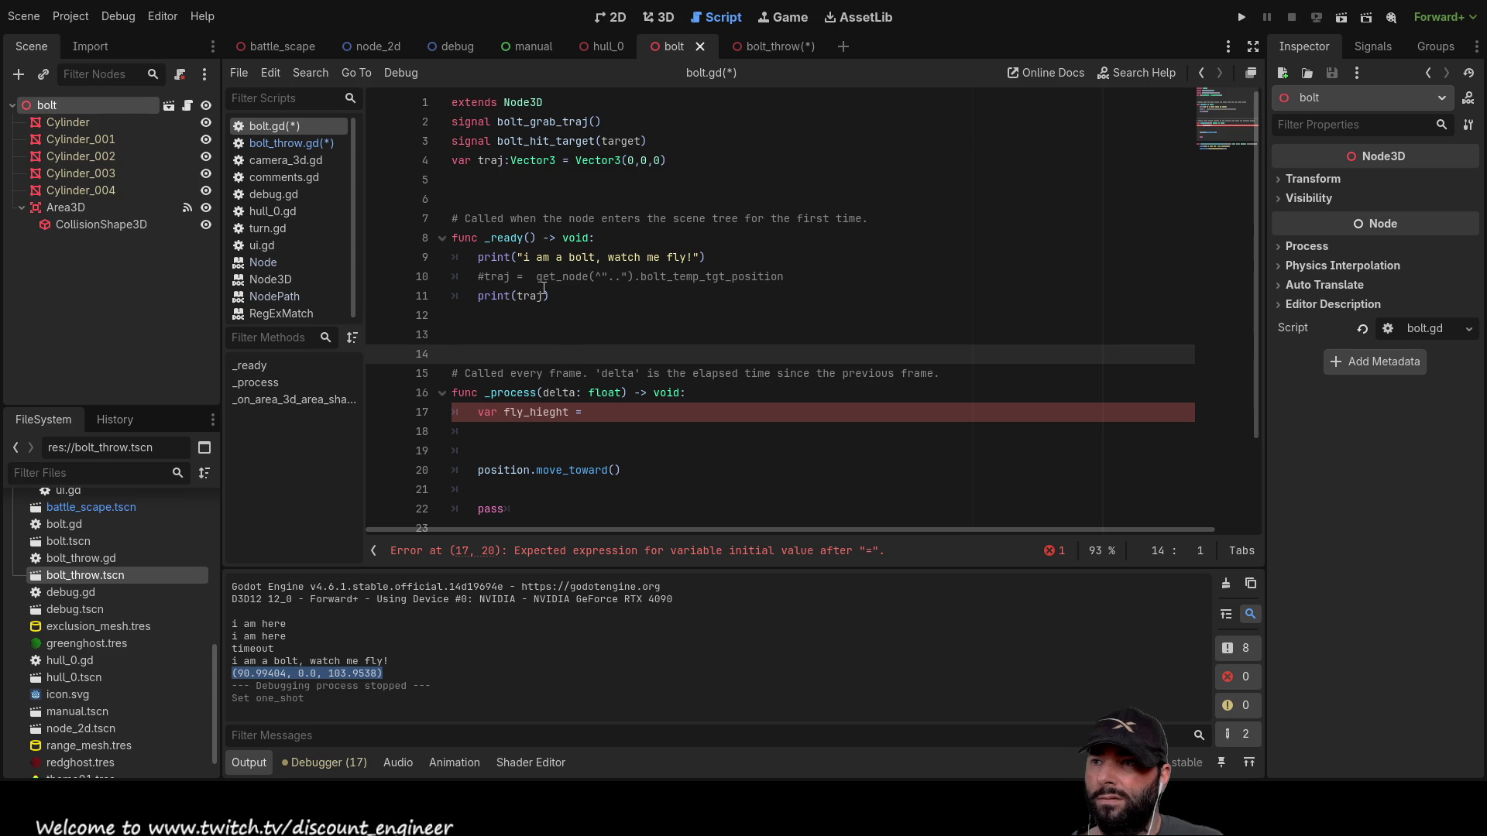
pyautogui.click(596, 413)
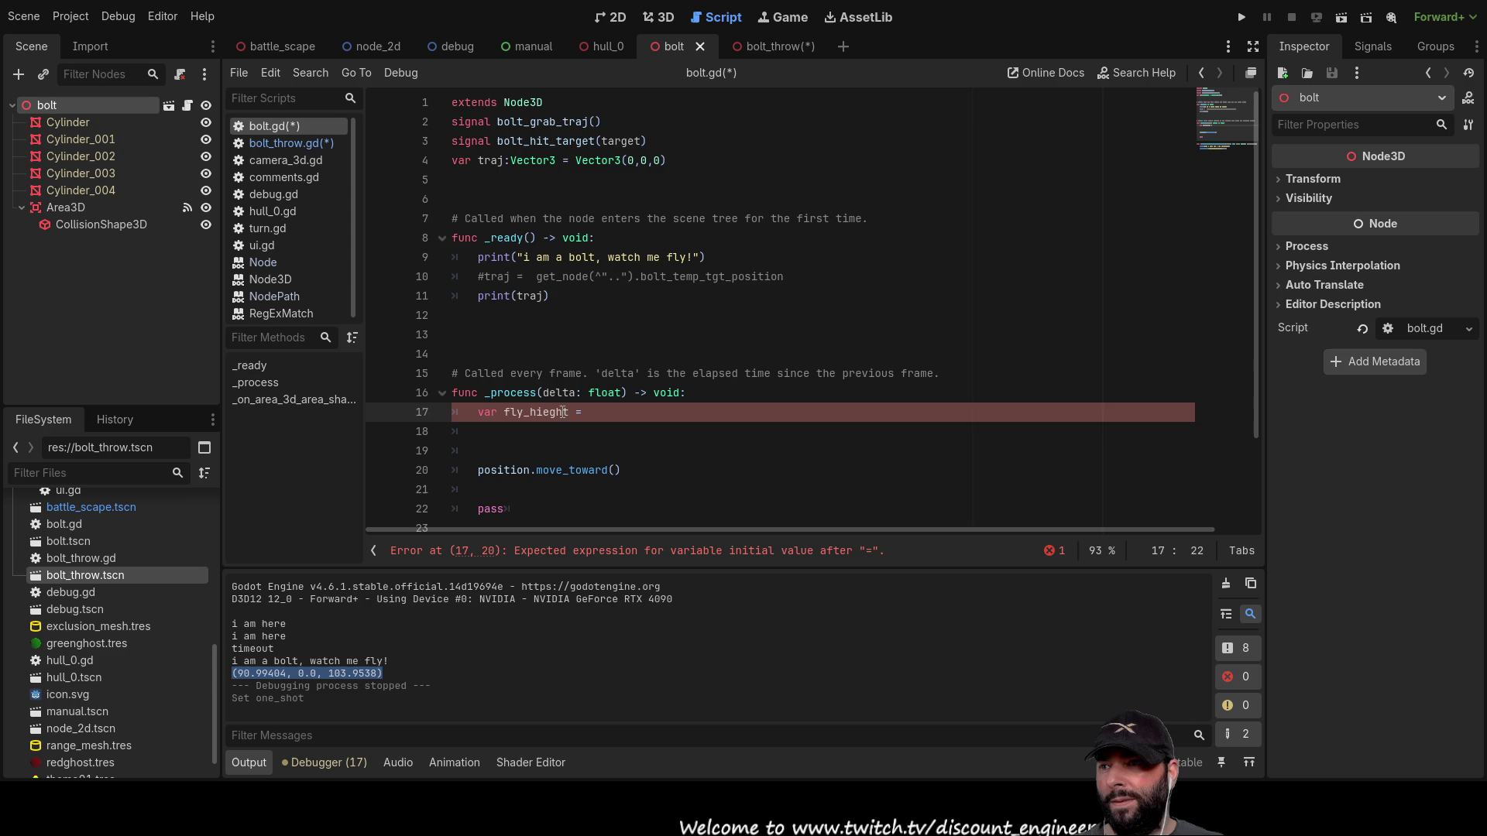
pyautogui.write('traj')
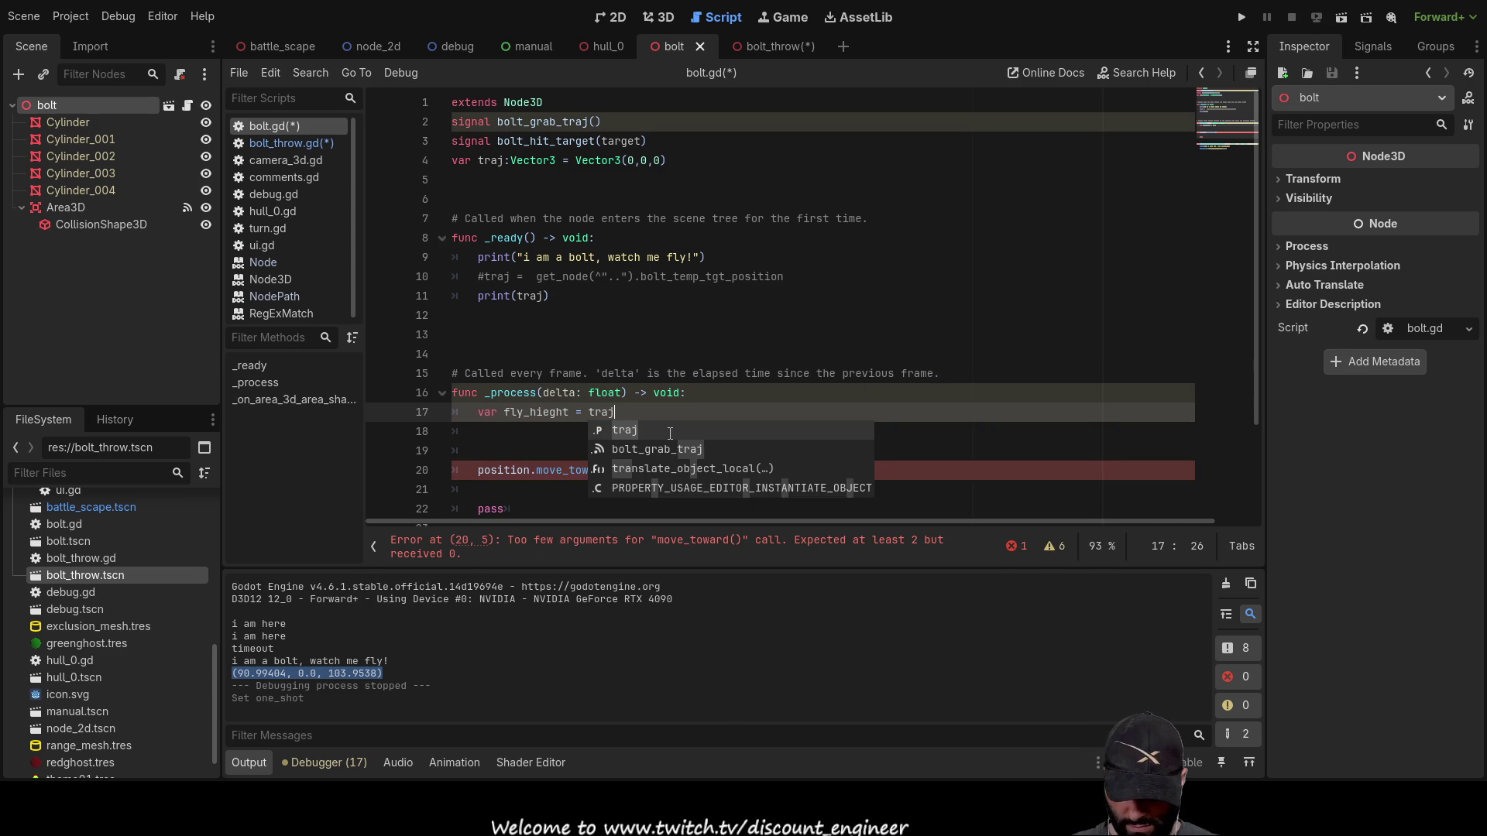
pyautogui.write('.len')
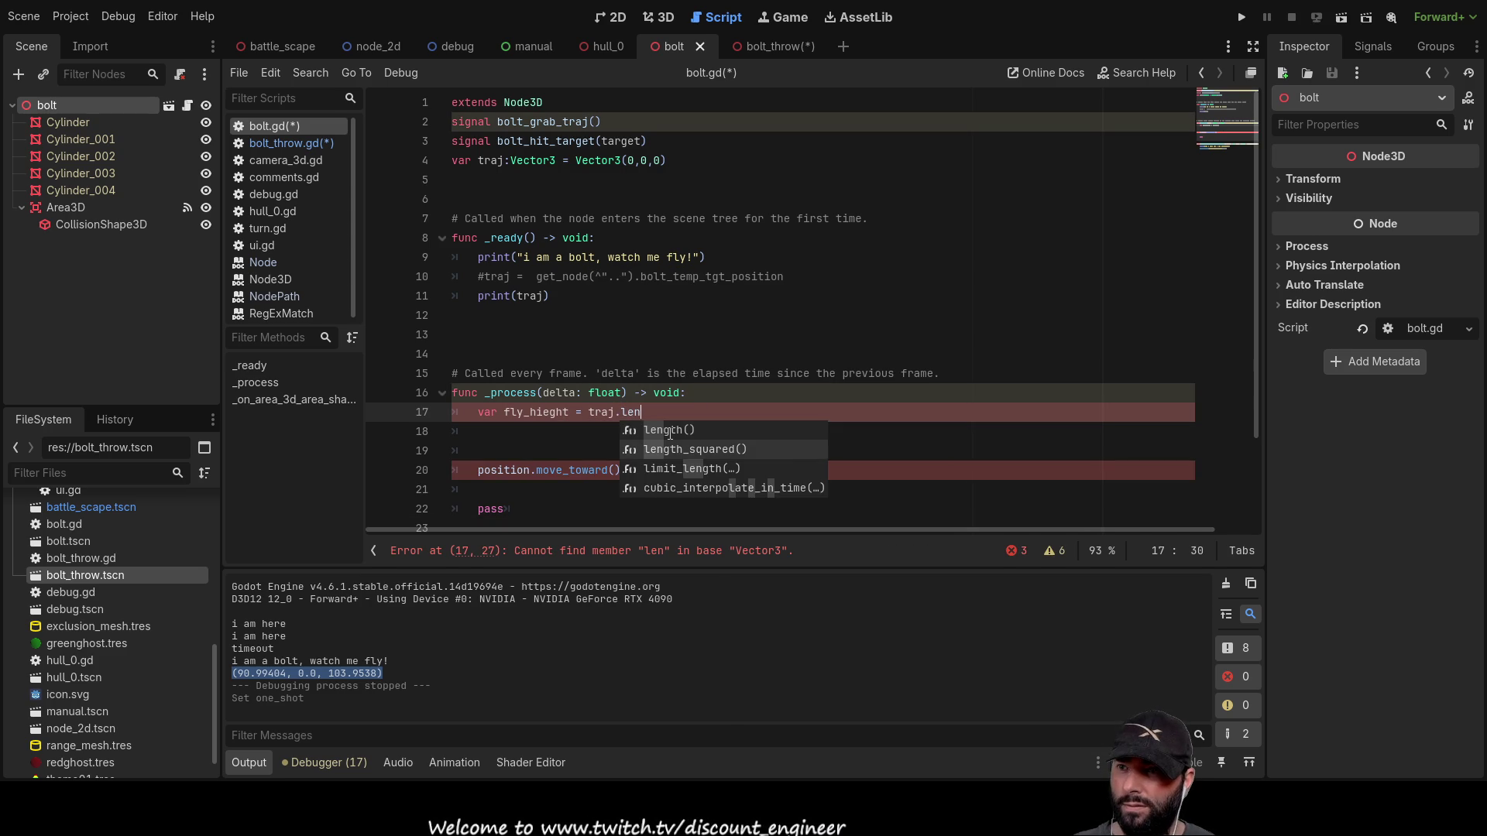
# Step: Complete traj.length(), correct fly_hieght to fly_height, and append a '0->' note
pyautogui.press('Return')
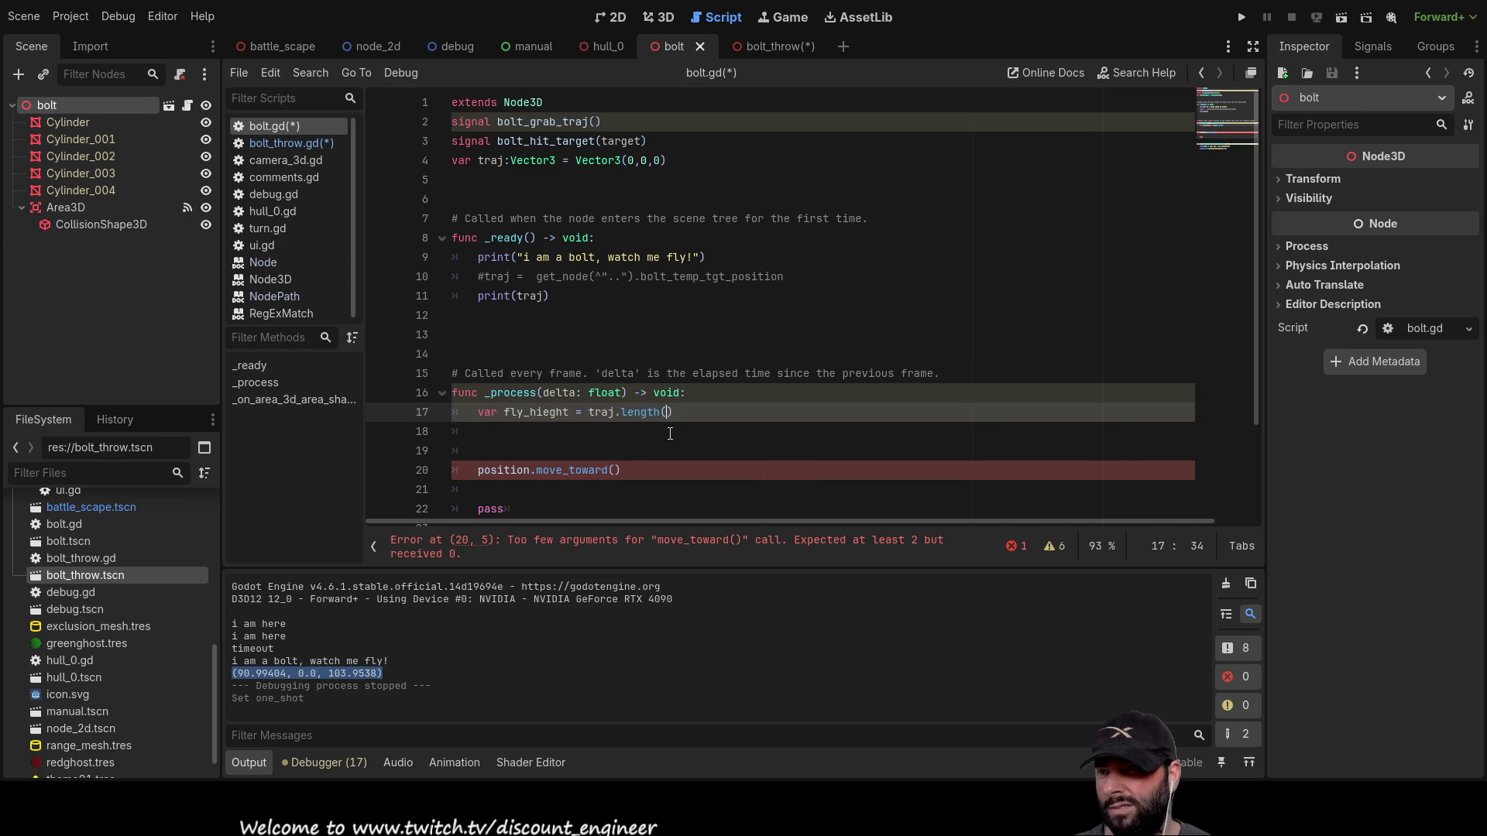
pyautogui.press('Left')
pyautogui.press('Left')
pyautogui.press('Left')
pyautogui.press('BackSpace')
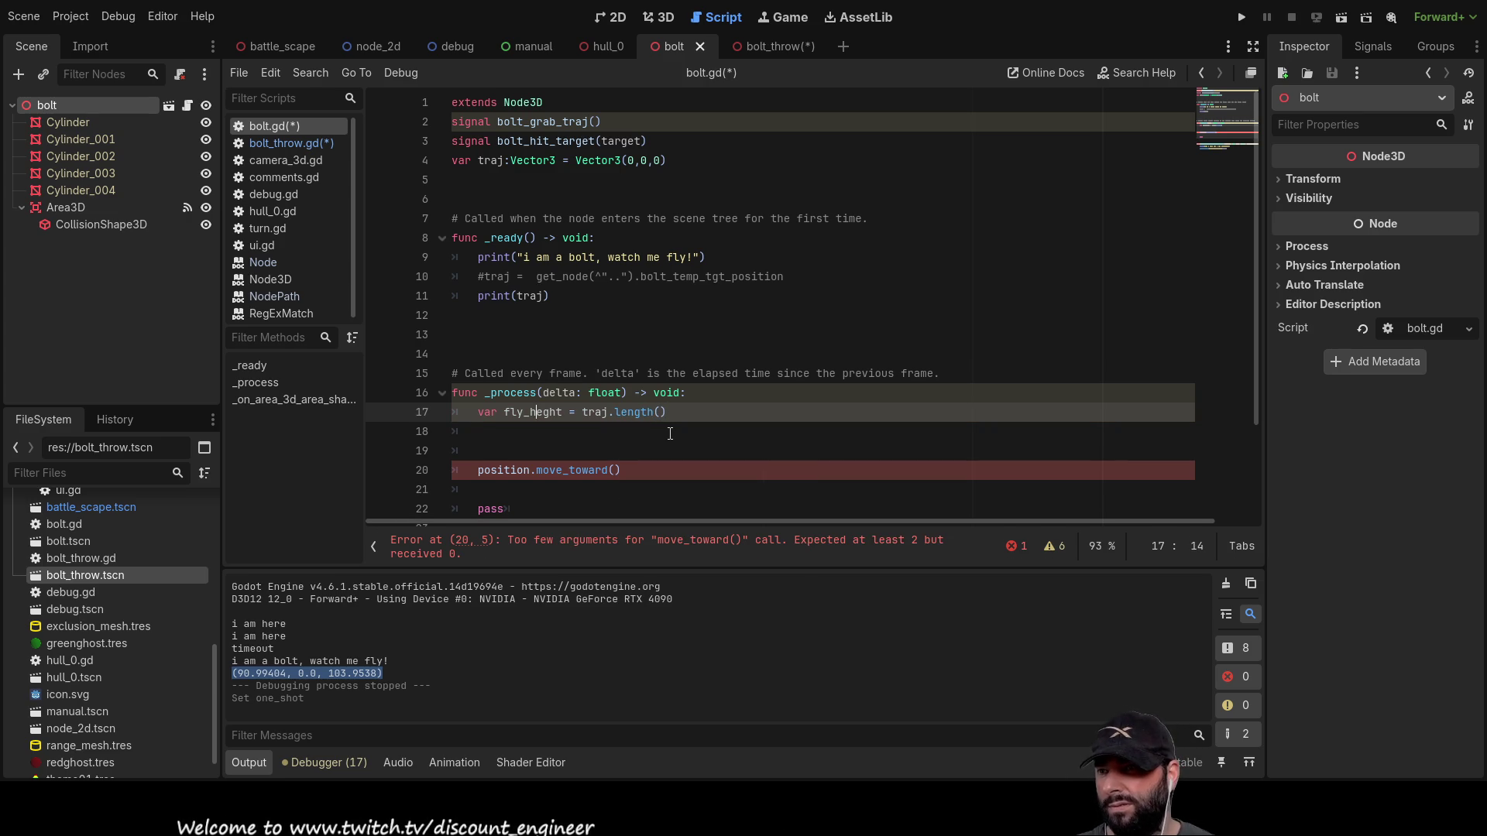
pyautogui.write('igh')
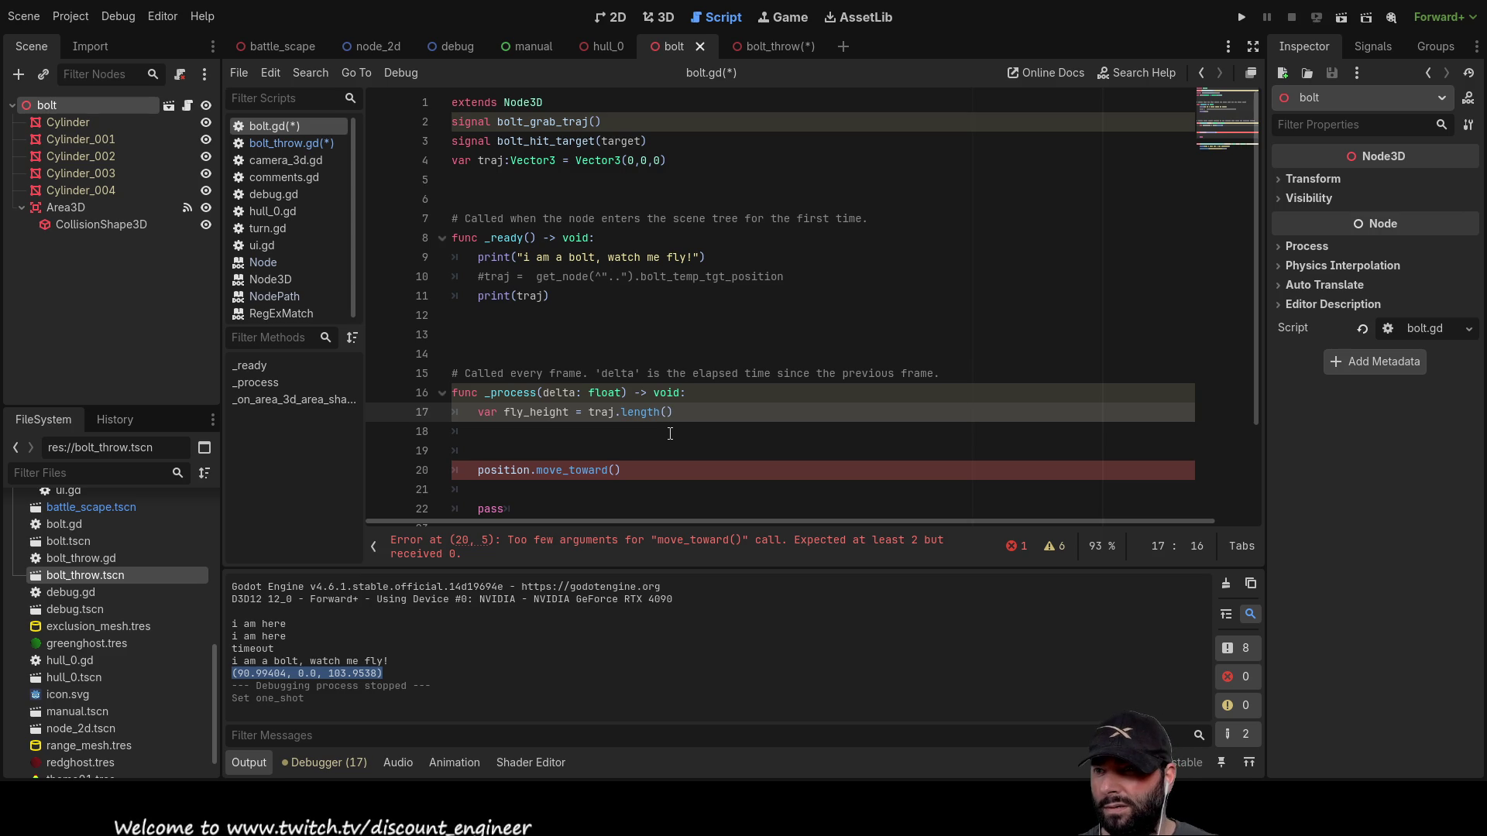
pyautogui.press('Right')
pyautogui.press('Right')
pyautogui.press('Right')
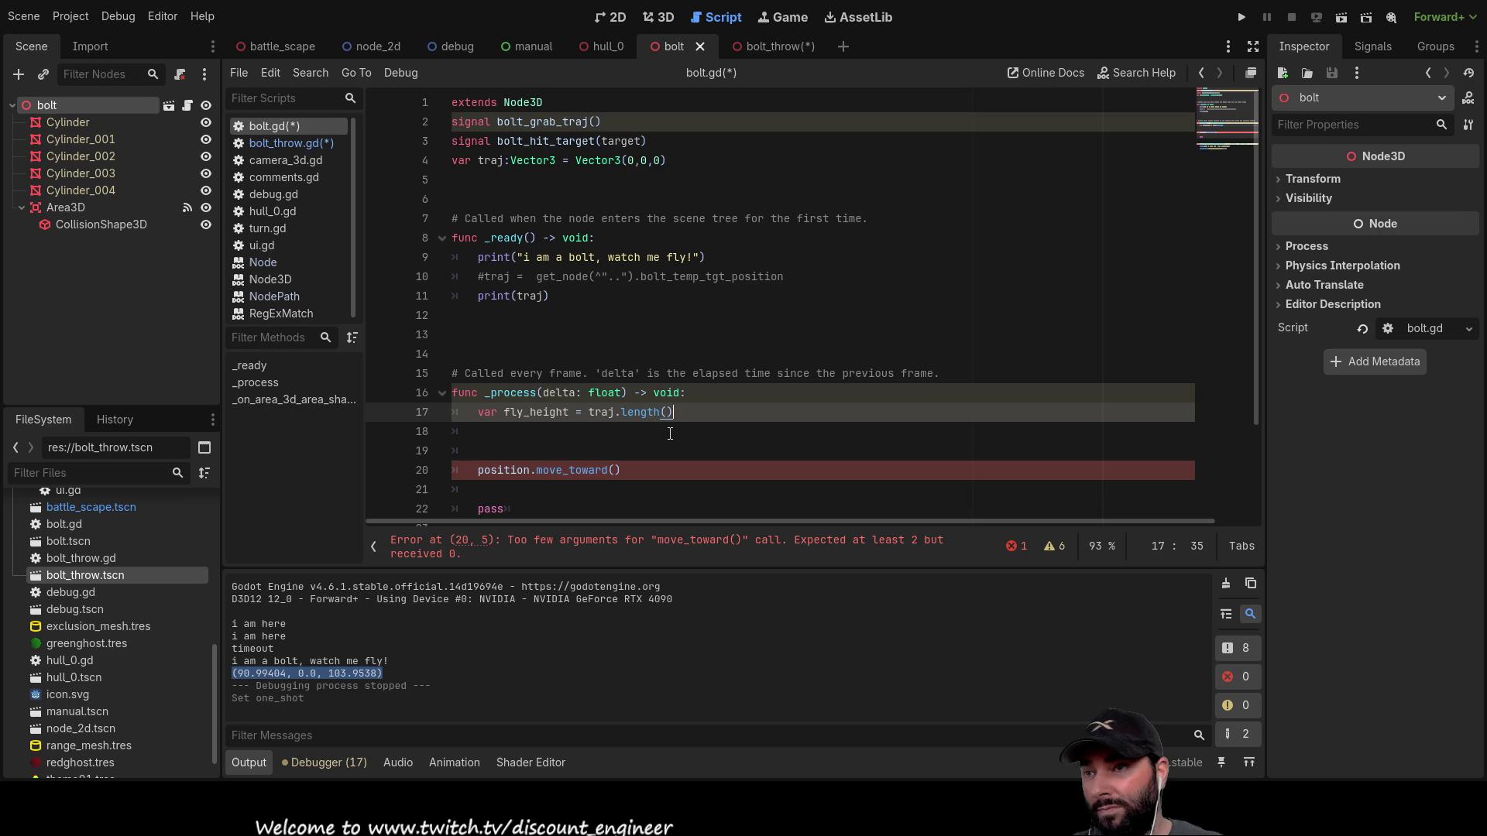
pyautogui.write(' 0->')
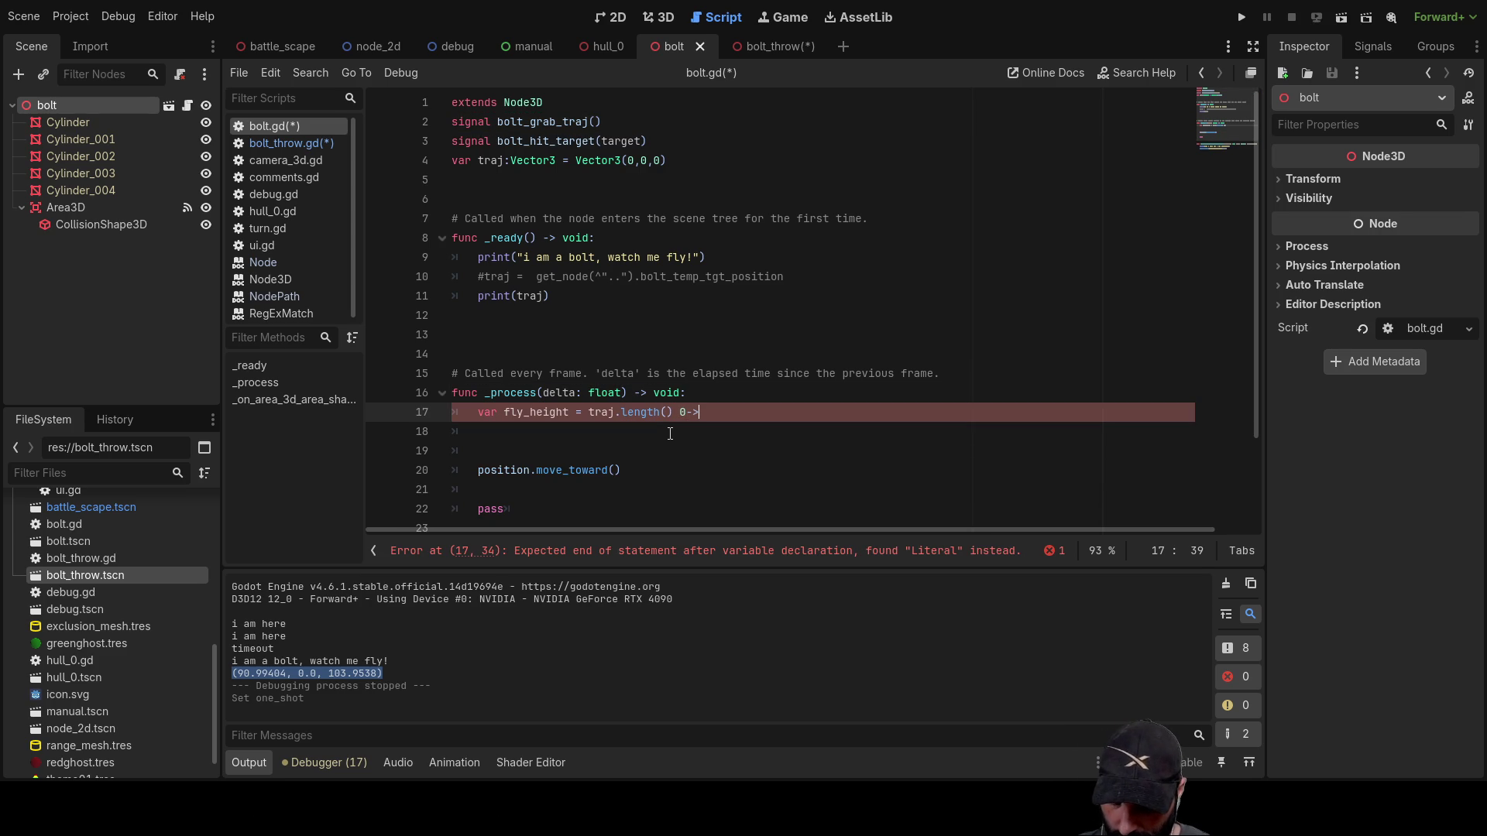
# Step: Open a new line 5 among the top variables and begin typing 'var max-bolt'
pyautogui.press('Up')
pyautogui.press('Up')
pyautogui.press('Up')
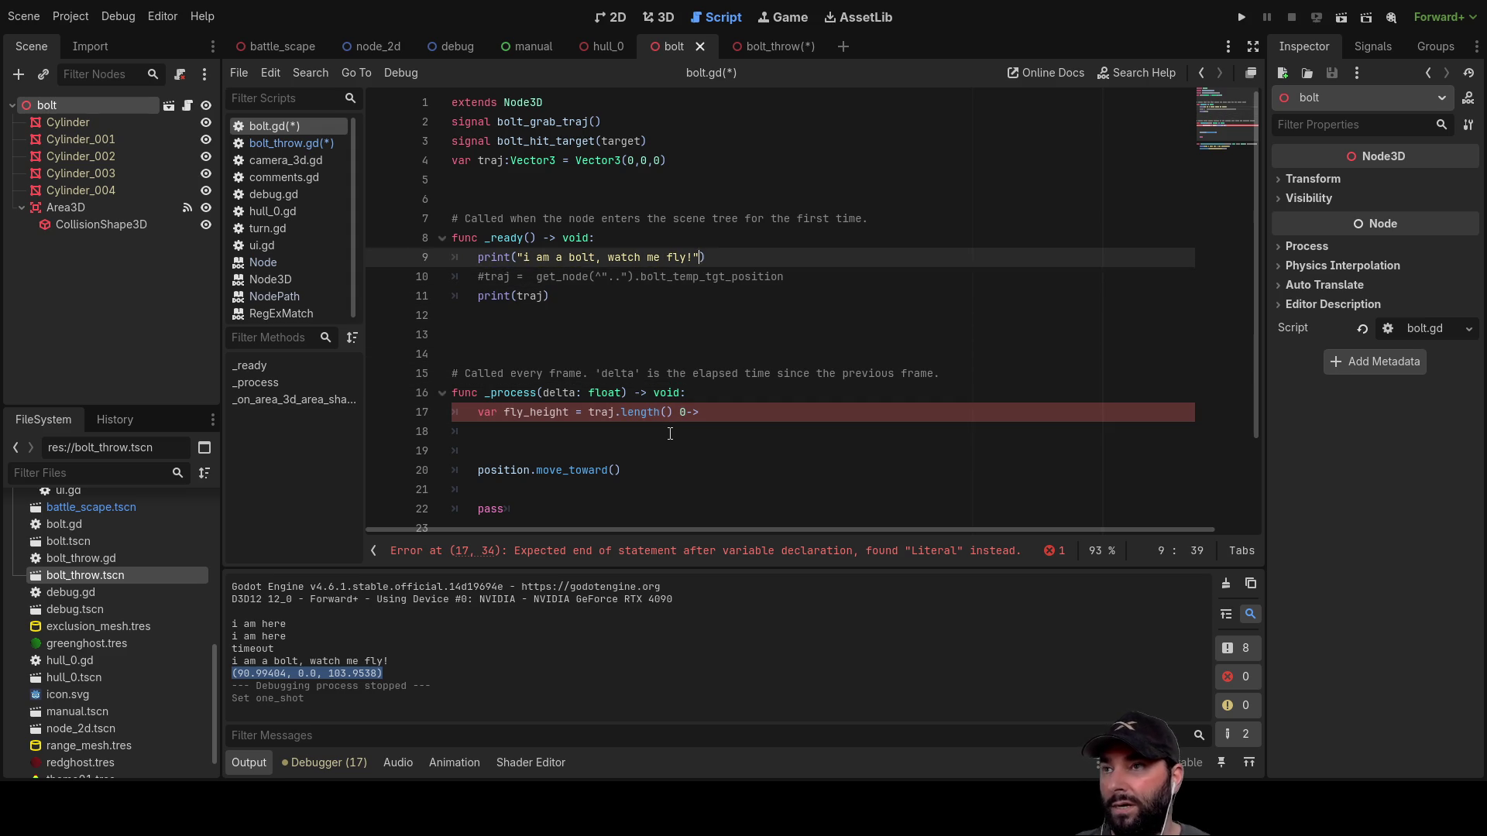
pyautogui.press('Up')
pyautogui.press('Return')
pyautogui.press('Up')
pyautogui.write('var max-bo')
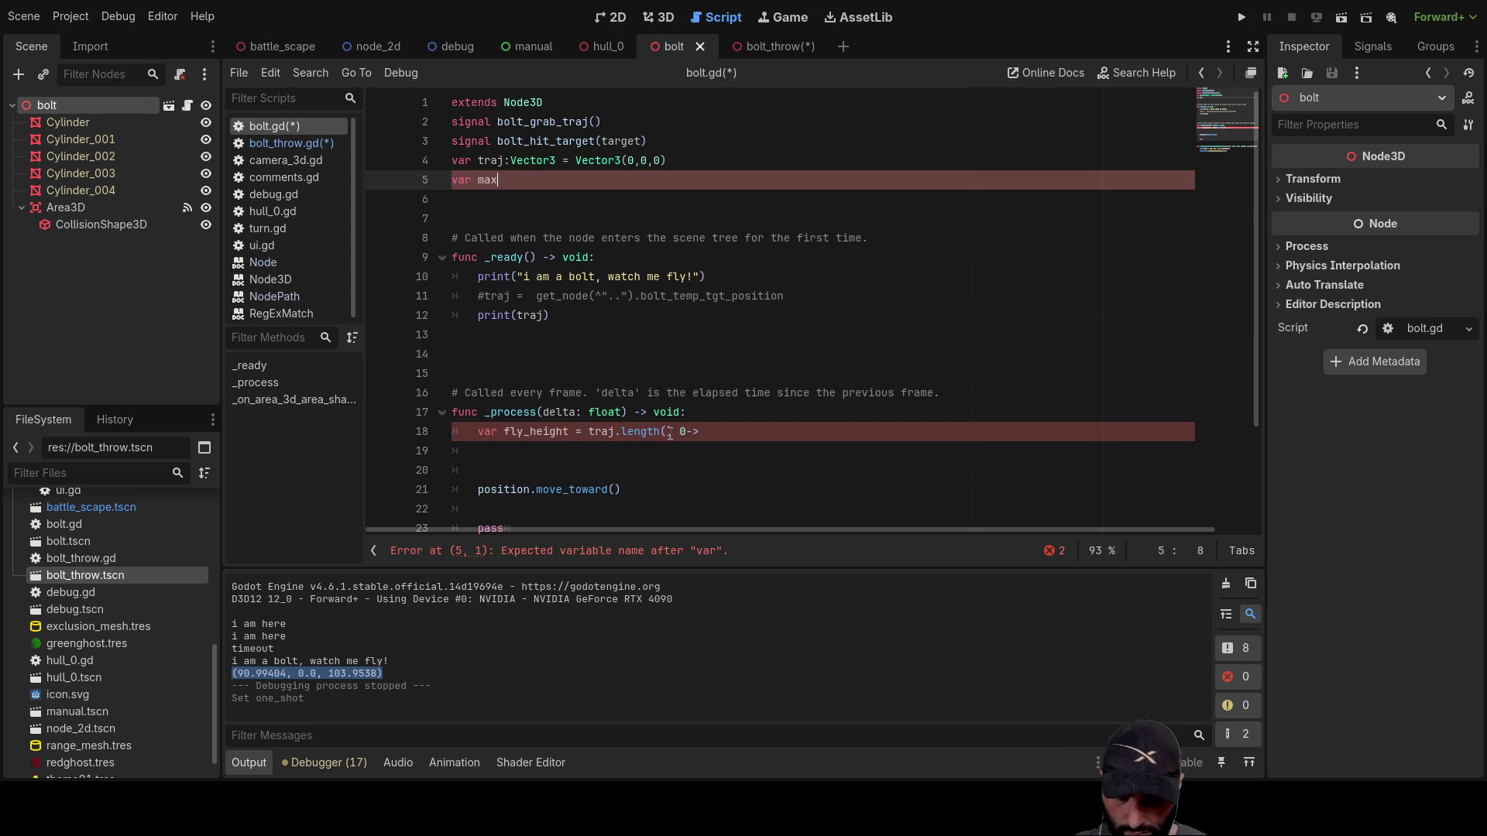
pyautogui.write('lt')
# Step: Finish line 5 as var max_bolt_travel_height:float = 100
pyautogui.press('BackSpace')
pyautogui.press('BackSpace')
pyautogui.press('BackSpace')
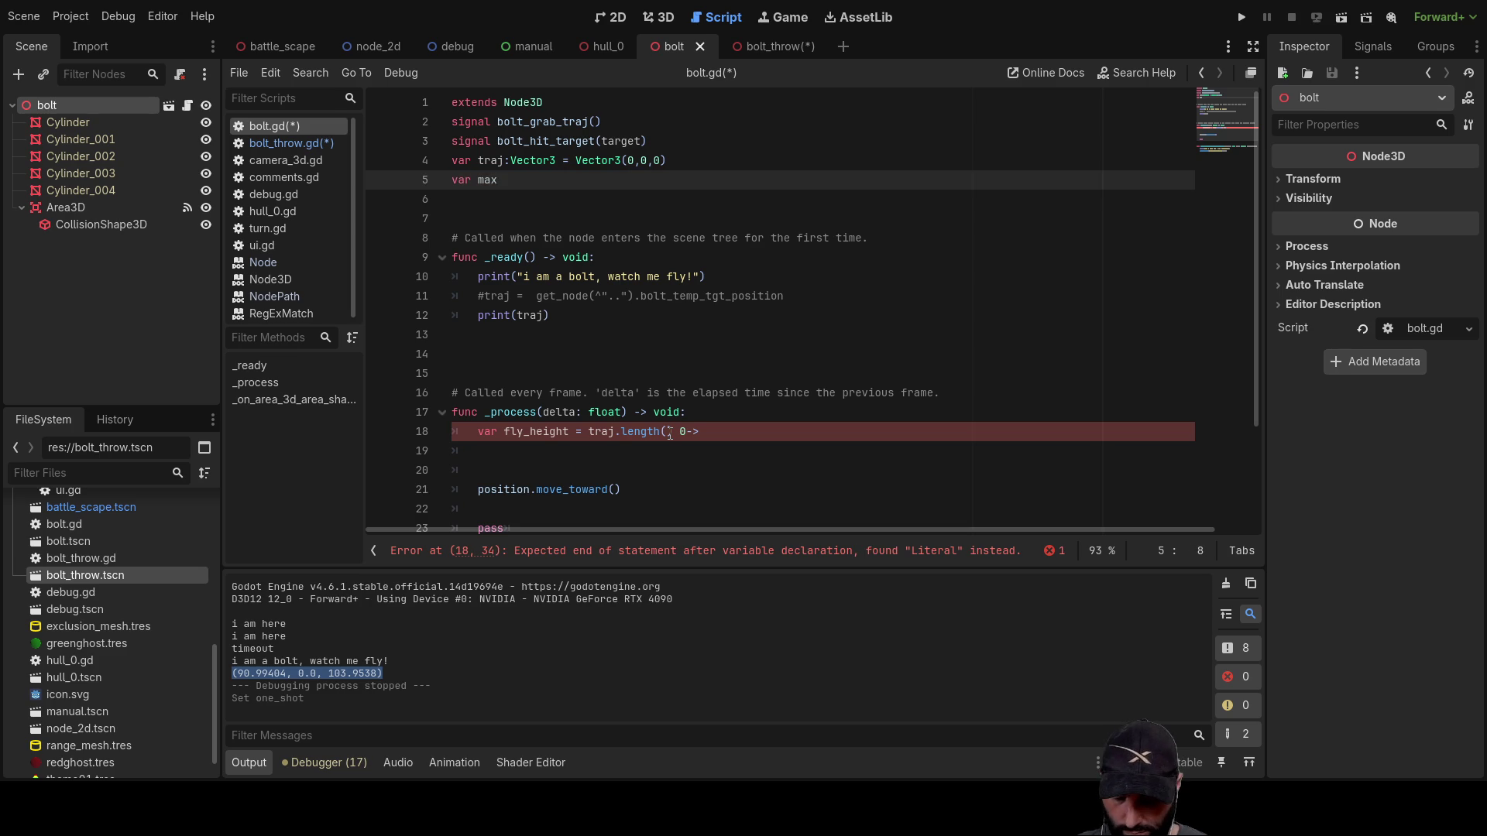
pyautogui.write('_bolt')
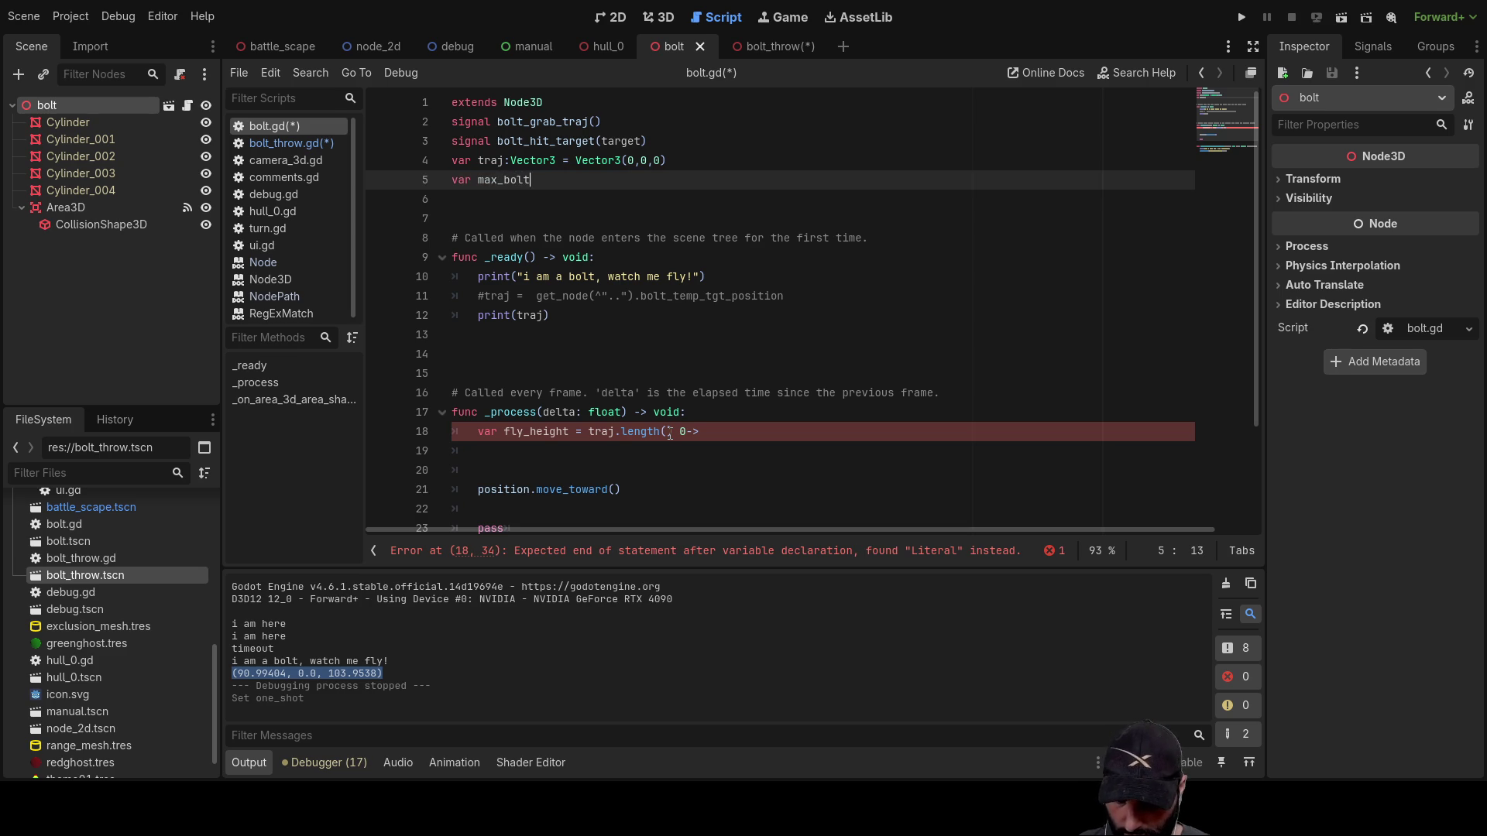
pyautogui.write('_travel_')
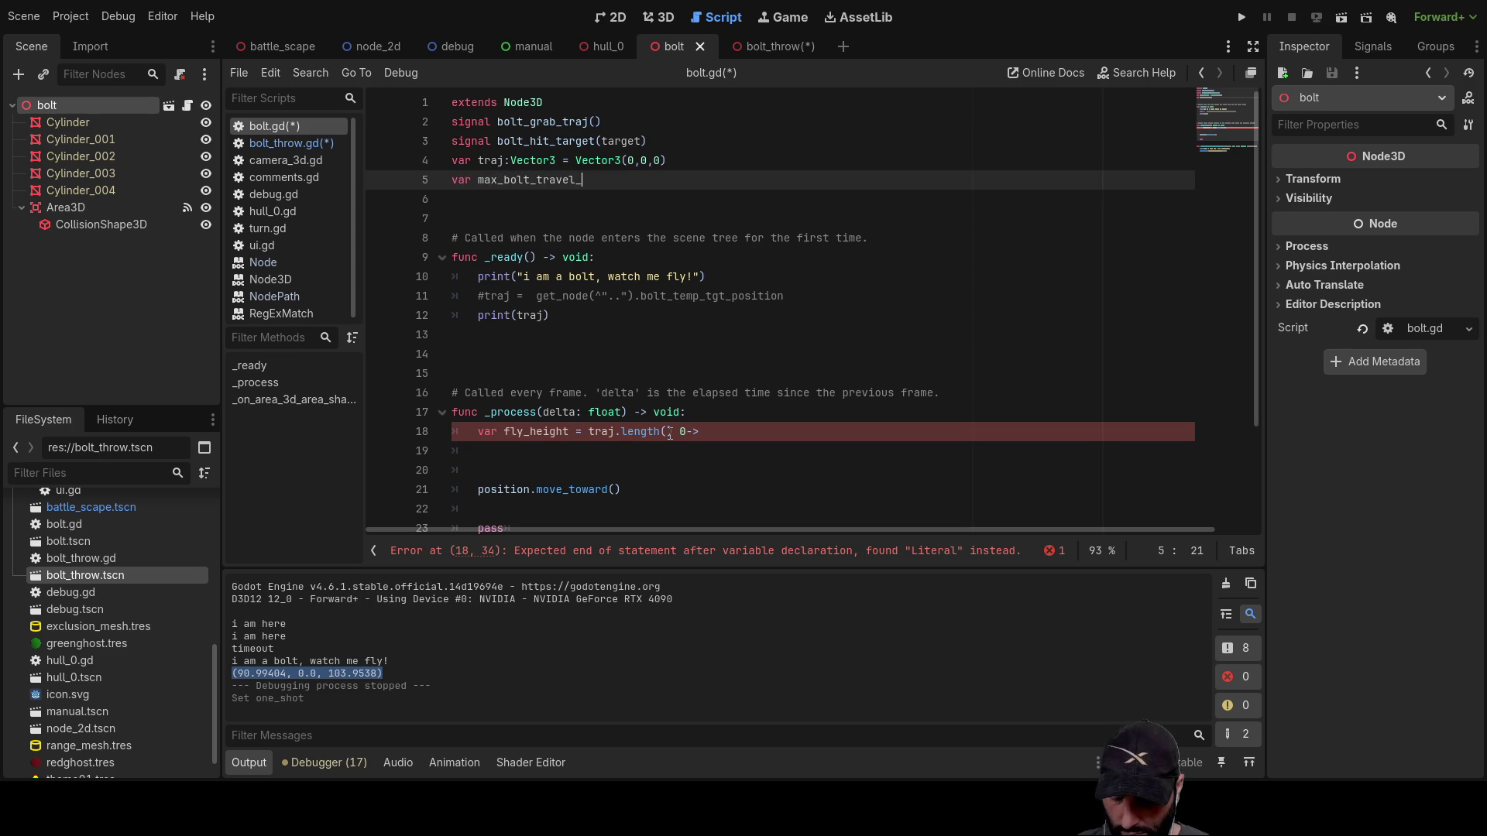
pyautogui.write('height')
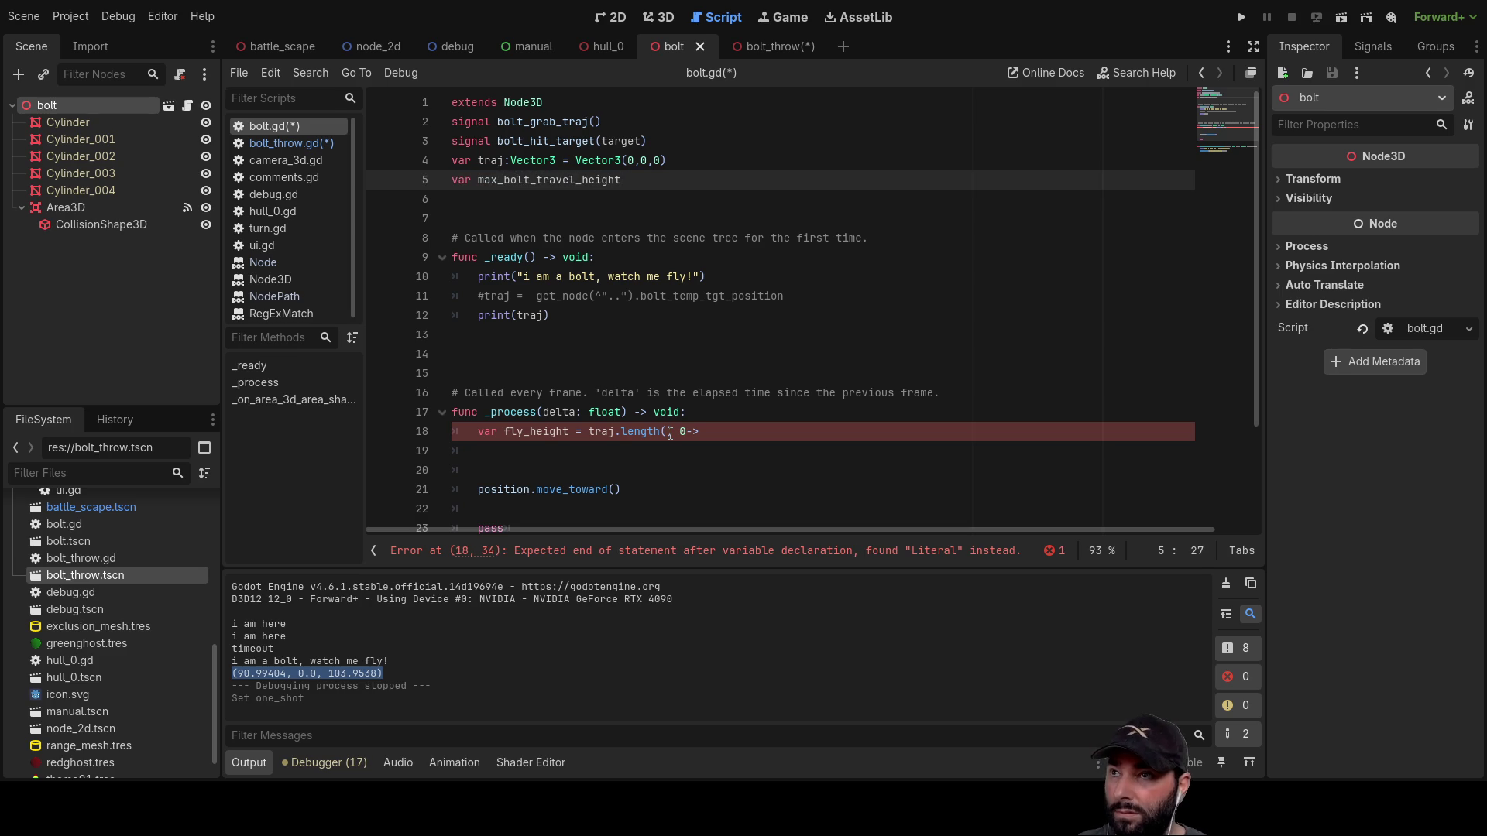
pyautogui.write(' = 100')
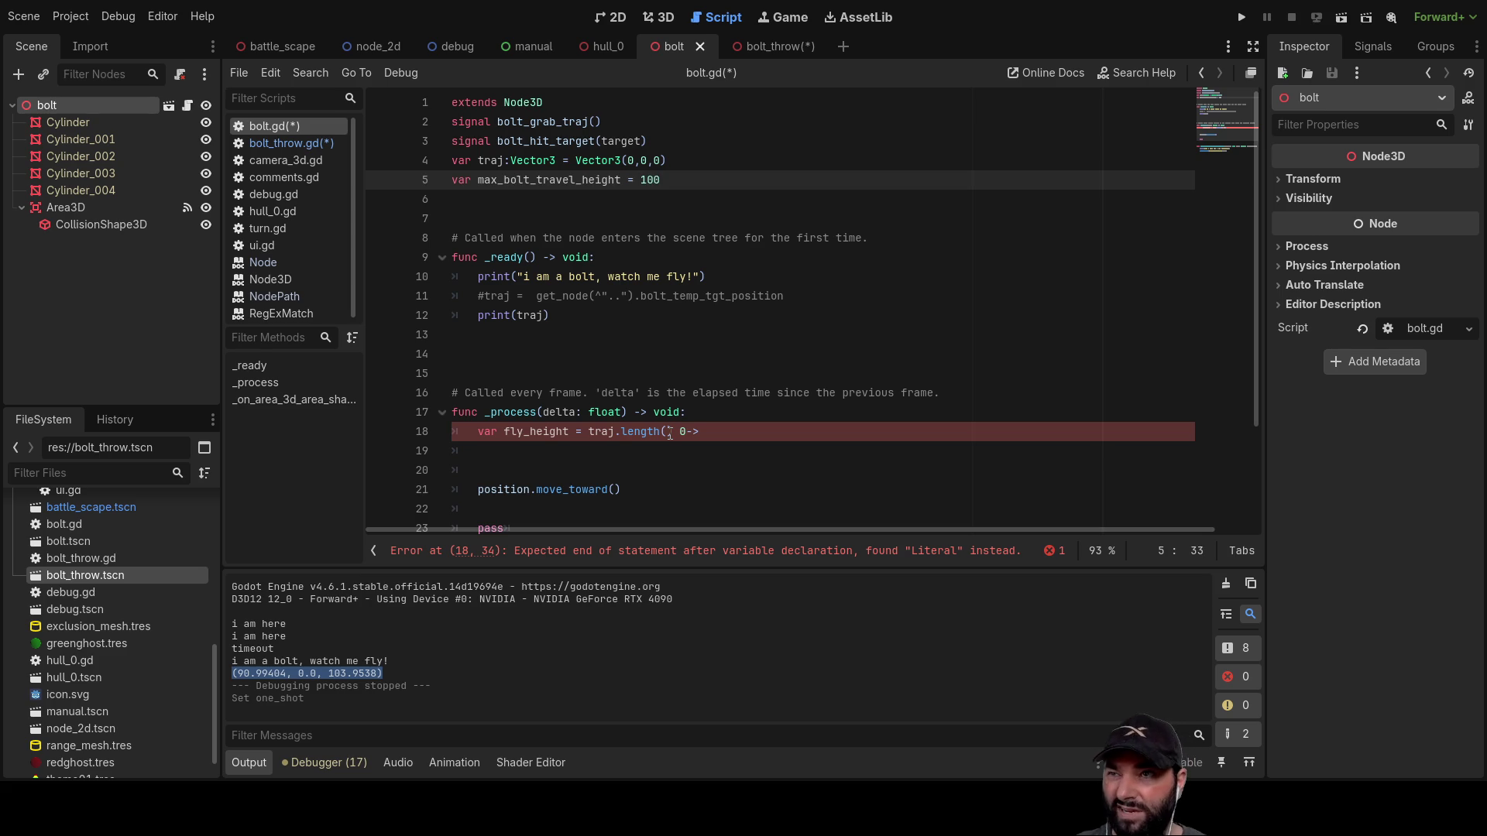
pyautogui.press('Left')
pyautogui.press('Left')
pyautogui.press('Left')
pyautogui.write(':float')
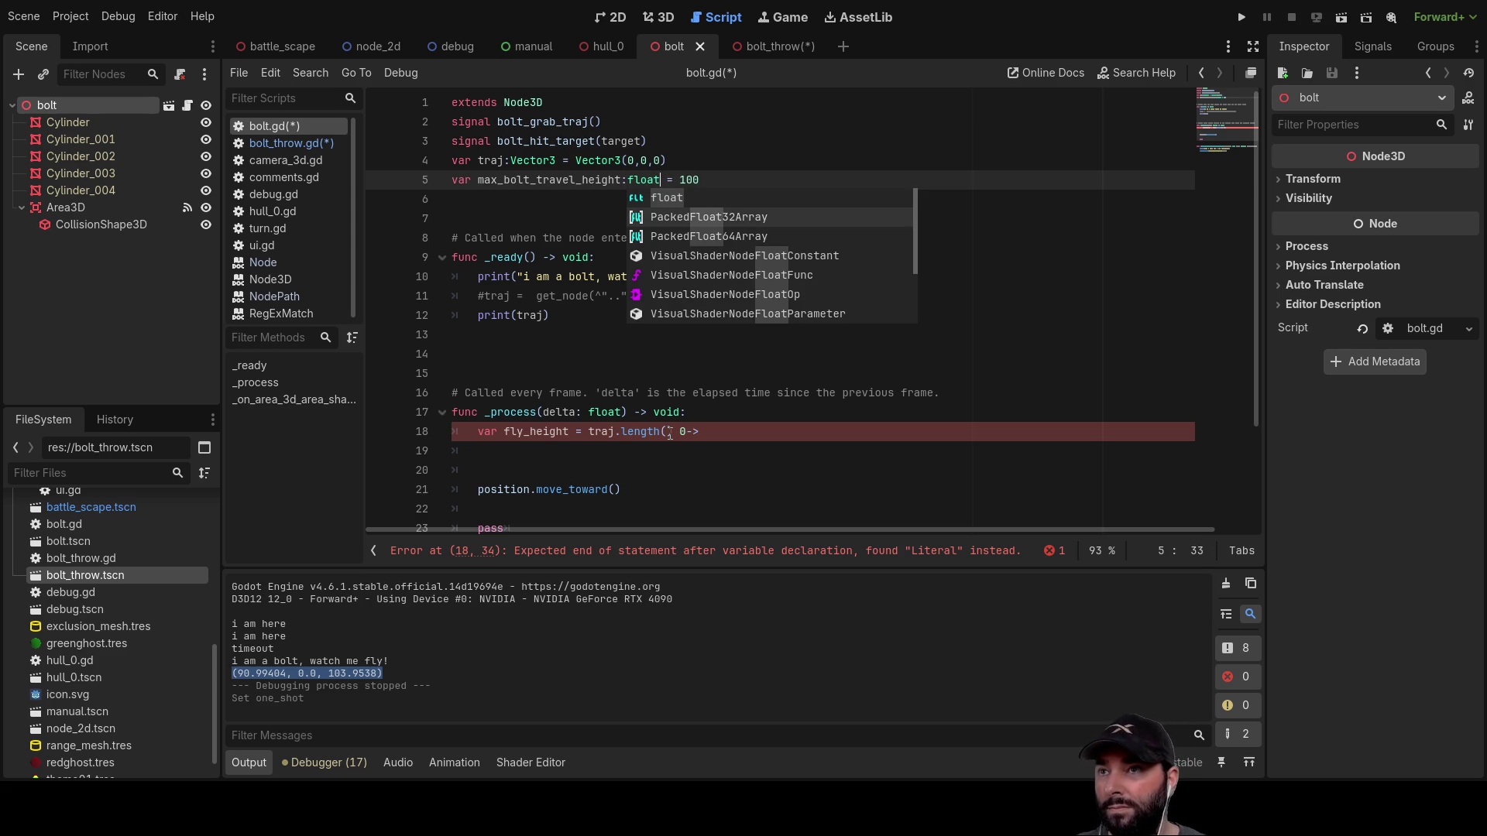
pyautogui.click(492, 217)
pyautogui.doubleClick(549, 180)
pyautogui.scroll(-1, 614, 355)
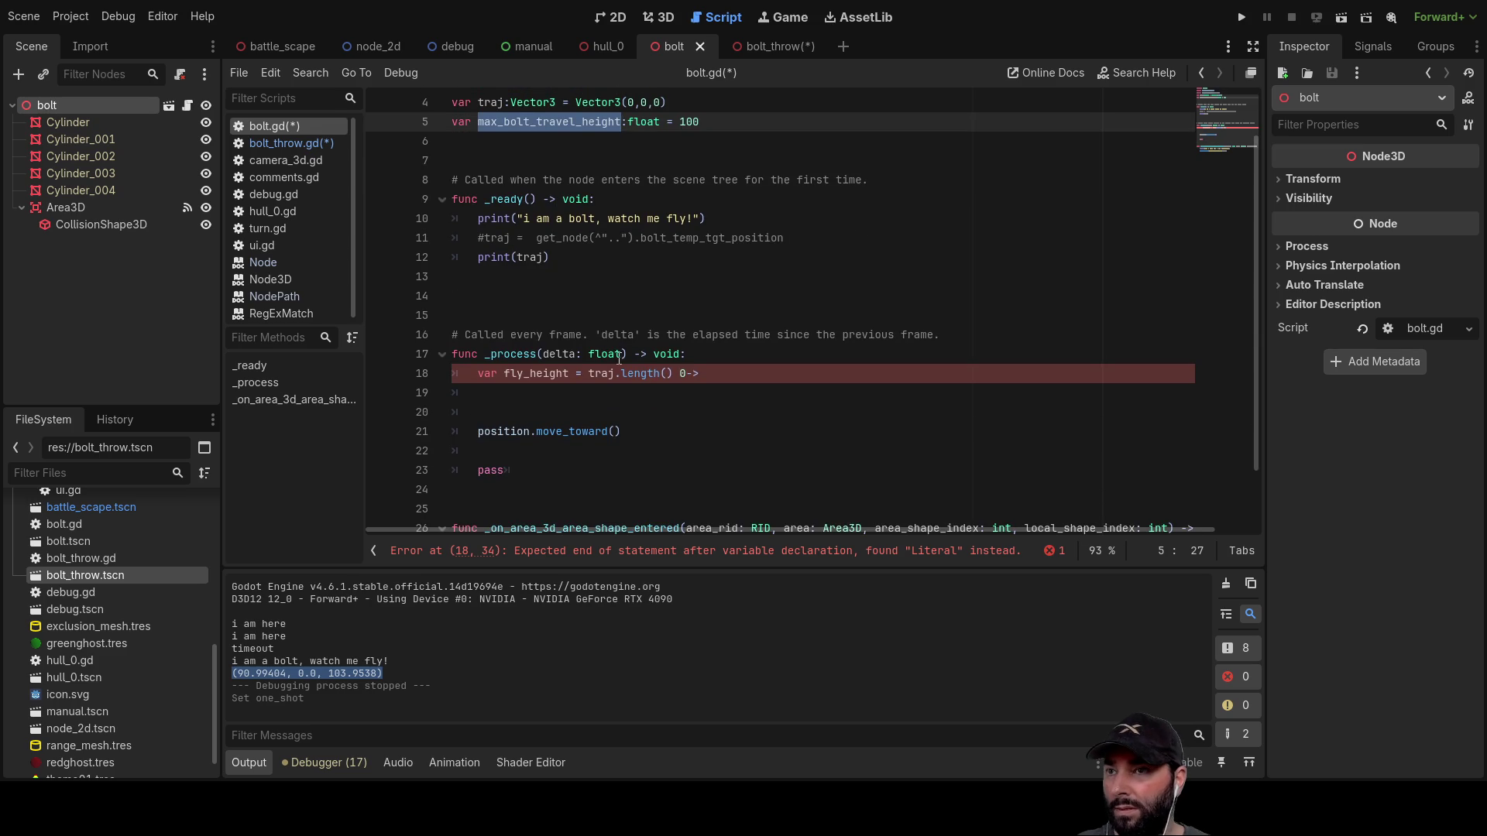
pyautogui.click(477, 378)
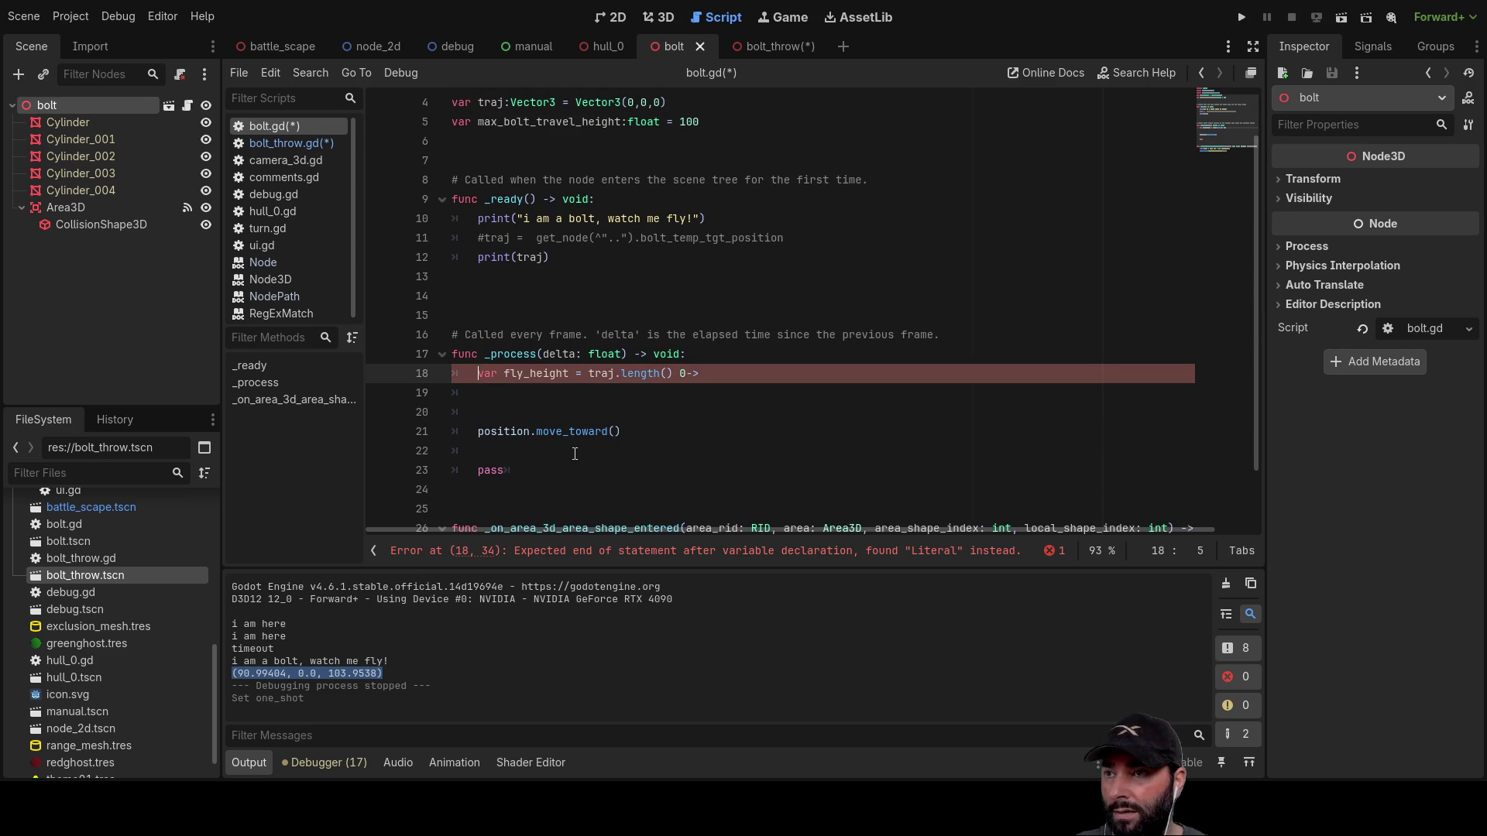
# Step: Add a '0 -> 1000' note on a new line above fly_height
pyautogui.press('Return')
pyautogui.press('Up')
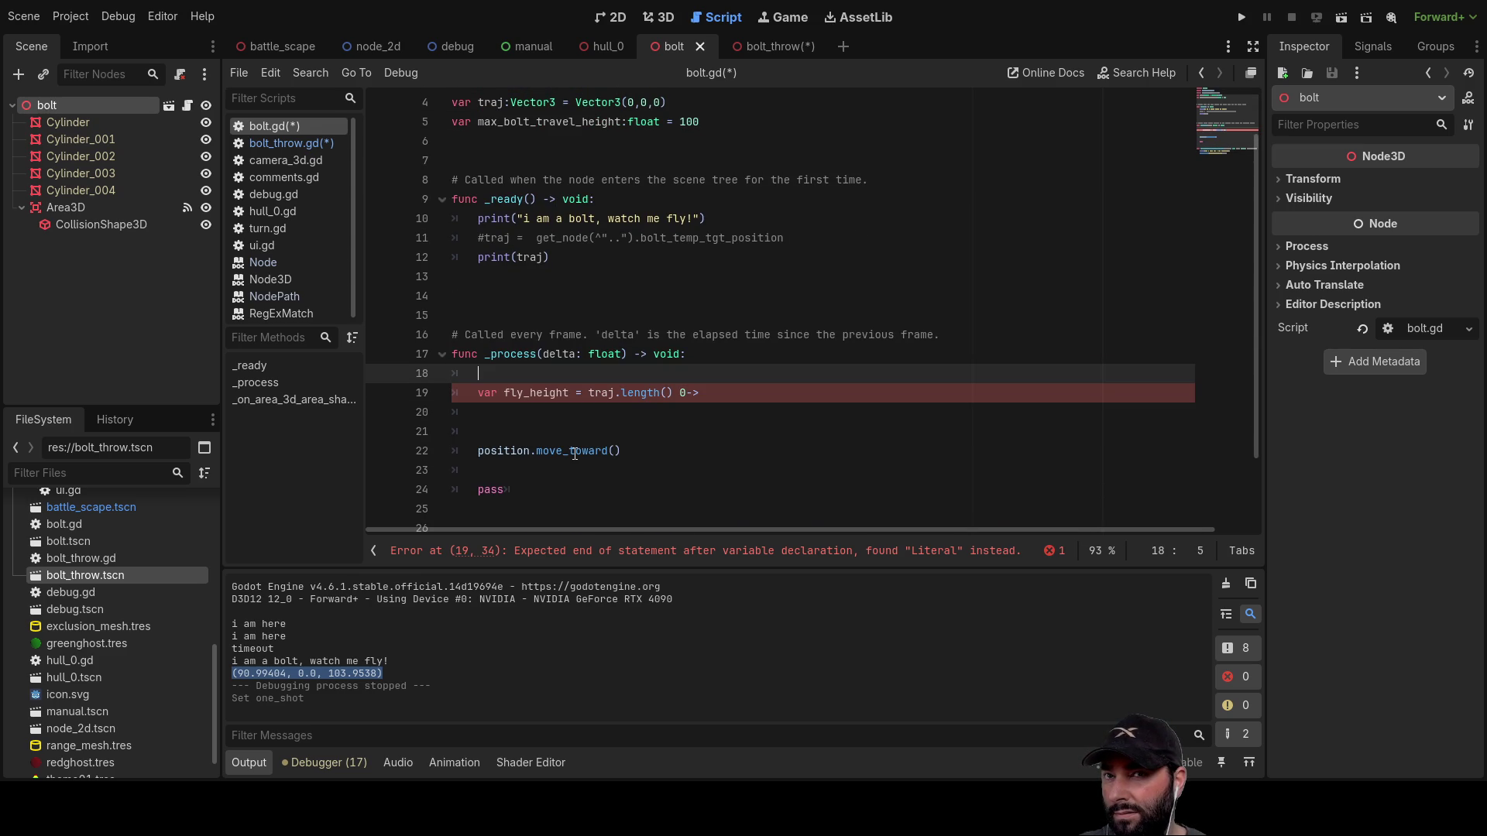
pyautogui.press('Down')
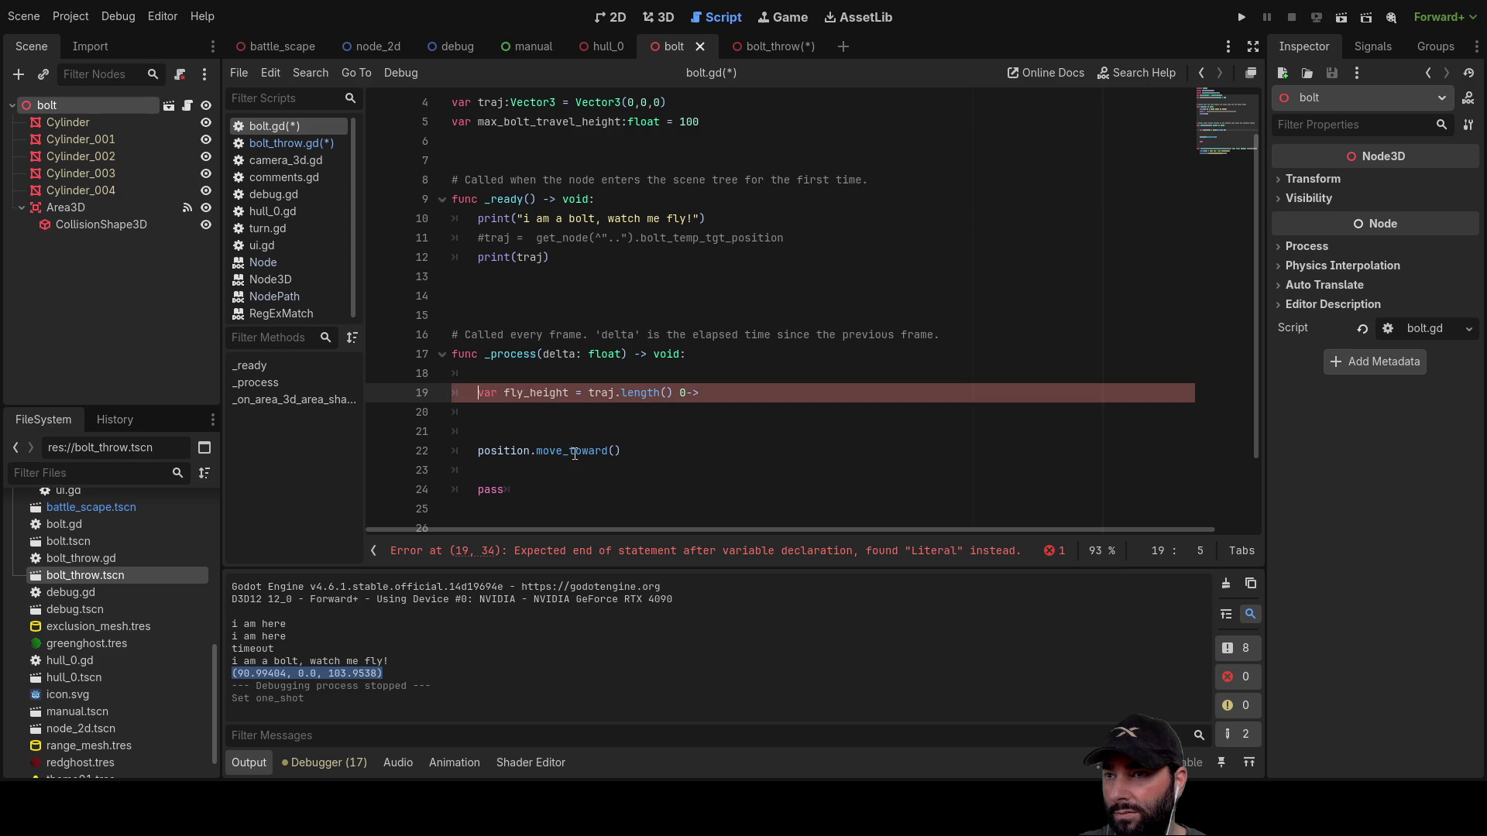
pyautogui.press('Up')
pyautogui.write('0-')
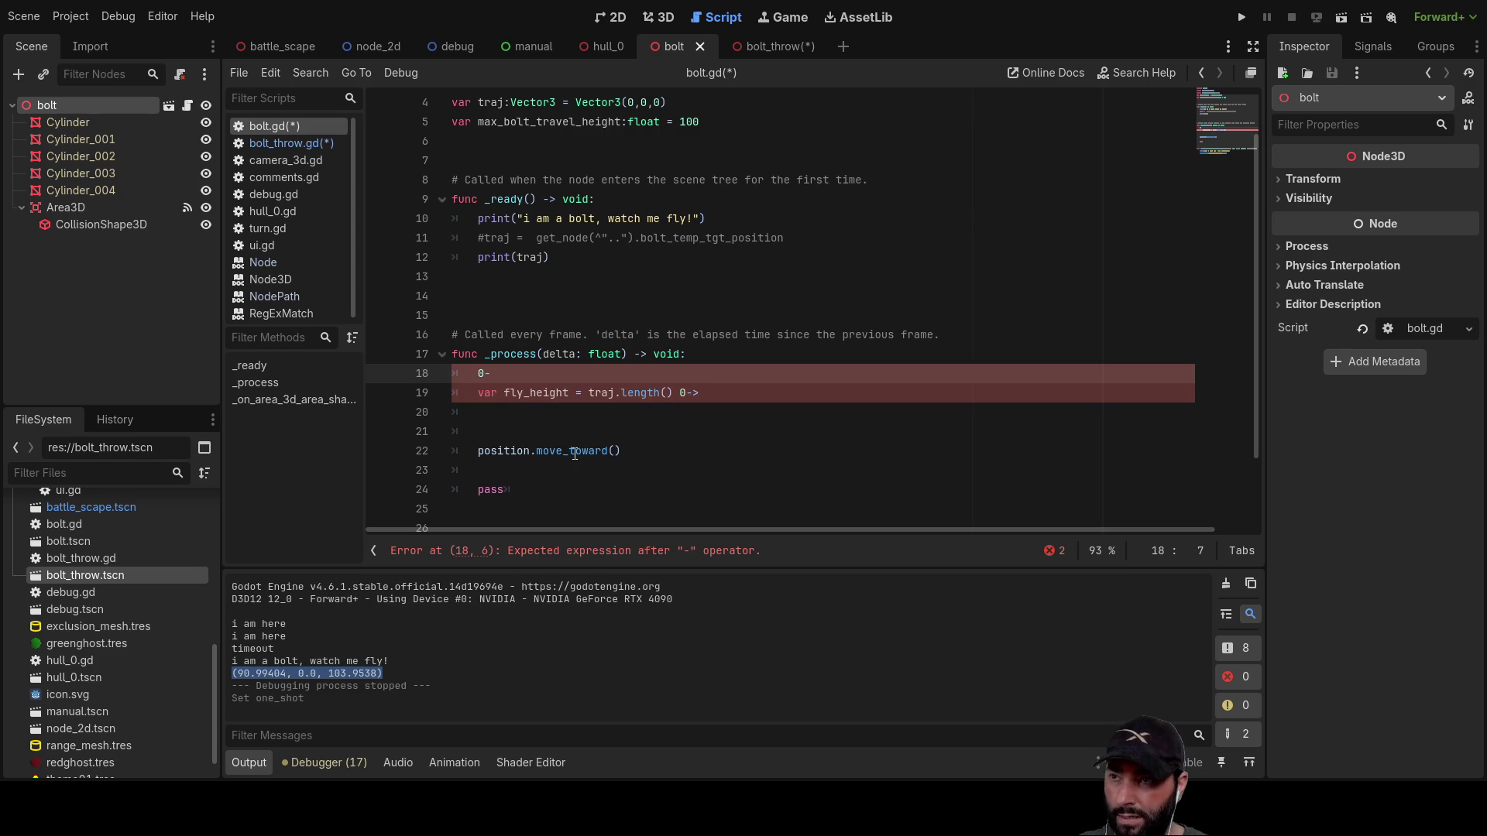
pyautogui.write('>1000')
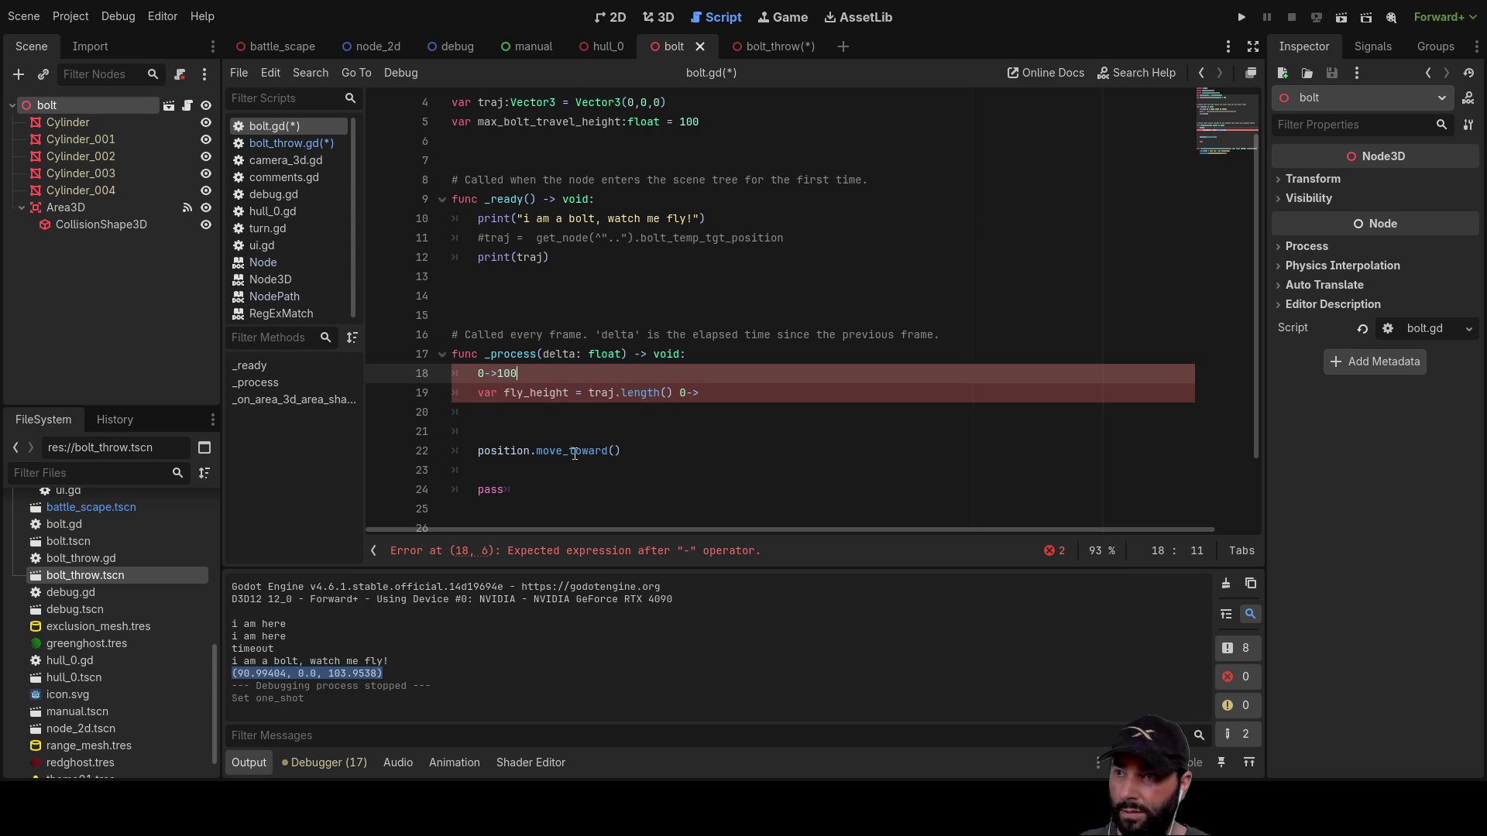
pyautogui.press('Left')
pyautogui.press('Left')
pyautogui.press('Left')
pyautogui.press('Left')
pyautogui.press('Right')
pyautogui.press('Home')
pyautogui.press('Right')
pyautogui.press('Right')
pyautogui.press('Right')
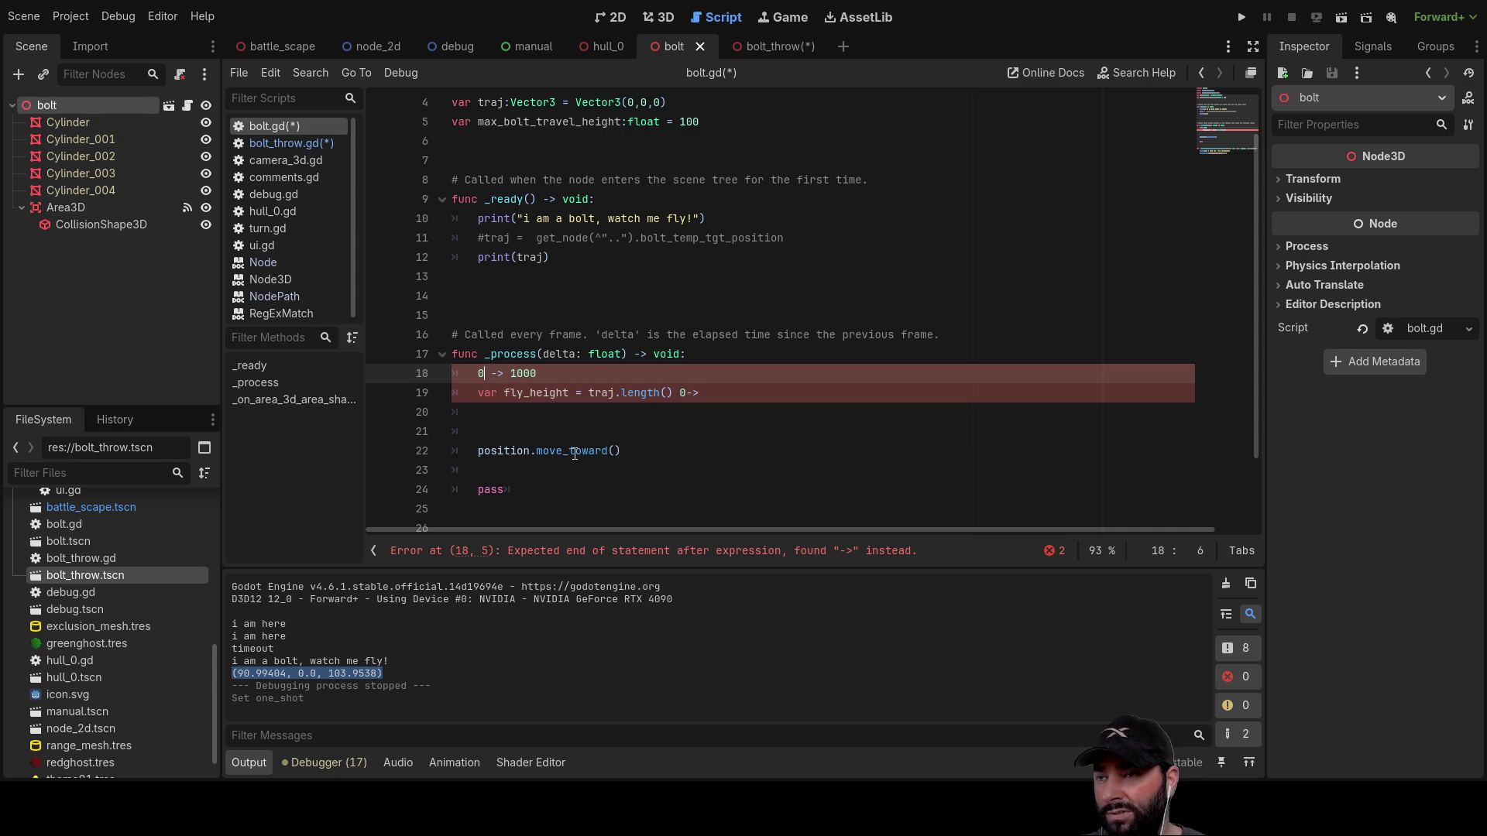
pyautogui.press('Right')
pyautogui.press('Right')
pyautogui.press('Right')
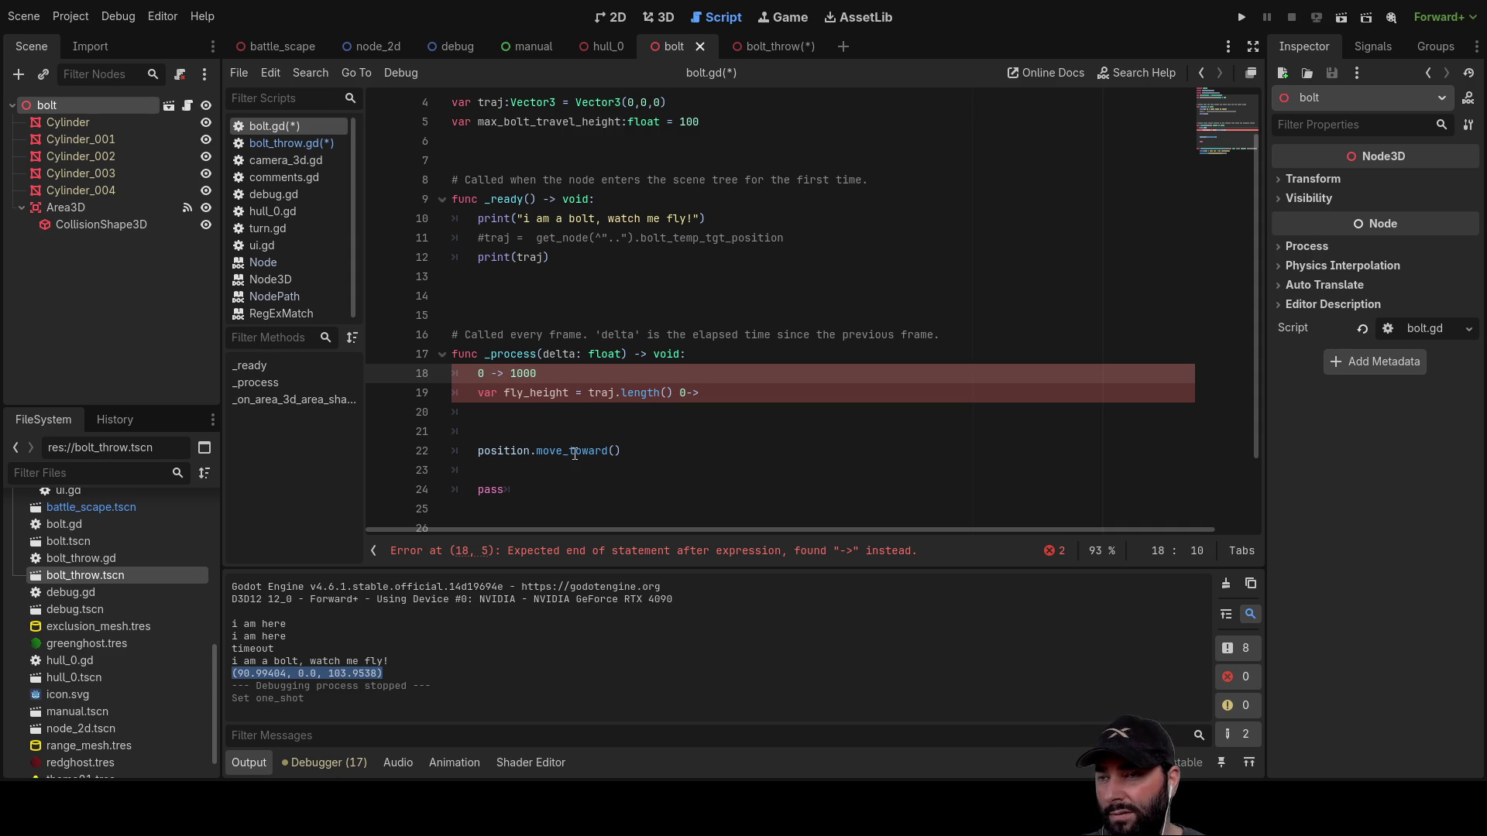
# Step: Insert a line computing traj.length()/2, copied from the fly_height expression
pyautogui.press('Down')
pyautogui.press('Left')
pyautogui.press('Left')
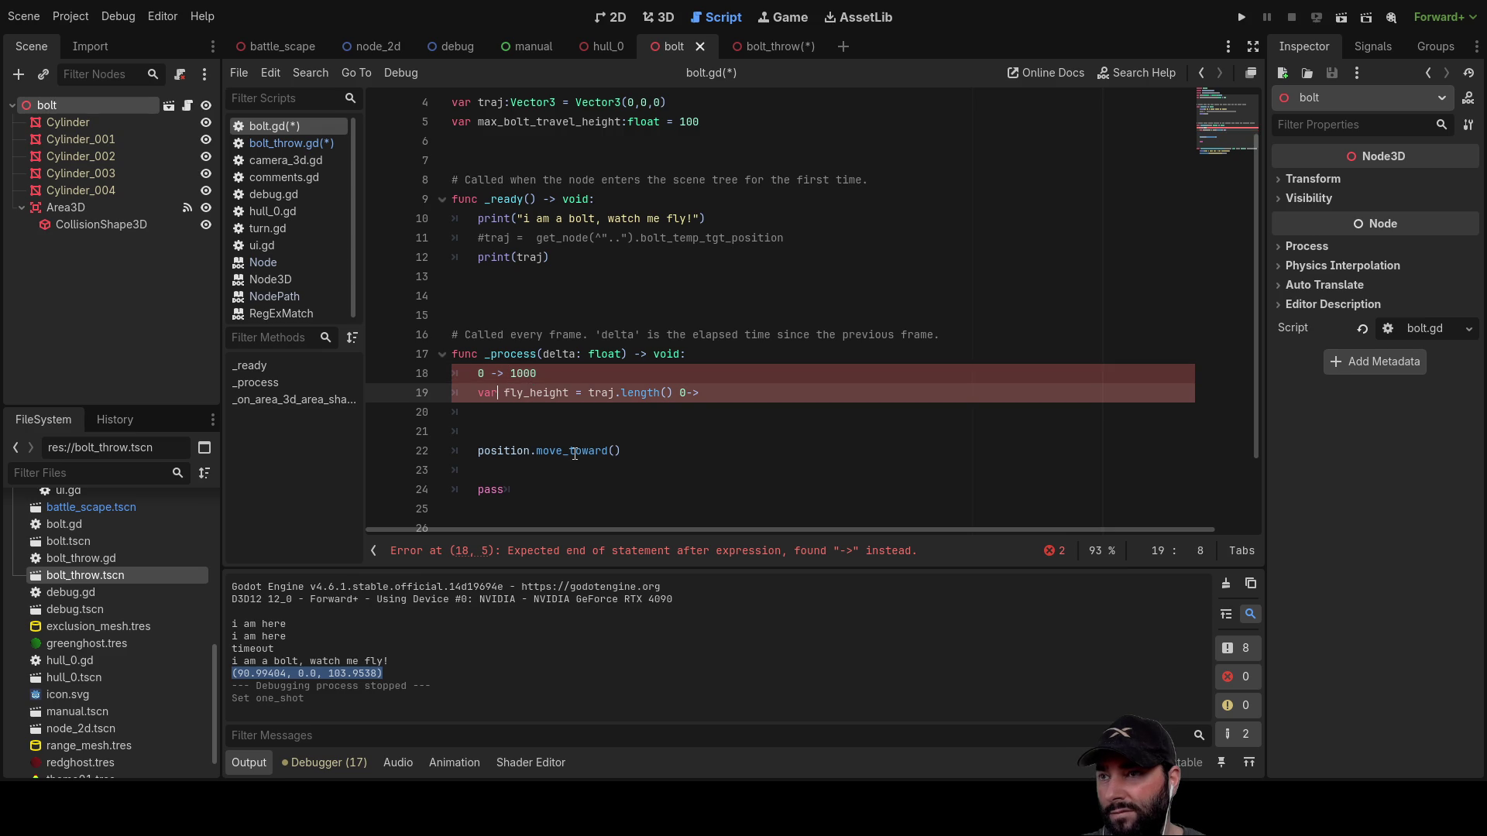
pyautogui.press('Return')
pyautogui.press('Up')
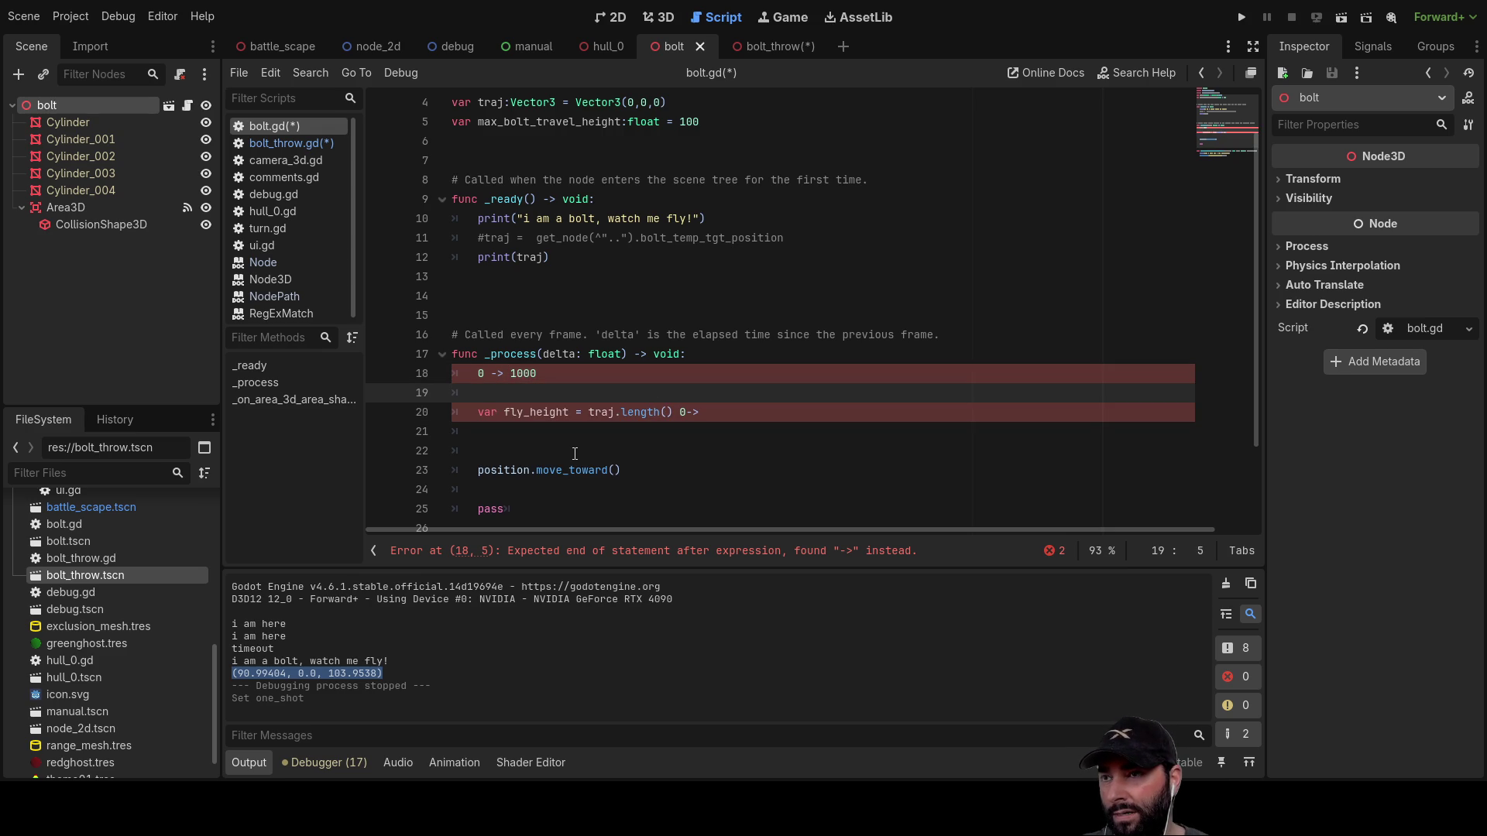
pyautogui.press('Down')
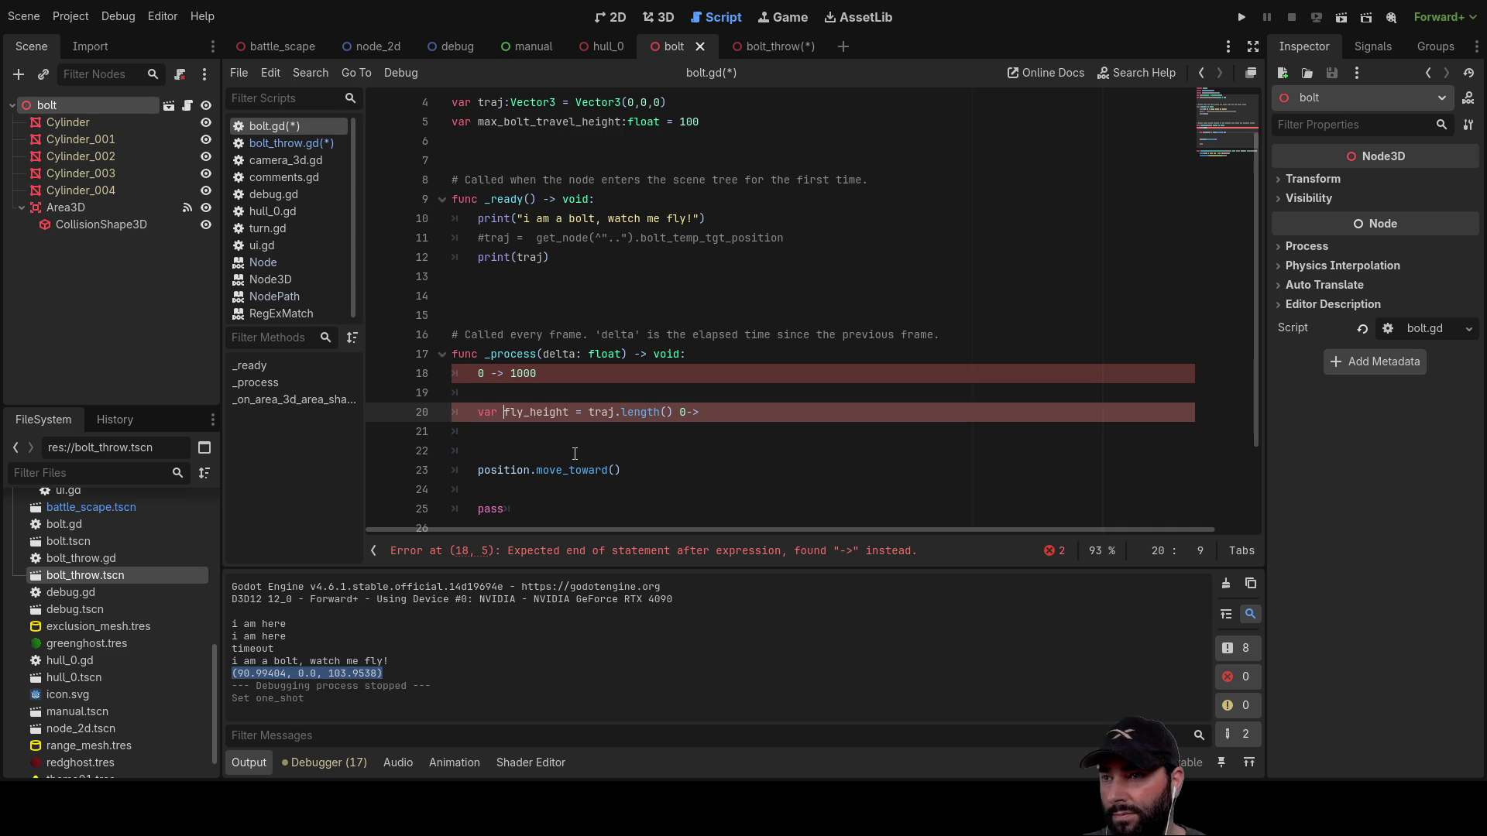
pyautogui.press('Left')
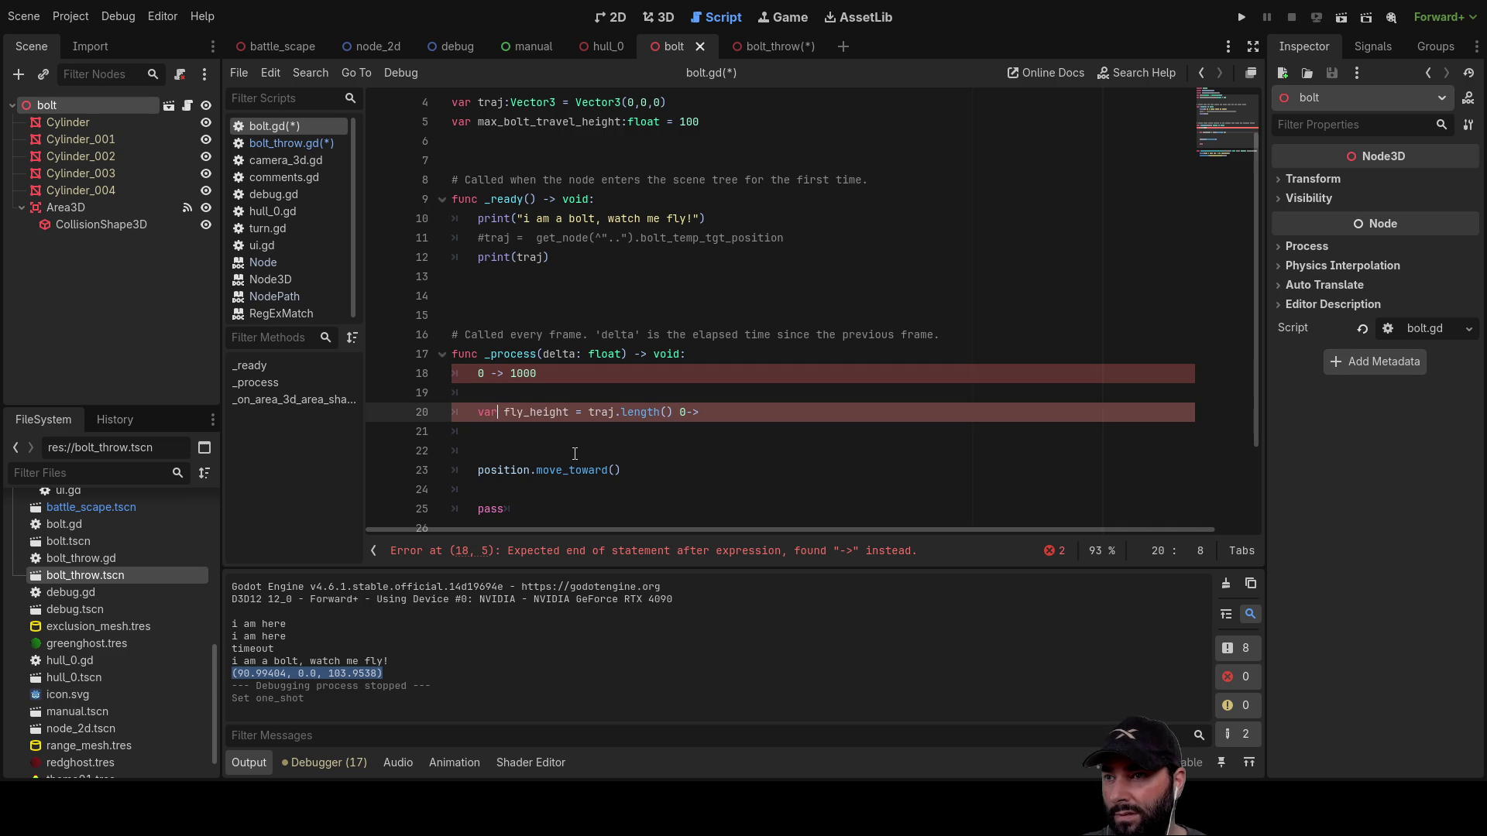
pyautogui.hotkey('ctrl', 'Right')
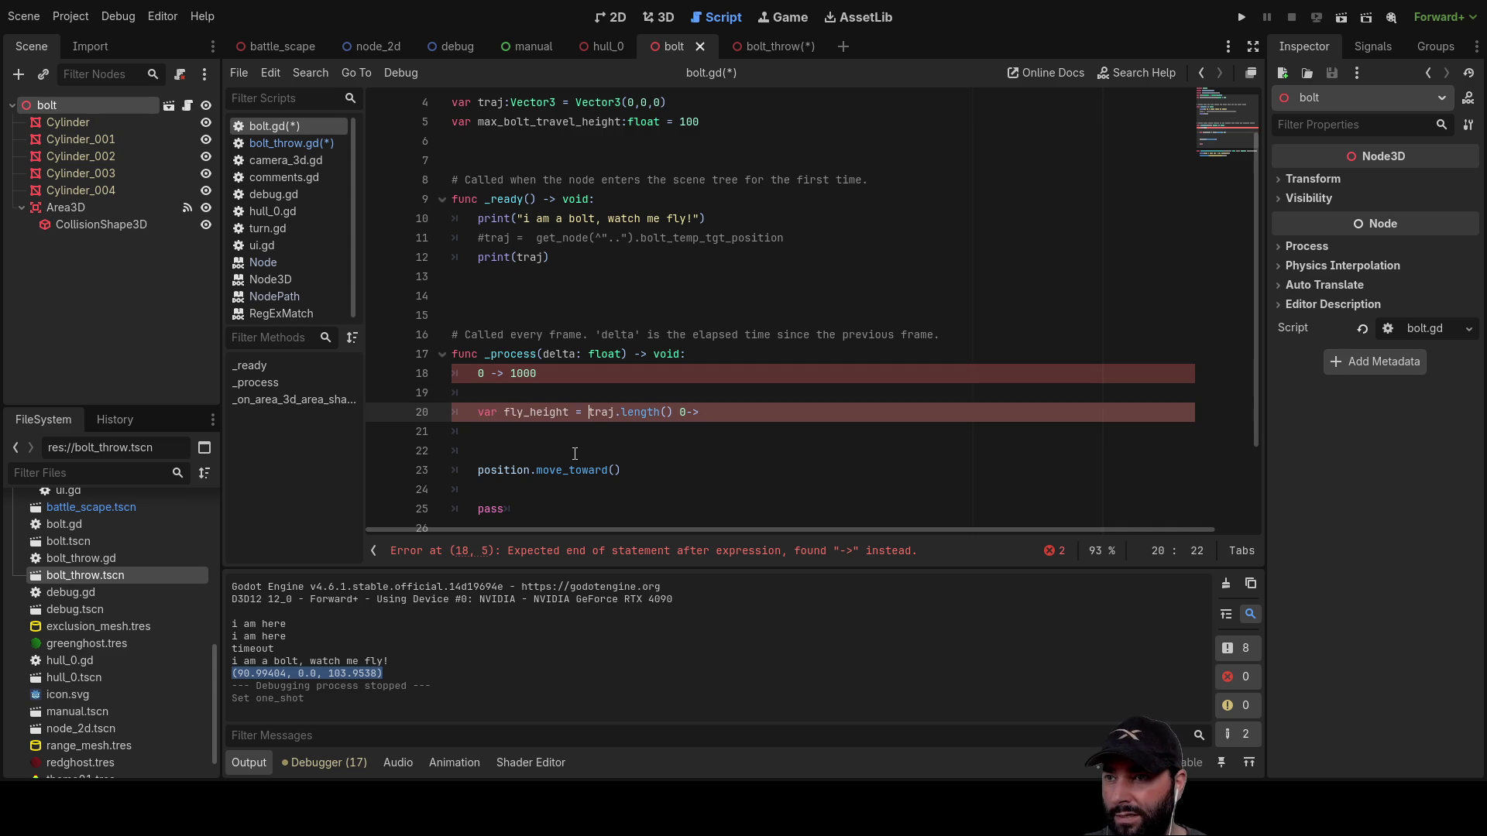
pyautogui.hotkey('ctrl', 'shift', 'Right')
pyautogui.hotkey('ctrl', 'shift', 'Right')
pyautogui.hotkey('ctrl', 'shift', 'Right')
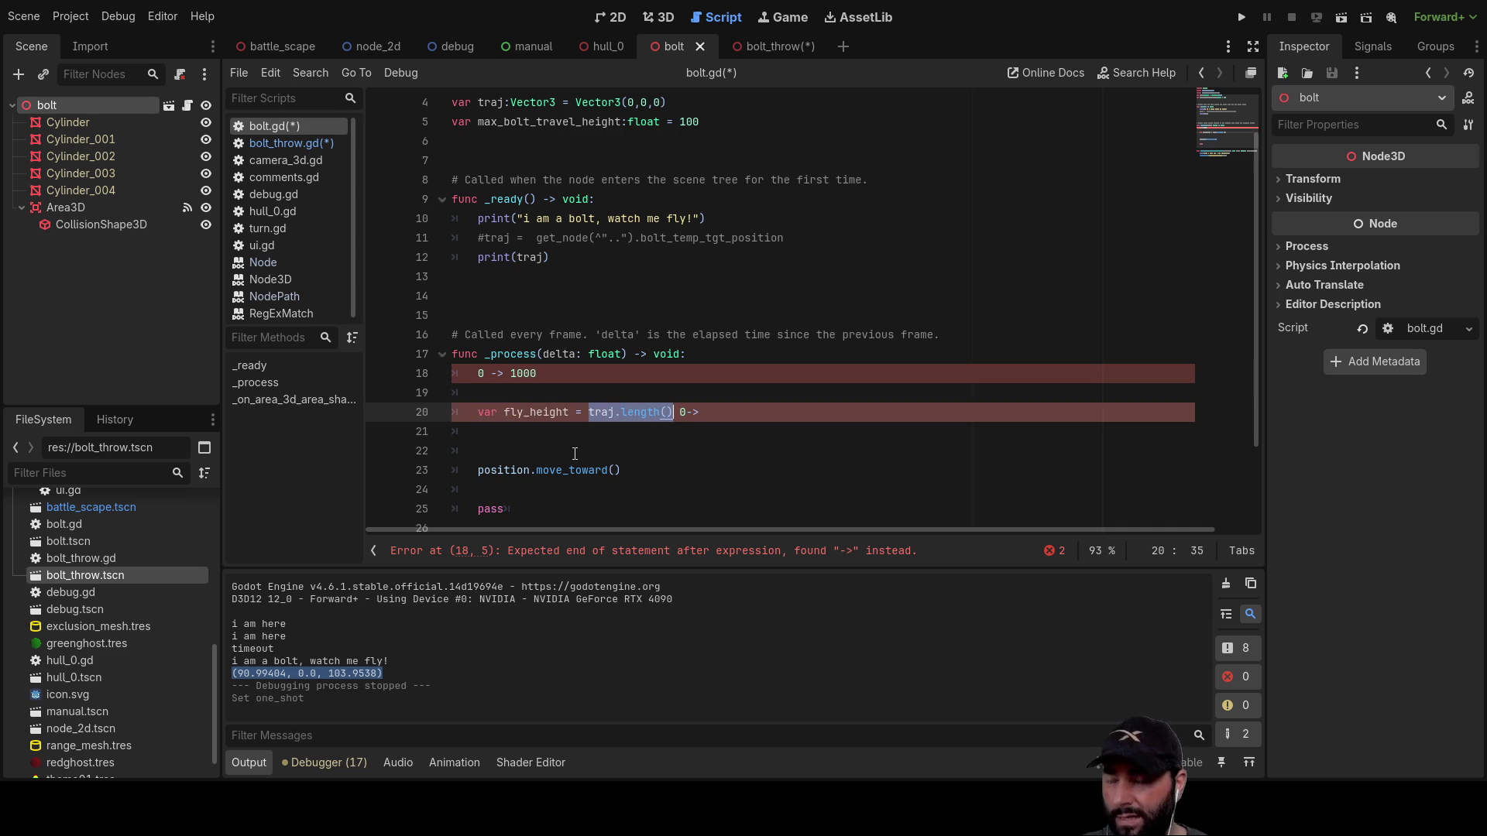
pyautogui.hotkey('ctrl', 'c')
pyautogui.press('Up')
pyautogui.hotkey('ctrl', 'v')
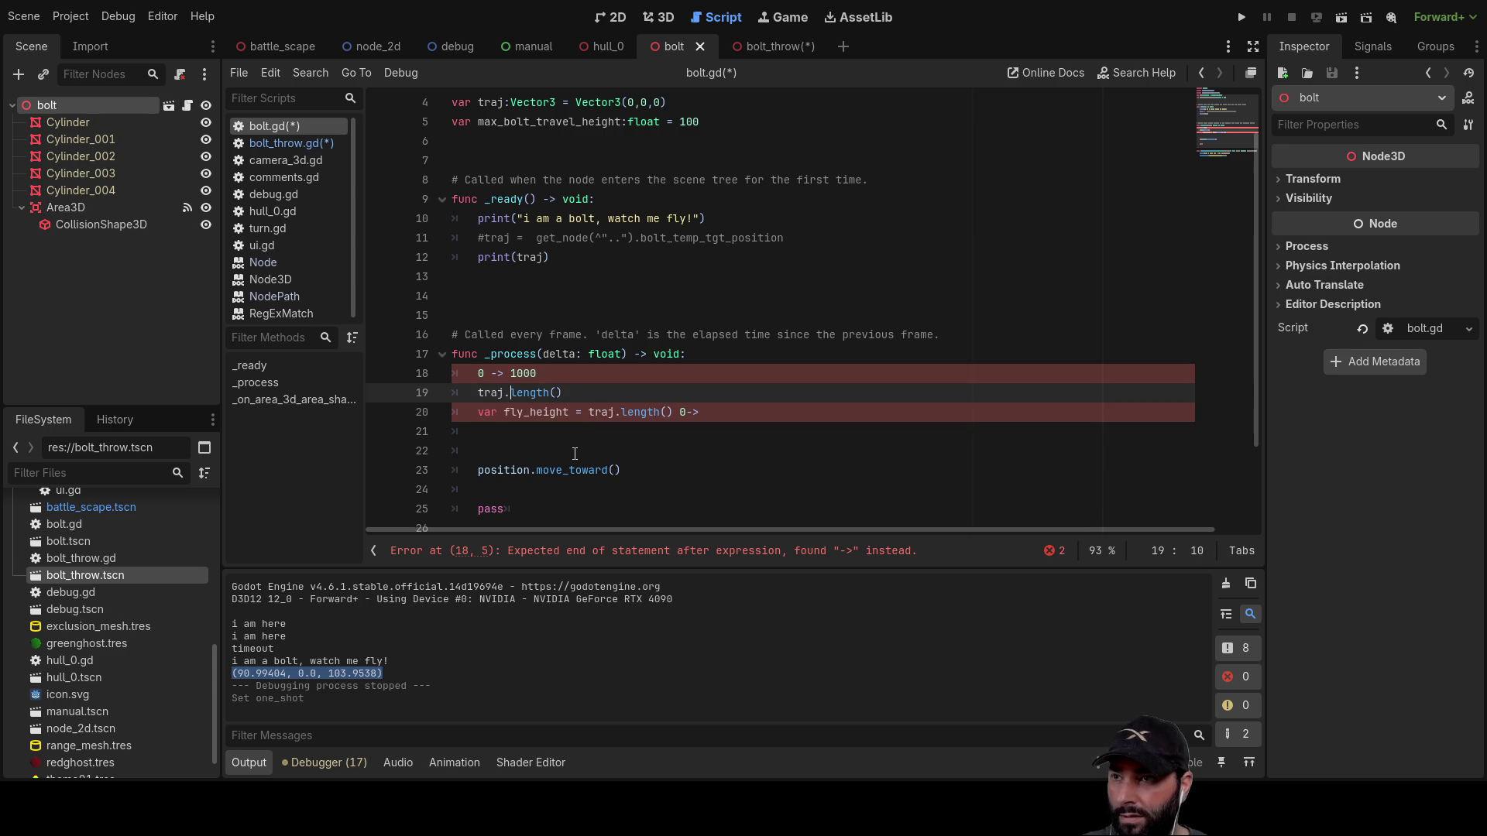
pyautogui.press('Right')
pyautogui.write('/2')
# Step: Turn that line into var half_travel_dist = traj.length()/2
pyautogui.press('Down')
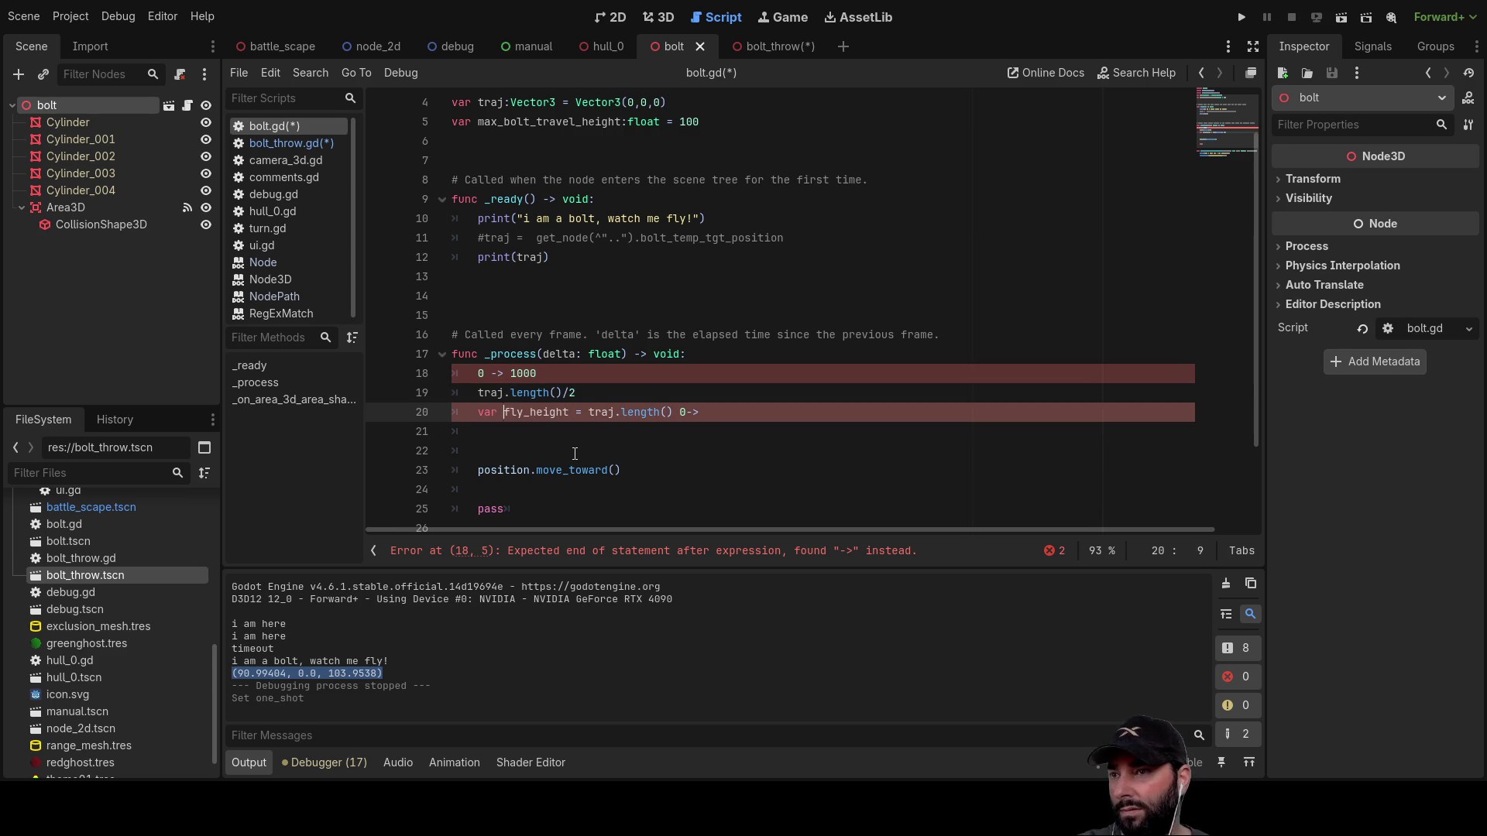
pyautogui.press('Up')
pyautogui.press('Home')
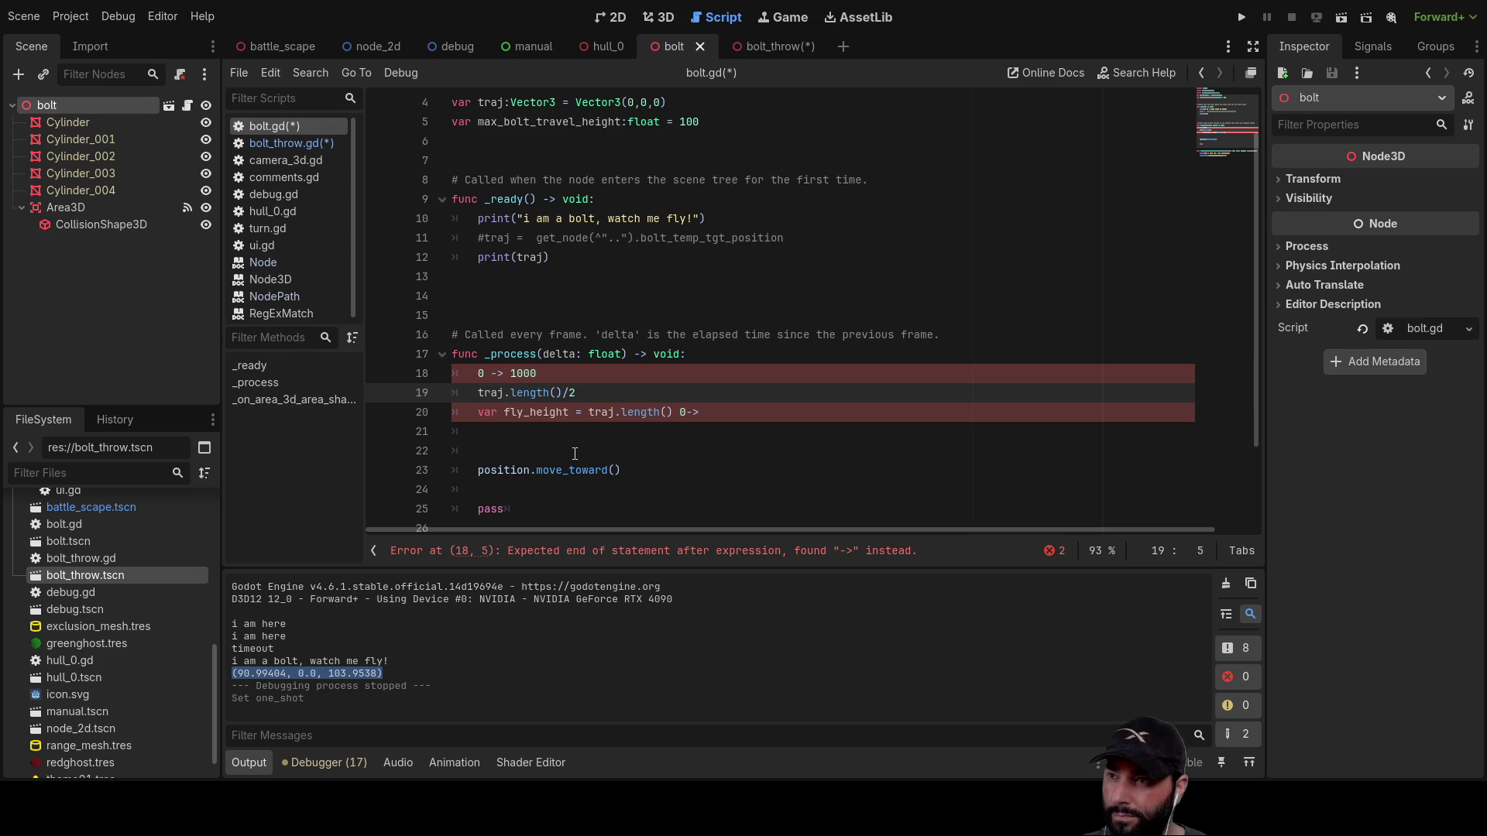
pyautogui.write('var')
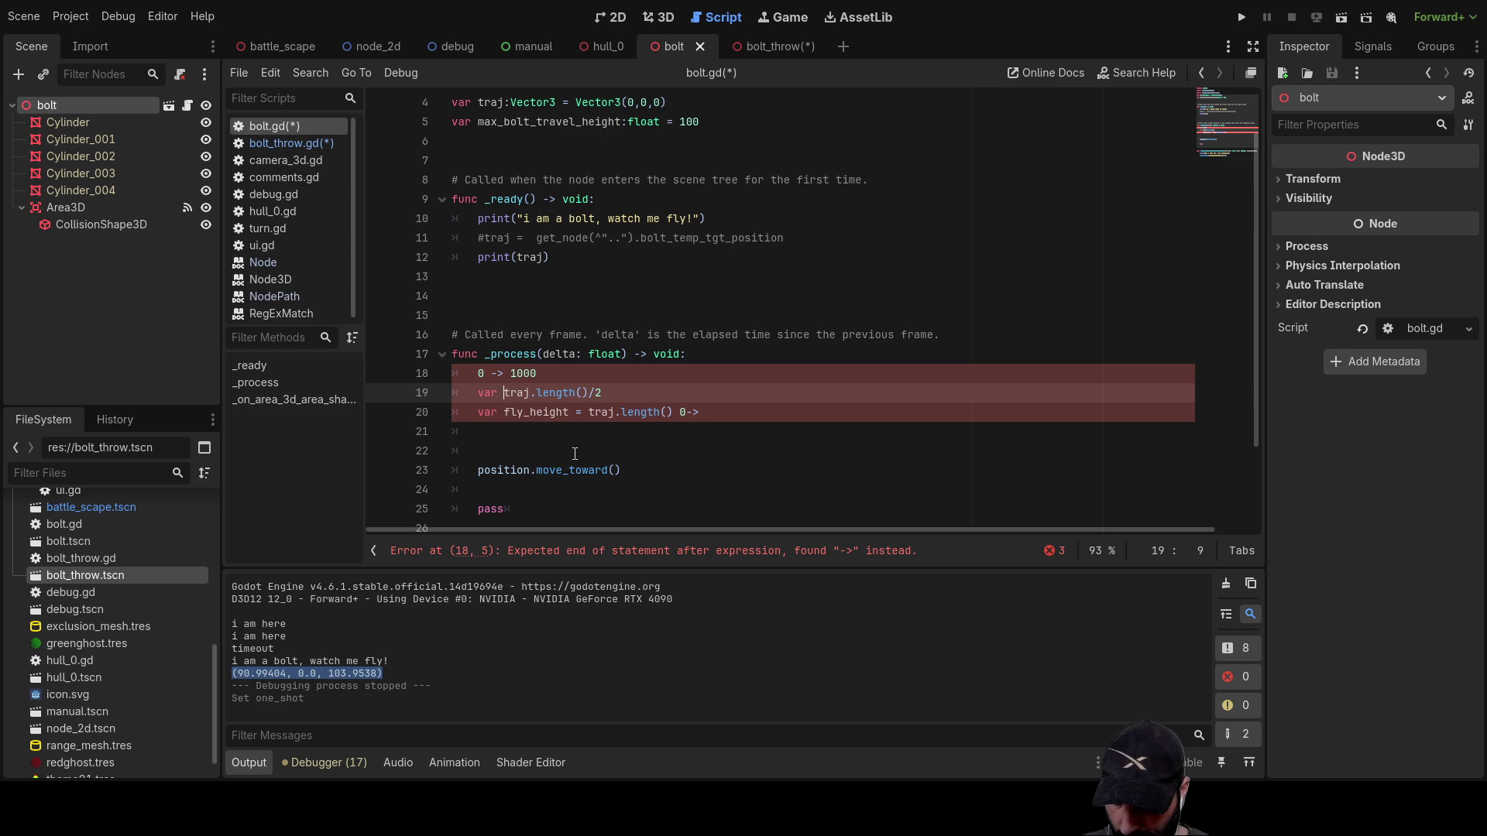
pyautogui.write('half')
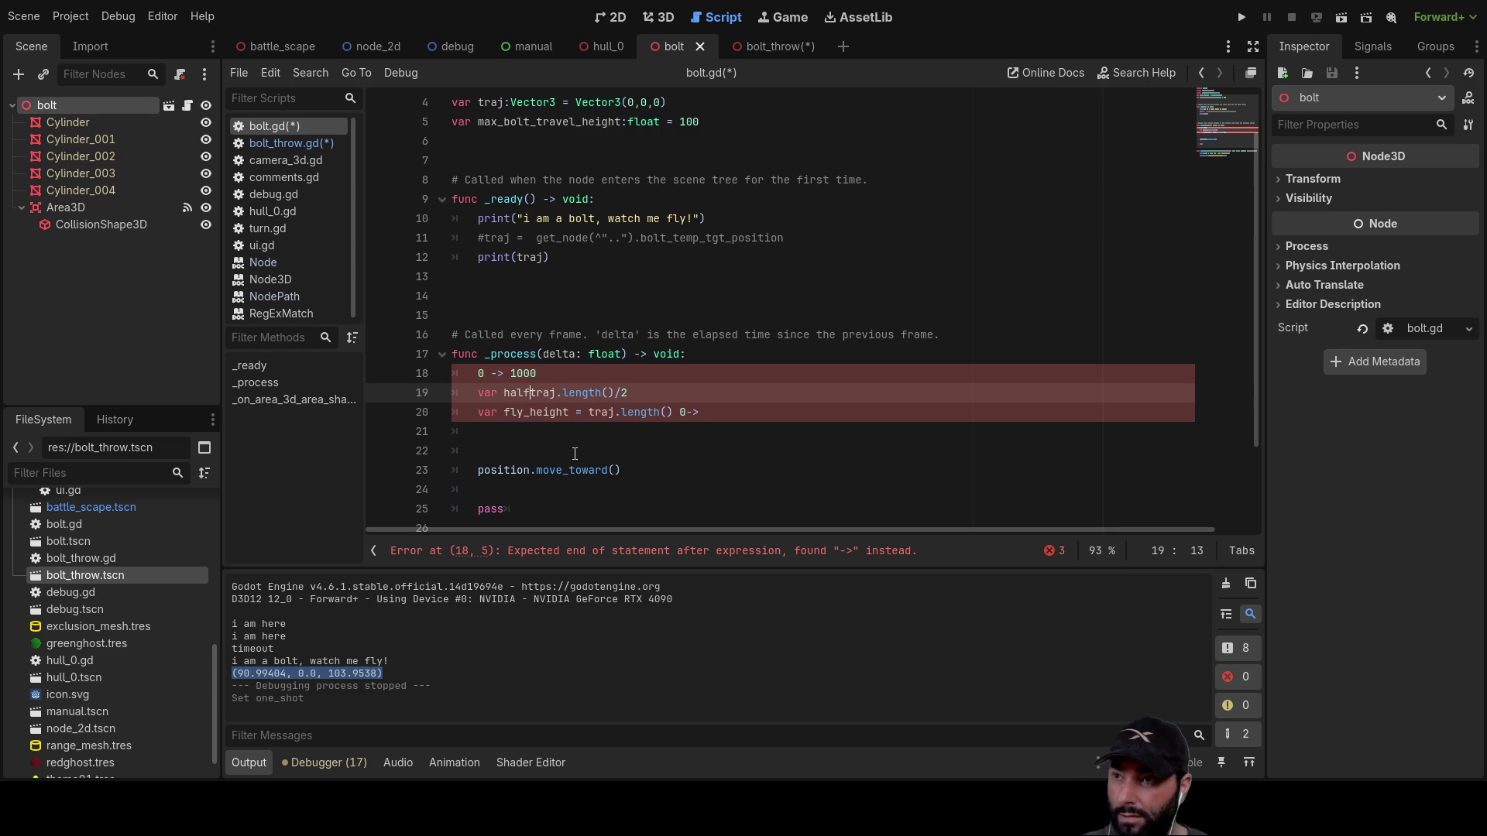
pyautogui.write('_travel')
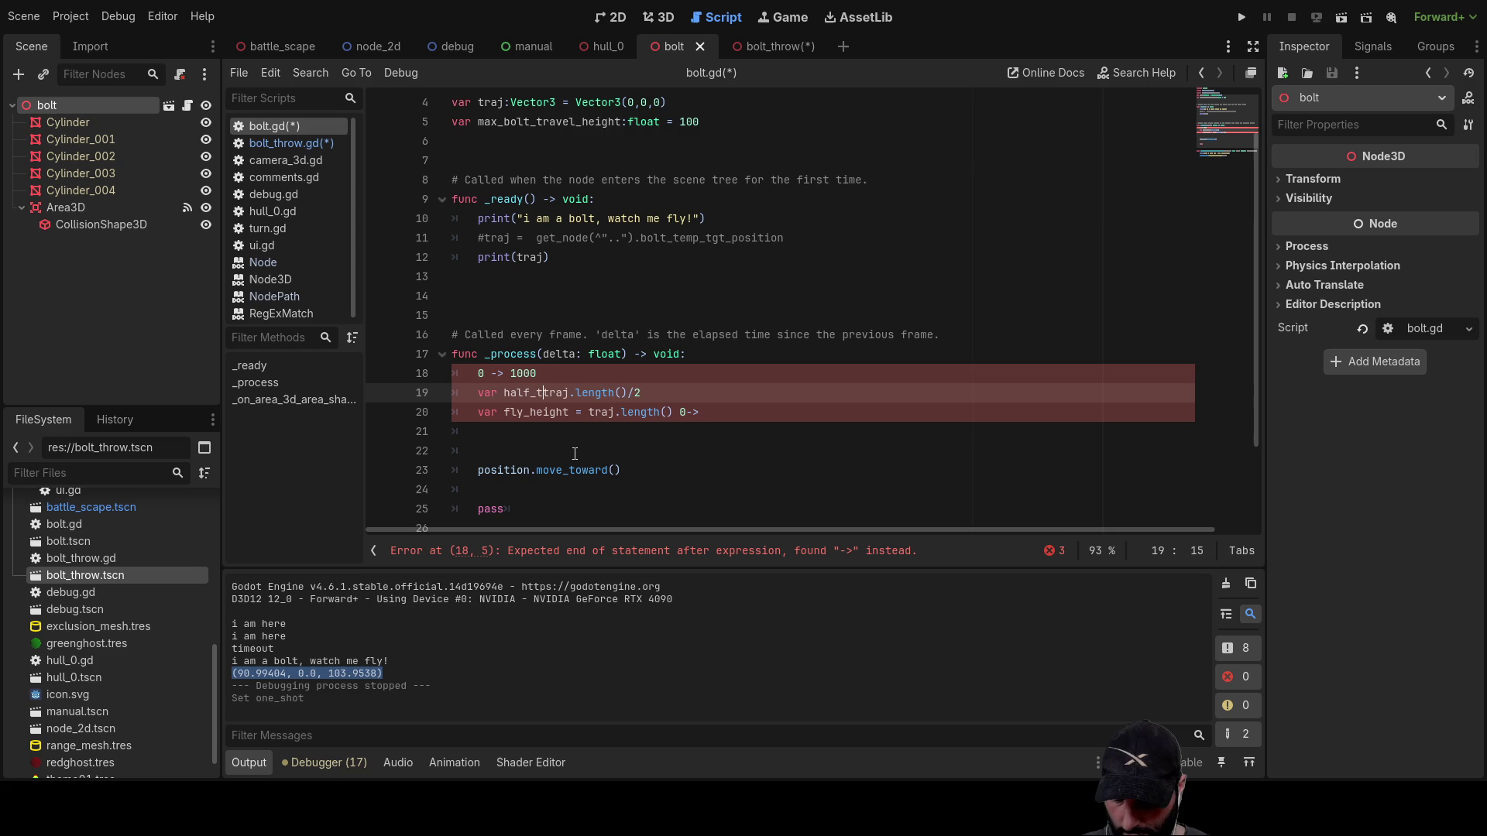
pyautogui.press('BackSpace')
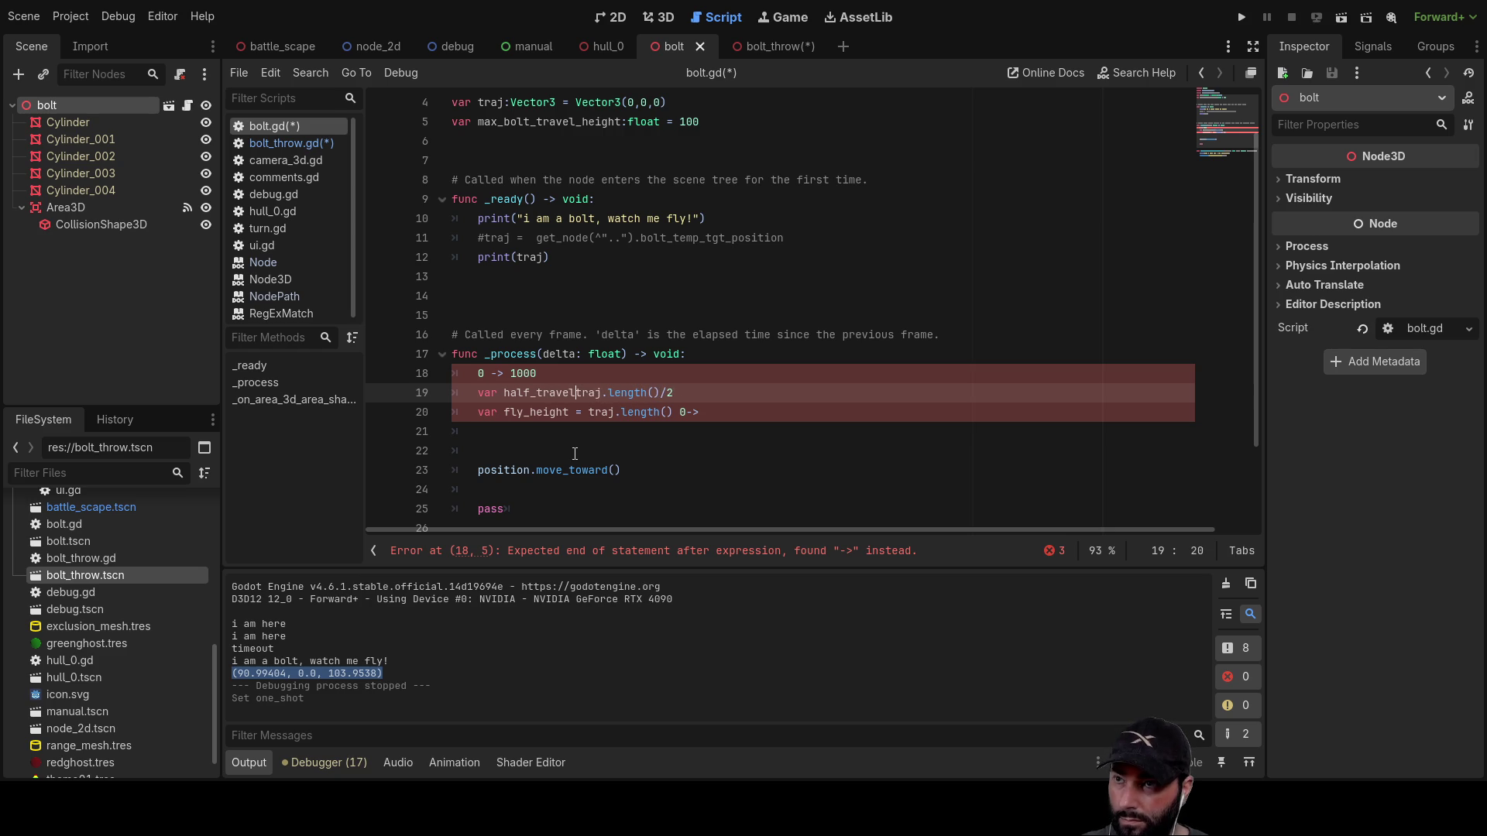
pyautogui.write('_dist ')
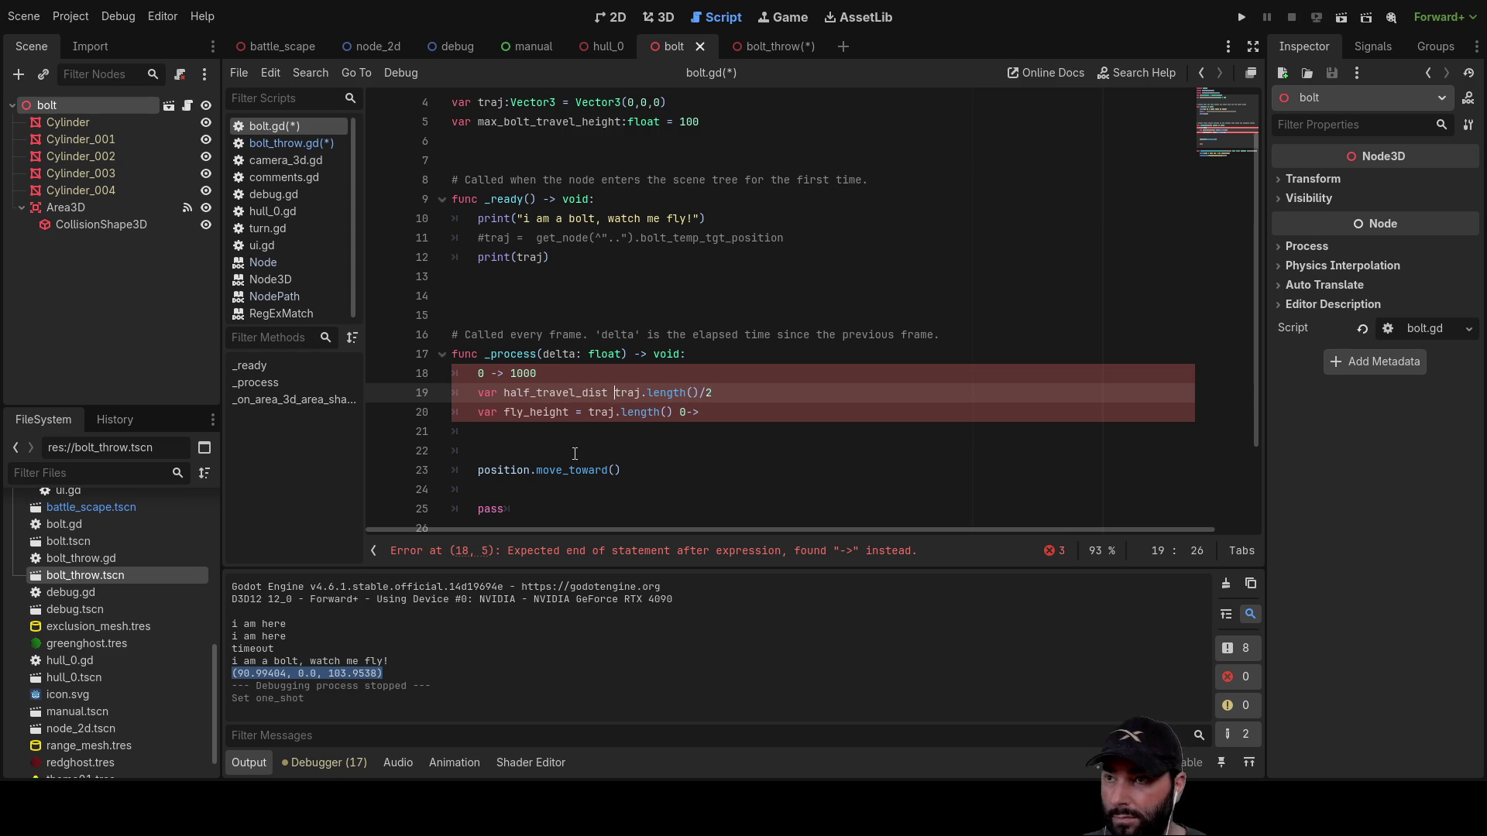
pyautogui.write('=')
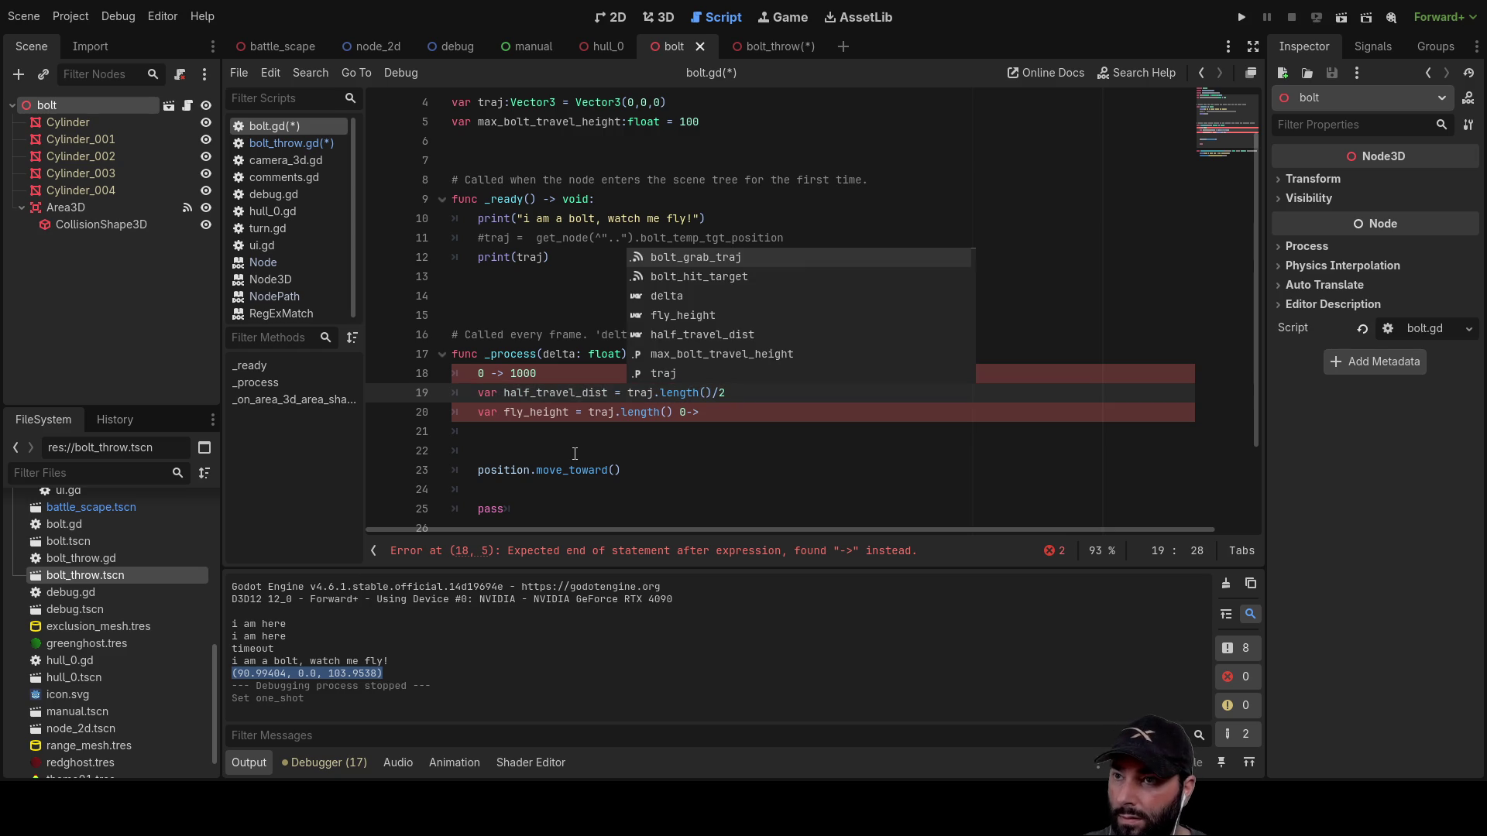
pyautogui.press('Left')
pyautogui.press('Left')
pyautogui.press('Left')
# Step: Comment out the 0 -> 1000 note line with #
pyautogui.press('Up')
pyautogui.press('Home')
pyautogui.press('Right')
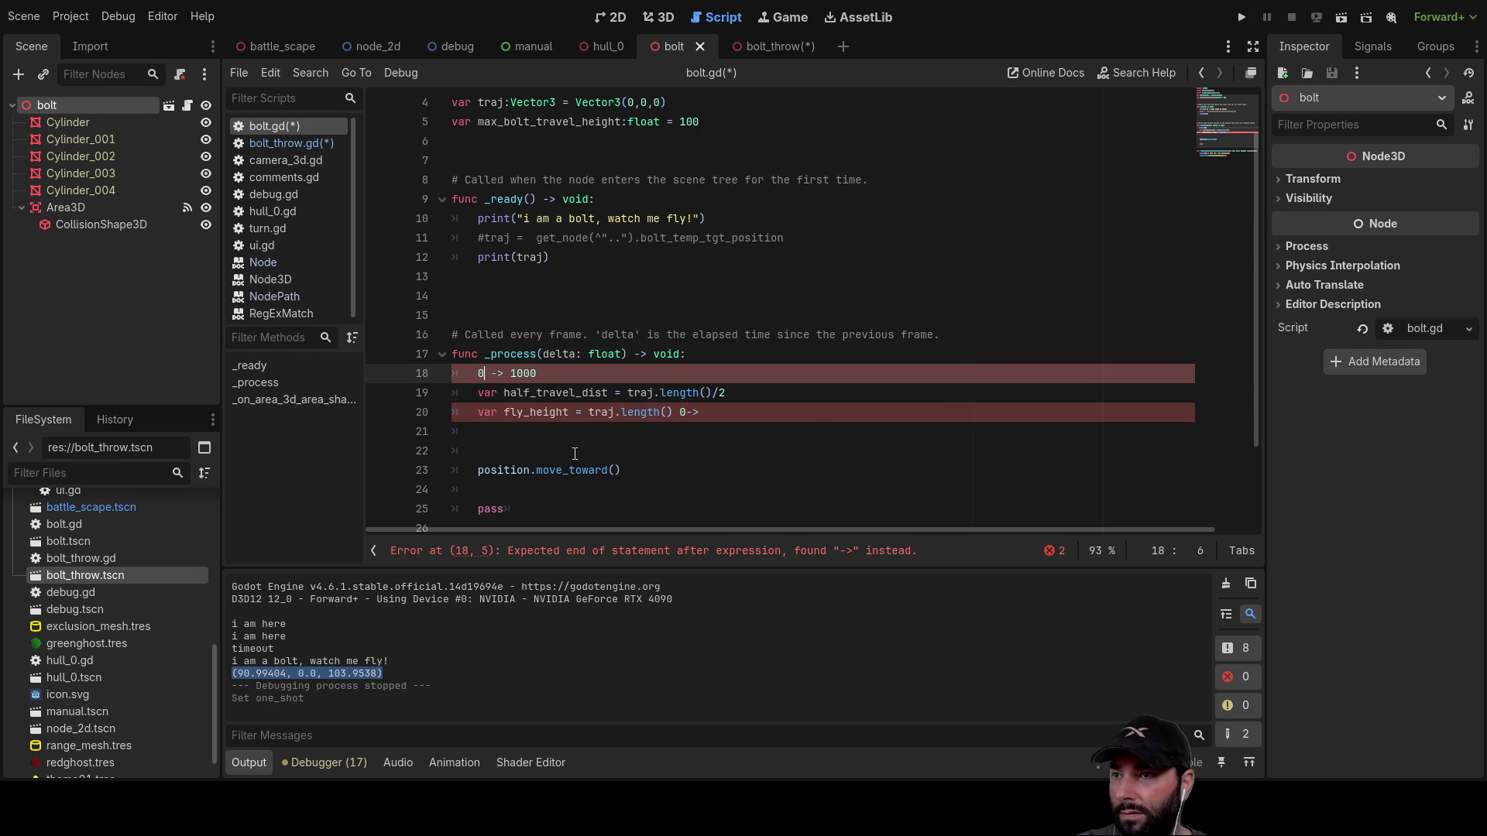
pyautogui.write('#')
pyautogui.press('Down')
pyautogui.press('Down')
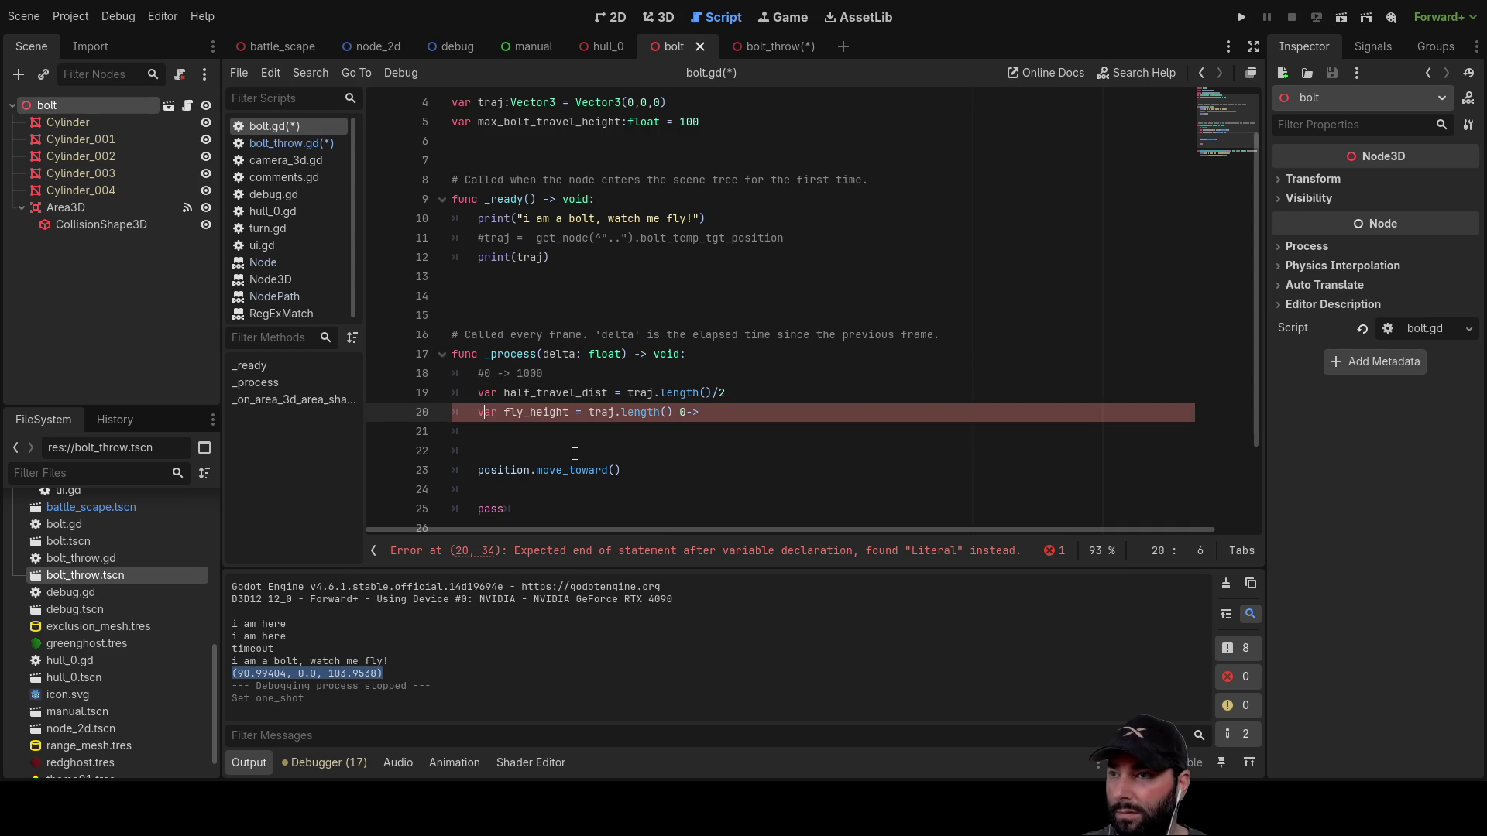
# Step: Start a new line 20 with a copy of half_travel_dist
pyautogui.hotkey('ctrl', 'shift', 'Return')
pyautogui.hotkey('ctrl', 'shift', 'Return')
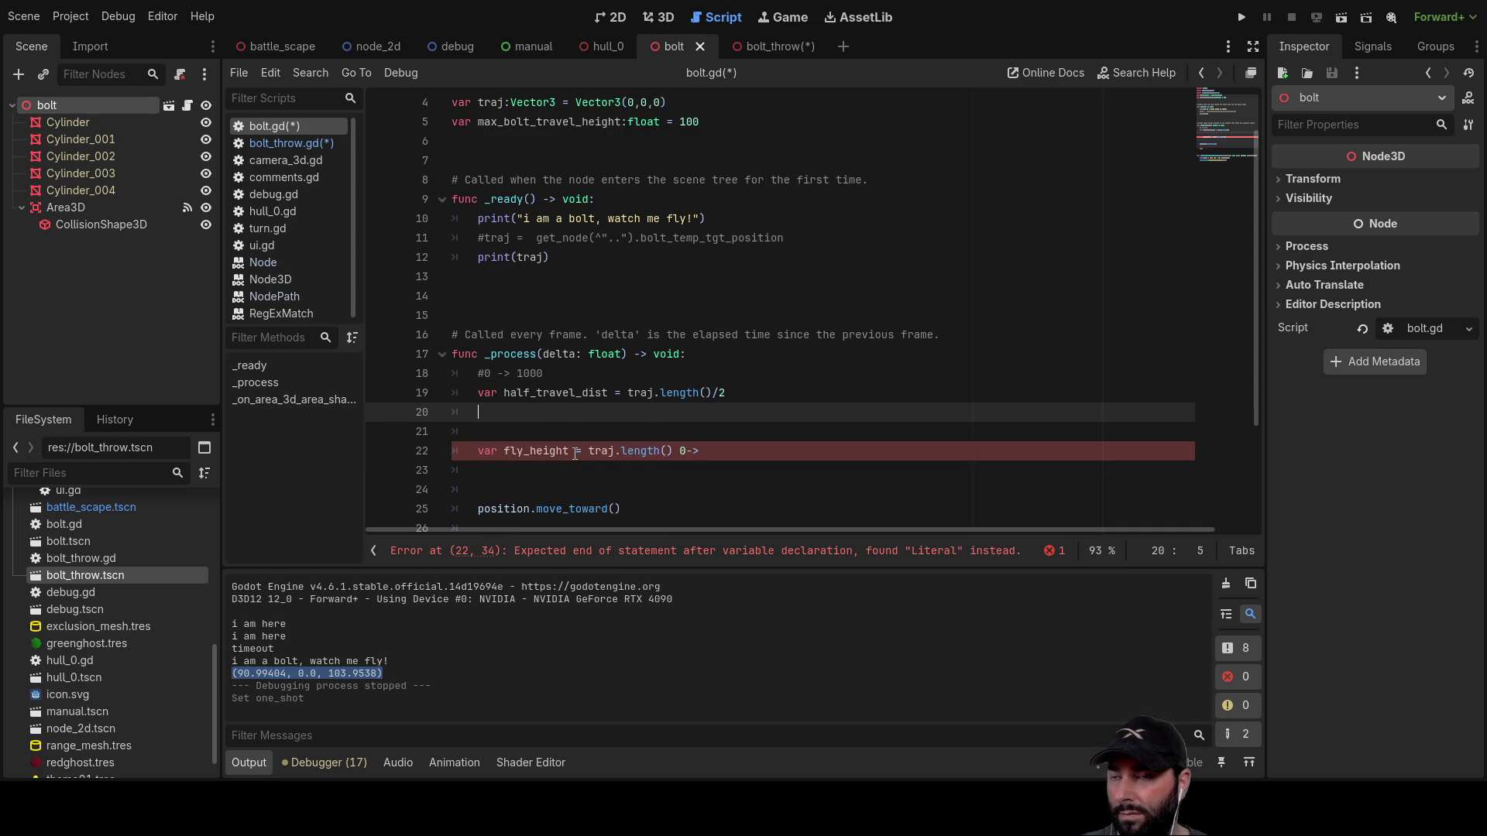
pyautogui.press('Up')
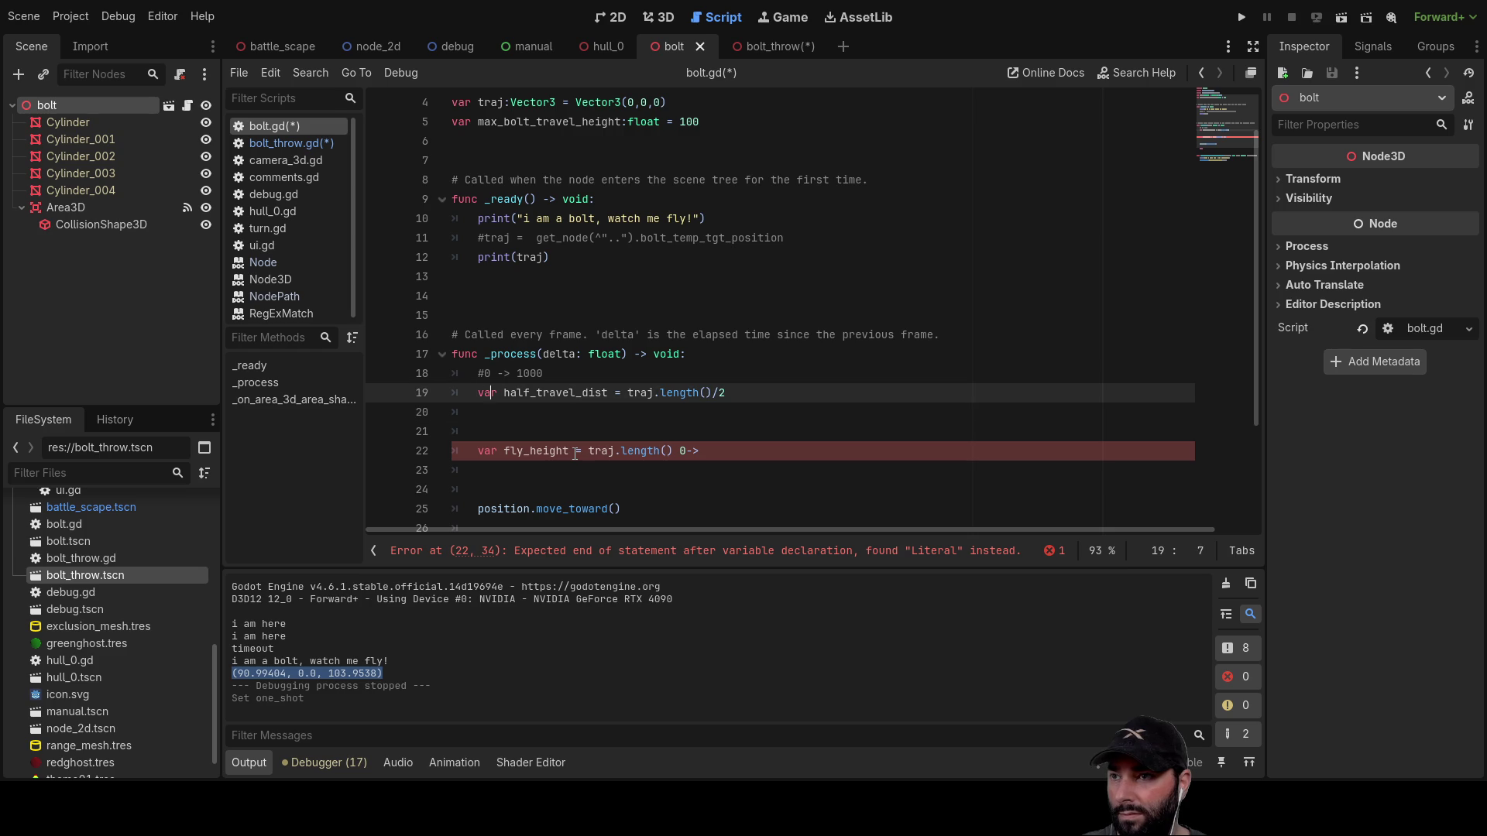
pyautogui.hotkey('shift', 'Right')
pyautogui.hotkey('shift', 'Right')
pyautogui.hotkey('shift', 'Right')
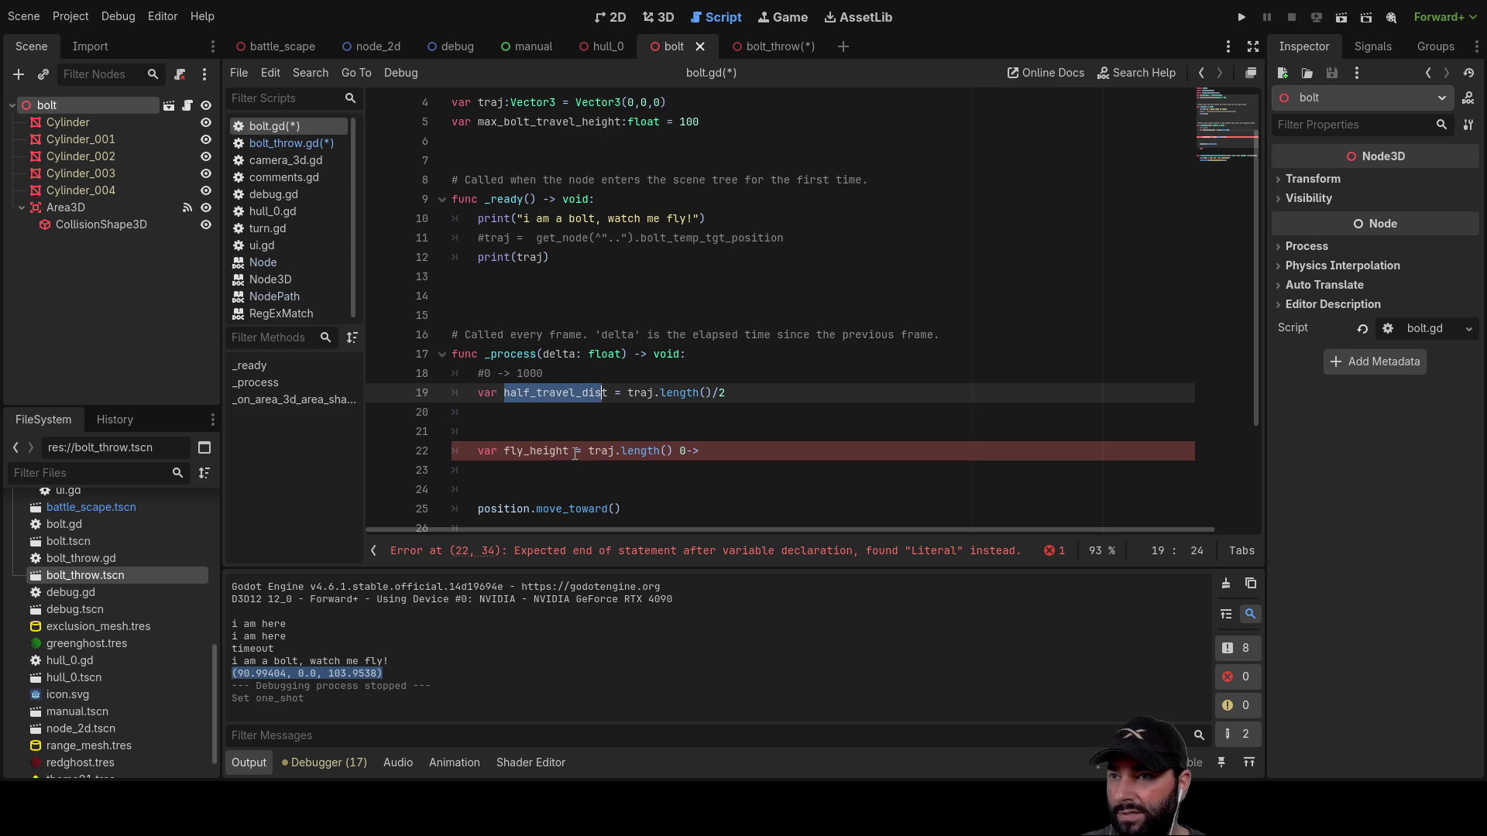
pyautogui.hotkey('ctrl', 'c')
pyautogui.press('Down')
pyautogui.hotkey('ctrl', 'v')
# Step: Complete line 20 as (half_travel_dist/1000)*max_bolt_travel_height
pyautogui.scroll(1, 616, 254)
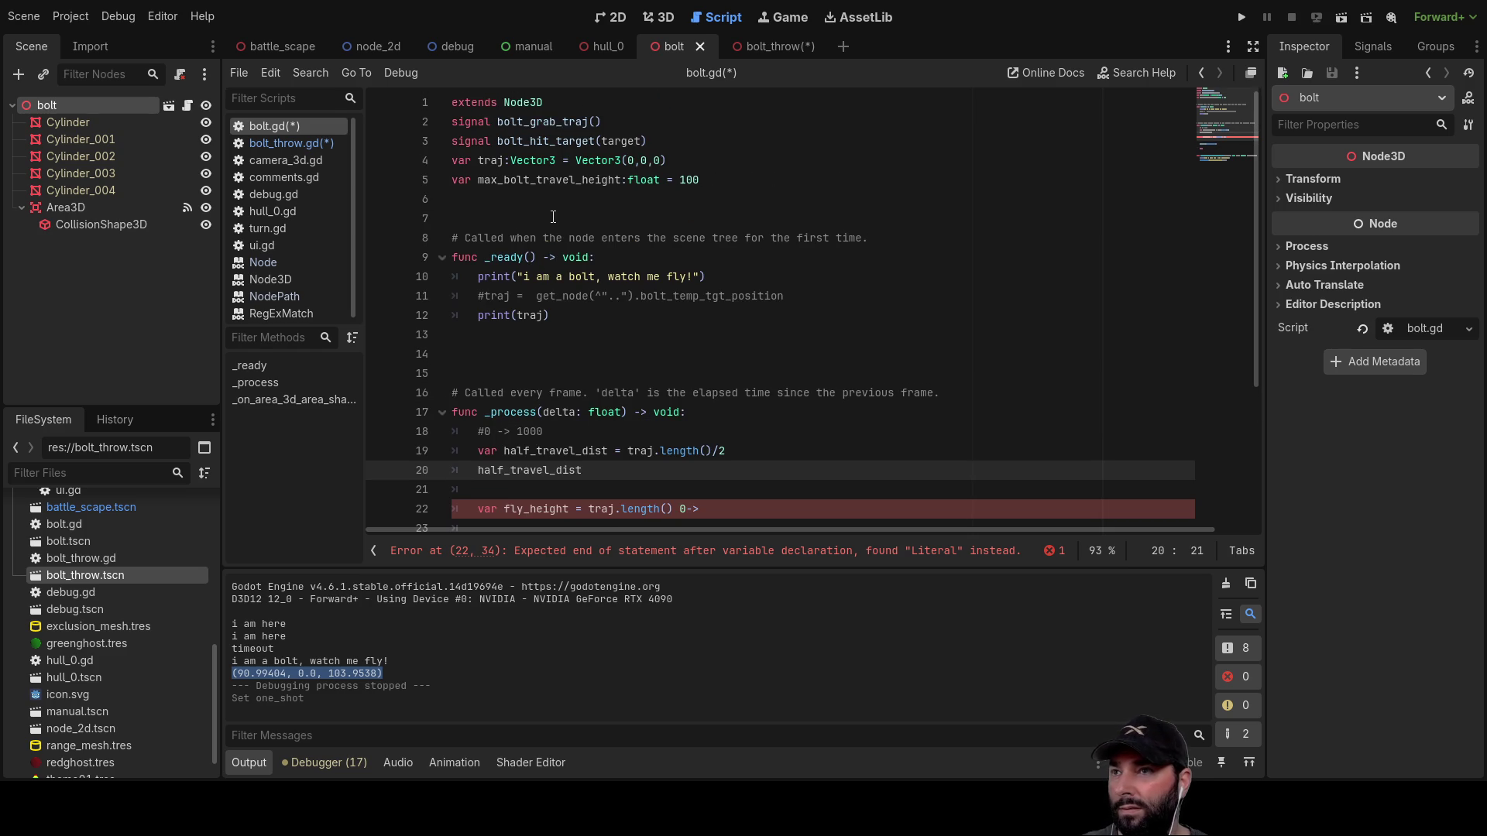
pyautogui.doubleClick(545, 180)
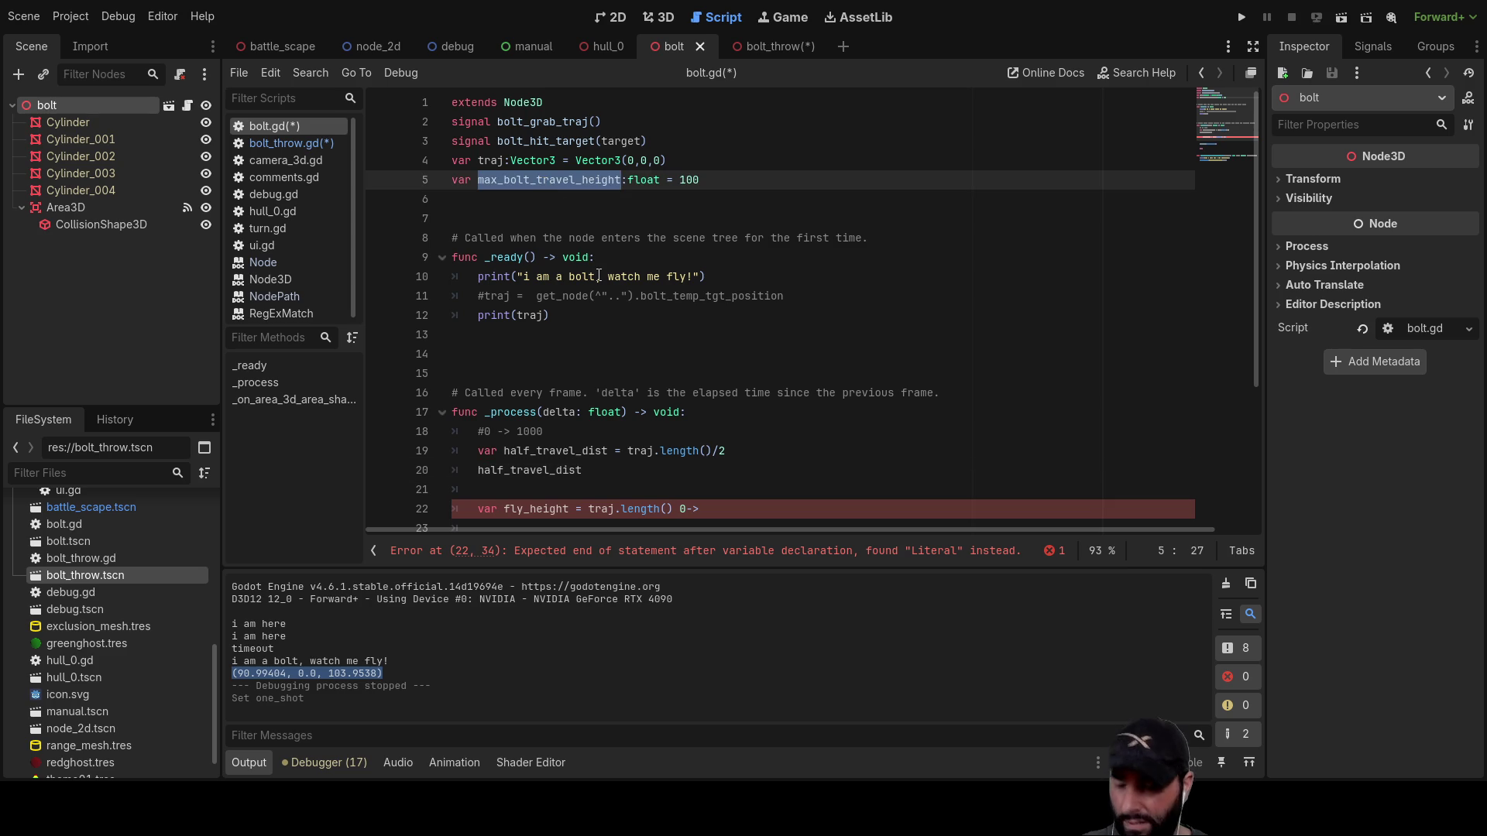
pyautogui.scroll(-3, 598, 276)
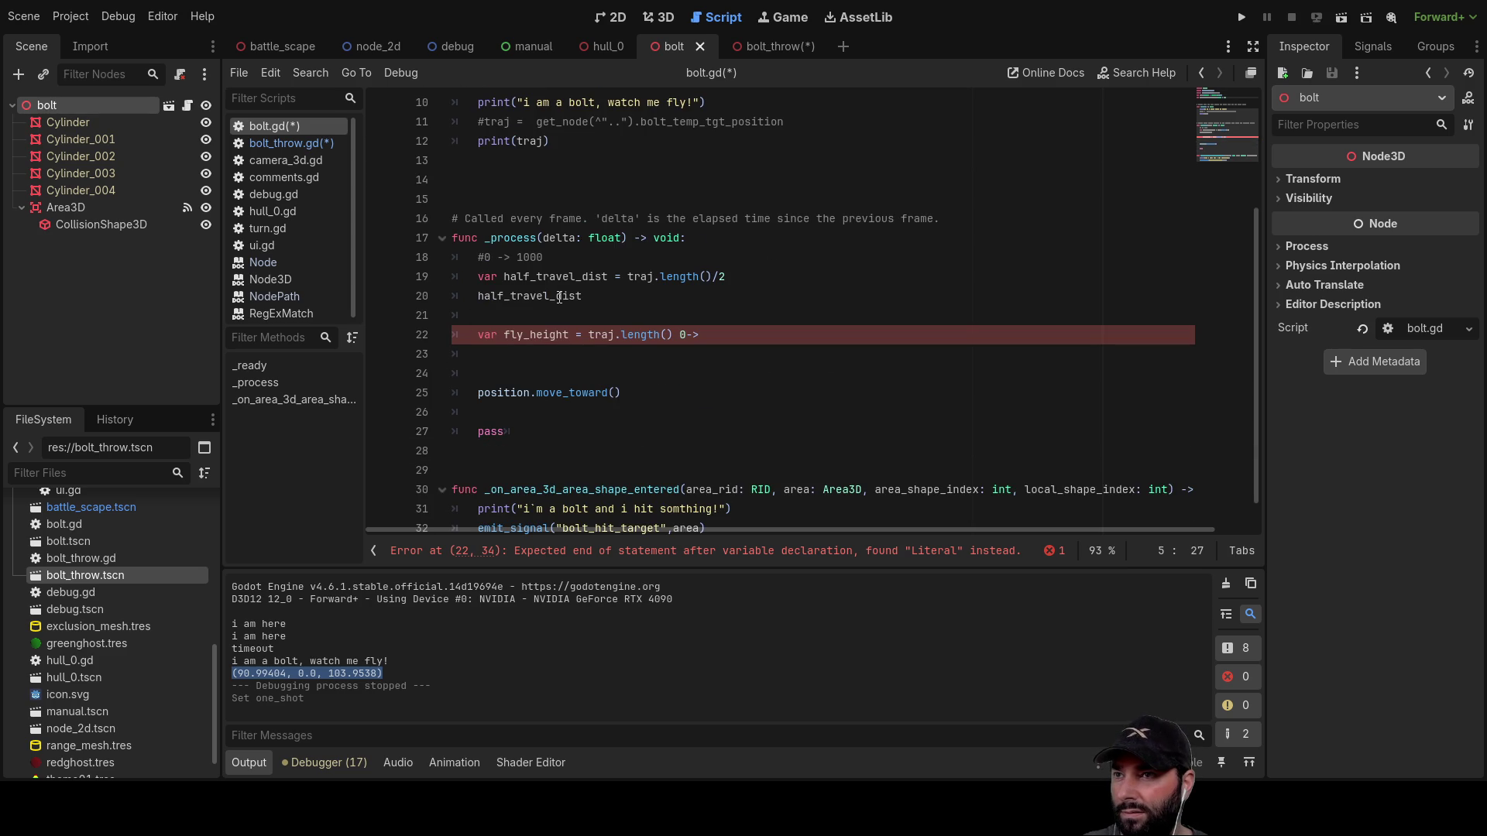
pyautogui.click(607, 295)
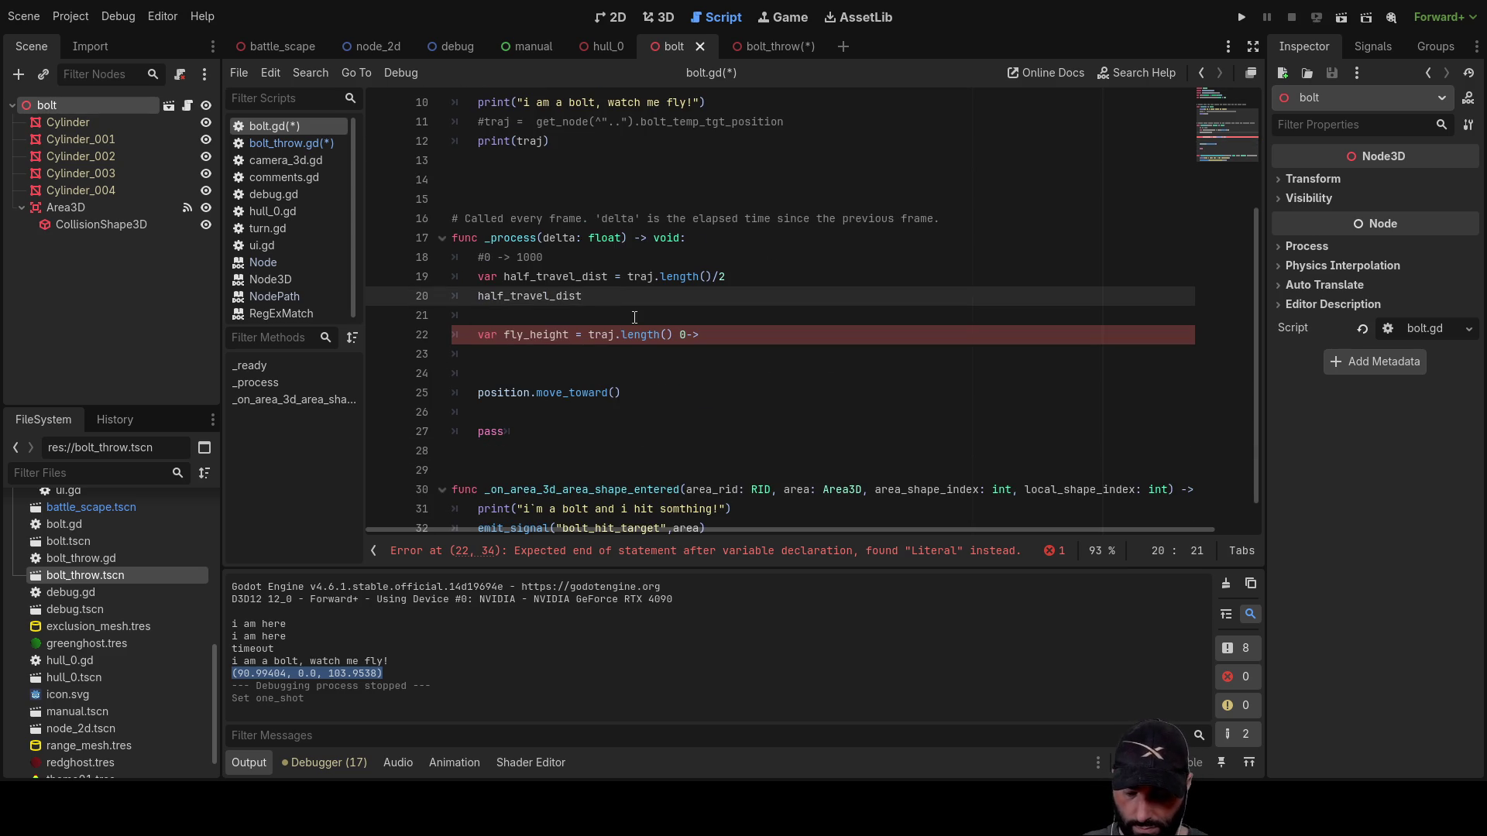
pyautogui.write('*')
pyautogui.hotkey('ctrl', 'v')
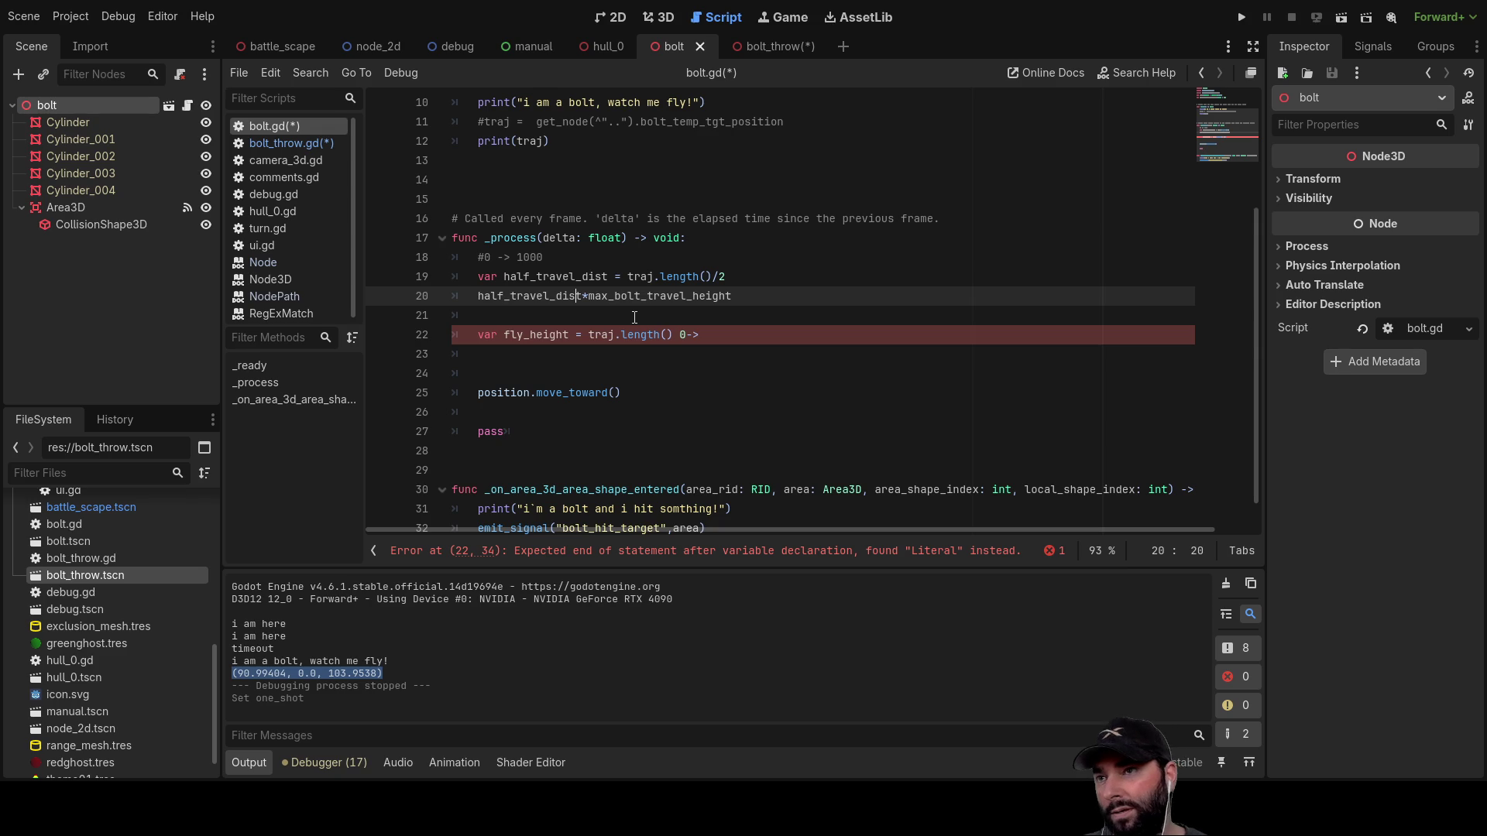
pyautogui.write('/1000')
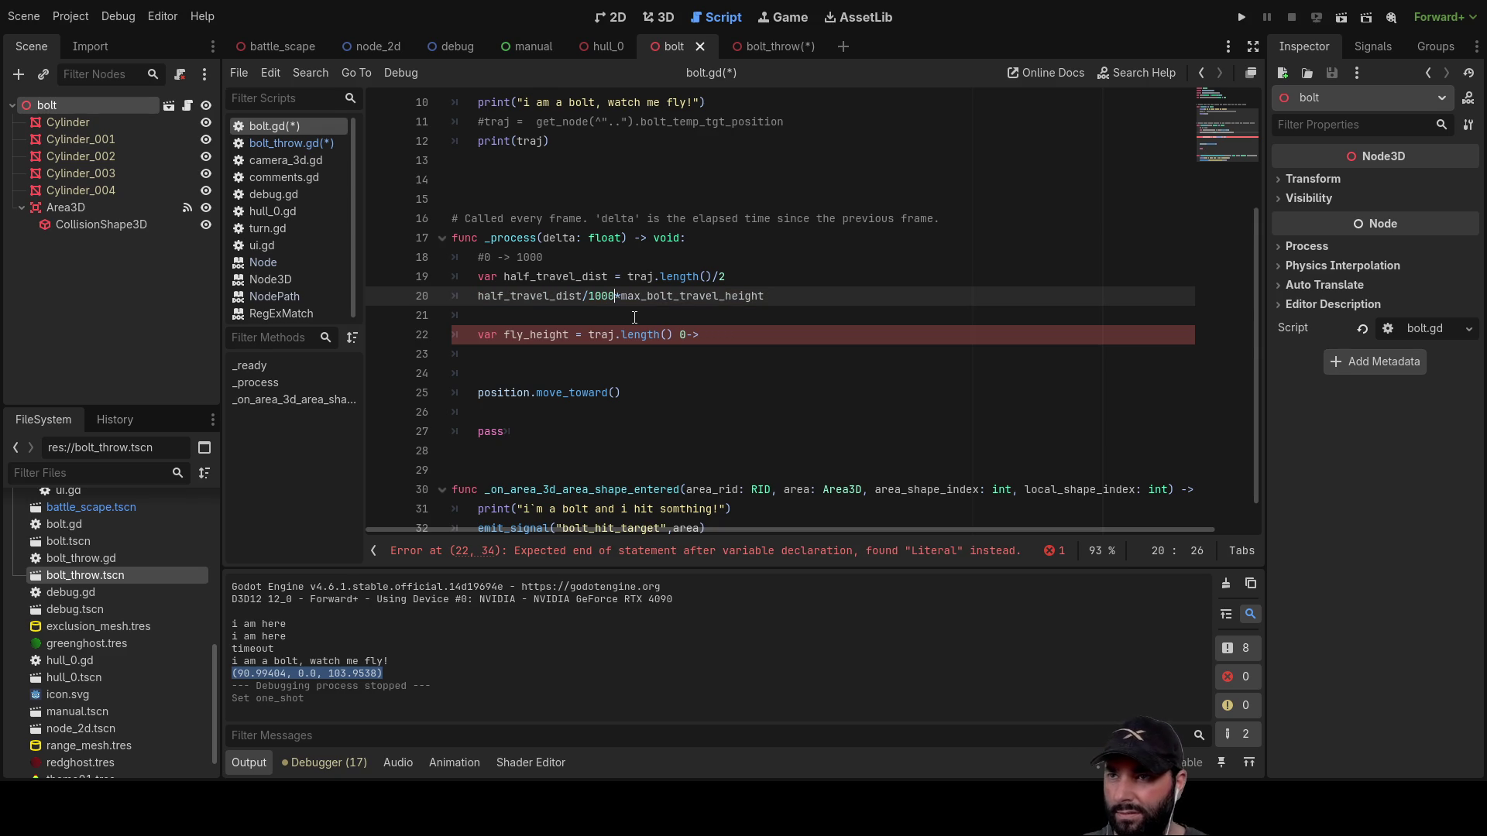
pyautogui.press('Left')
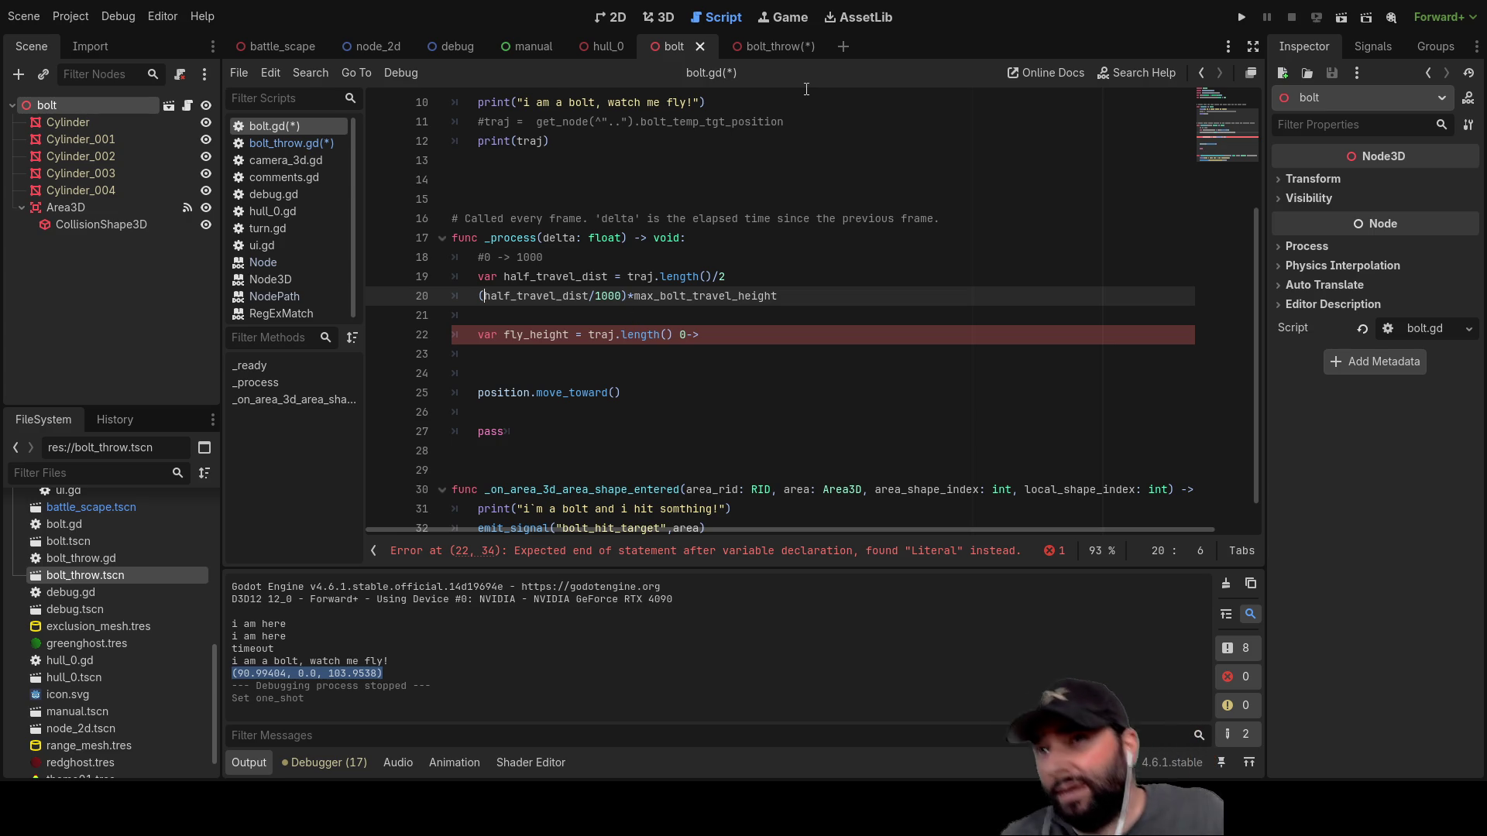
pyautogui.click(757, 45)
# Step: Move the bolt_temp.traj = bolt_temp_tgt_position line above add_child(bolt_temp)
pyautogui.scroll(5, 692, 383)
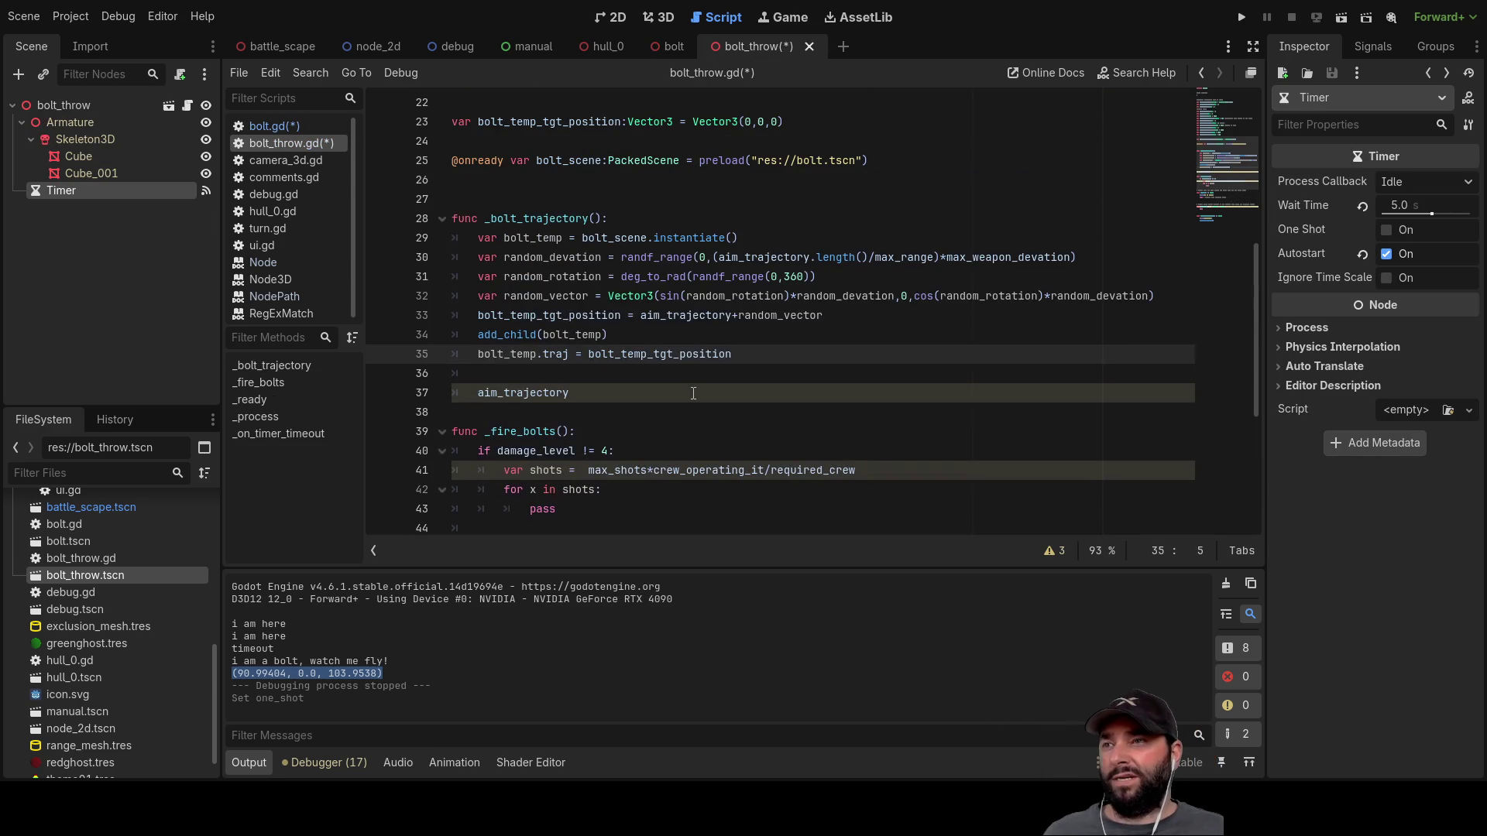
pyautogui.click(499, 370)
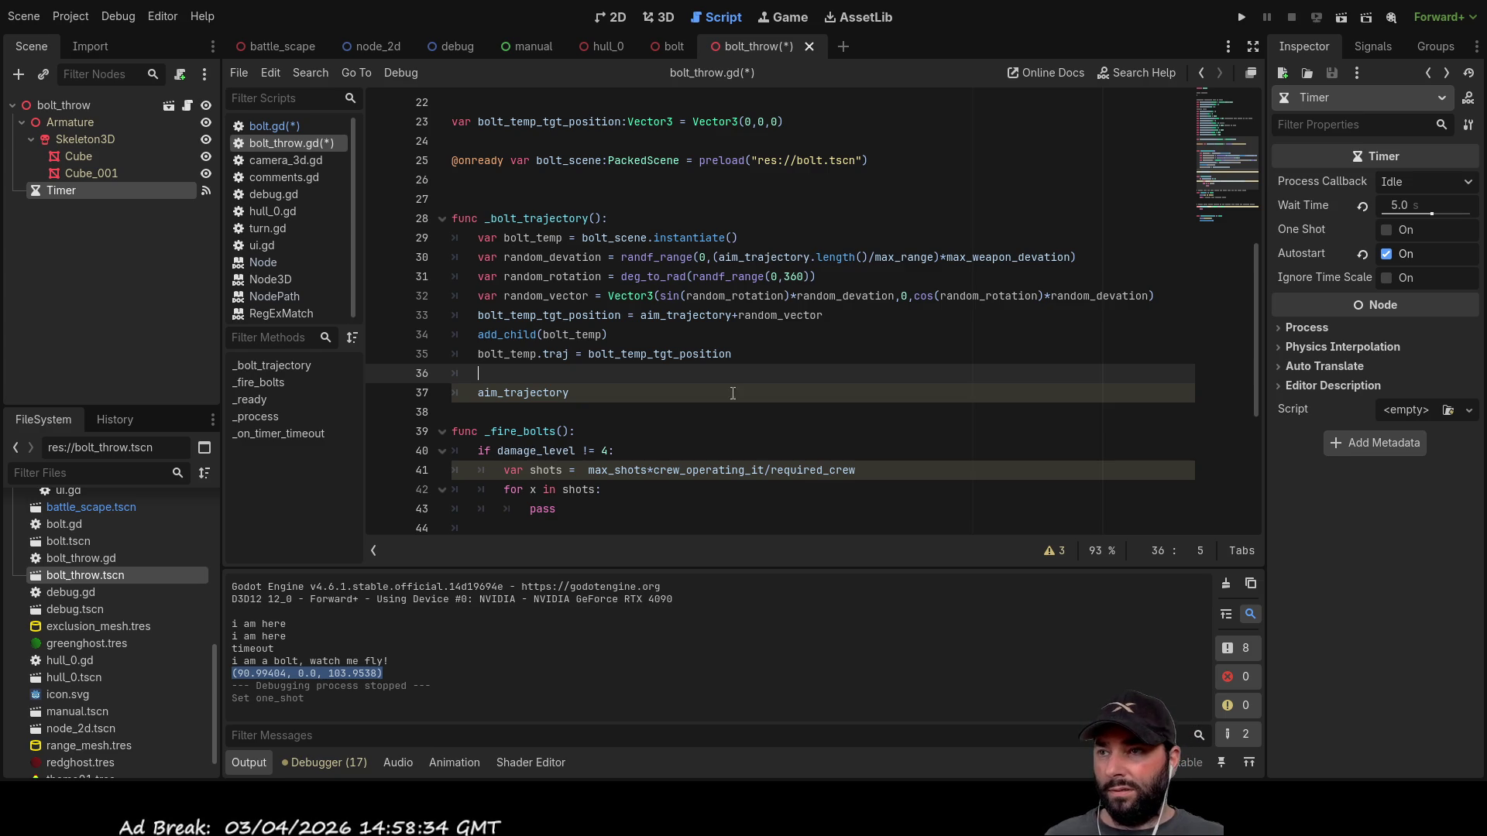
pyautogui.moveTo(731, 354); pyautogui.dragTo(478, 356)
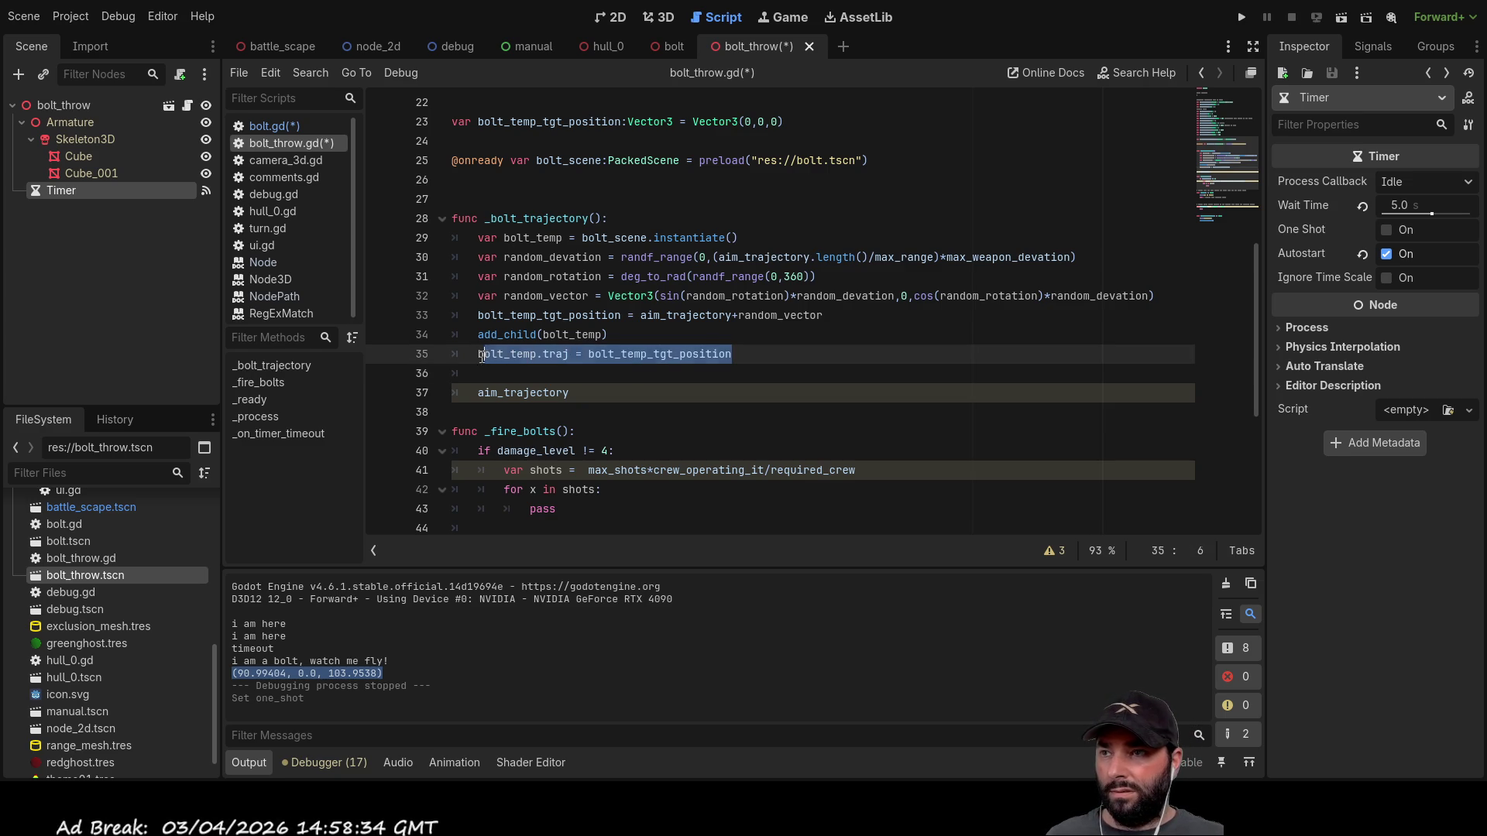
pyautogui.press('BackSpace')
pyautogui.press('Up')
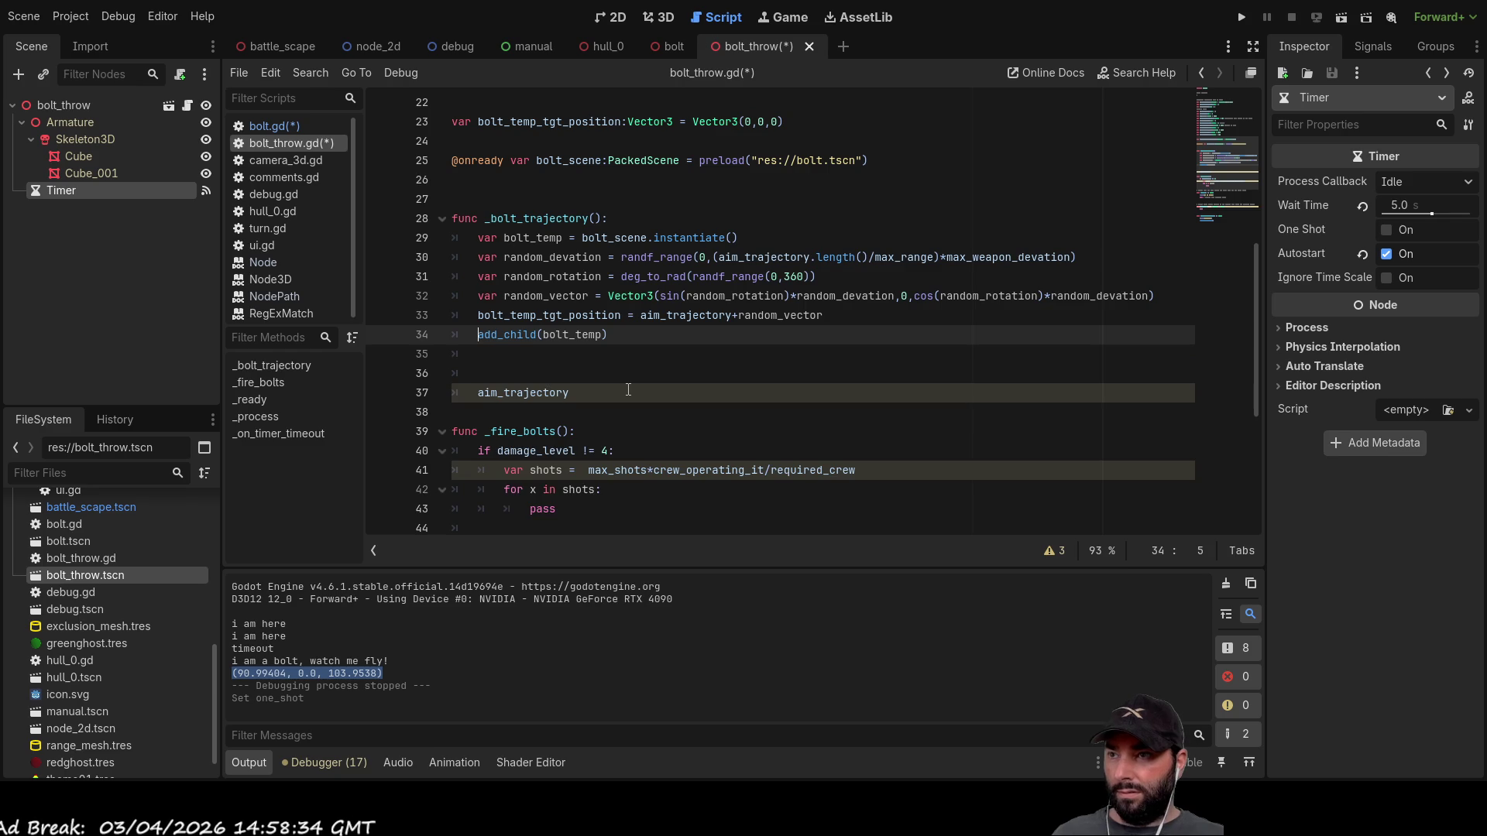
pyautogui.write('bolt_temp.traj = bolt_temp_tgt_position')
pyautogui.press('Return')
pyautogui.press('Up')
pyautogui.press('End')
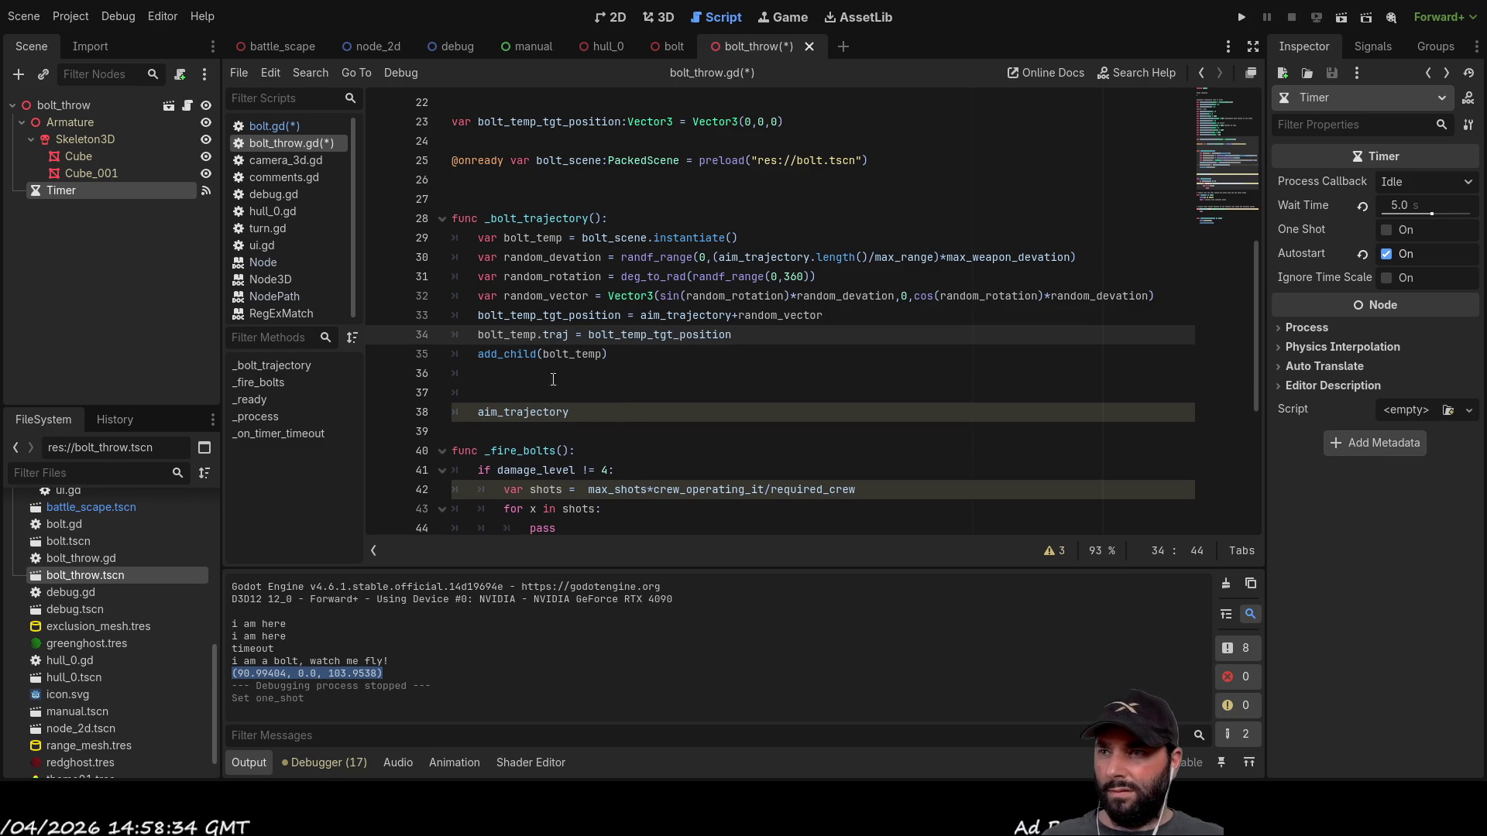
# Step: Check the bolt_temp references and bolt preload line, and add a blank line after the traj assignment
pyautogui.doubleClick(522, 334)
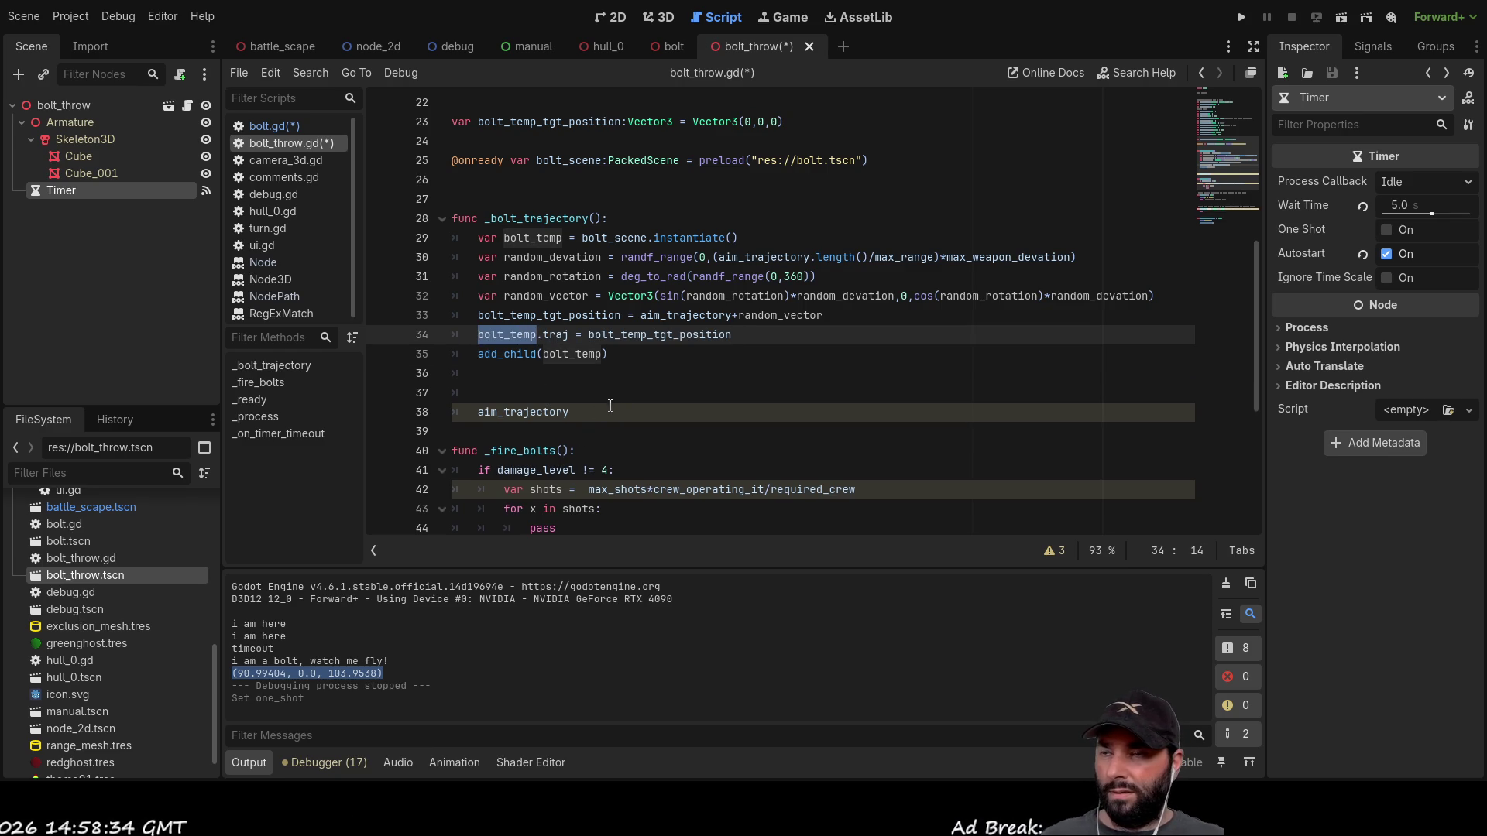
pyautogui.click(614, 371)
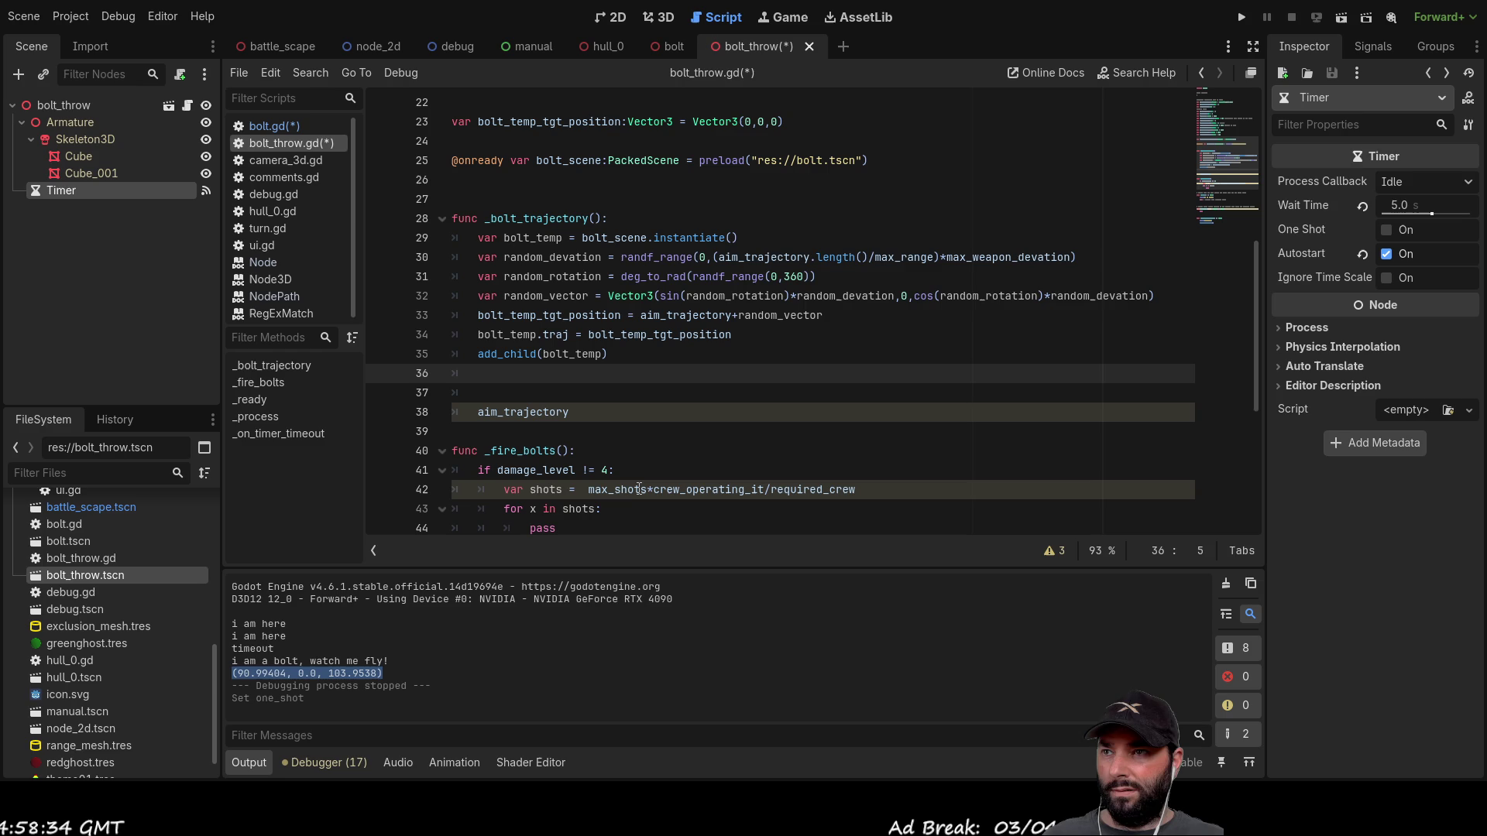
pyautogui.moveTo(869, 159); pyautogui.dragTo(445, 161)
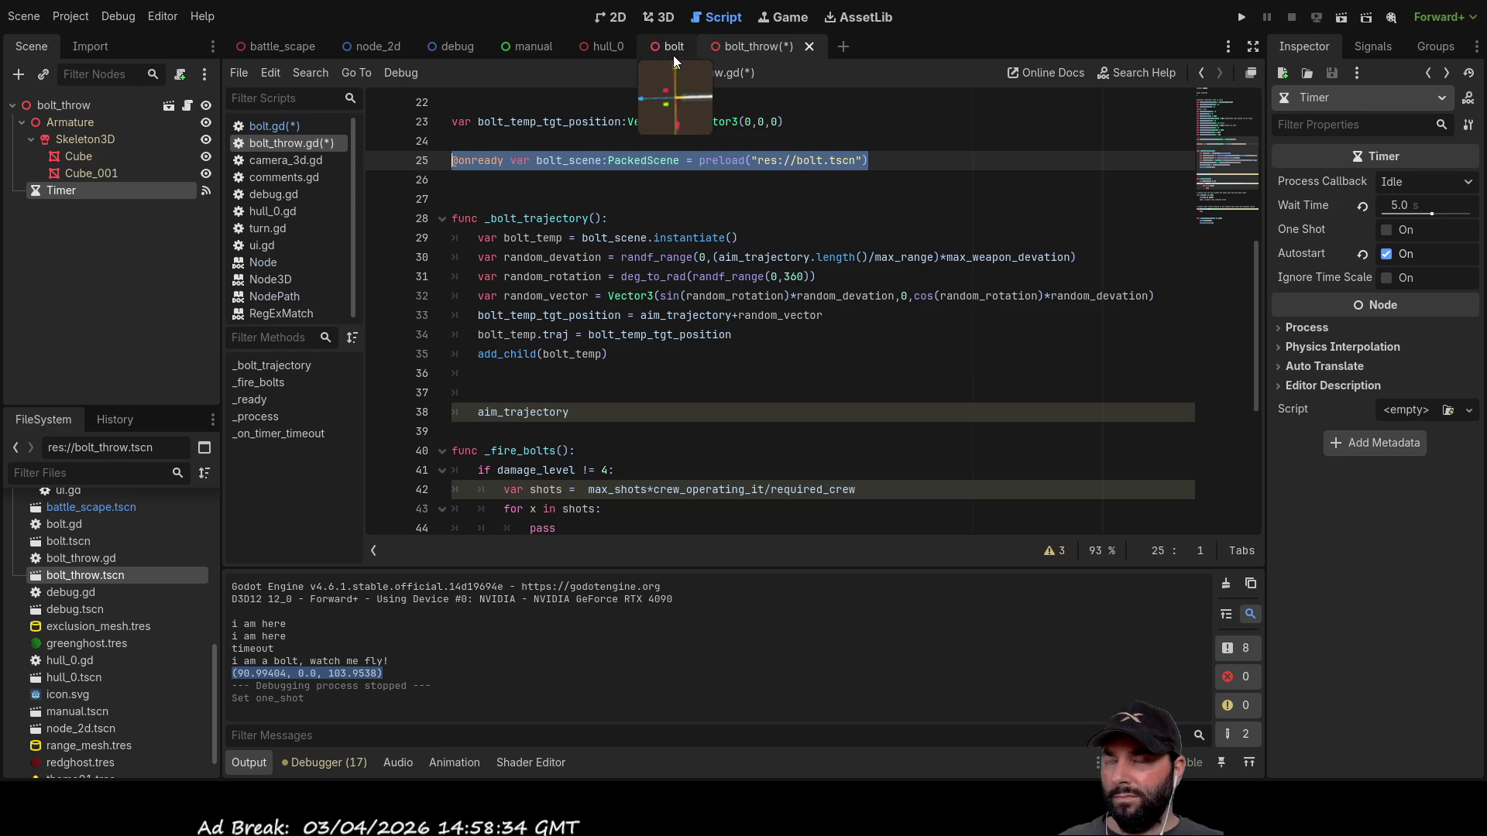
pyautogui.click(493, 370)
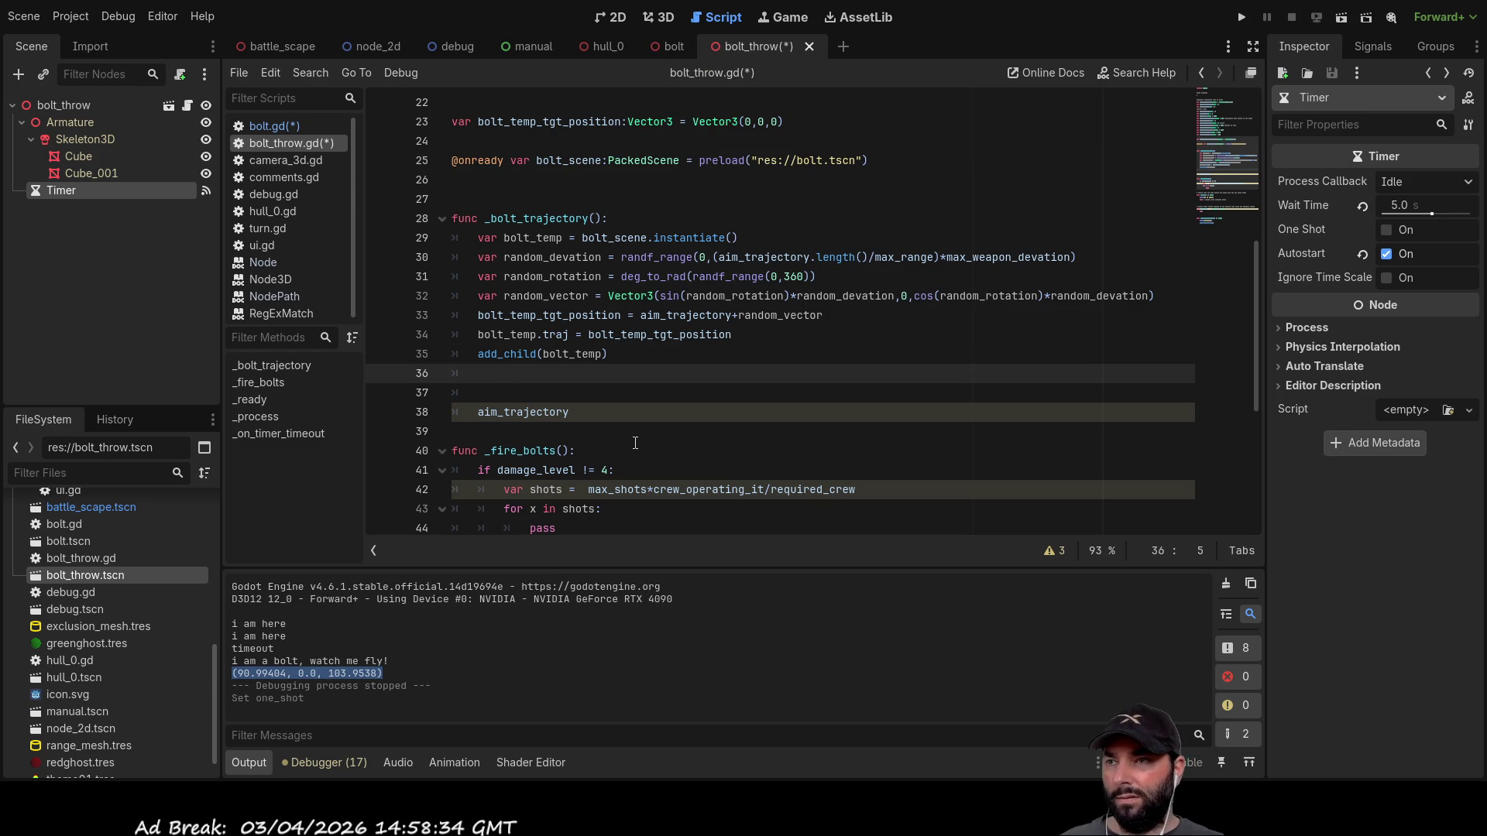
pyautogui.press('Up')
pyautogui.press('Return')
pyautogui.press('Up')
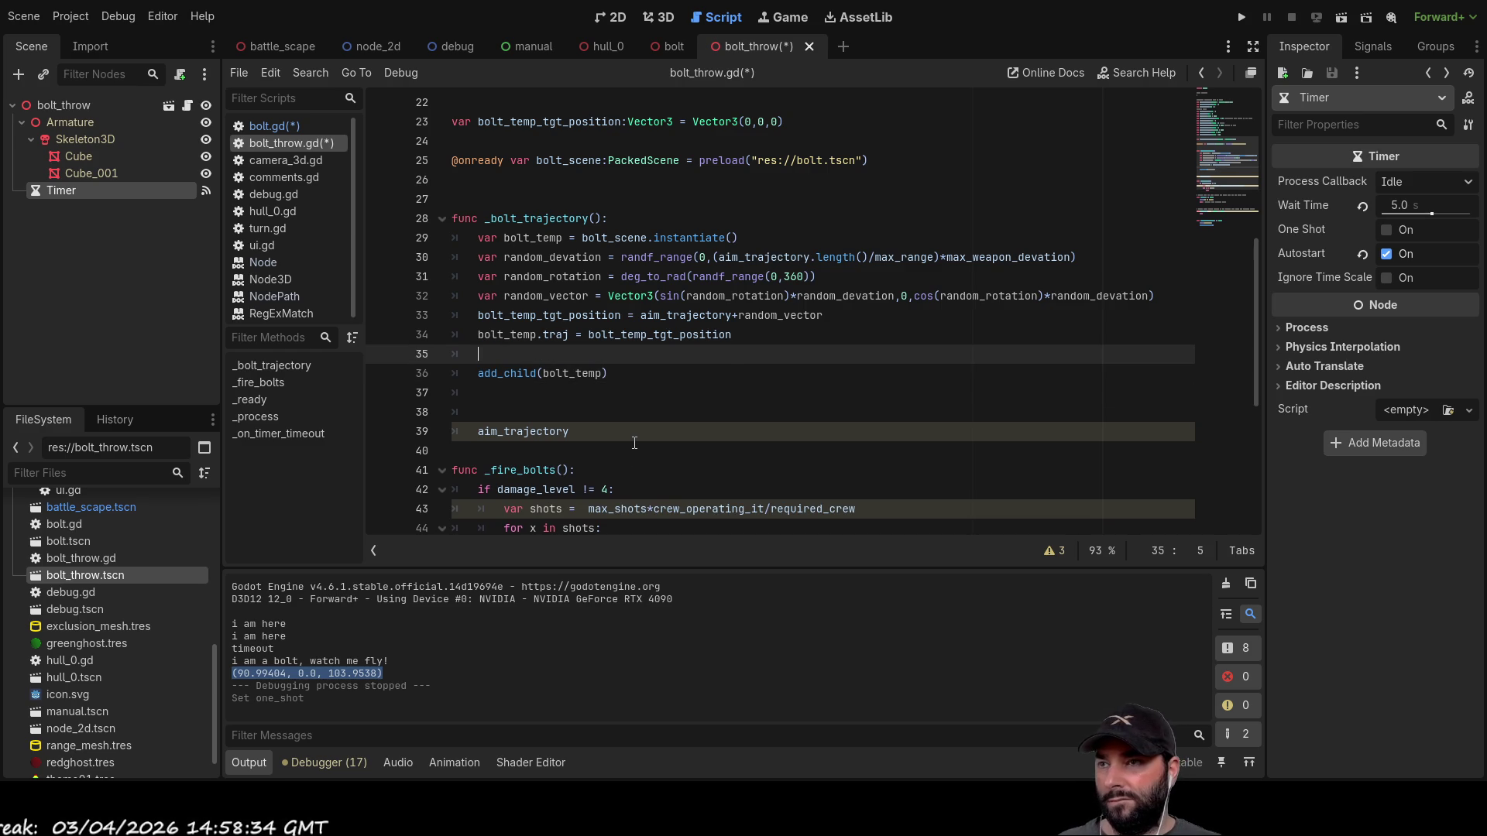
pyautogui.press('Up')
pyautogui.hotkey('ctrl', 'Right')
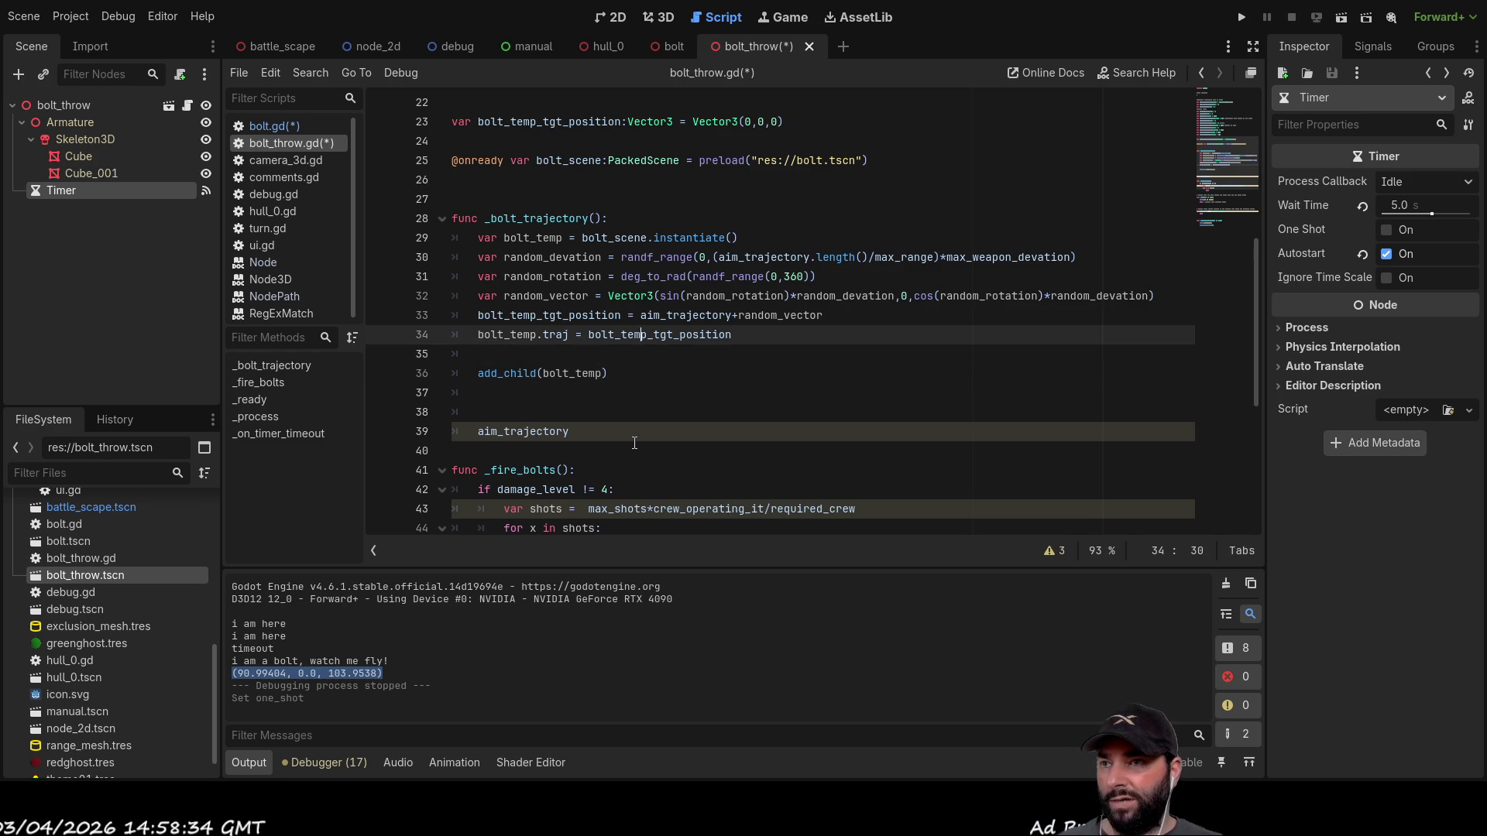
pyautogui.press('Down')
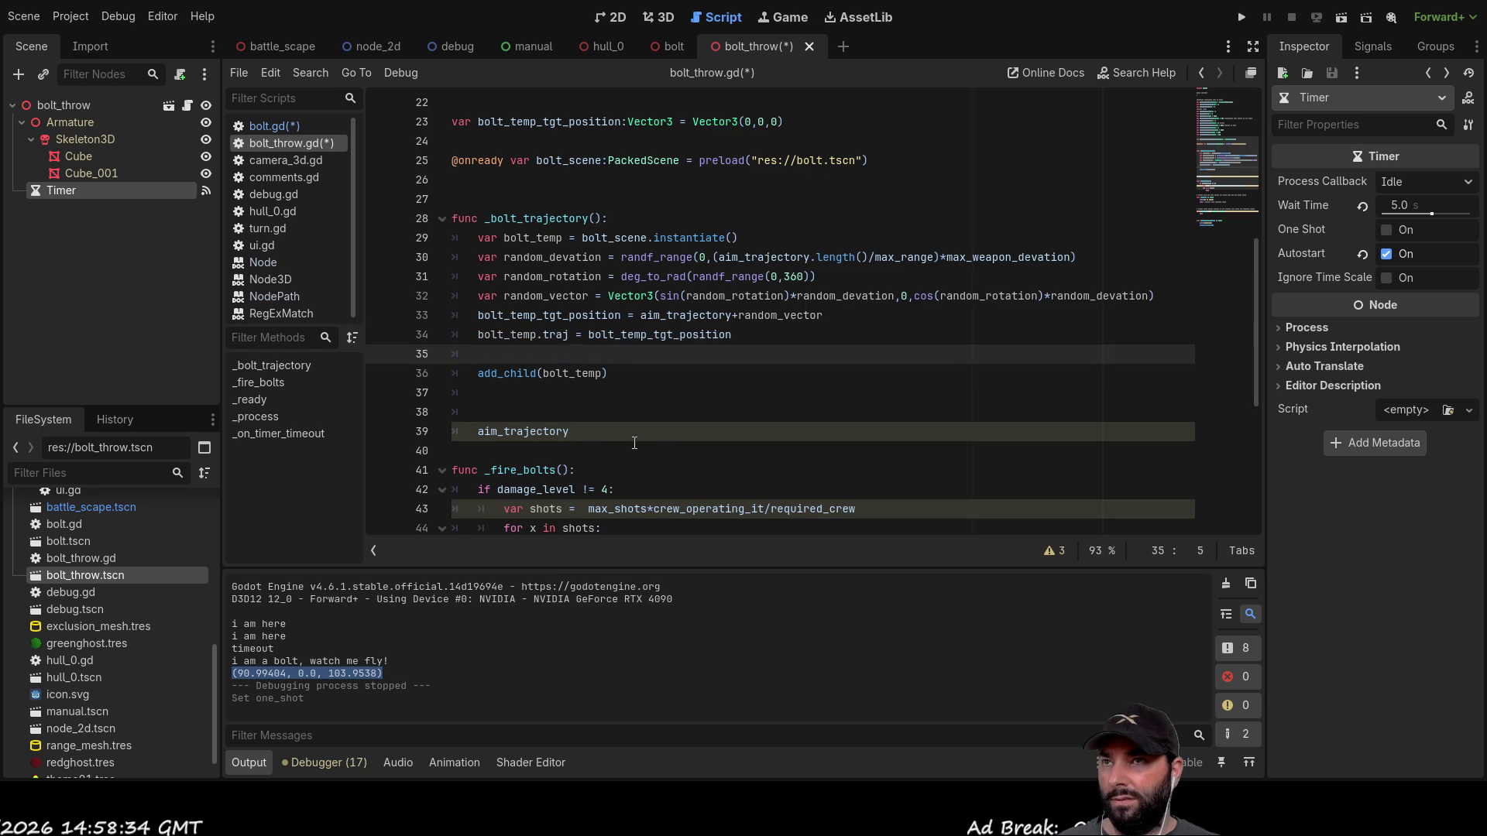
pyautogui.click(677, 48)
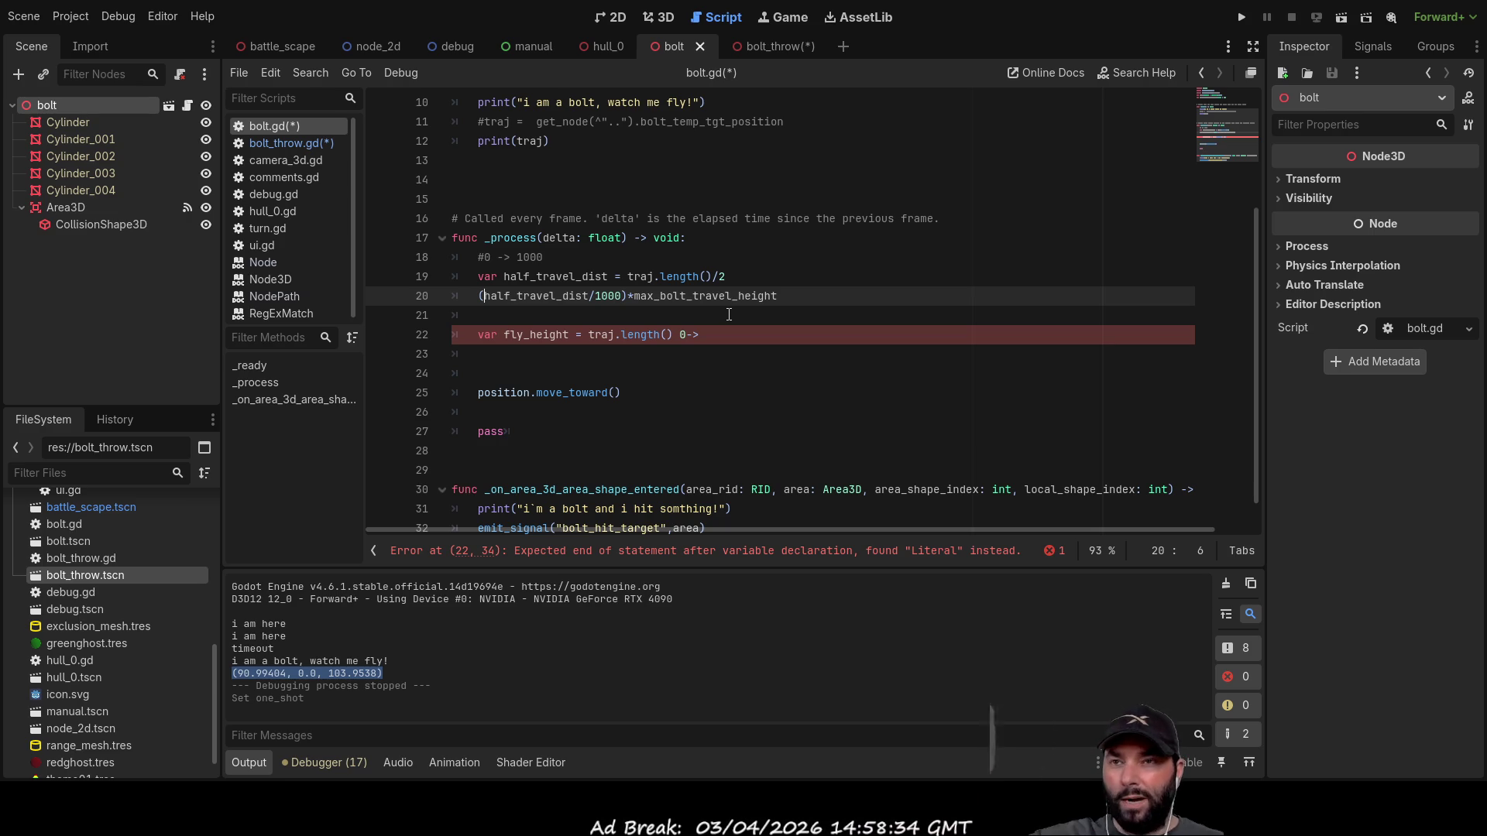
# Step: Prefix line 20's arc expression with 'var max_height = '
pyautogui.click(561, 319)
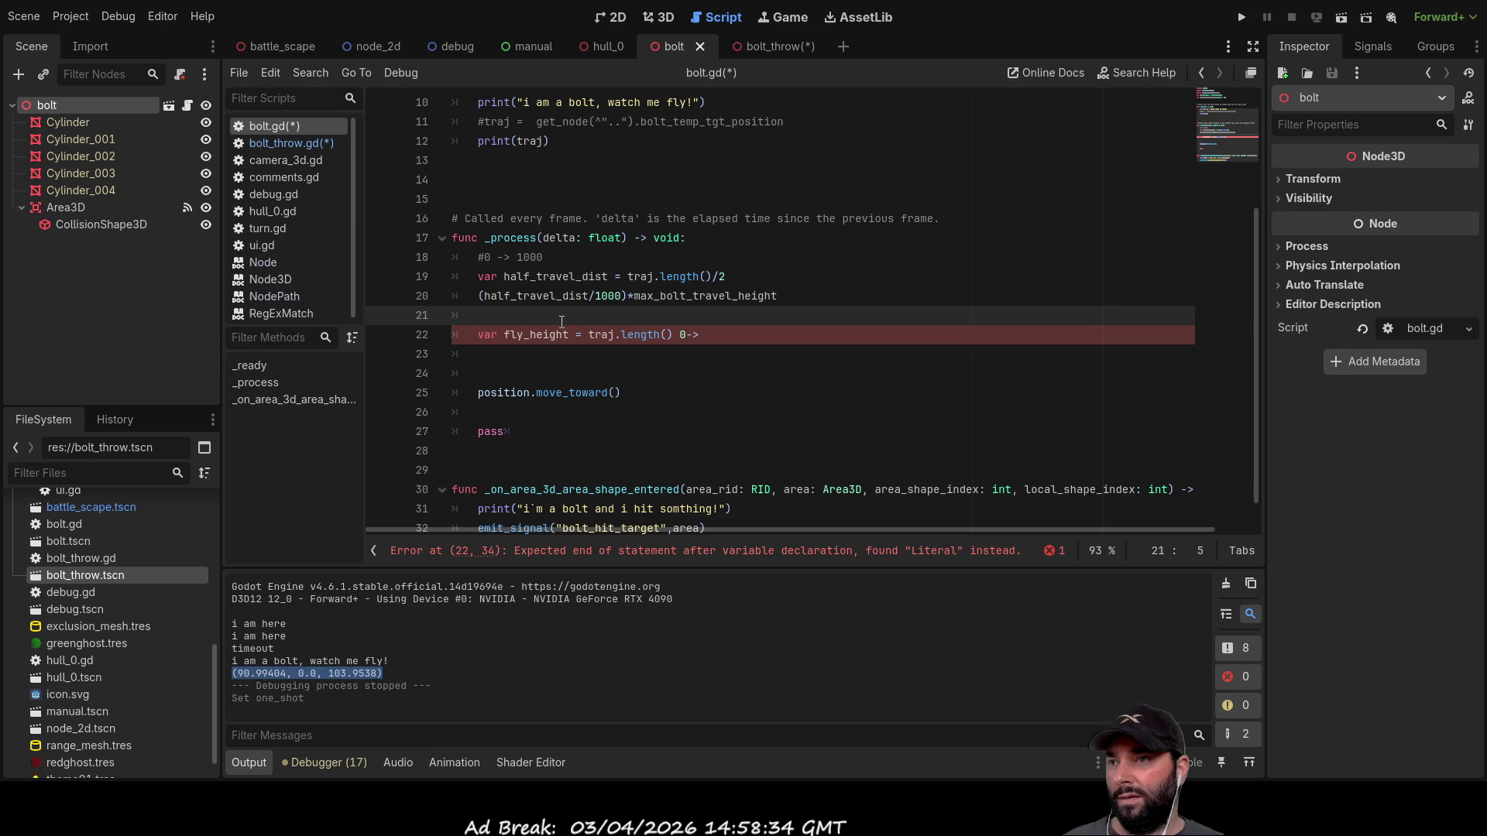
pyautogui.press('Up')
pyautogui.press('Home')
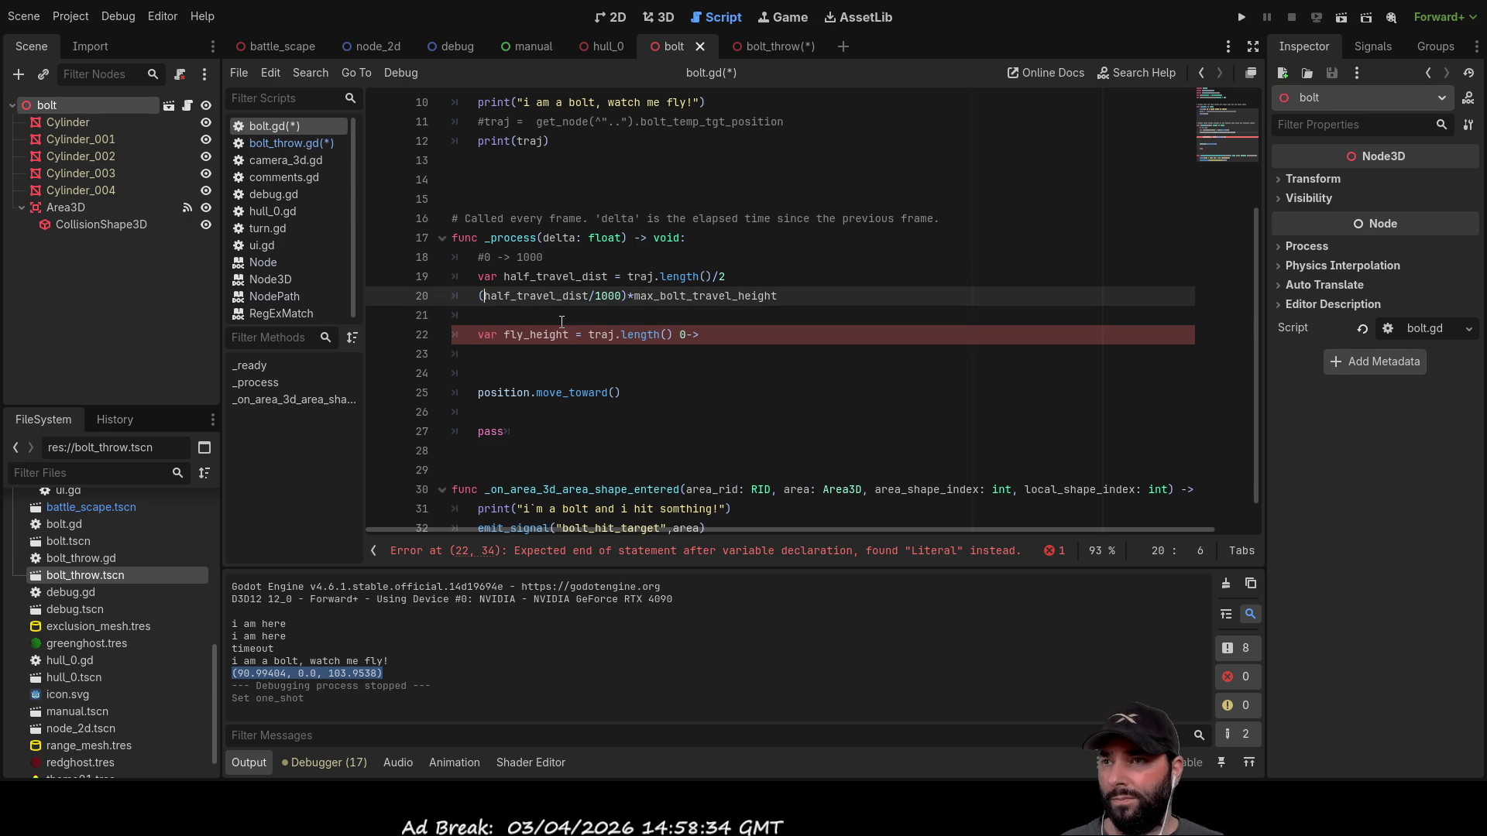
pyautogui.press('Right')
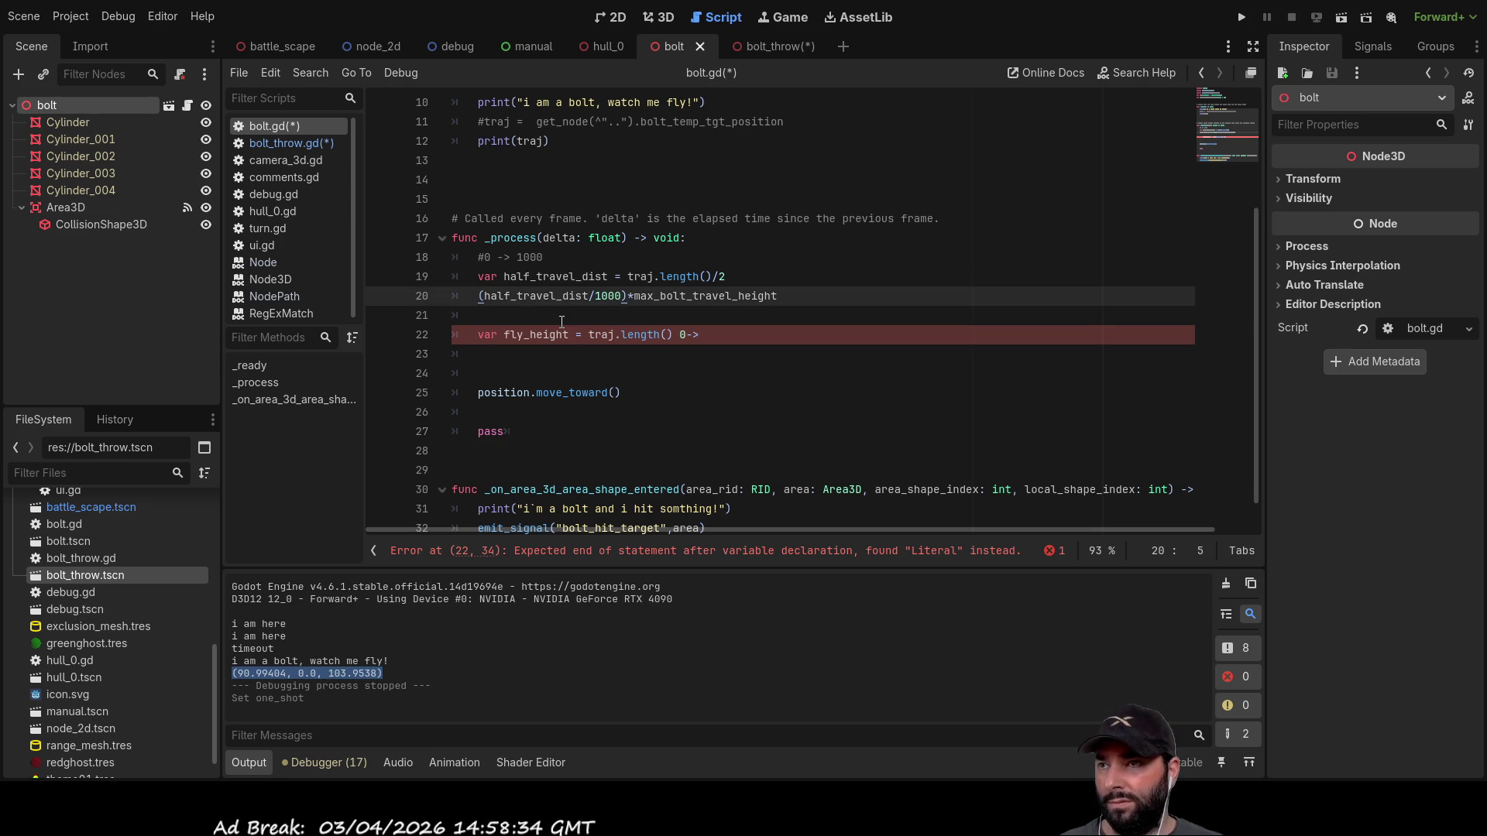
pyautogui.write('var')
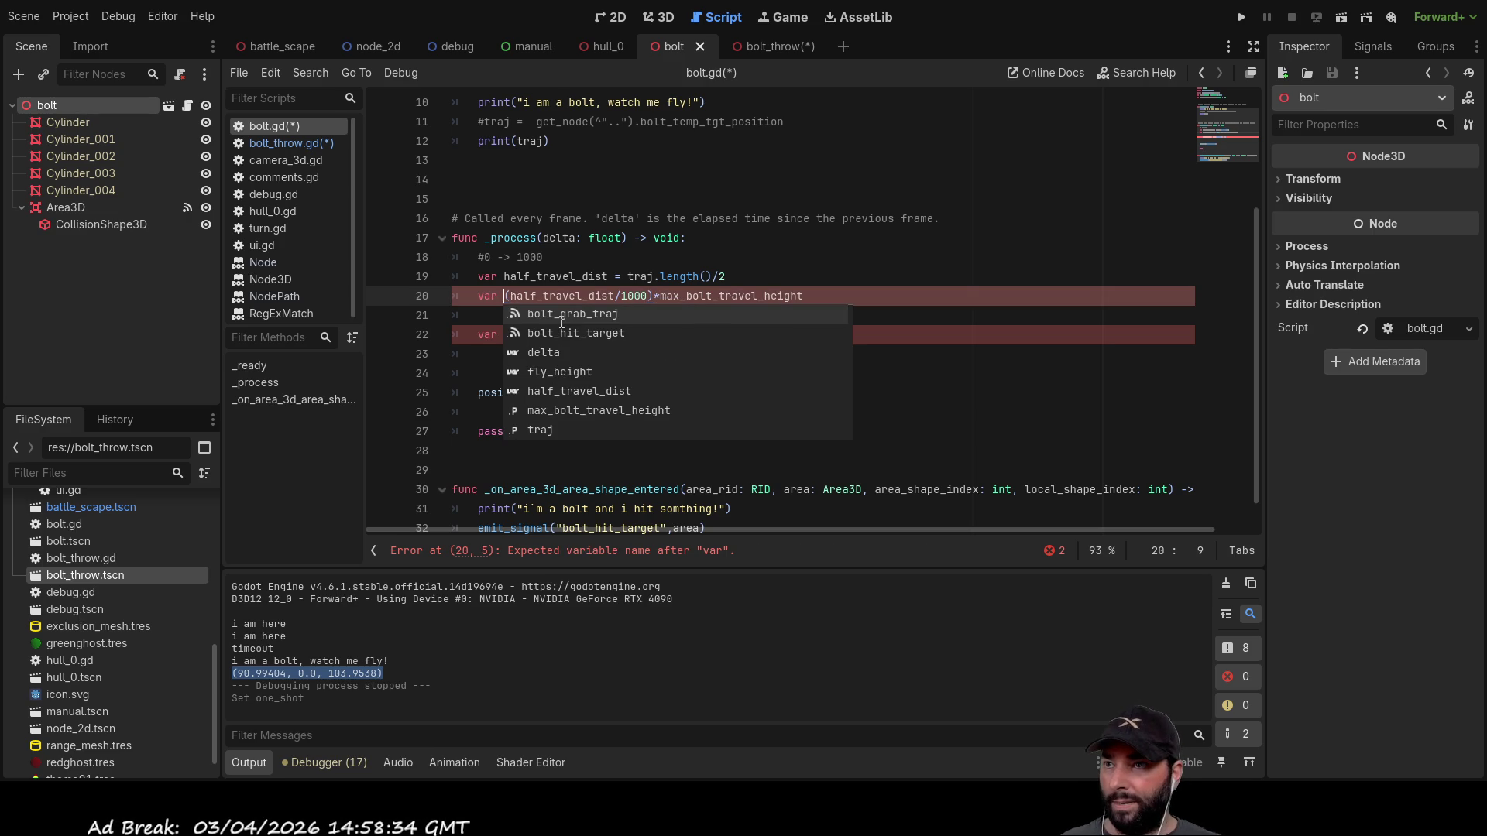
pyautogui.click(697, 238)
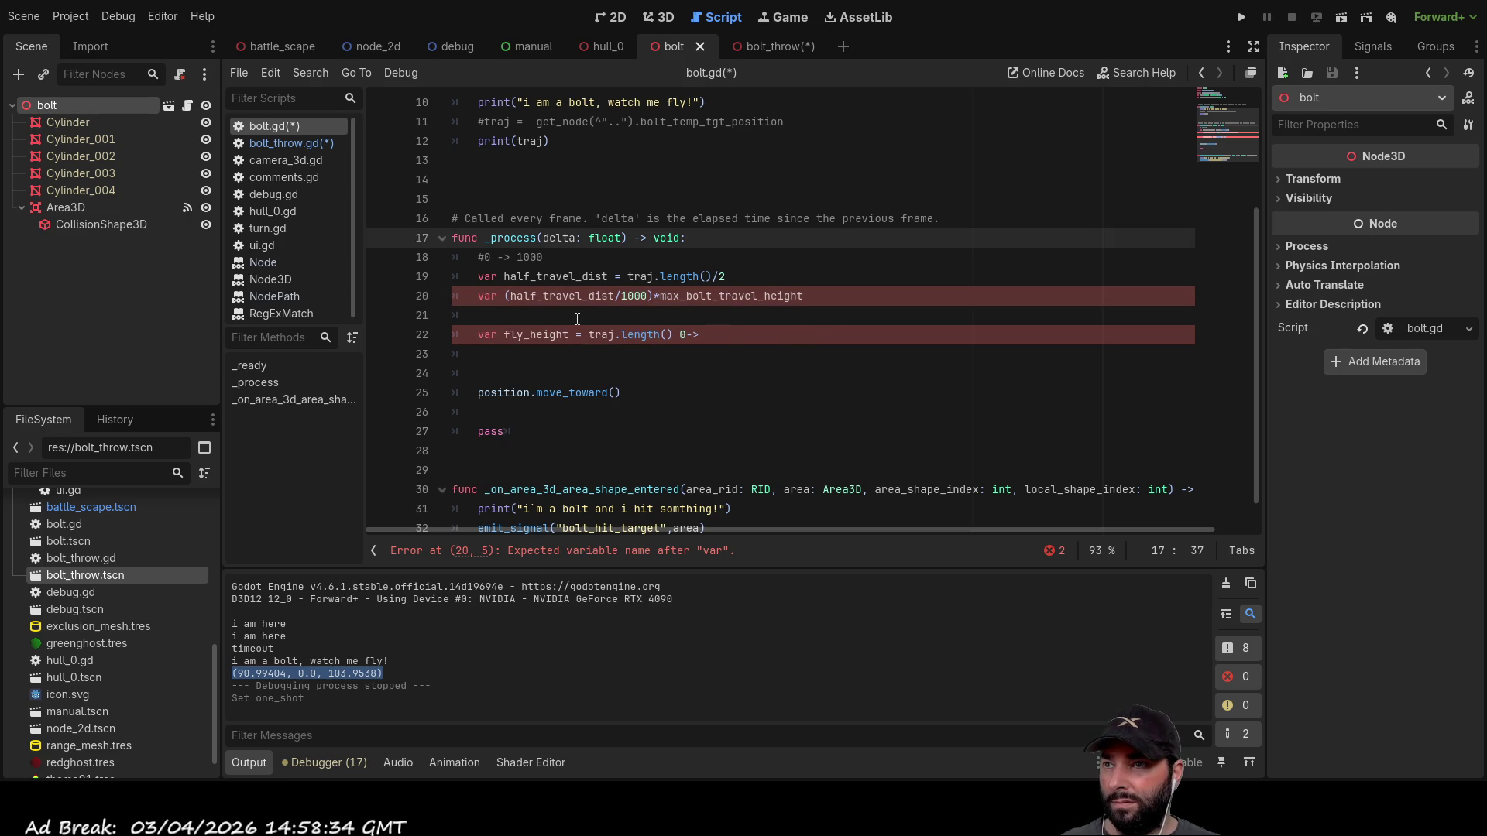
pyautogui.doubleClick(522, 333)
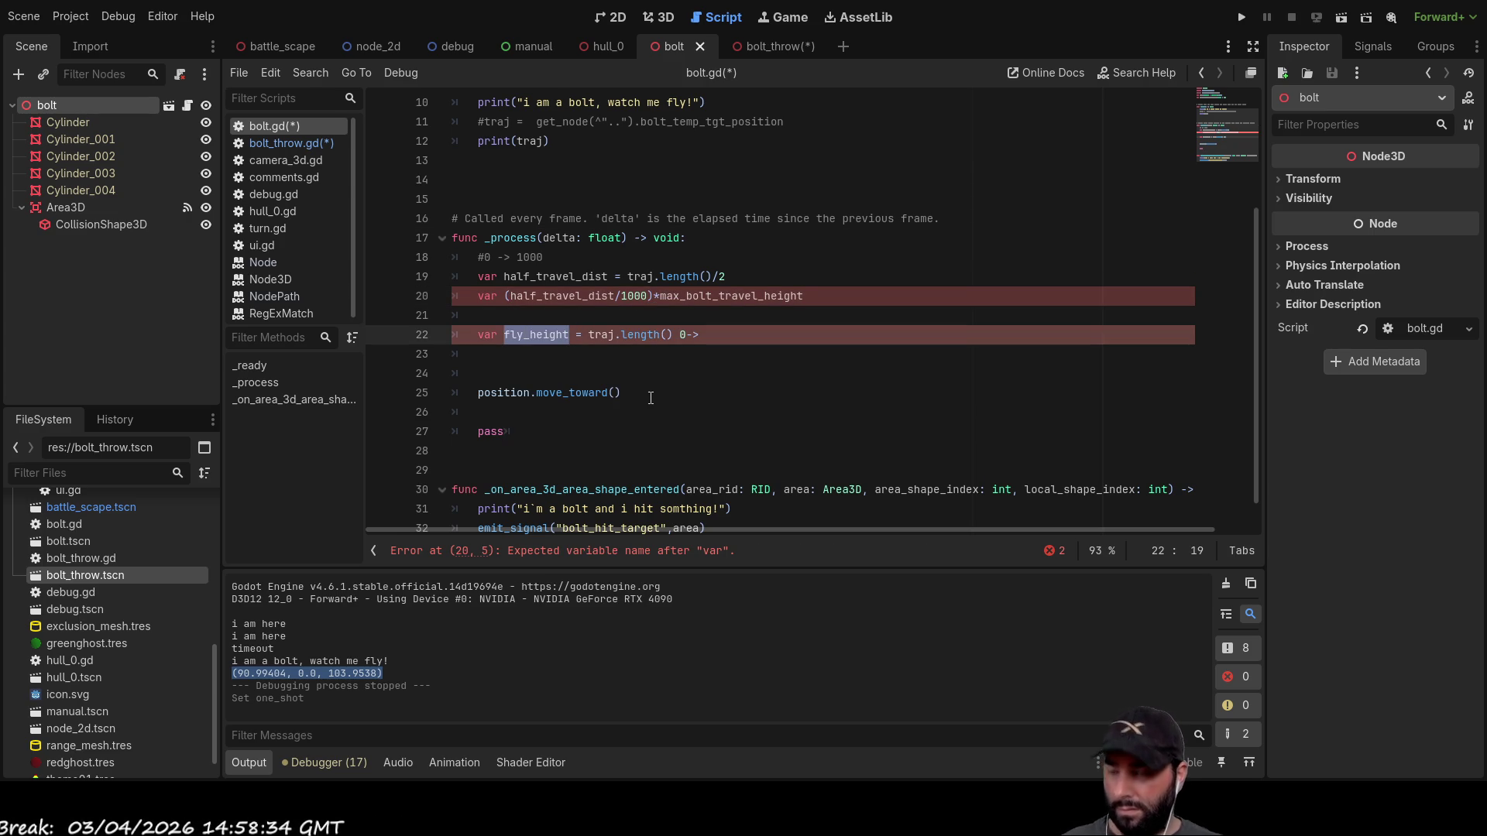
pyautogui.click(505, 297)
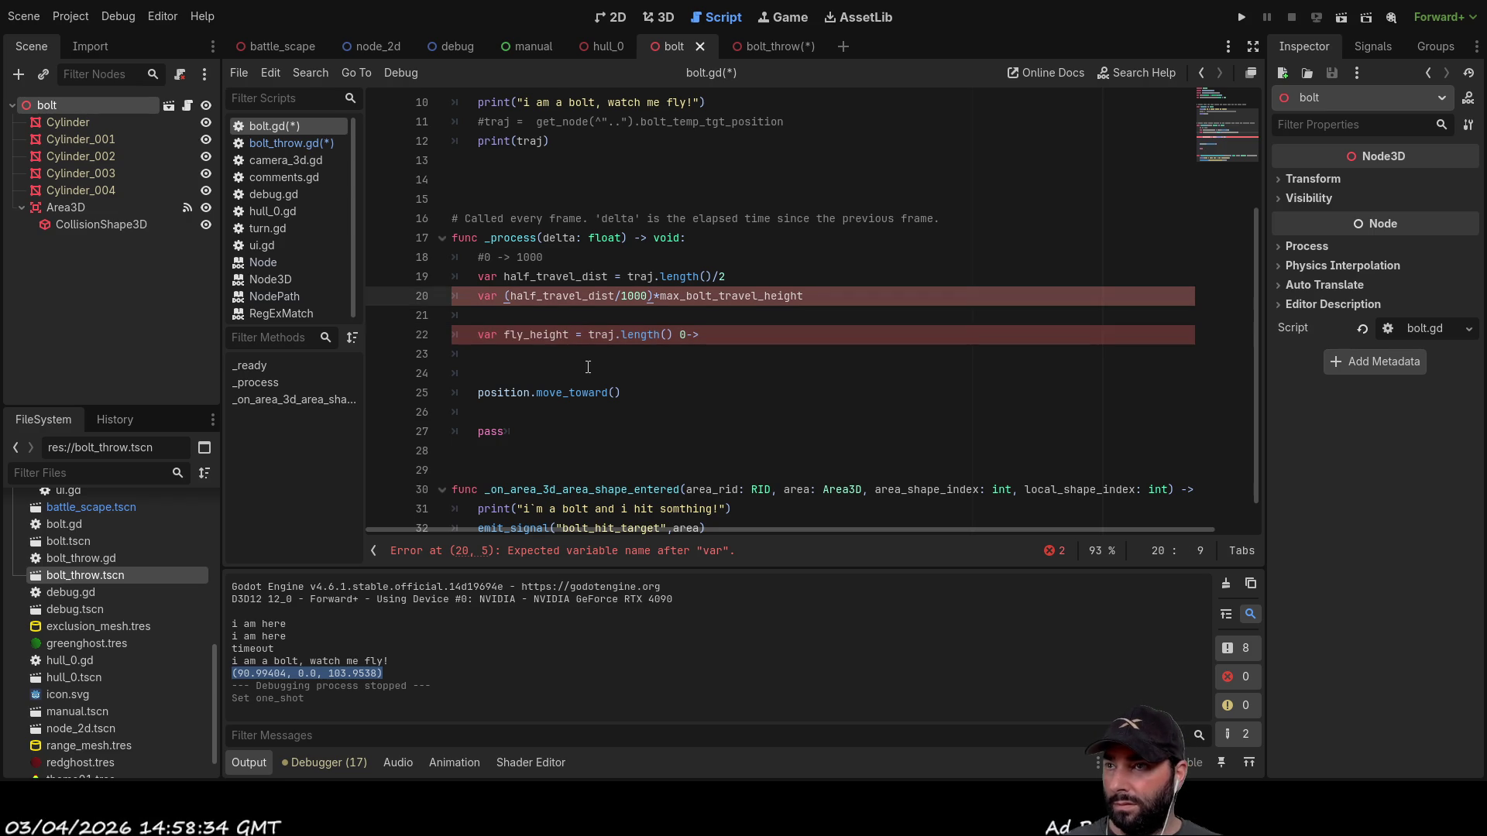
pyautogui.write('max_')
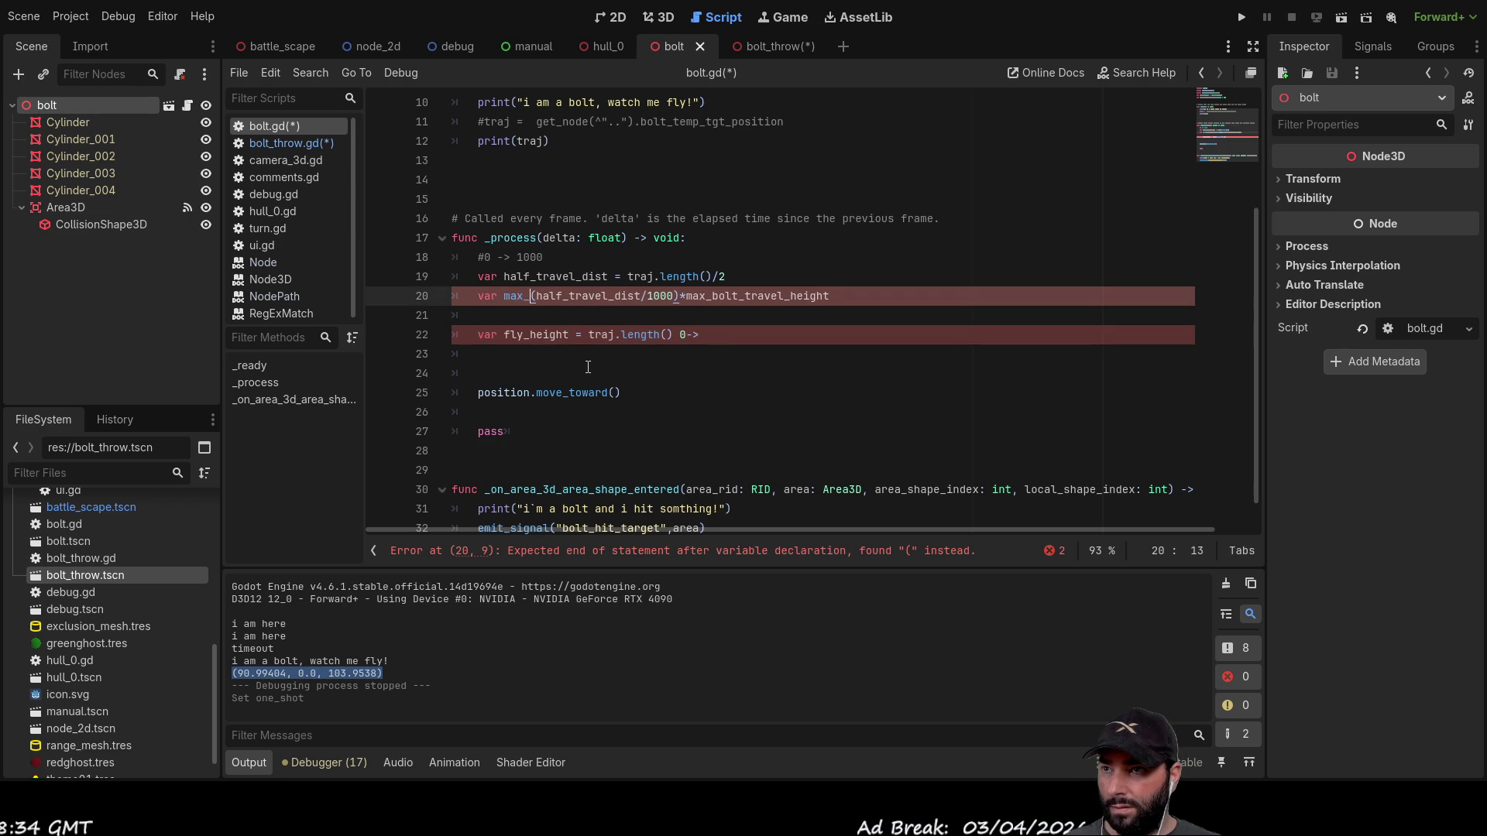
pyautogui.write('height')
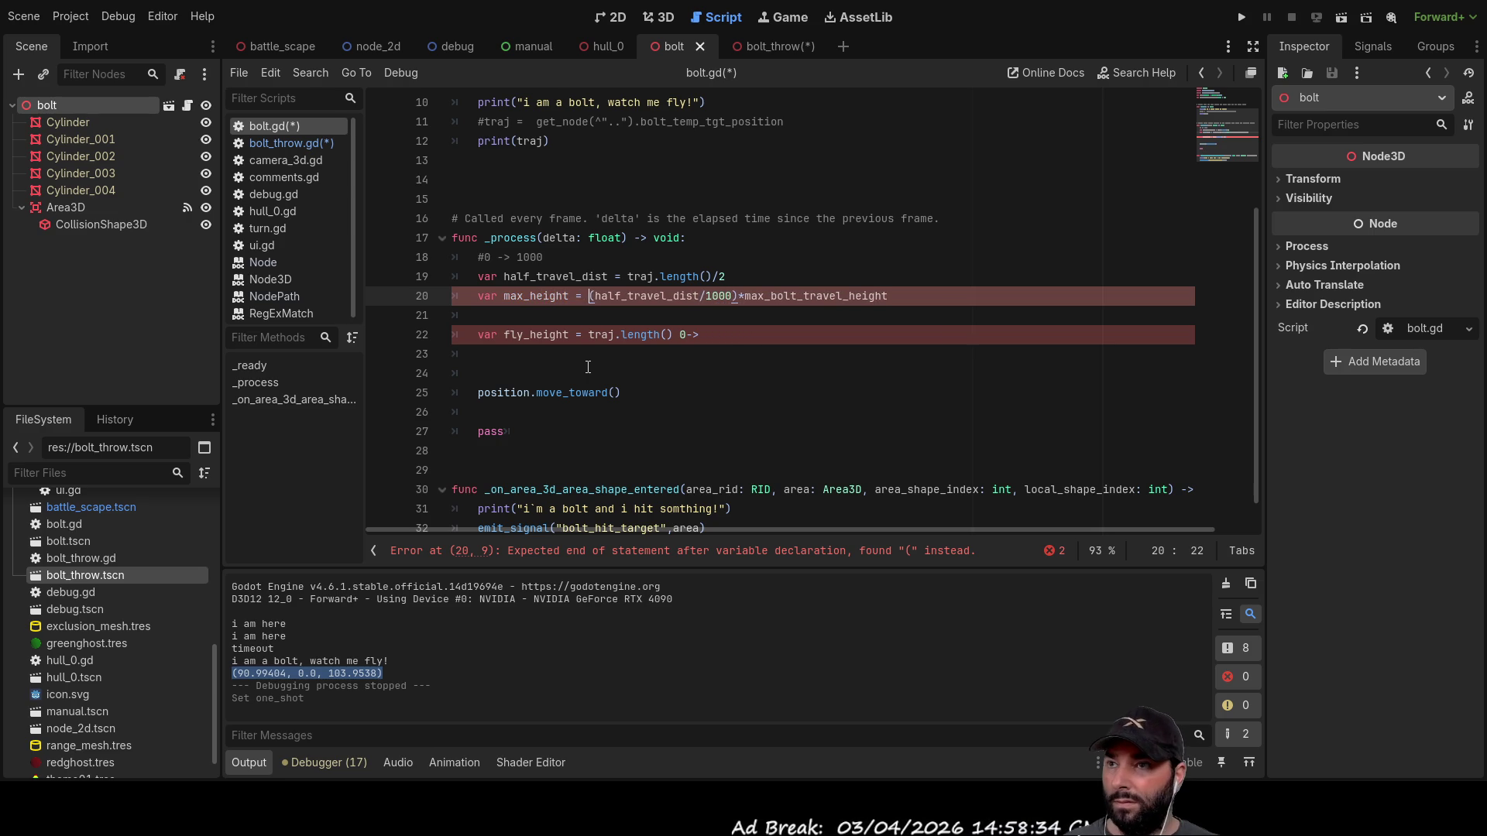
pyautogui.write(' =')
pyautogui.press('Escape')
pyautogui.press('Down')
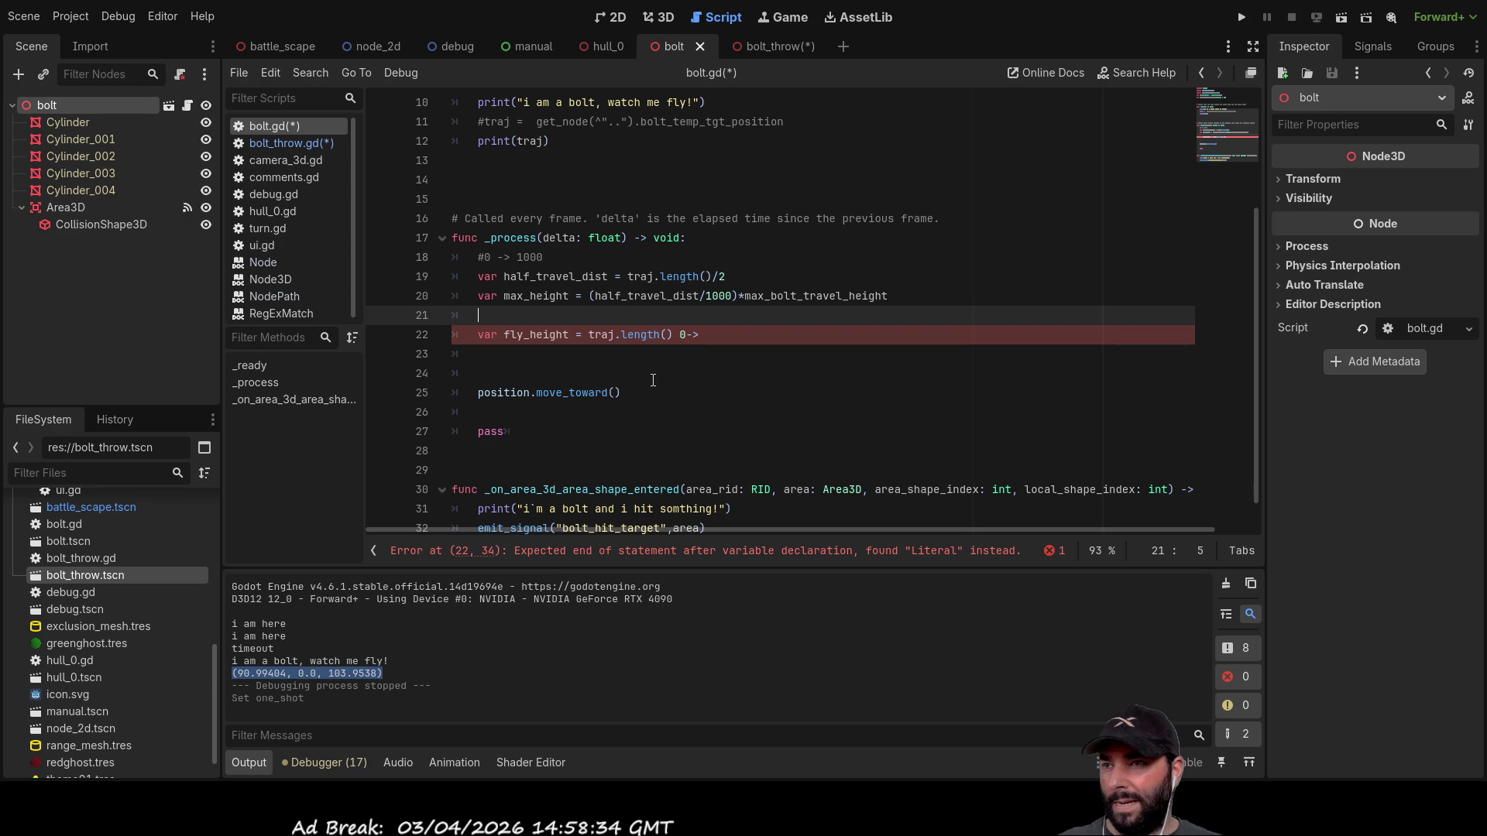
# Step: Write the condition 'if traj.length()<traj.length()/2:' on line 21, reusing the copied traj.length call
pyautogui.press('Tab')
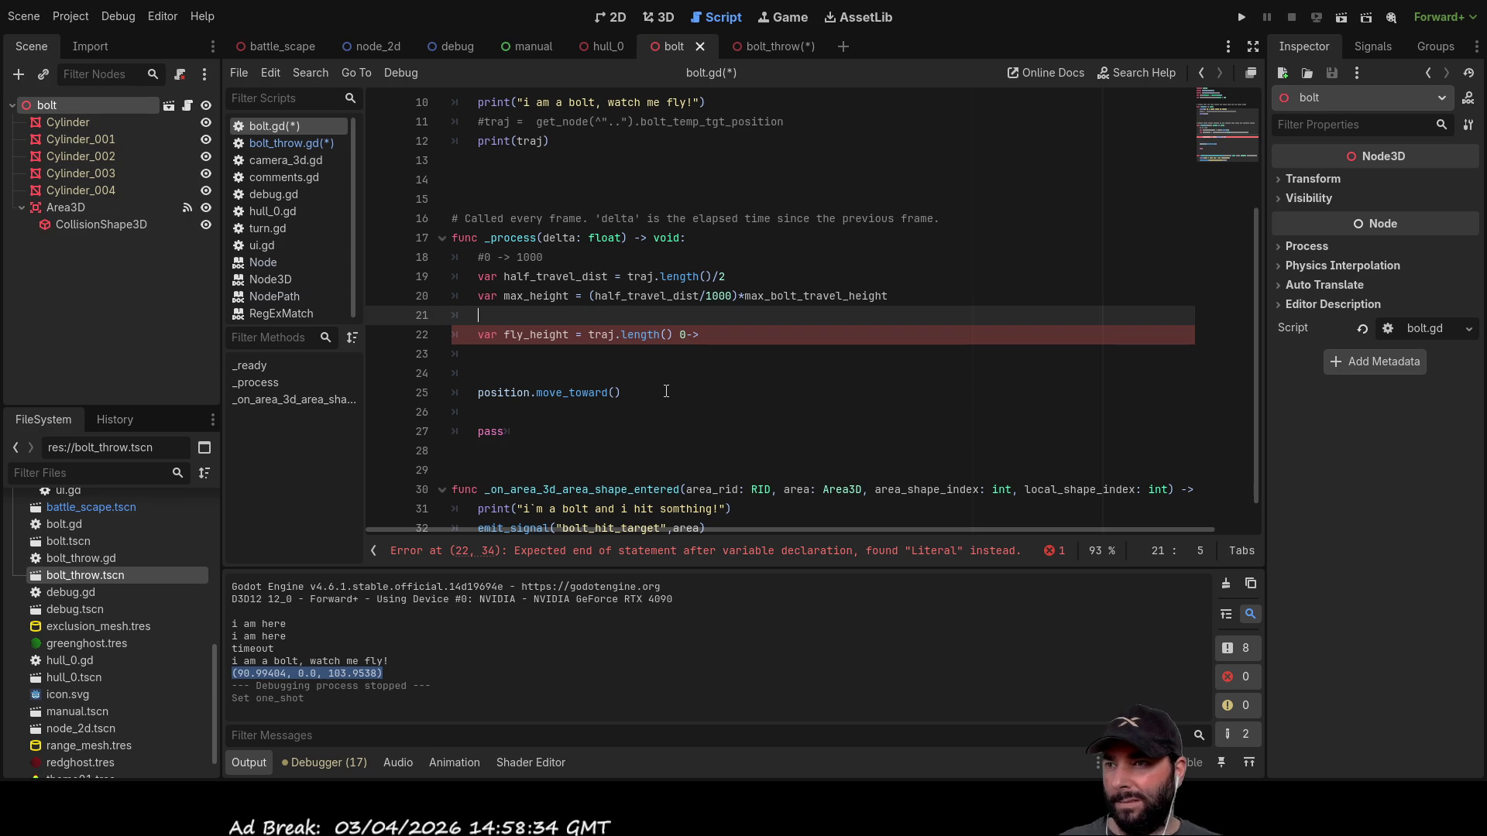
pyautogui.press('BackSpace')
pyautogui.write('if')
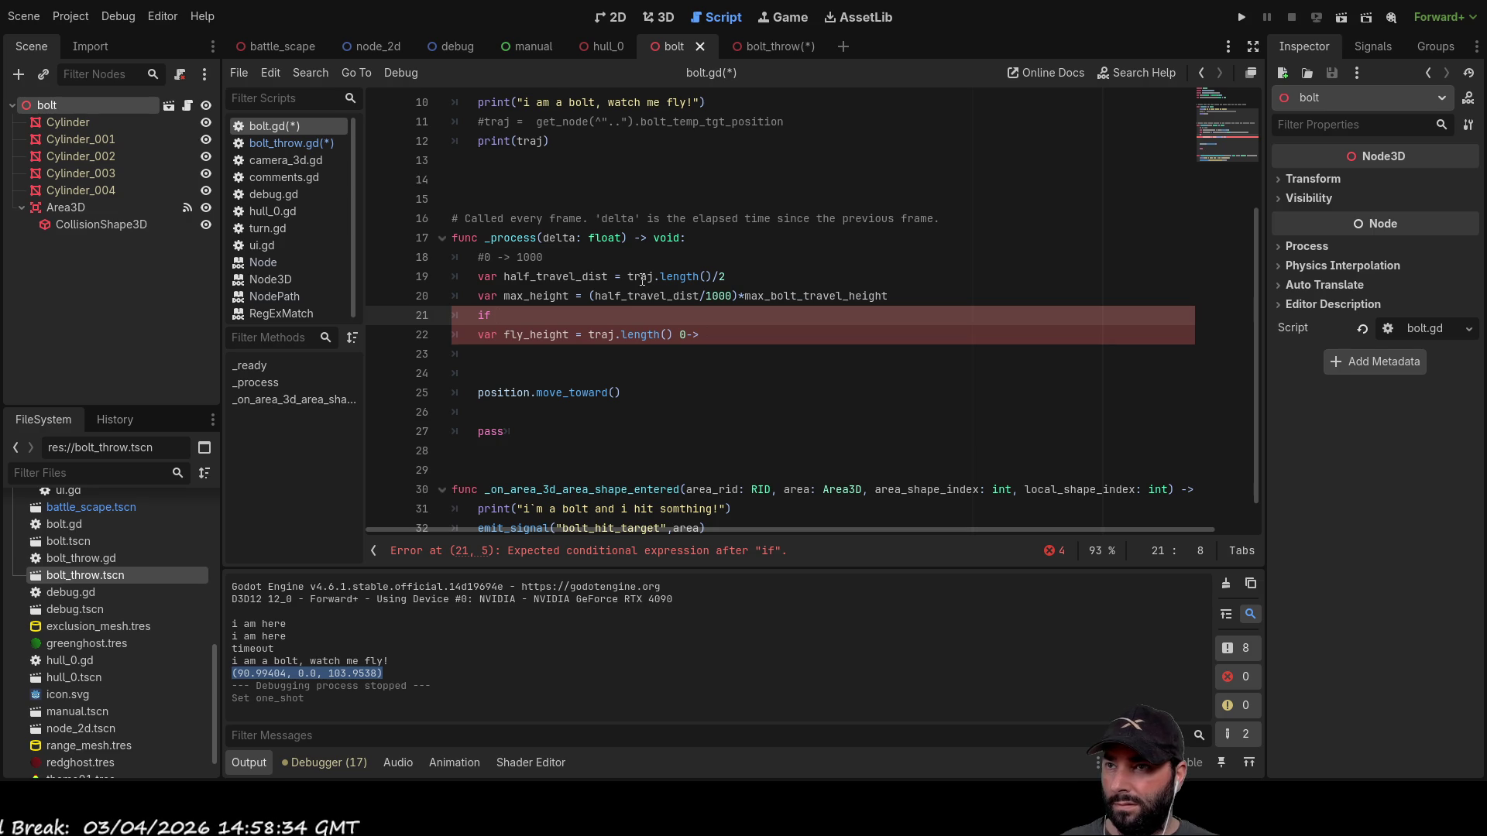
pyautogui.moveTo(629, 276); pyautogui.dragTo(709, 276)
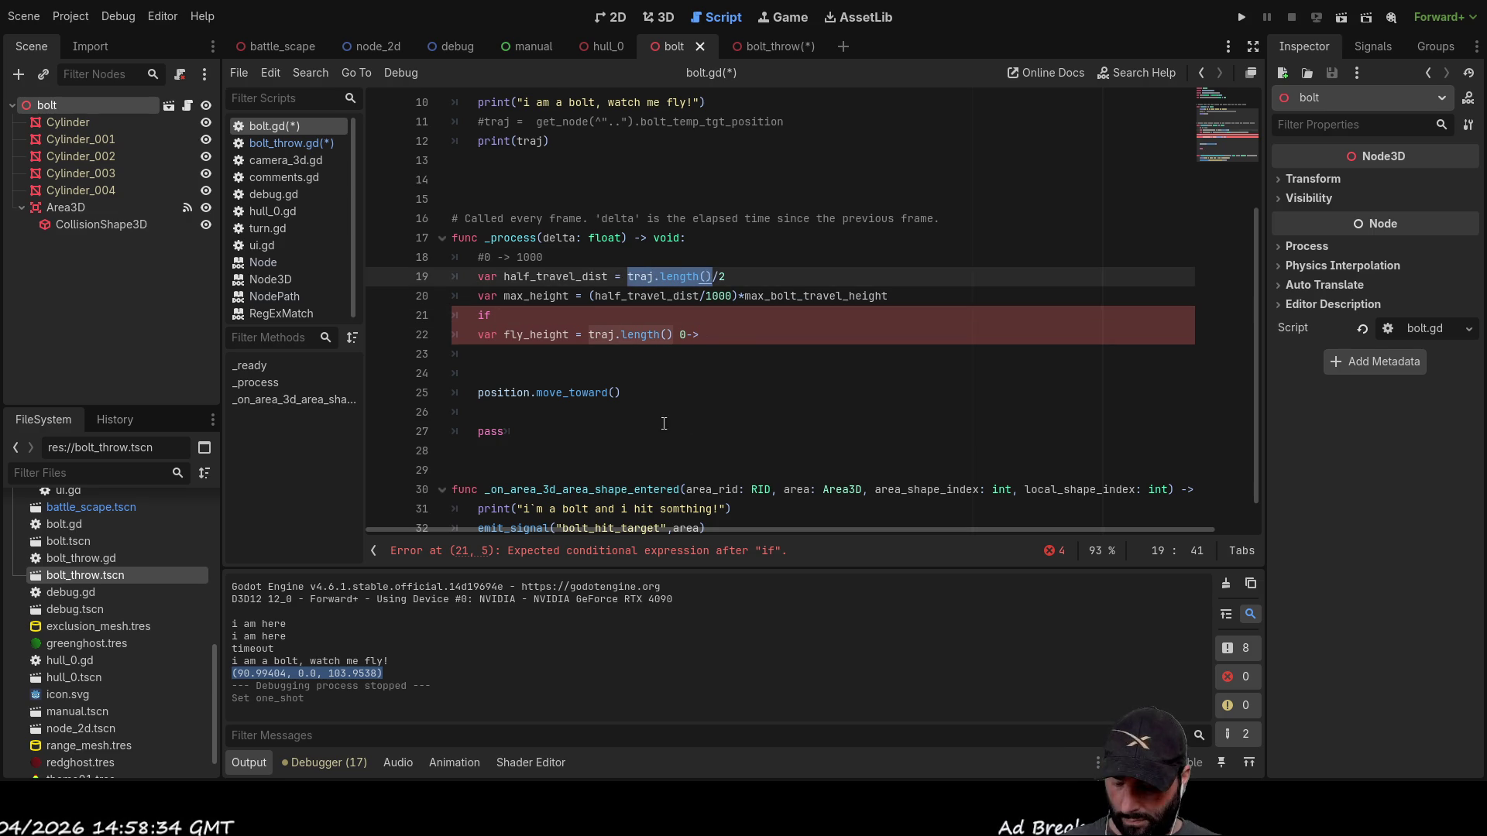
pyautogui.hotkey('ctrl', 'c')
pyautogui.click(527, 308)
pyautogui.hotkey('ctrl', 'v')
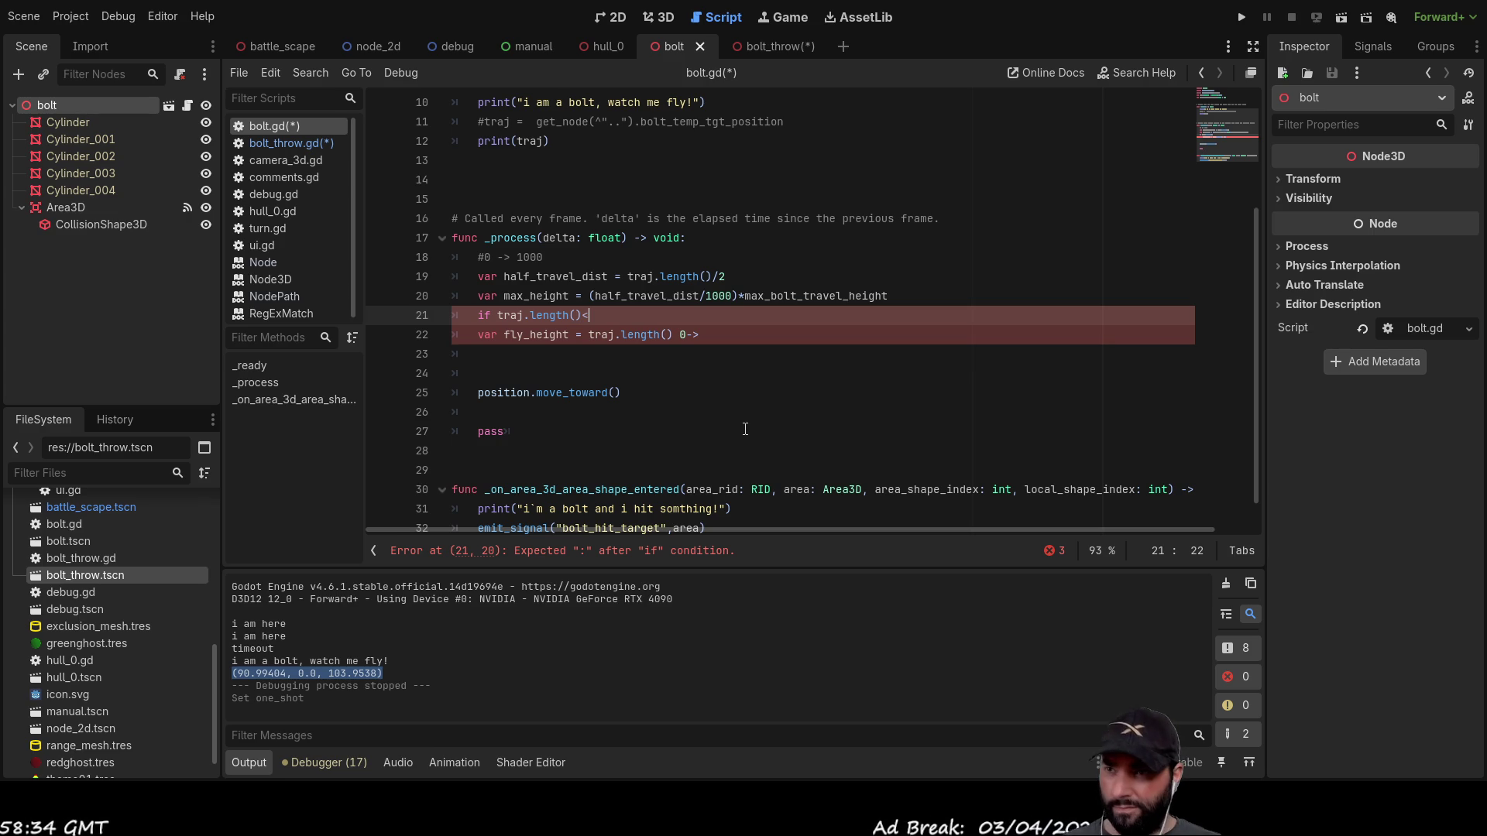
pyautogui.hotkey('ctrl', 'v')
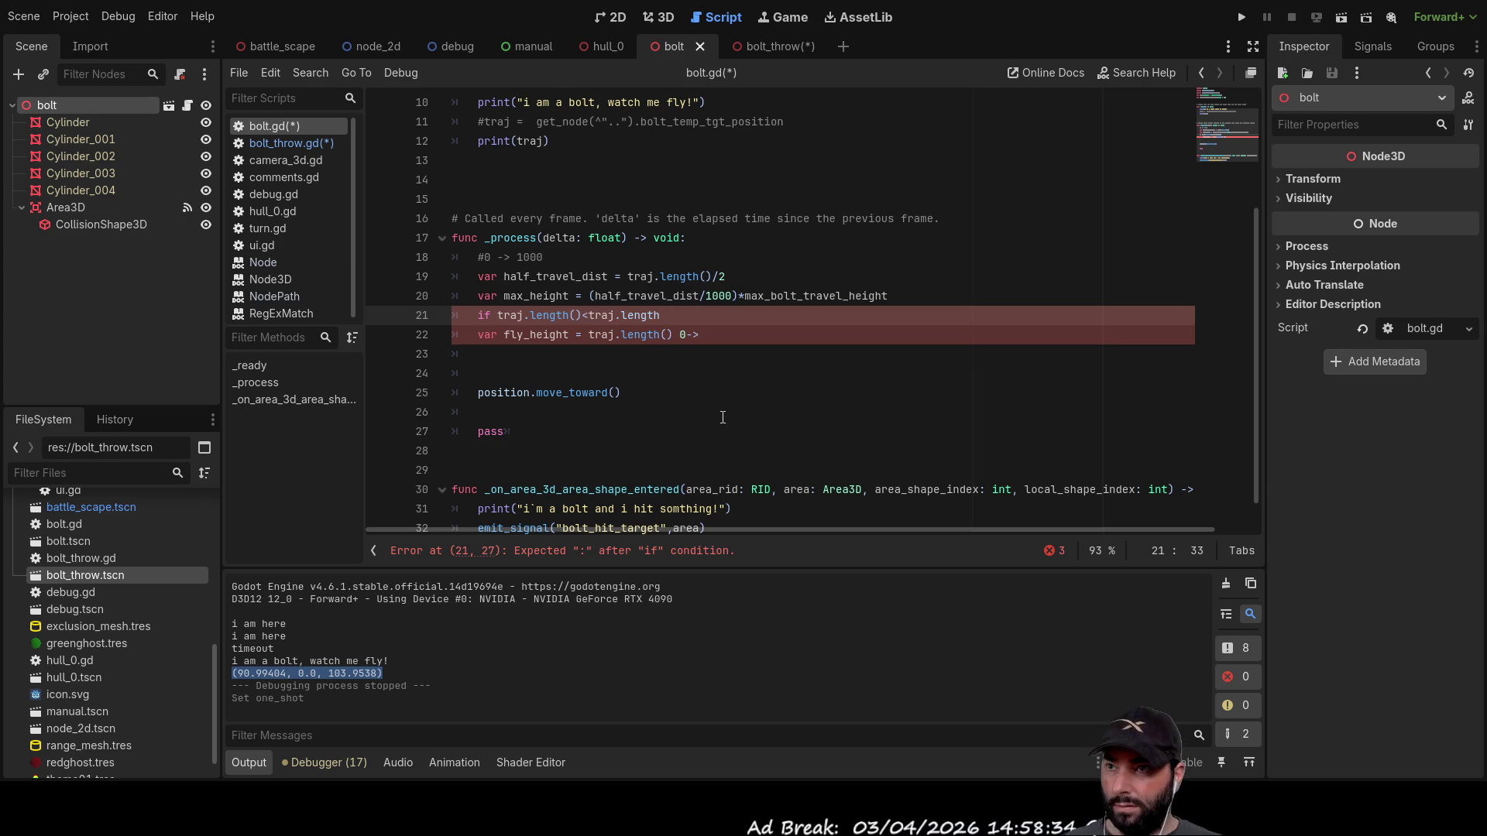
pyautogui.write('()/2')
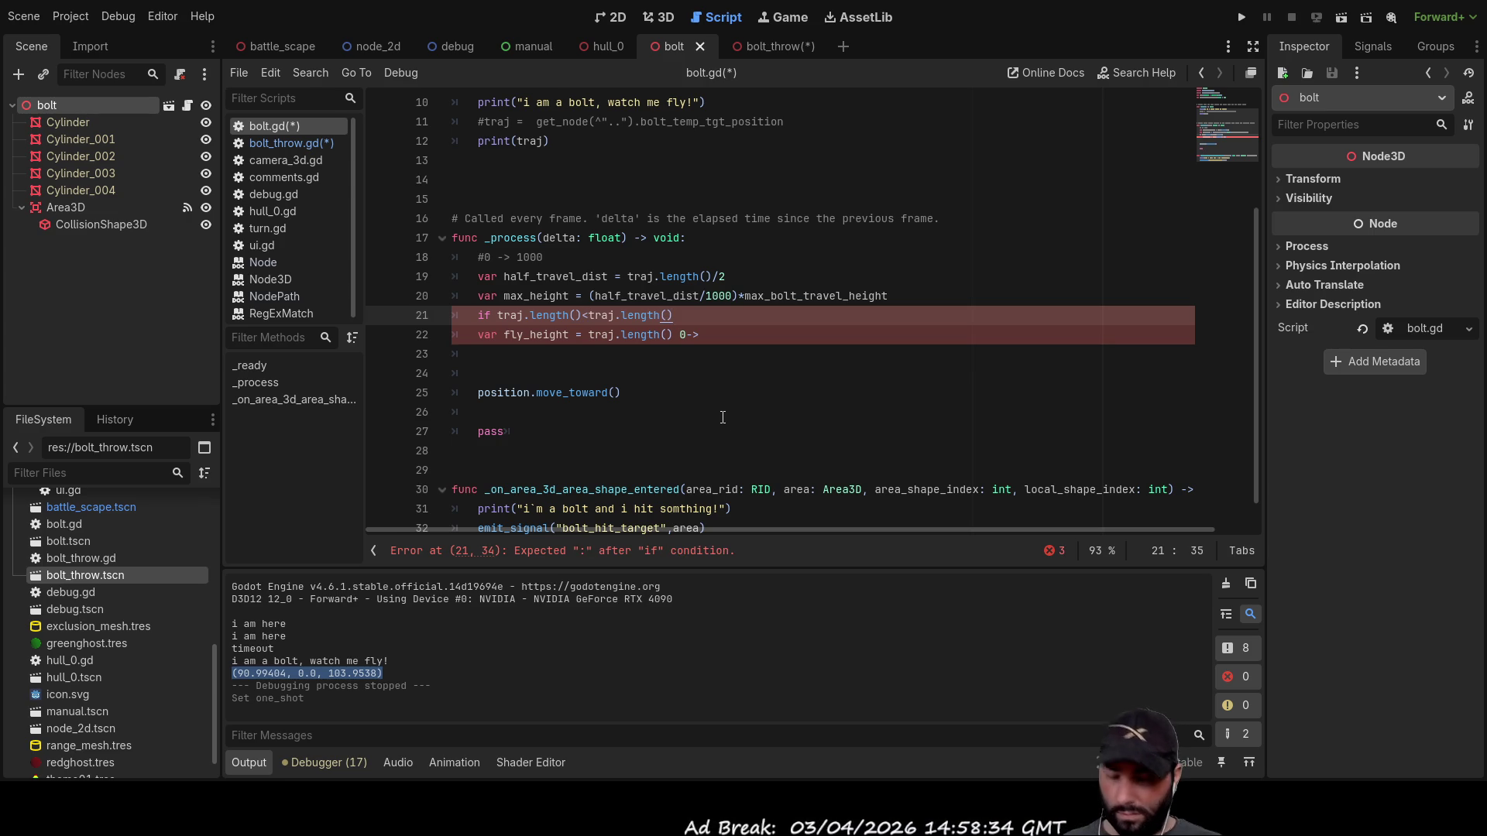
pyautogui.write(':')
# Step: Add pass placeholders in the if and else branches, with a blank line before the fly_height line
pyautogui.press('Return')
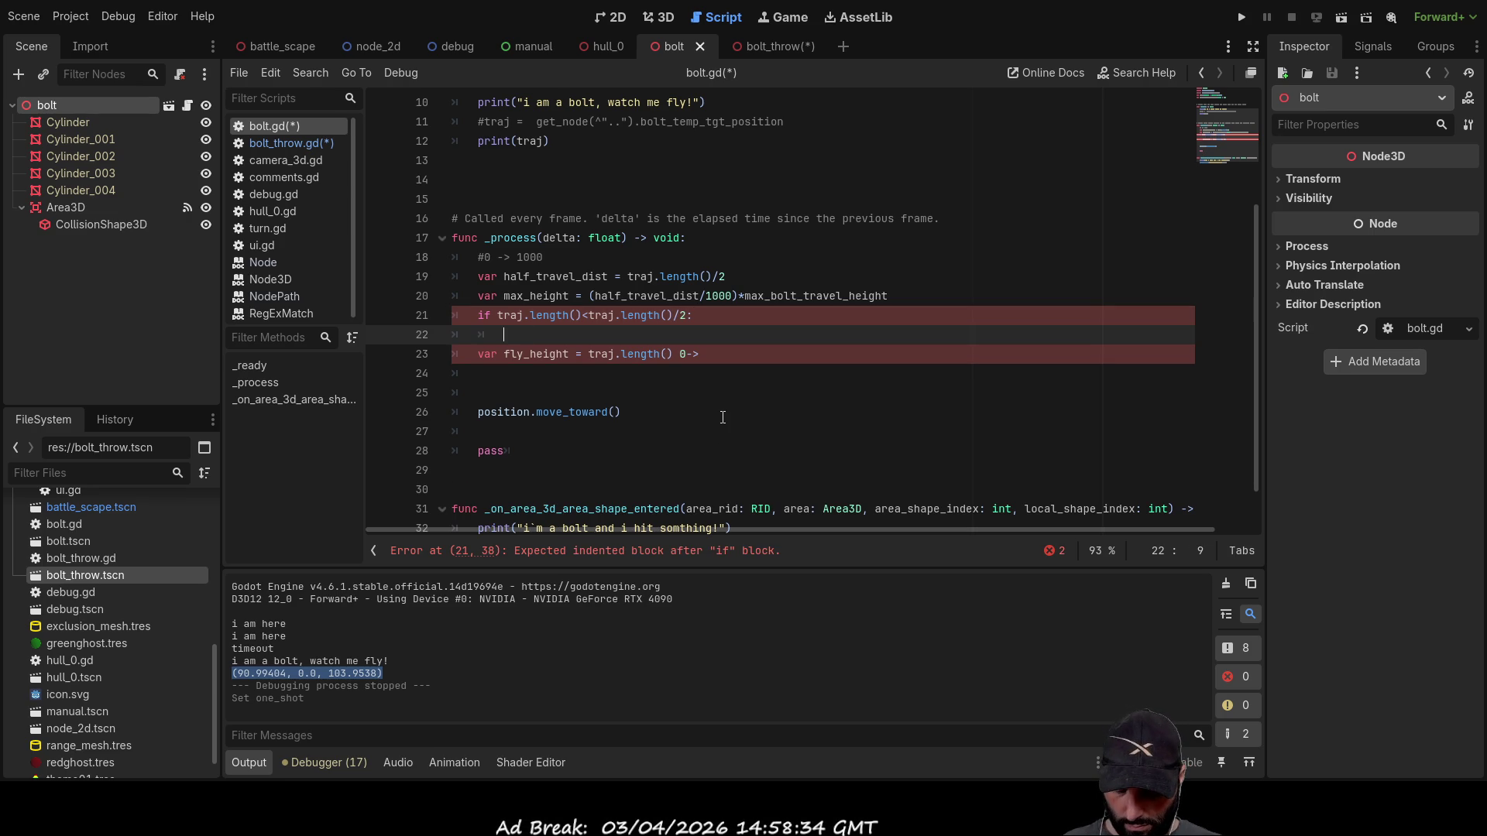
pyautogui.write('pass')
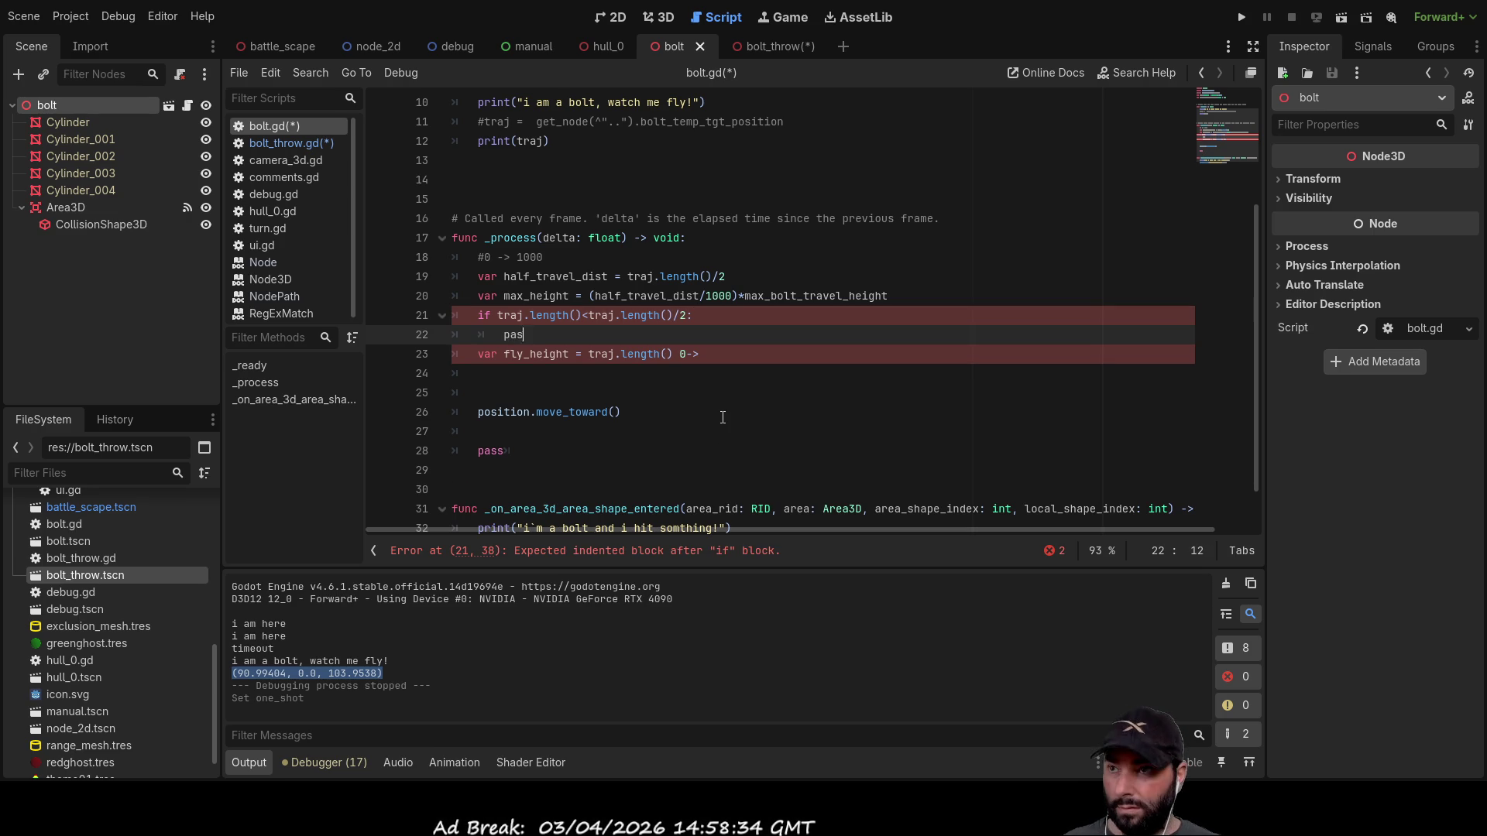
pyautogui.press('Return')
pyautogui.write('else:')
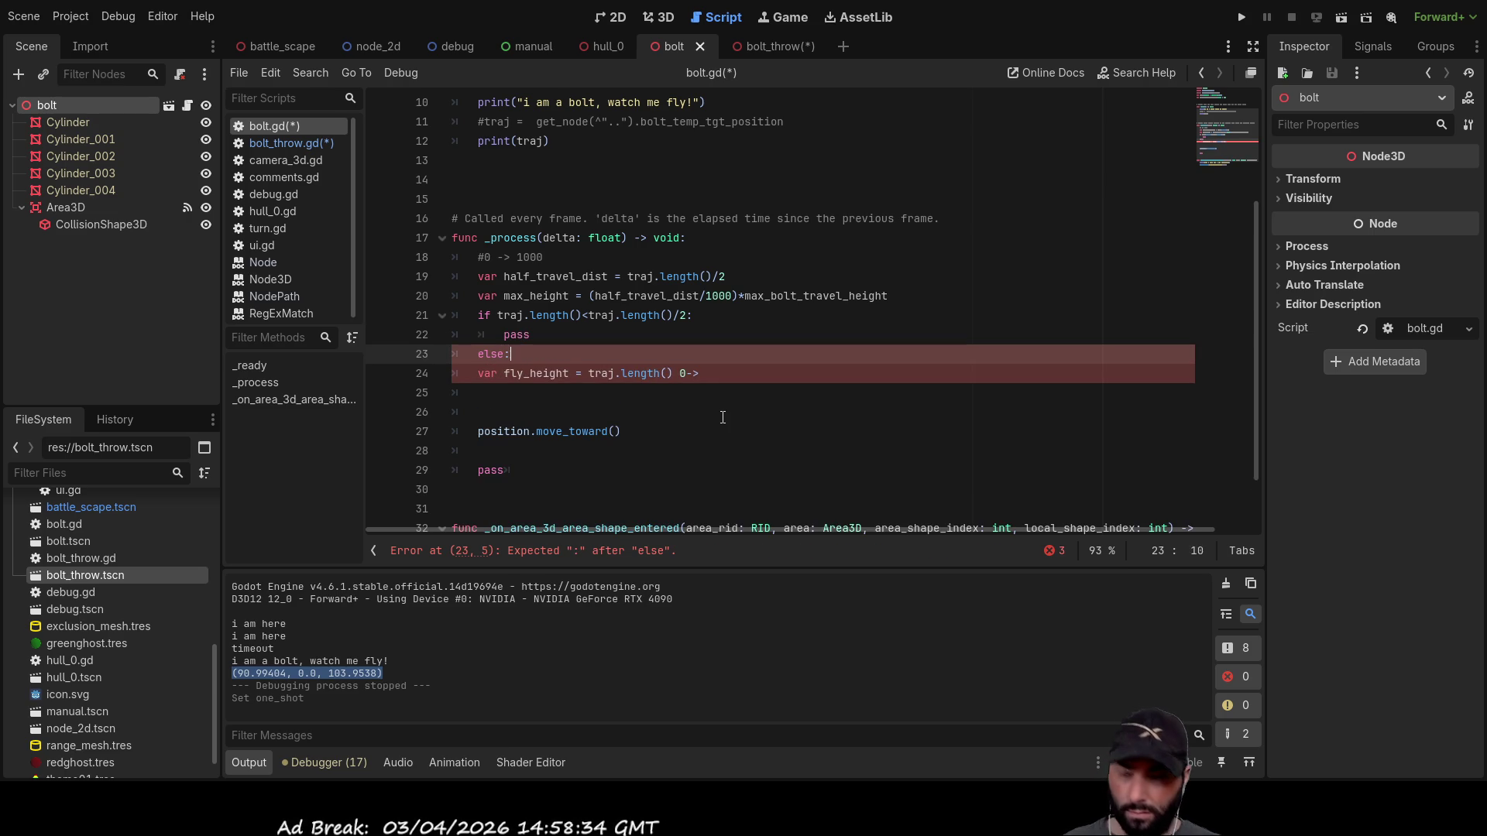
pyautogui.press('Return')
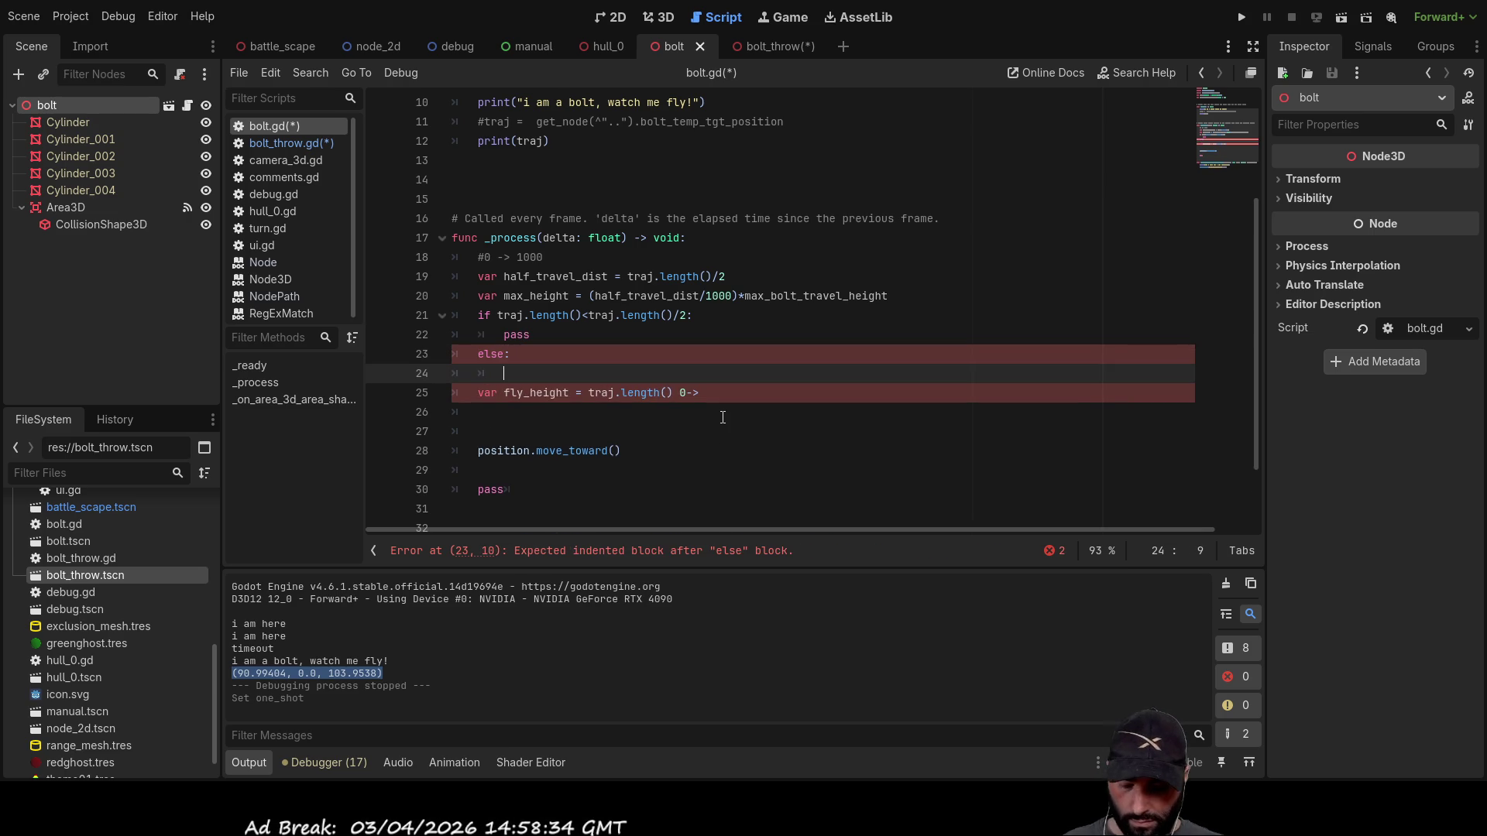
pyautogui.write('pass')
pyautogui.press('Up')
pyautogui.press('Down')
pyautogui.press('Down')
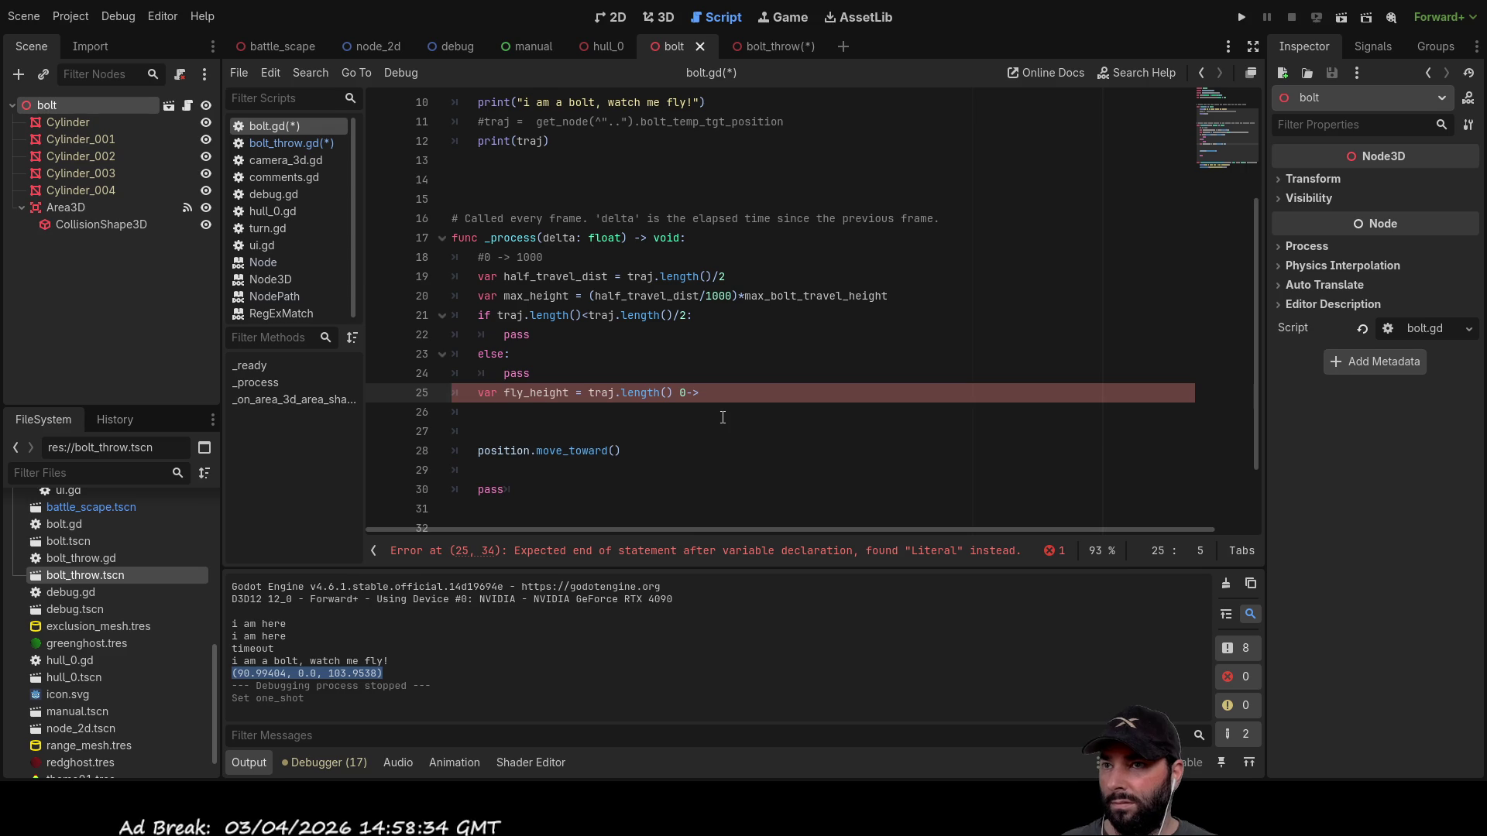
pyautogui.press('Return')
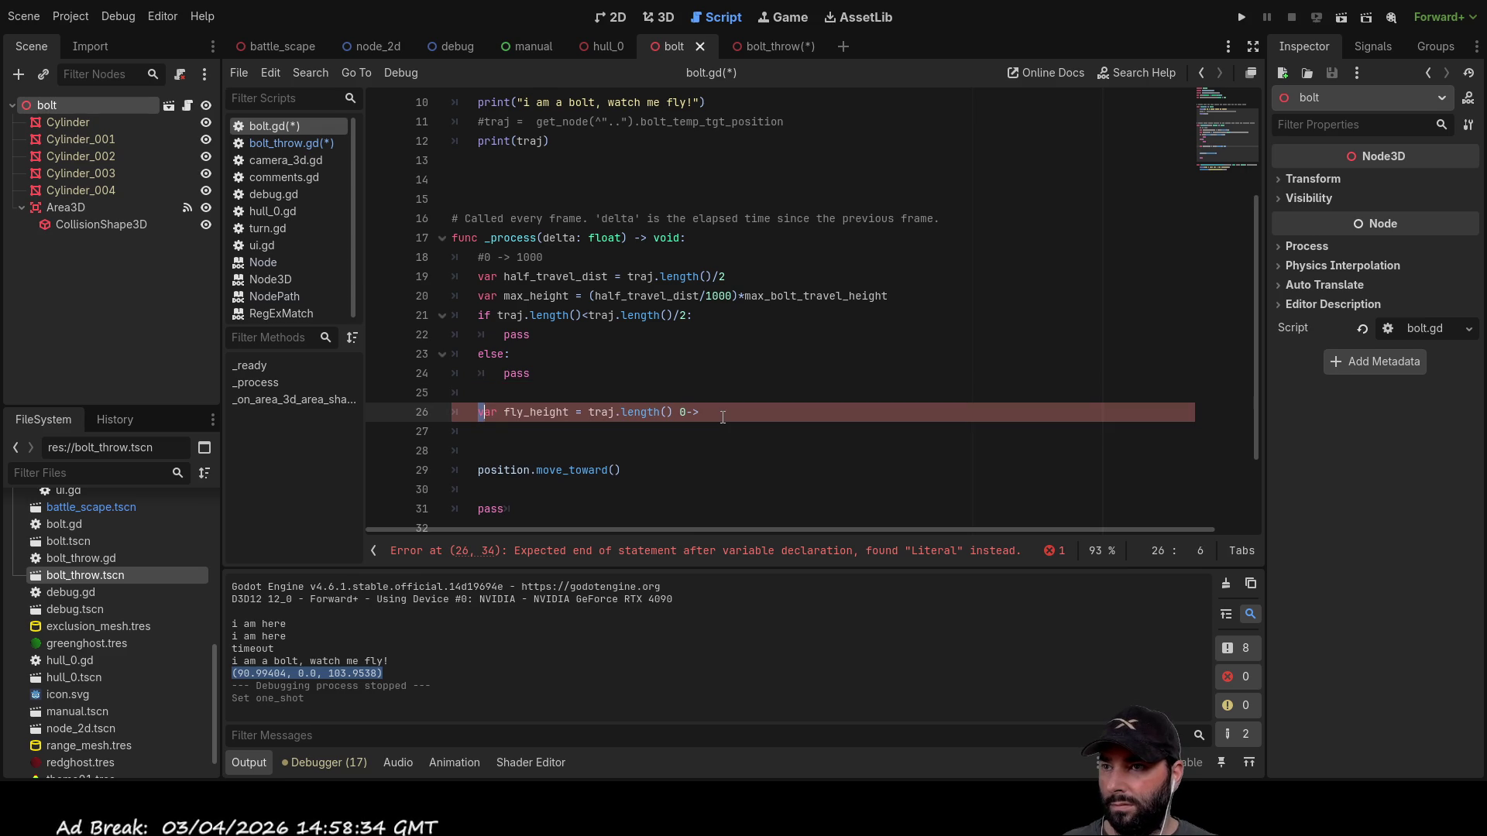
# Step: Declare 'var fly_height:float' on a new line at the top of _process
pyautogui.hotkey('shift', 'Right')
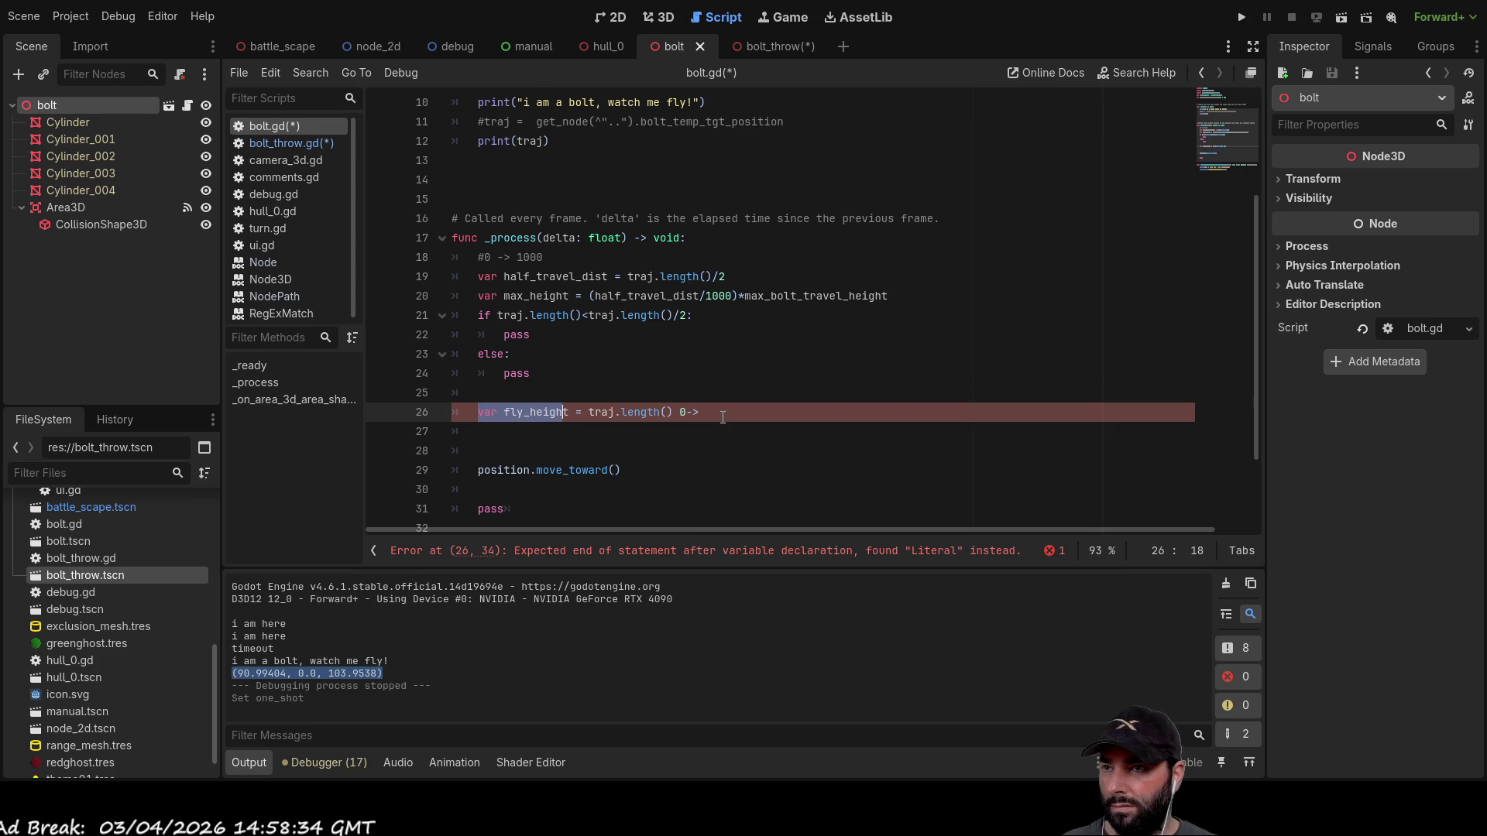
pyautogui.press('Right')
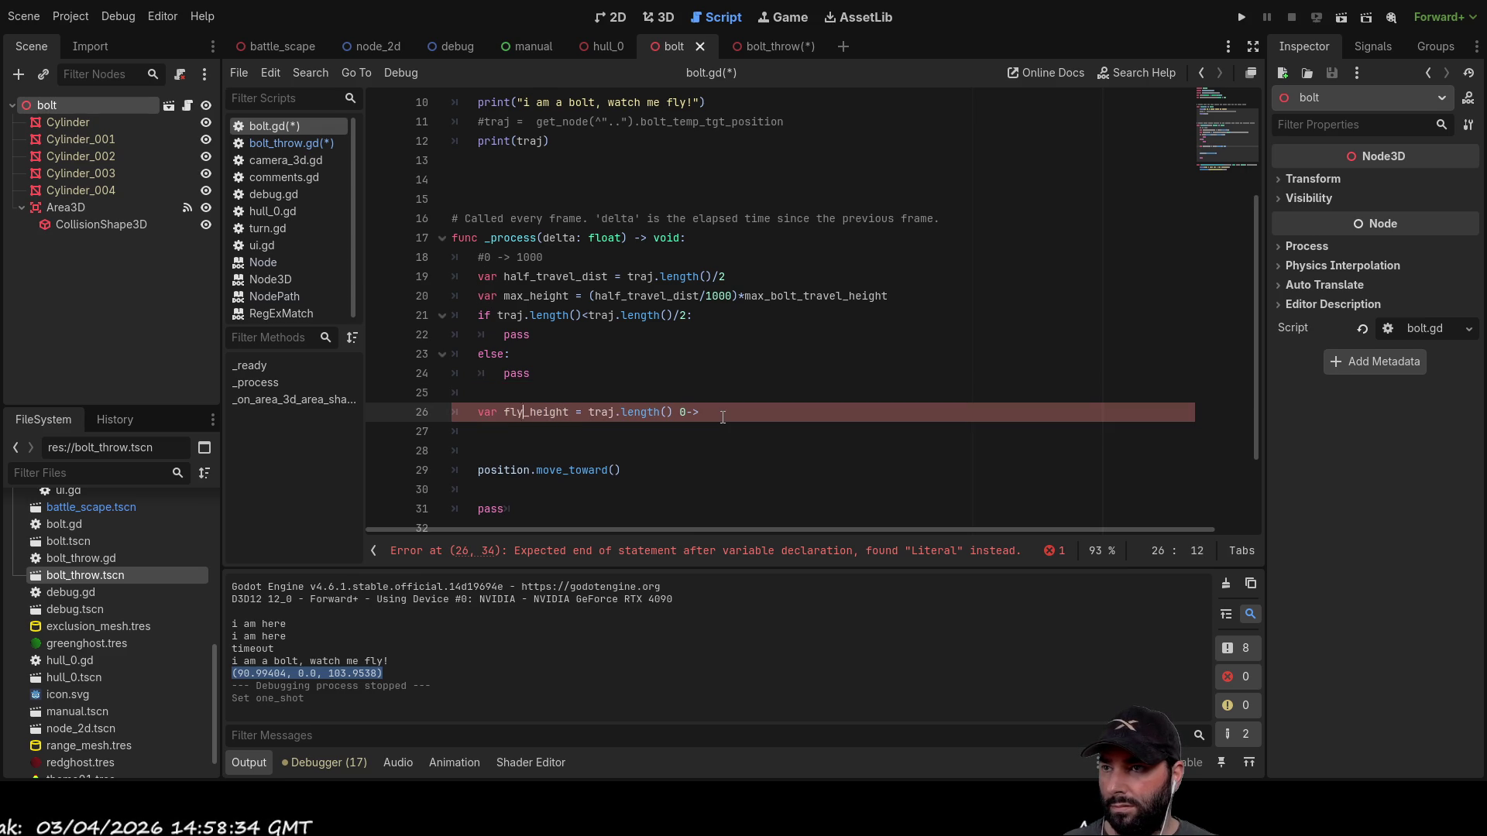
pyautogui.press('Home')
pyautogui.hotkey('shift', 'Right')
pyautogui.hotkey('shift', 'Right')
pyautogui.hotkey('shift', 'Right')
pyautogui.hotkey('shift', 'Right')
pyautogui.hotkey('shift', 'Right')
pyautogui.hotkey('shift', 'Right')
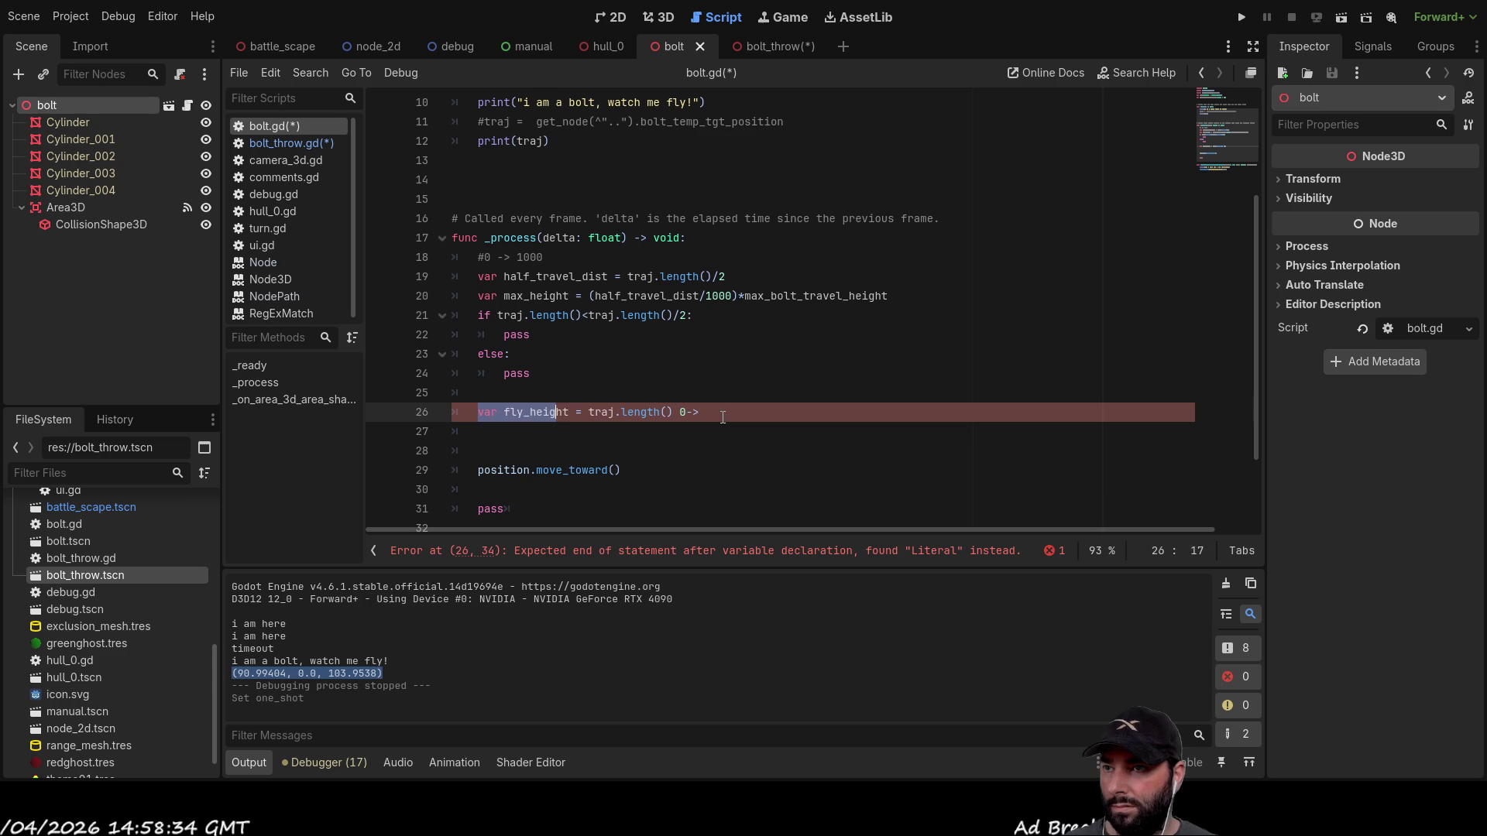
pyautogui.press('Up')
pyautogui.press('Up')
pyautogui.press('Up')
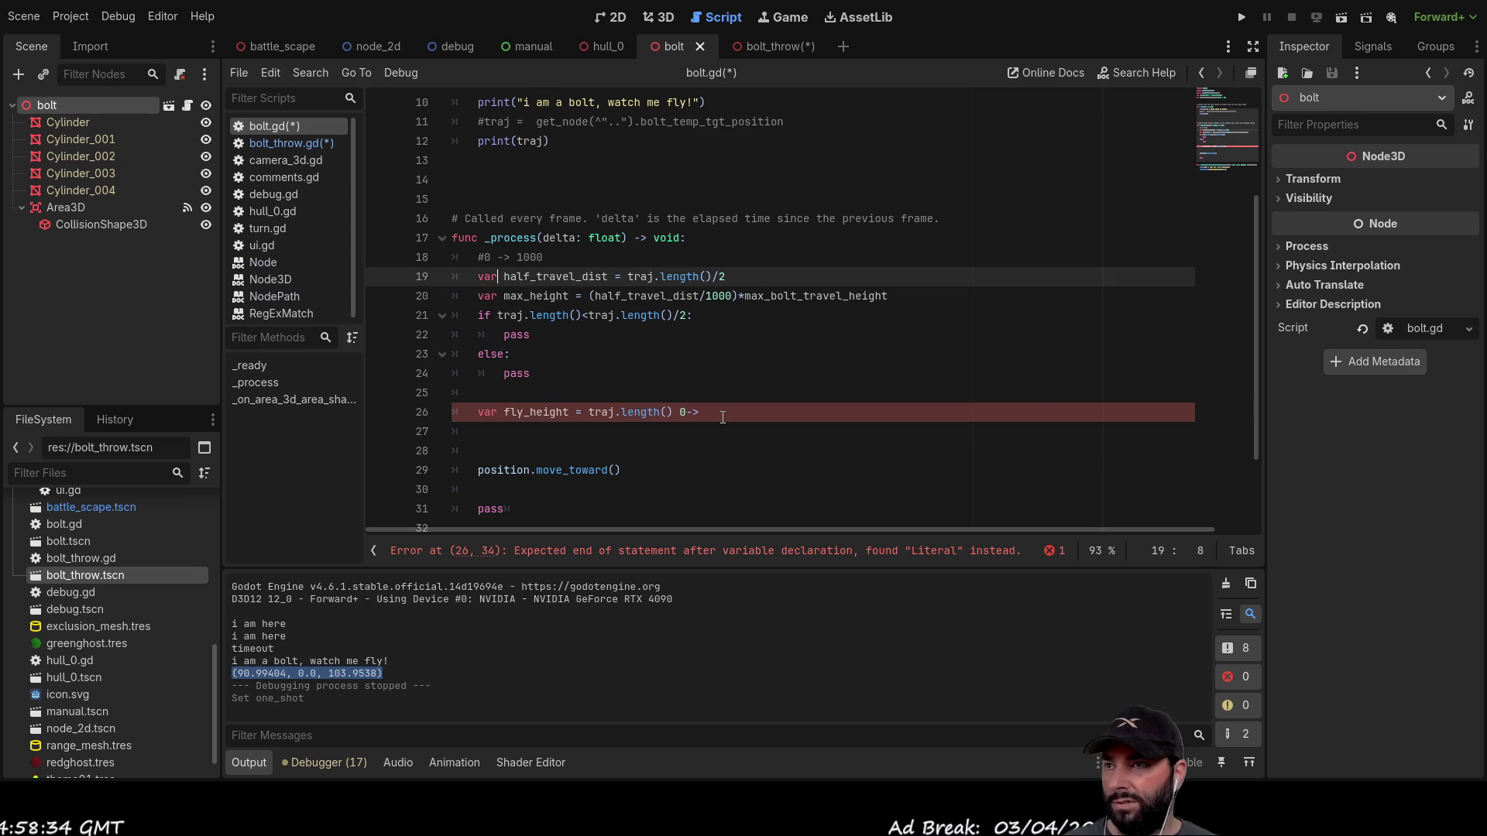
pyautogui.press('Home')
pyautogui.press('Return')
pyautogui.press('Up')
pyautogui.write('var fly_height')
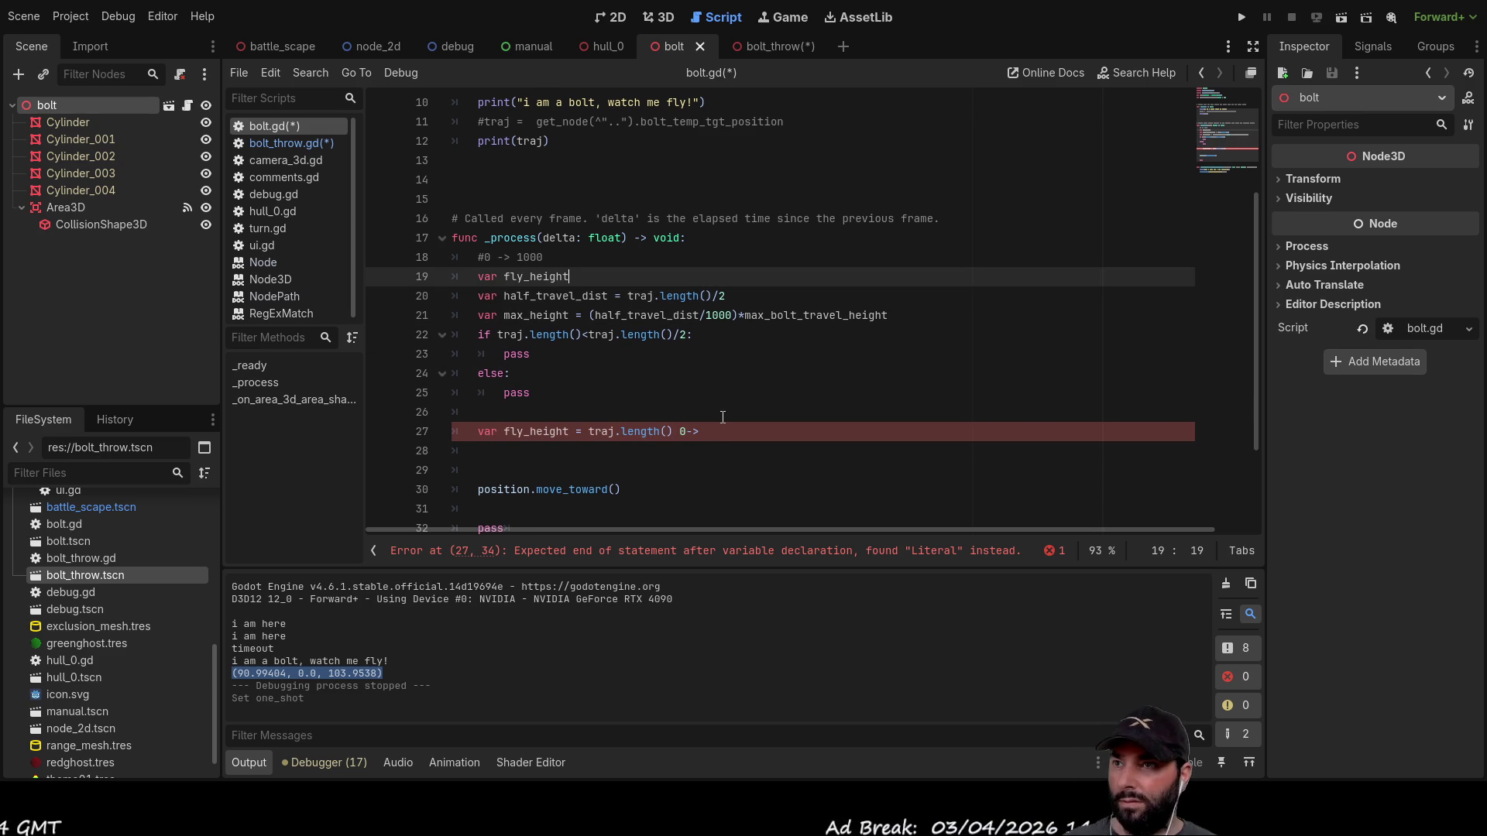
pyautogui.write(':float')
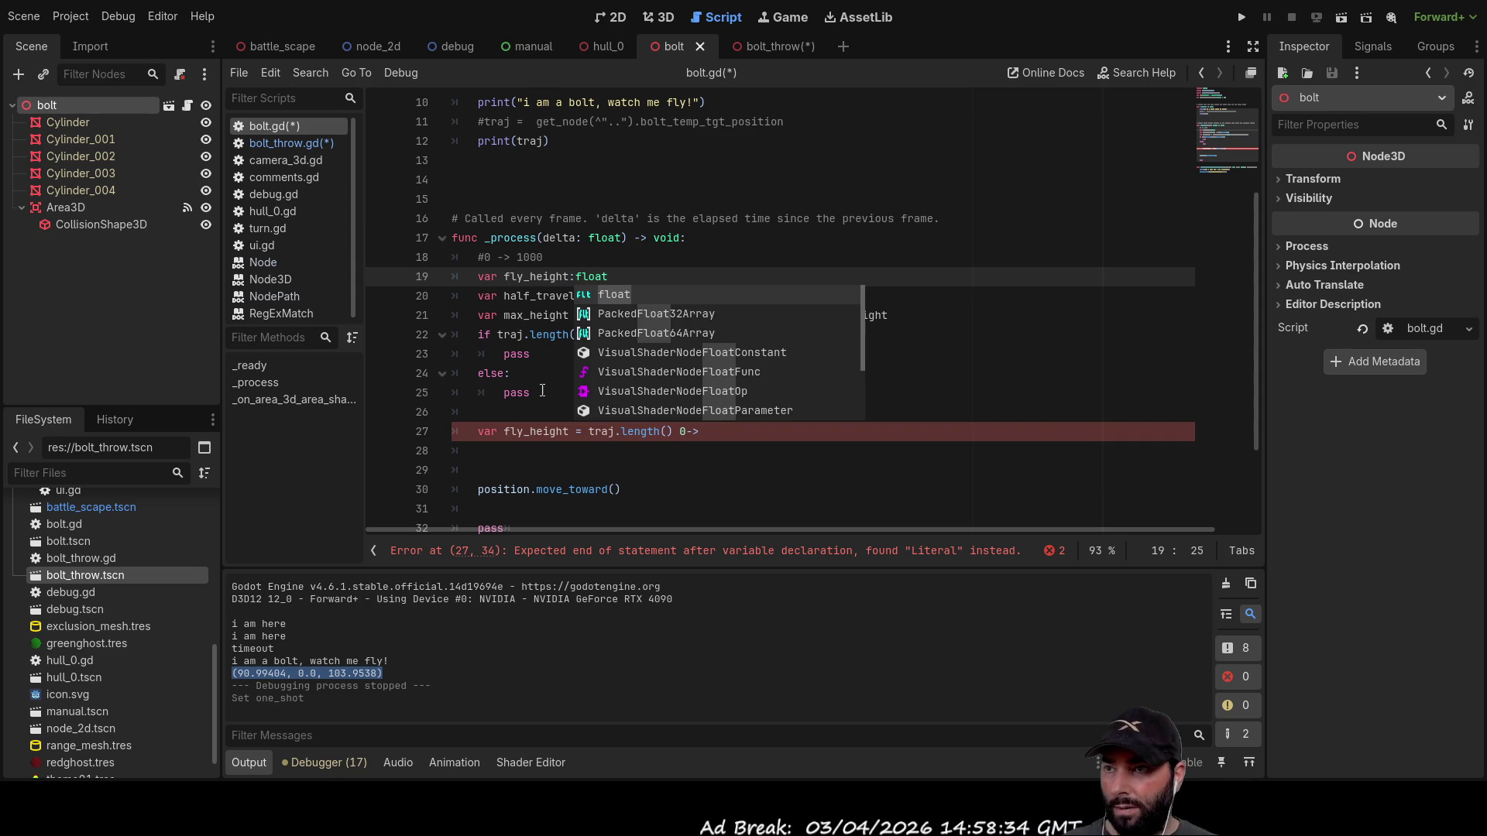
pyautogui.press('Escape')
# Step: Remove 'var' from the later fly_height line and replace the if branch's pass with fly_height
pyautogui.click(478, 432)
pyautogui.press('Delete')
pyautogui.press('Delete')
pyautogui.press('Delete')
pyautogui.hotkey('shift', 'Right')
pyautogui.hotkey('shift', 'Right')
pyautogui.hotkey('shift', 'Right')
pyautogui.hotkey('ctrl', 'c')
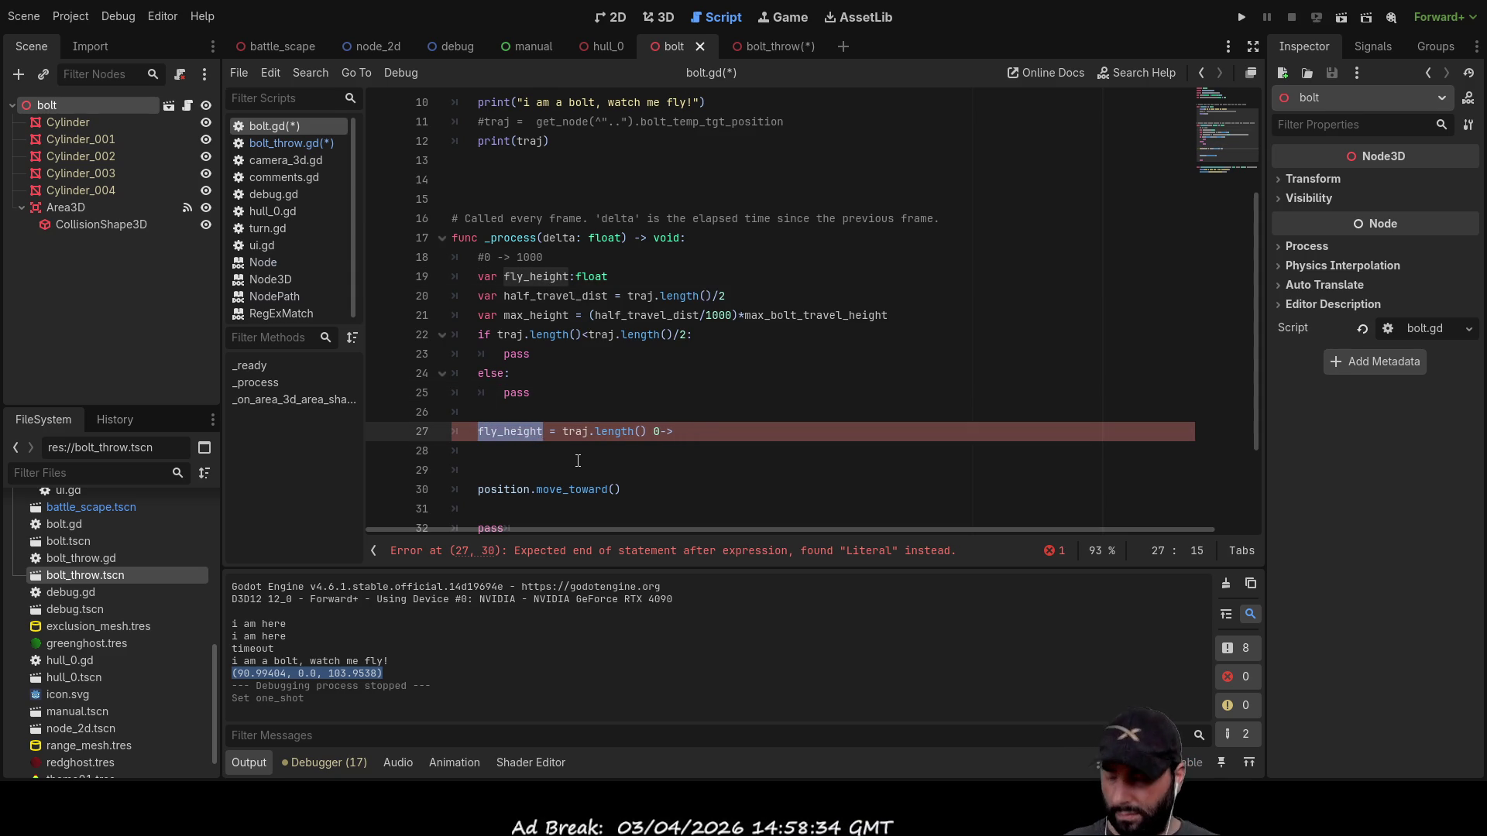
pyautogui.press('Up')
pyautogui.press('Up')
pyautogui.press('Up')
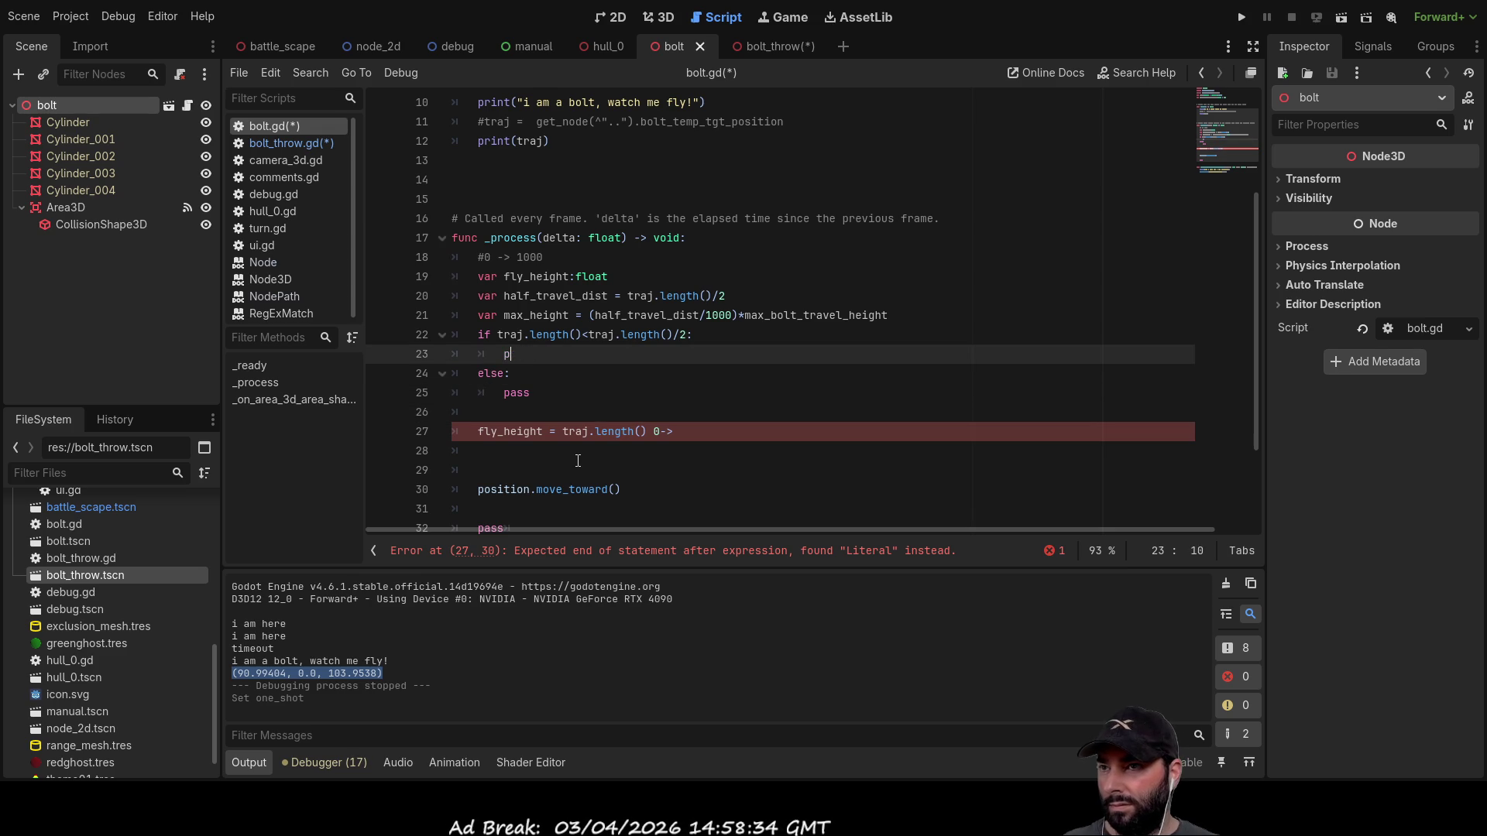
pyautogui.press('BackSpace')
pyautogui.press('BackSpace')
pyautogui.press('BackSpace')
pyautogui.hotkey('ctrl', 'v')
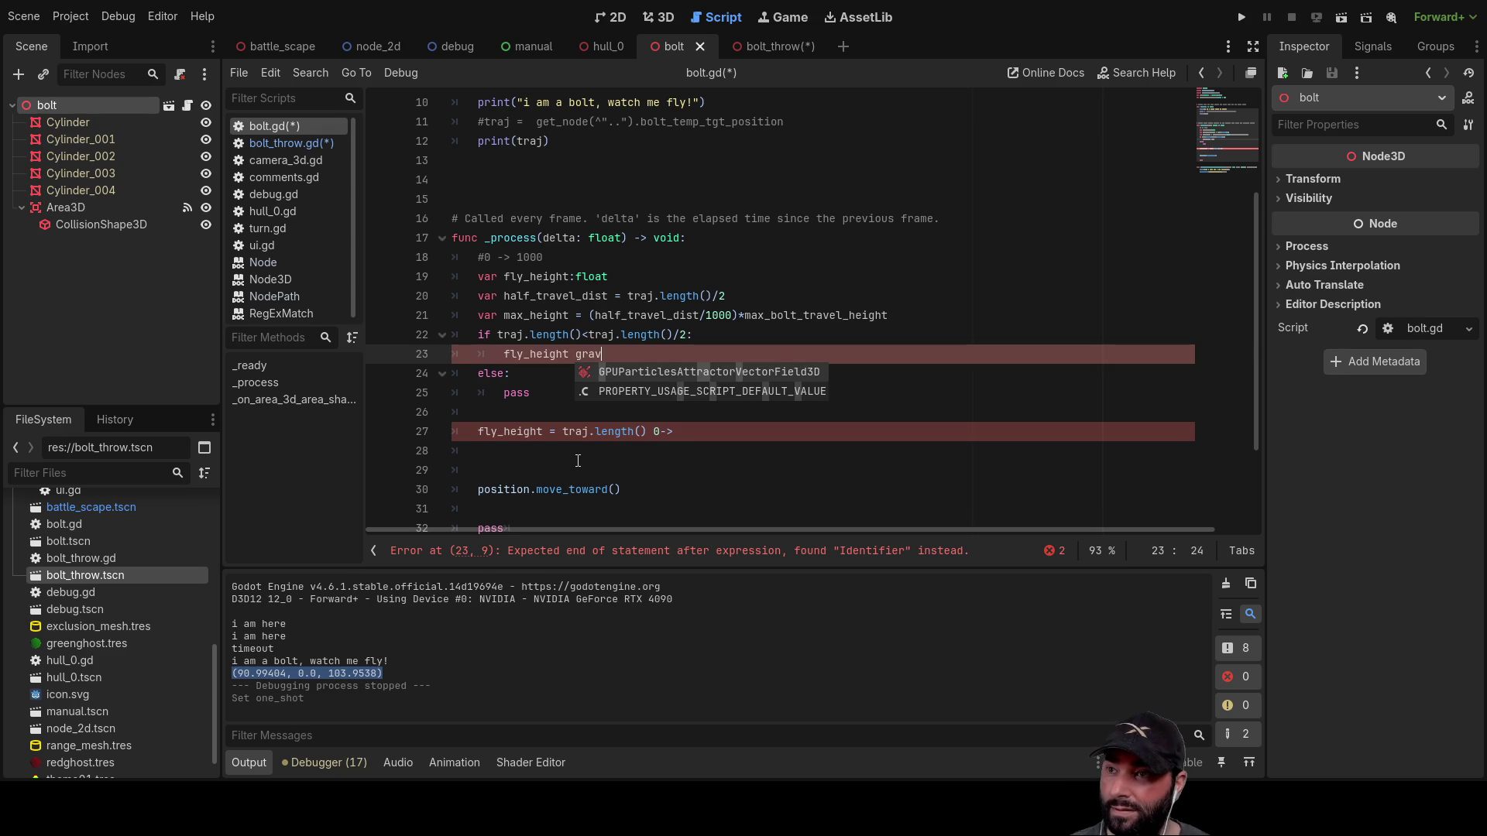
pyautogui.press('BackSpace')
pyautogui.press('BackSpace')
pyautogui.press('BackSpace')
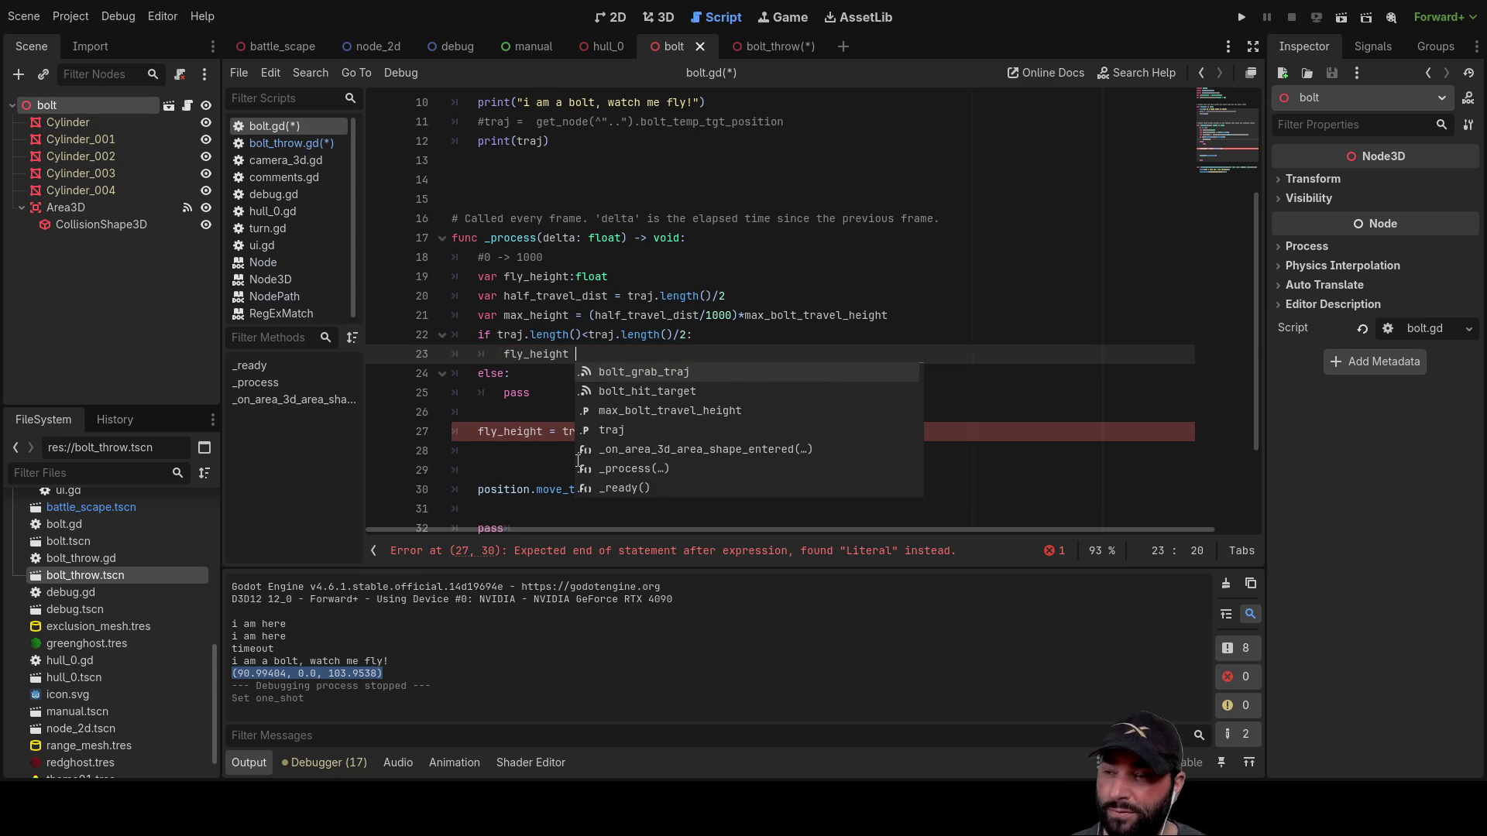